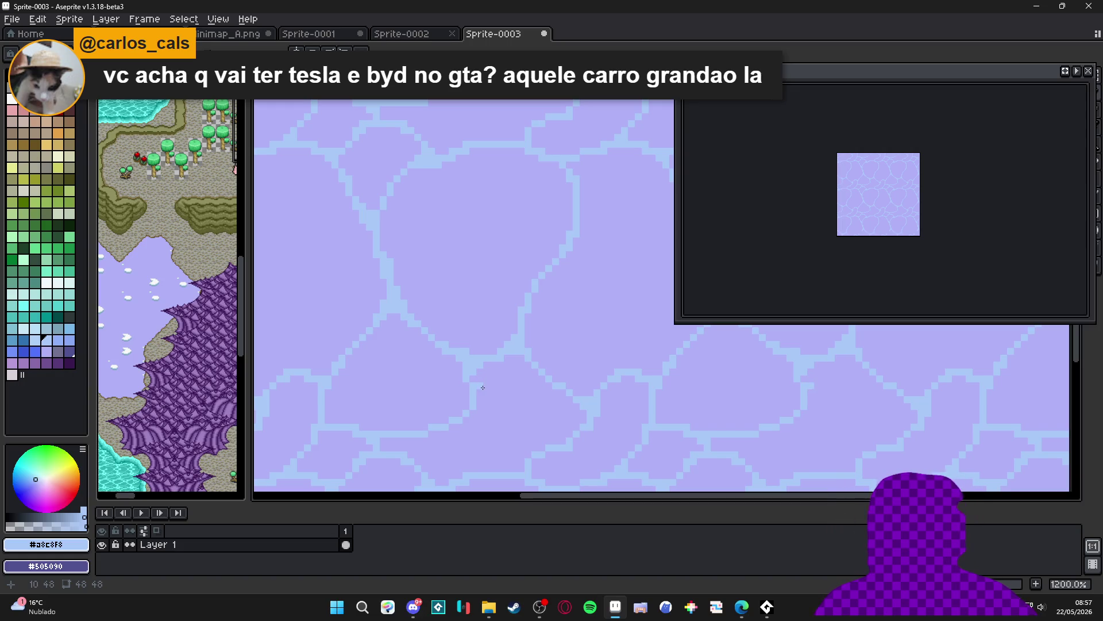
Add a light-blue pixel to the tile's crack line and zoom in and out to check how it repeats
{"action": "left_click", "coordinate": [518, 369]}
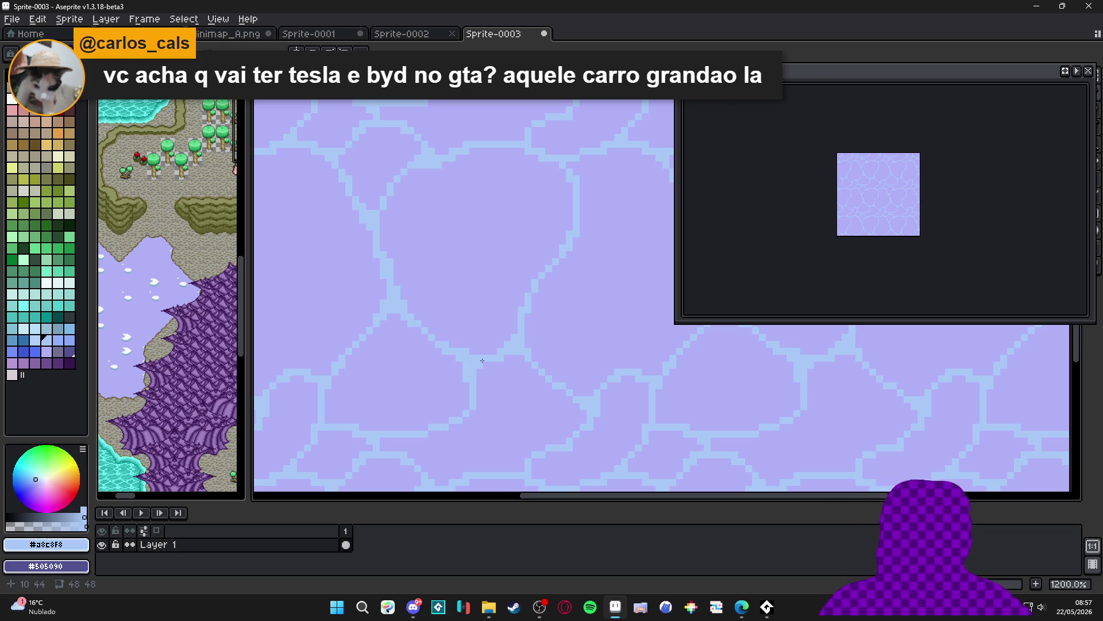
{"action": "scroll", "coordinate": [482, 360], "scroll_direction": "up", "scroll_amount": 1}
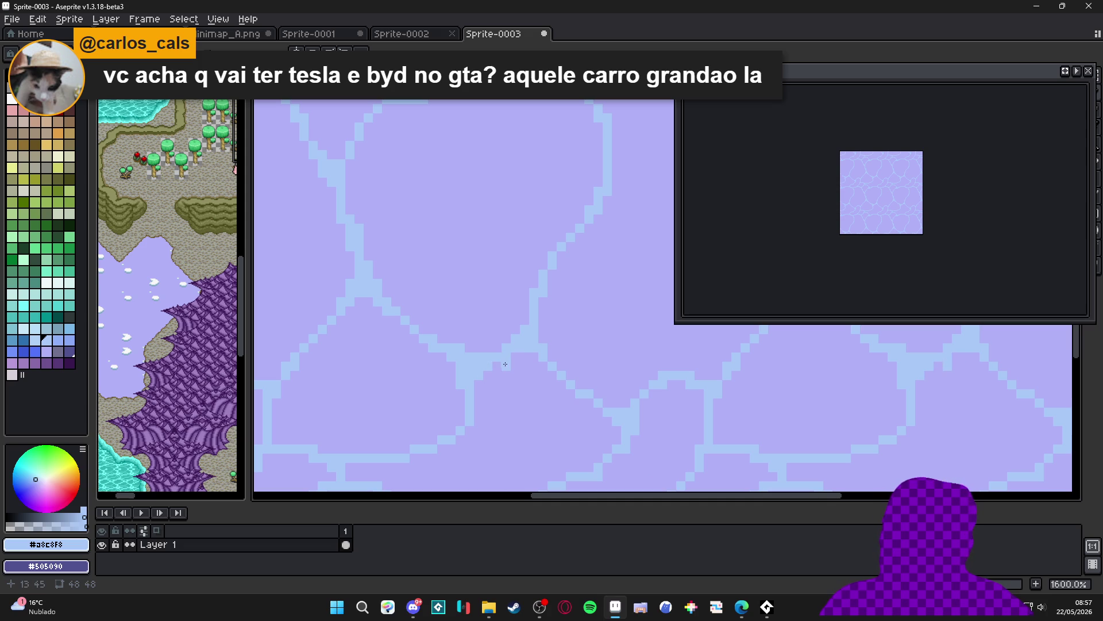
{"action": "scroll", "coordinate": [577, 387], "scroll_direction": "down", "scroll_amount": 3}
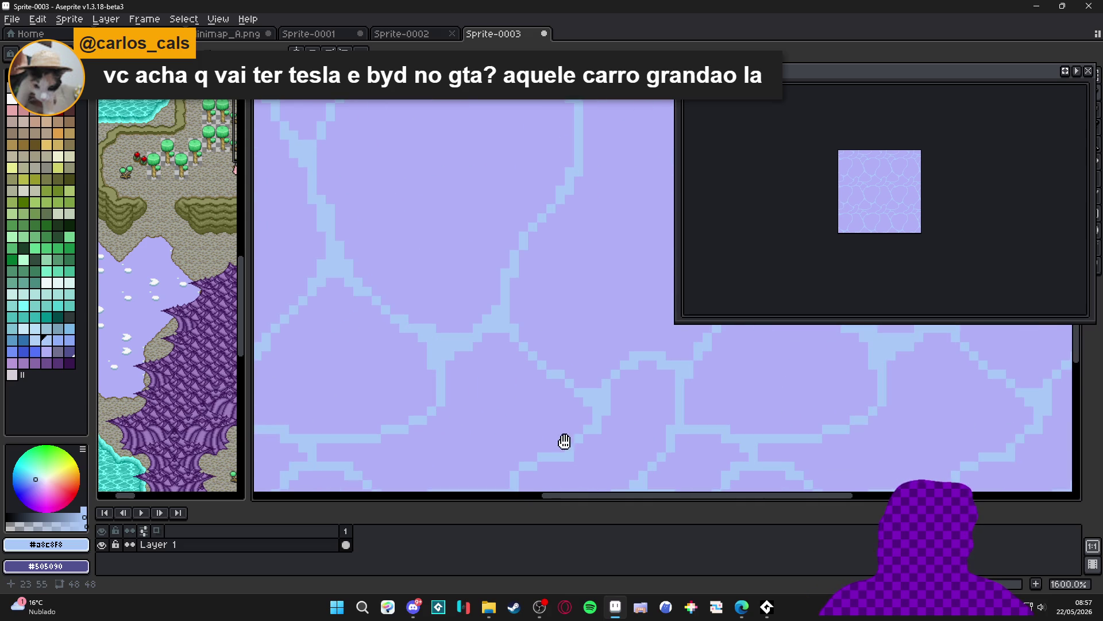
{"action": "scroll", "coordinate": [562, 442], "scroll_direction": "up", "scroll_amount": 3}
{"action": "scroll", "coordinate": [492, 379], "scroll_direction": "down", "scroll_amount": 2}
{"action": "scroll", "coordinate": [497, 387], "scroll_direction": "down", "scroll_amount": 2}
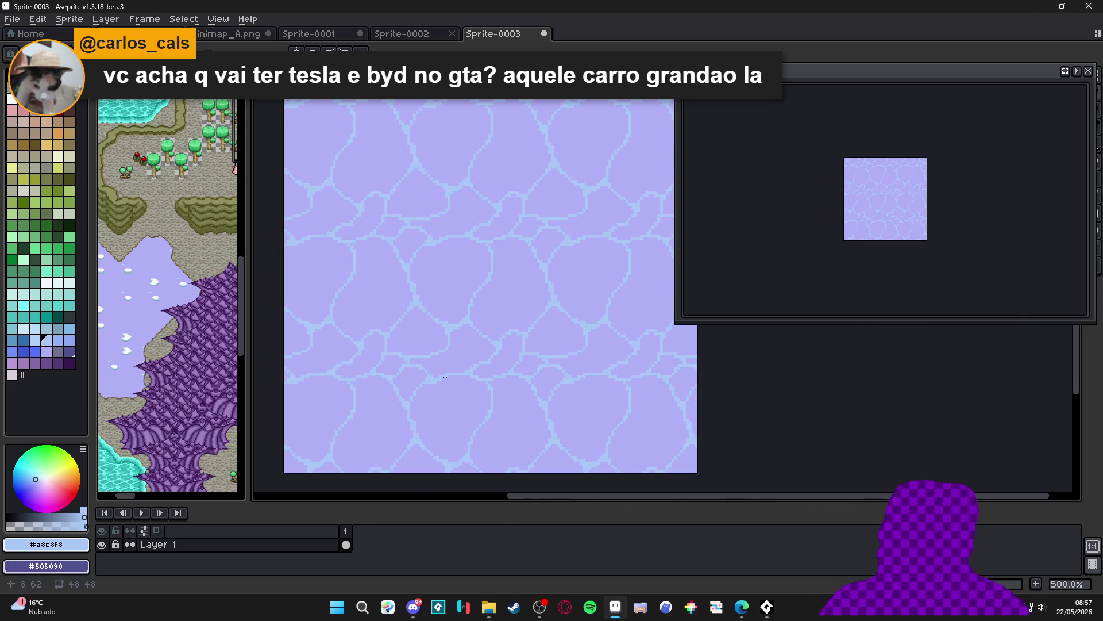
{"action": "scroll", "coordinate": [444, 377], "scroll_direction": "up", "scroll_amount": 4}
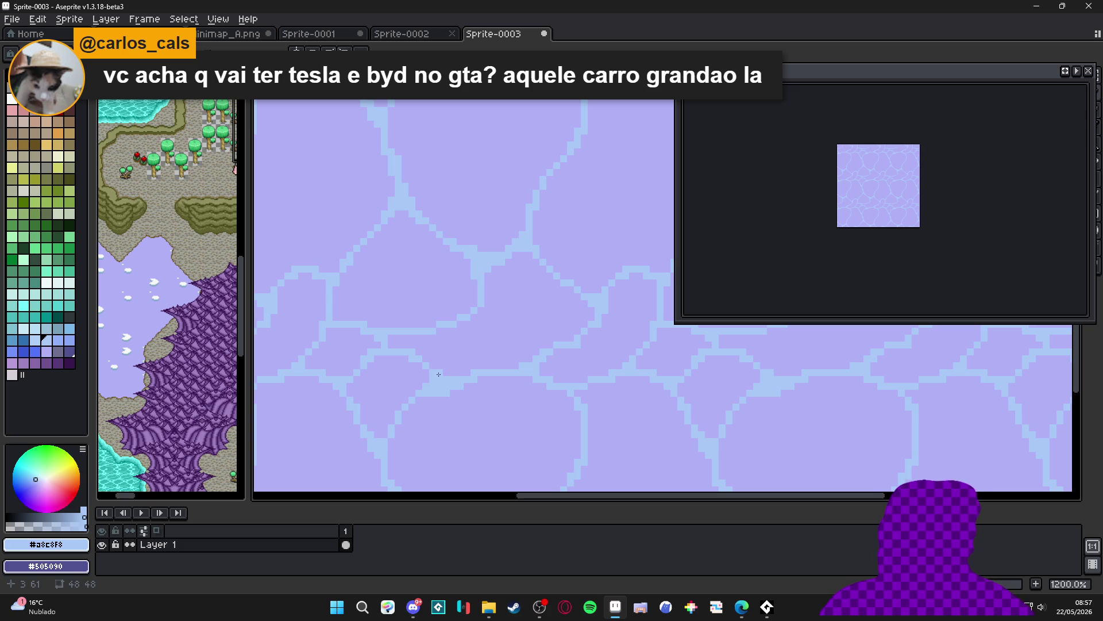
{"action": "scroll", "coordinate": [480, 373], "scroll_direction": "down", "scroll_amount": 5}
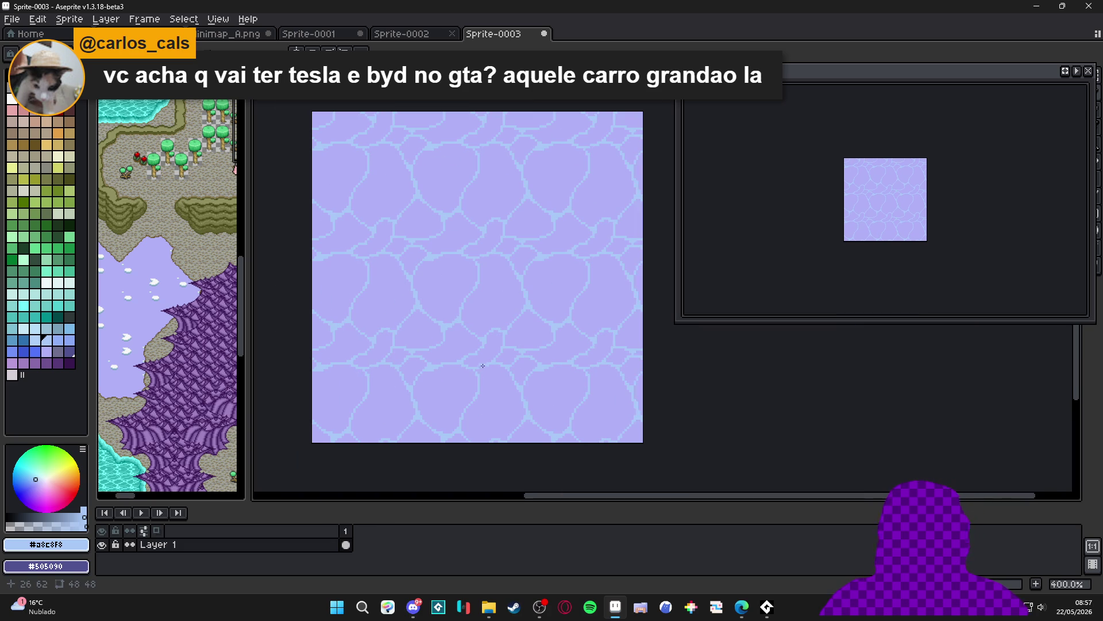
{"action": "scroll", "coordinate": [400, 340], "scroll_direction": "up", "scroll_amount": 6}
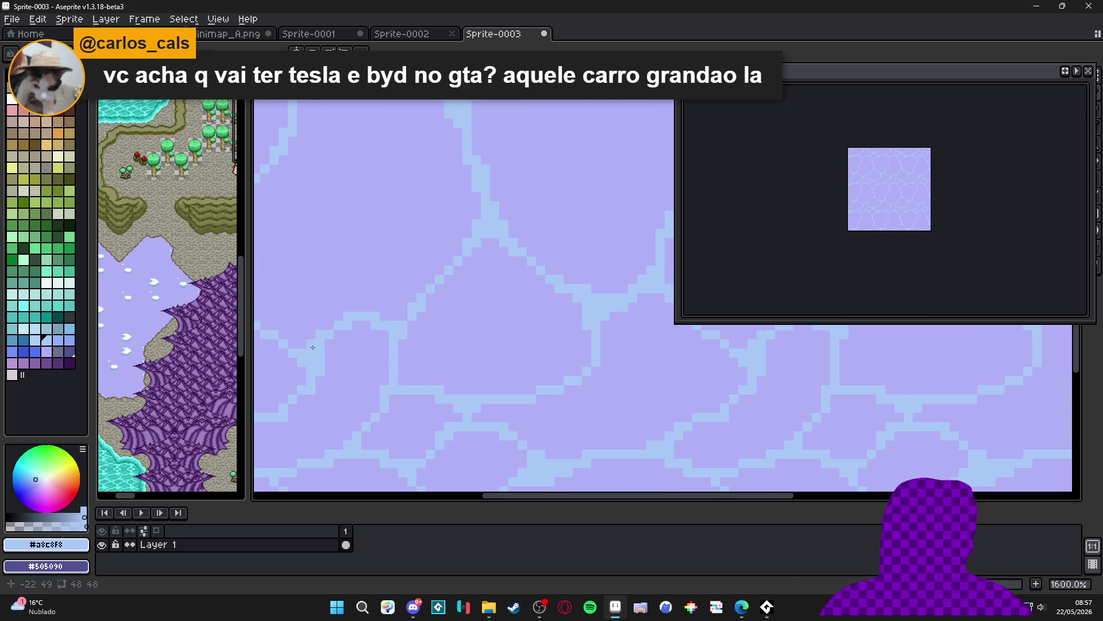
{"action": "scroll", "coordinate": [312, 347], "scroll_direction": "down", "scroll_amount": 4}
{"action": "scroll", "coordinate": [328, 343], "scroll_direction": "up", "scroll_amount": 4}
Sample the tile's lavender and light-blue colours, ending with lavender #b0b0f8 as the foreground
{"action": "left_click", "coordinate": [343, 339], "text": "alt"}
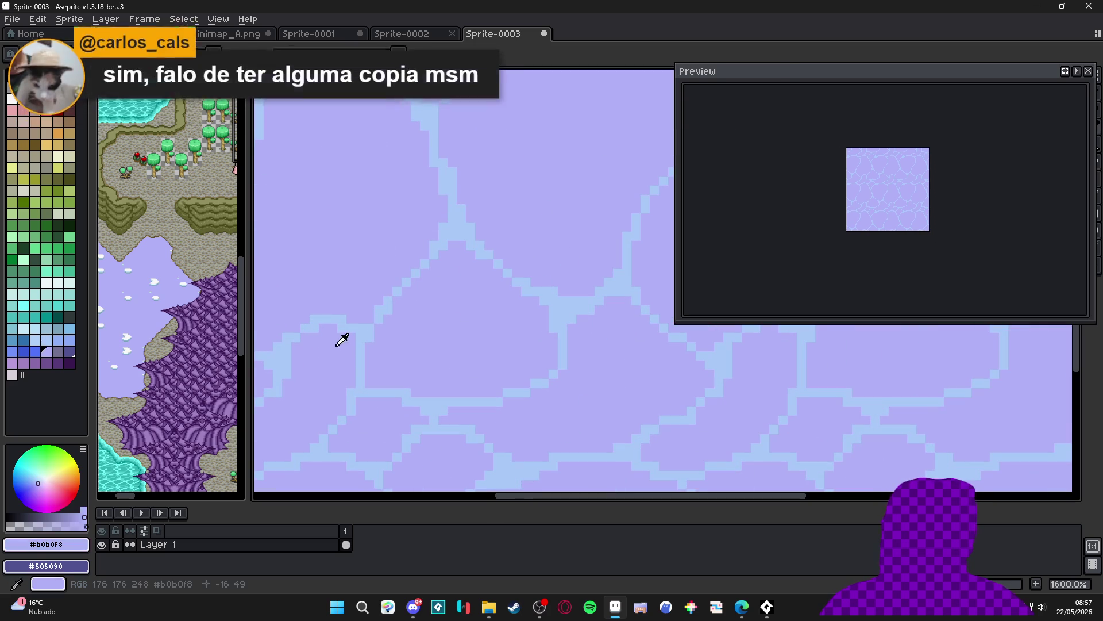
{"action": "left_click", "coordinate": [347, 333], "text": "alt"}
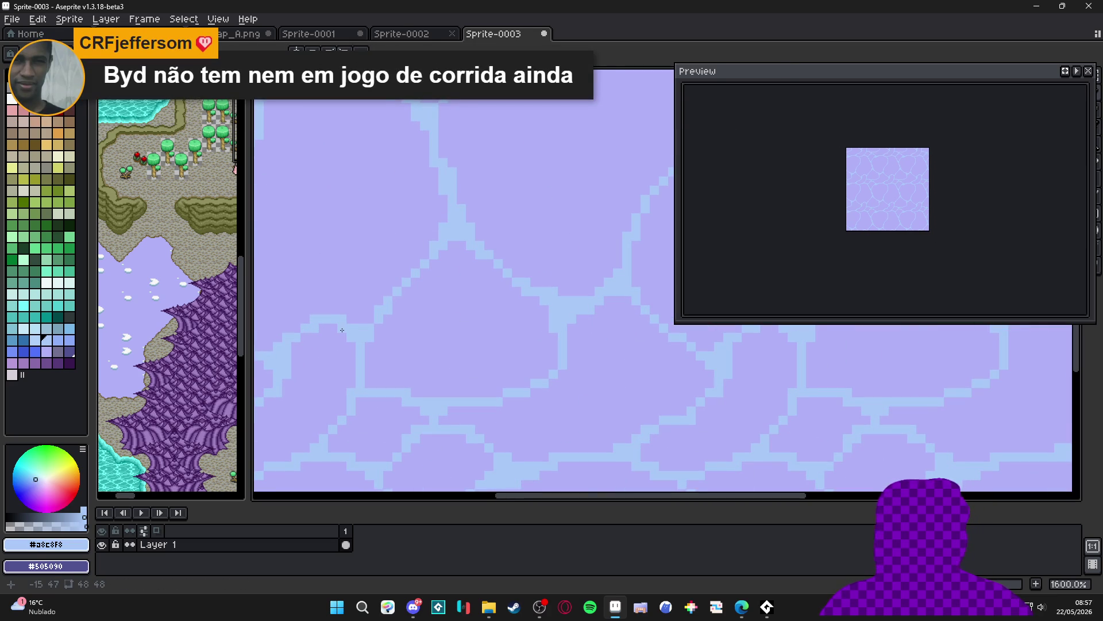
{"action": "scroll", "coordinate": [403, 333], "scroll_direction": "down", "scroll_amount": 3}
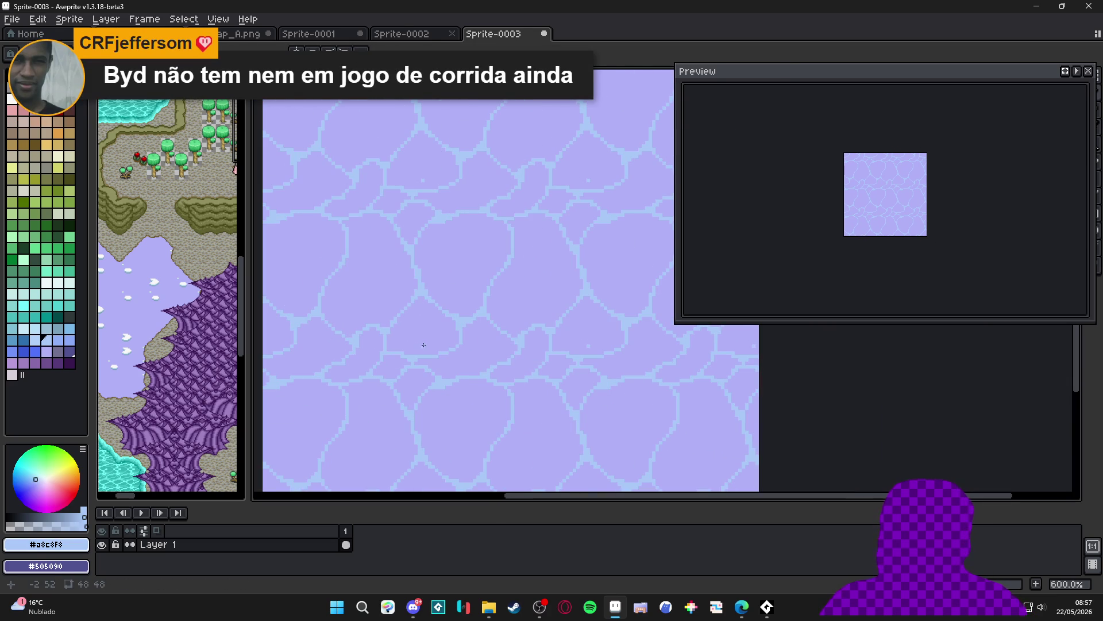
{"action": "scroll", "coordinate": [346, 367], "scroll_direction": "up", "scroll_amount": 1}
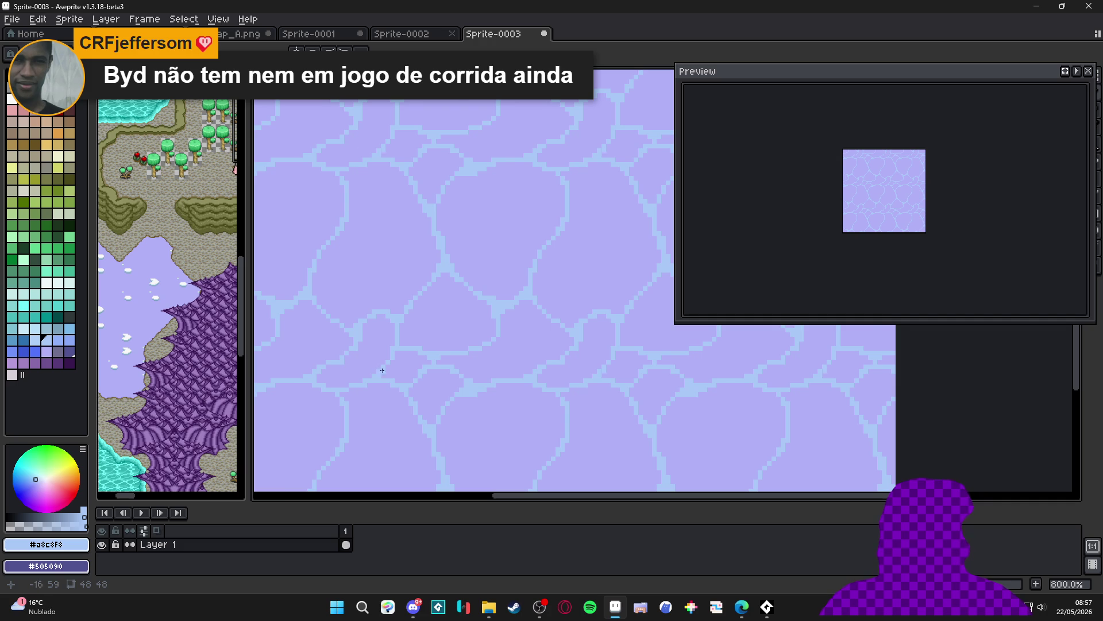
{"action": "scroll", "coordinate": [382, 370], "scroll_direction": "down", "scroll_amount": 2}
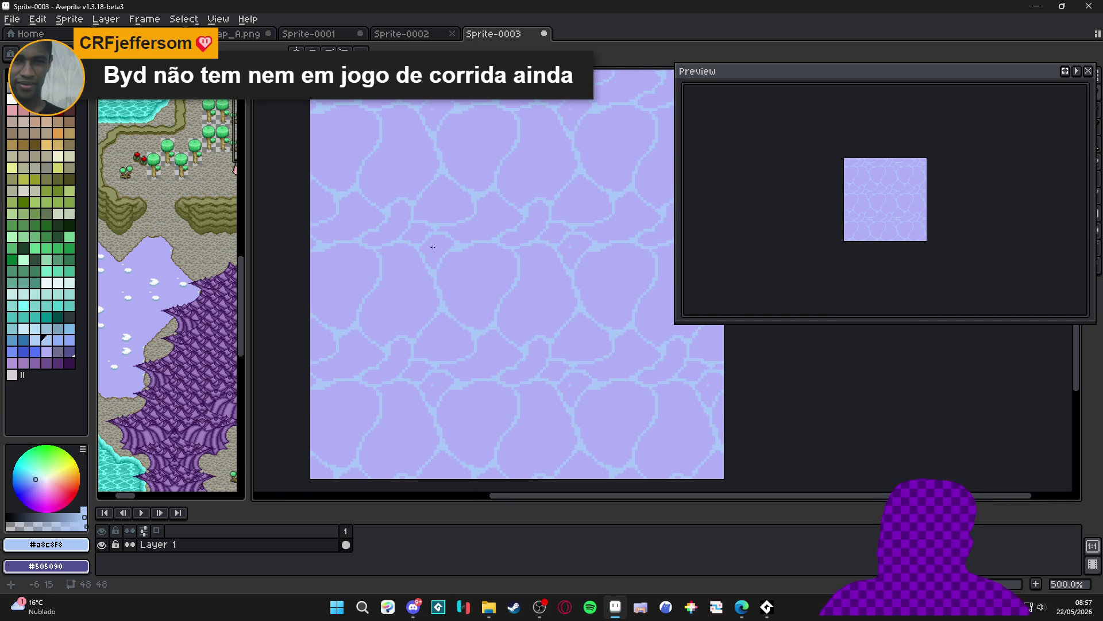
{"action": "scroll", "coordinate": [439, 232], "scroll_direction": "up", "scroll_amount": 5}
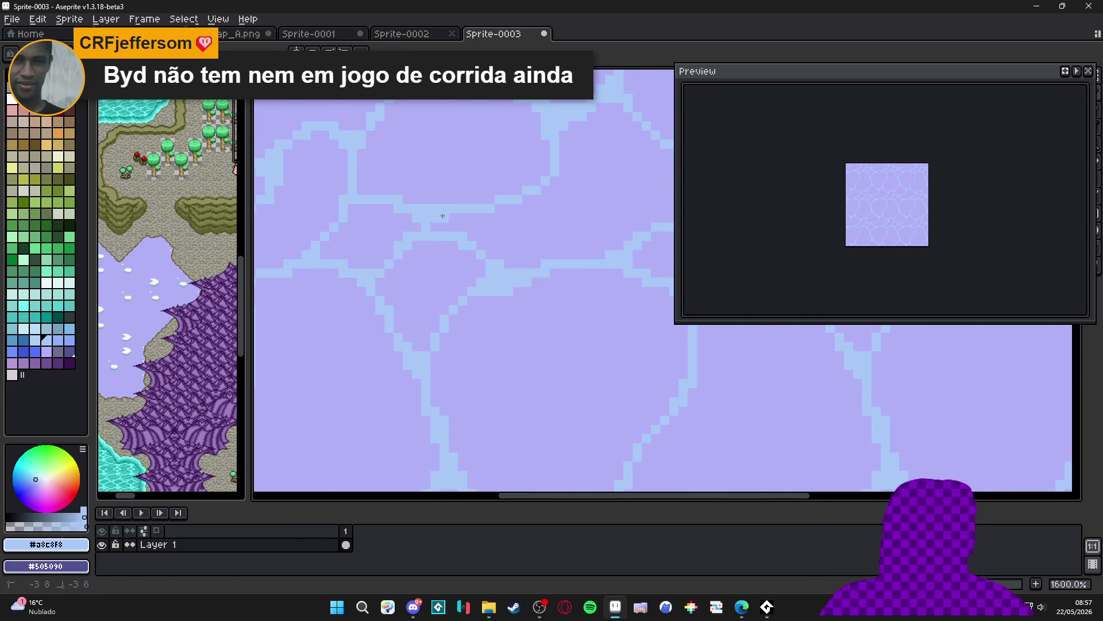
{"action": "scroll", "coordinate": [436, 224], "scroll_direction": "down", "scroll_amount": 3}
{"action": "scroll", "coordinate": [438, 214], "scroll_direction": "up", "scroll_amount": 3}
{"action": "scroll", "coordinate": [437, 214], "scroll_direction": "down", "scroll_amount": 4}
{"action": "scroll", "coordinate": [502, 286], "scroll_direction": "down", "scroll_amount": 3}
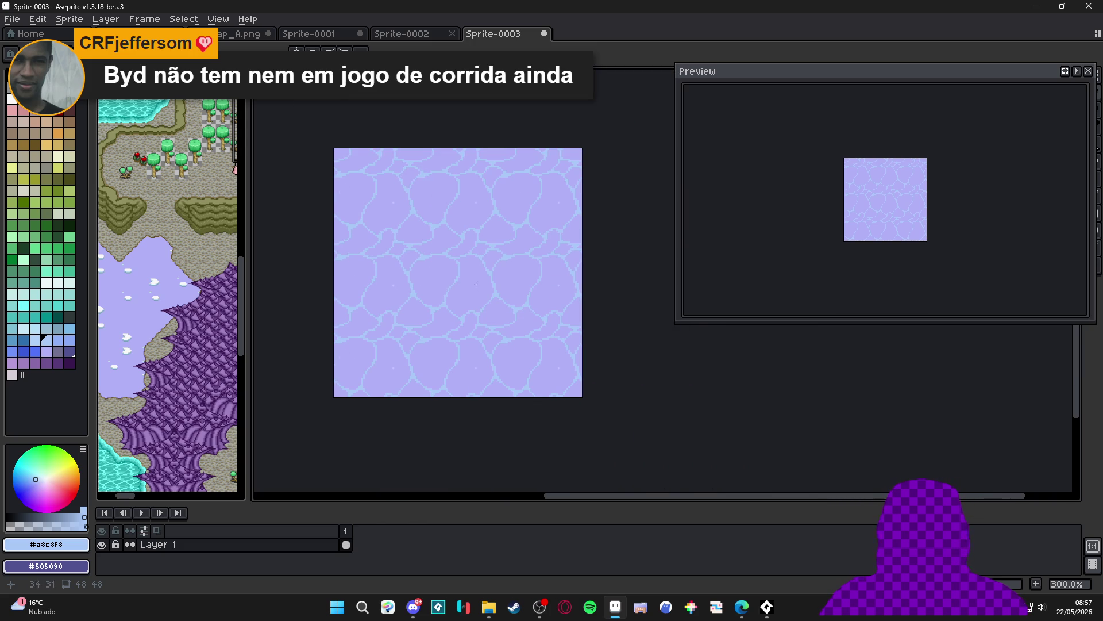
{"action": "scroll", "coordinate": [475, 284], "scroll_direction": "up", "scroll_amount": 2}
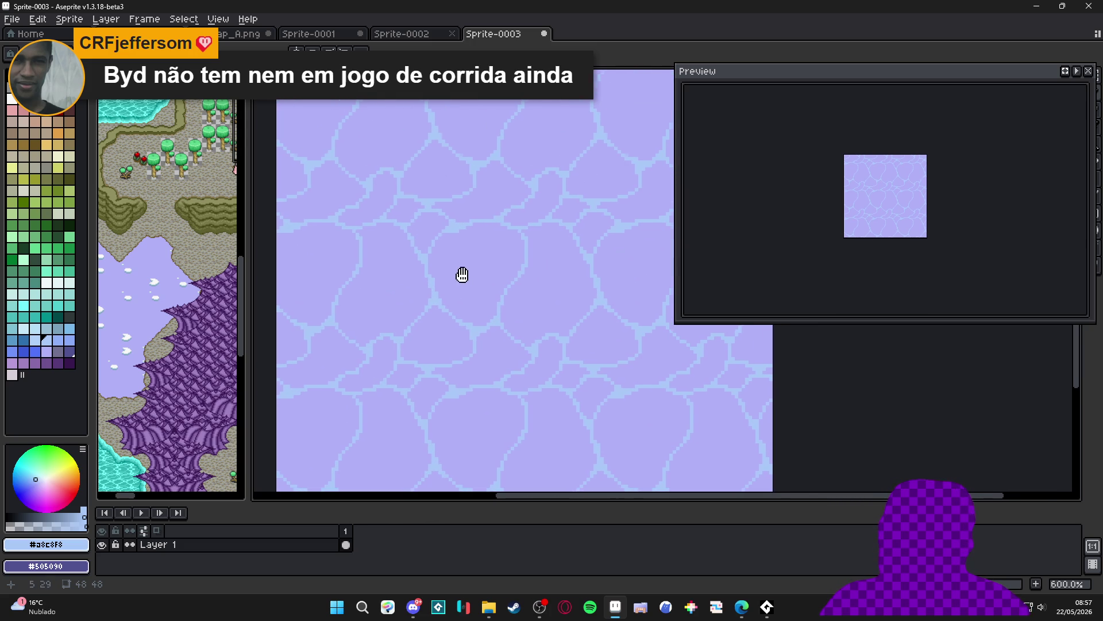
{"action": "scroll", "coordinate": [476, 276], "scroll_direction": "down", "scroll_amount": 3}
{"action": "scroll", "coordinate": [476, 277], "scroll_direction": "up", "scroll_amount": 2}
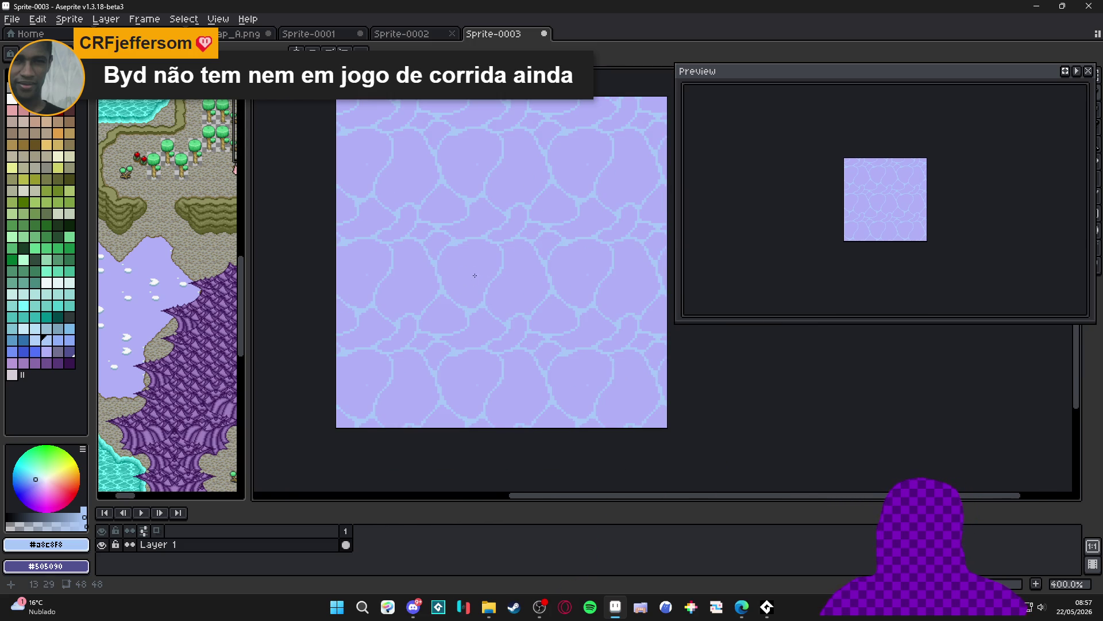
{"action": "scroll", "coordinate": [444, 319], "scroll_direction": "up", "scroll_amount": 1}
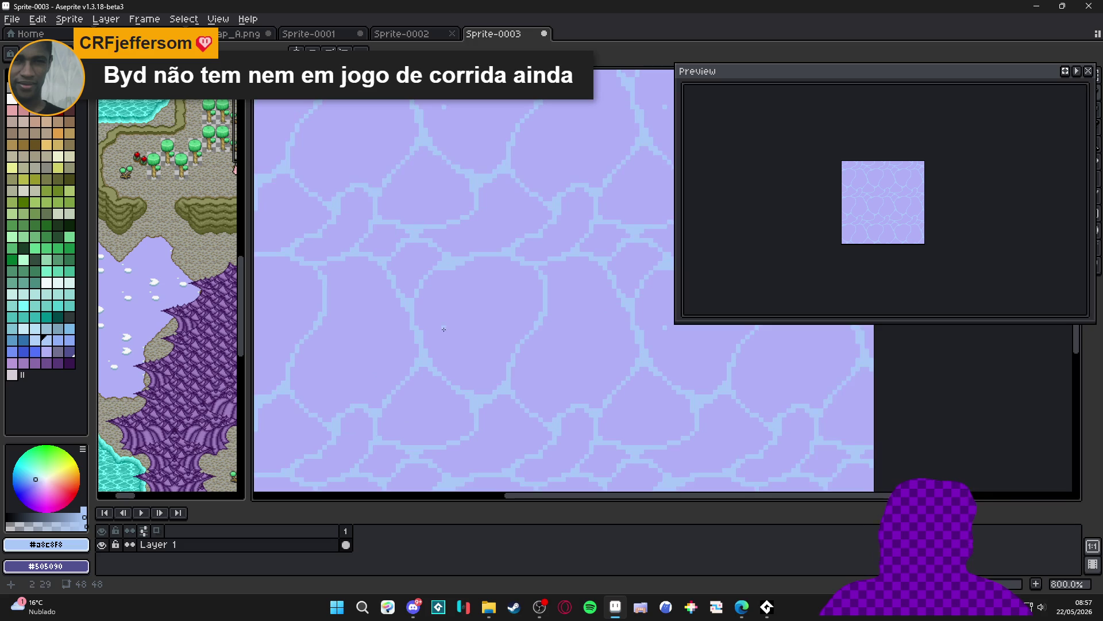
{"action": "scroll", "coordinate": [437, 316], "scroll_direction": "up", "scroll_amount": 2}
{"action": "left_click", "coordinate": [447, 335], "text": "alt"}
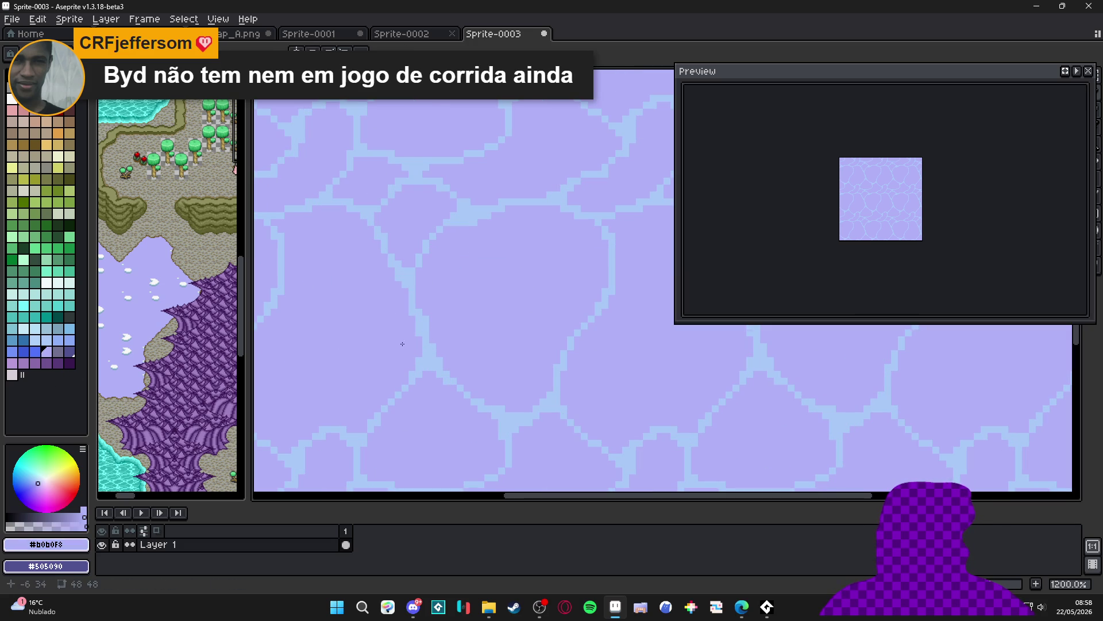
Undo the last pencil stroke and sort the palette by brightness, dark to light
{"action": "left_click", "coordinate": [434, 335], "text": "alt"}
{"action": "left_click", "coordinate": [433, 336], "text": "alt"}
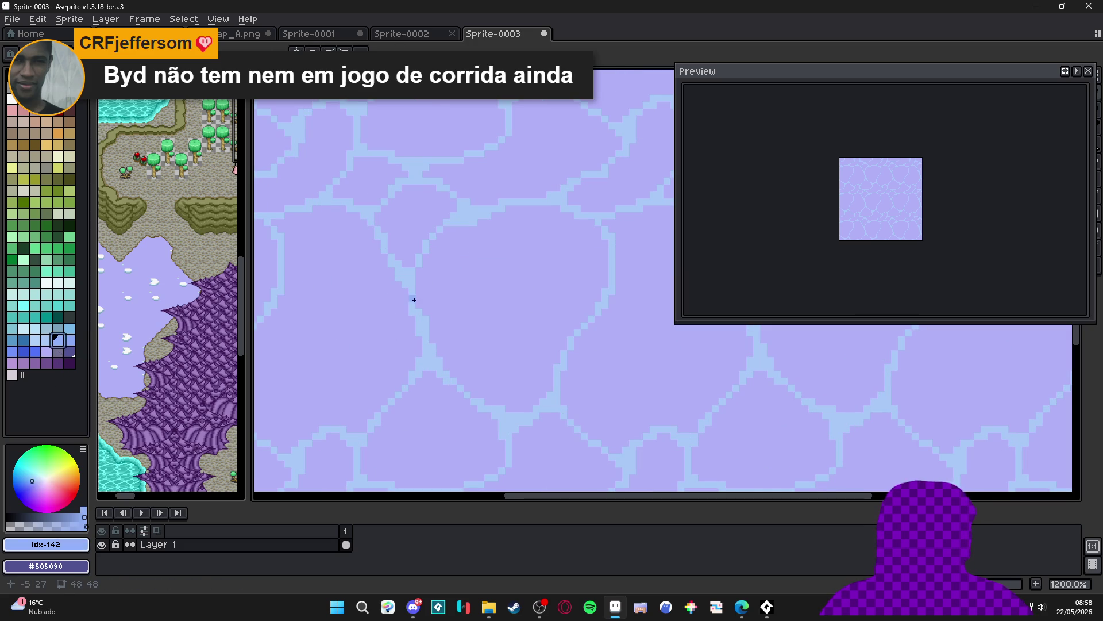
{"action": "key", "text": "ctrl+z"}
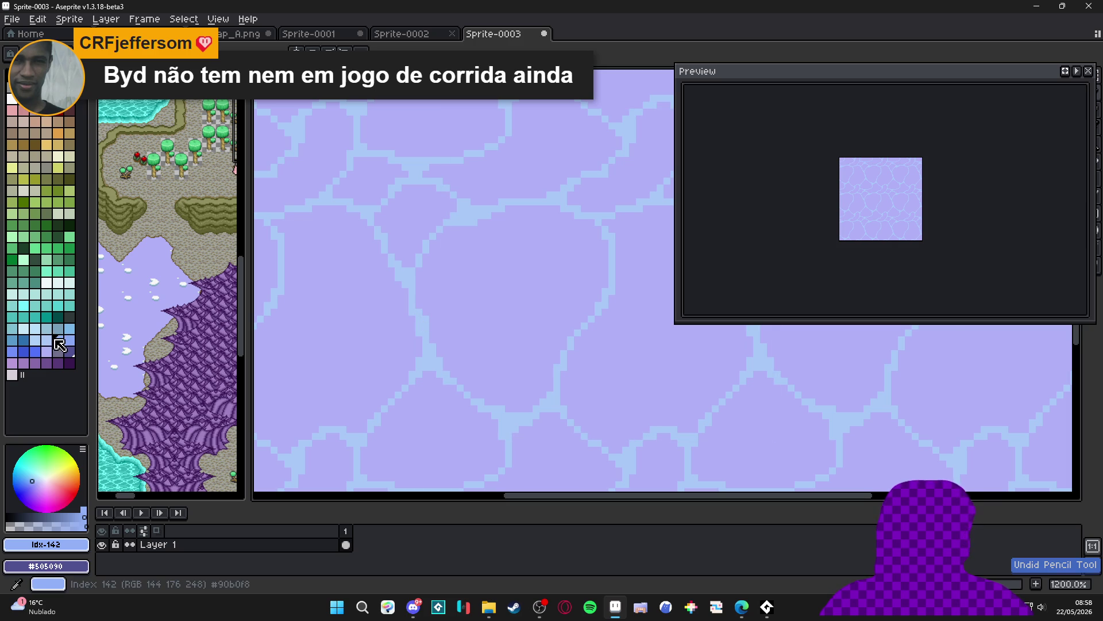
{"action": "left_click", "coordinate": [470, 330], "text": "alt"}
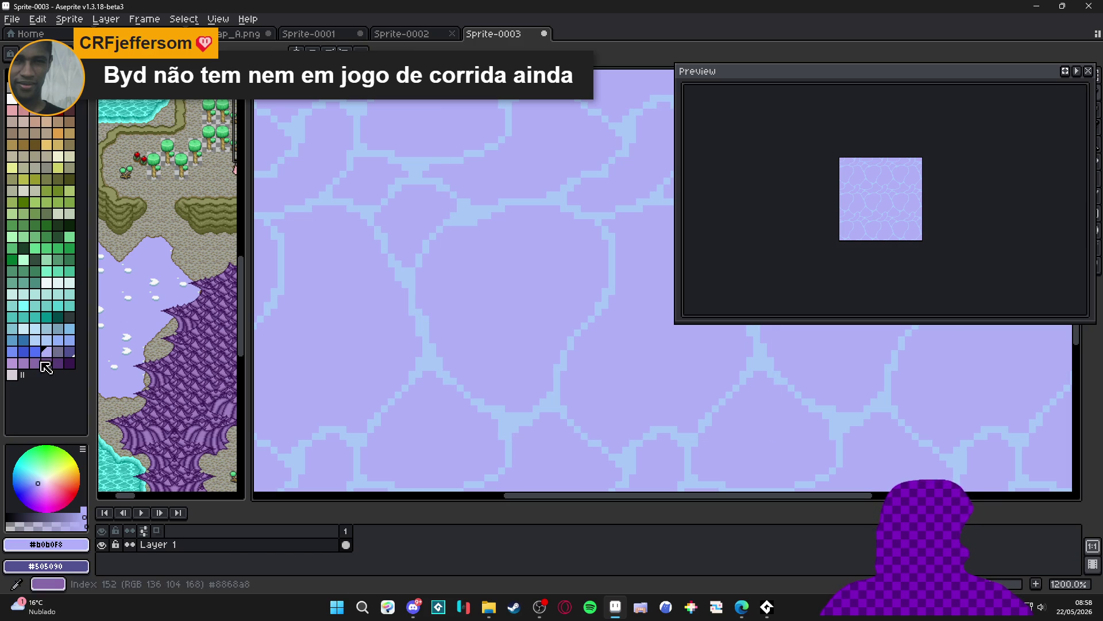
{"action": "left_click", "coordinate": [23, 53]}
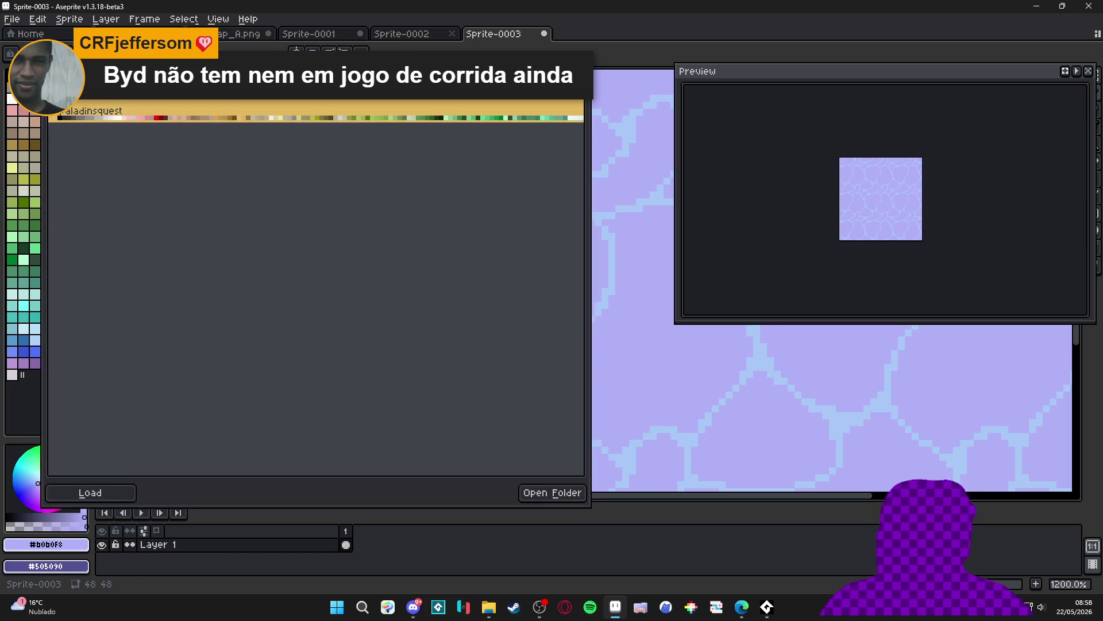
{"action": "left_click", "coordinate": [33, 54]}
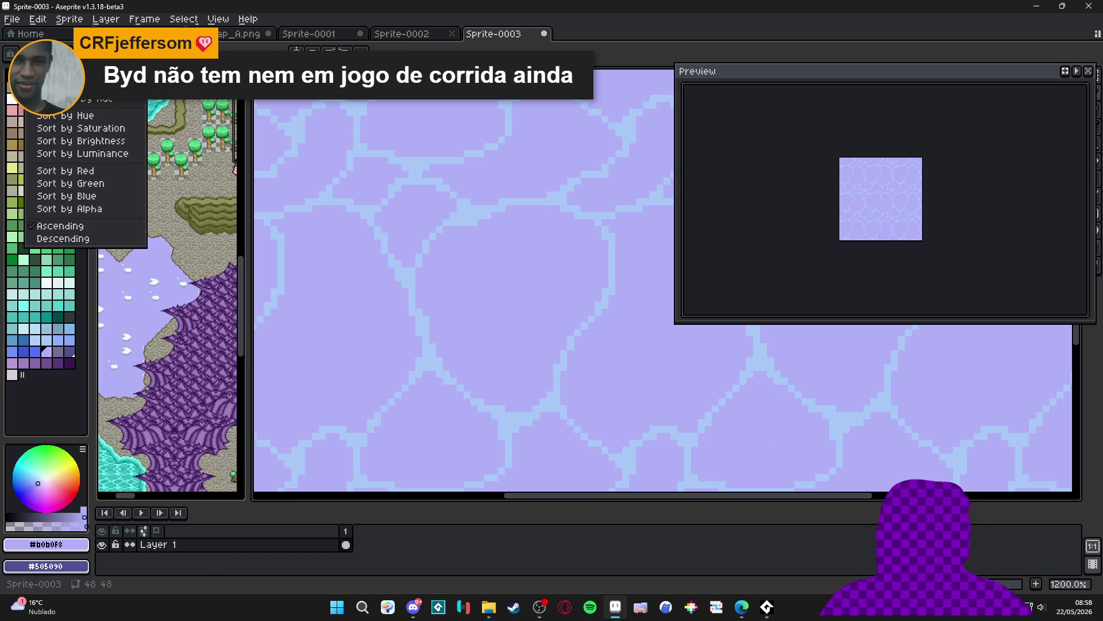
{"action": "left_click", "coordinate": [80, 141]}
Choose the slightly darker blue swatch Idx-149 and set the brush size to 2px
{"action": "left_click", "coordinate": [431, 351], "text": "alt"}
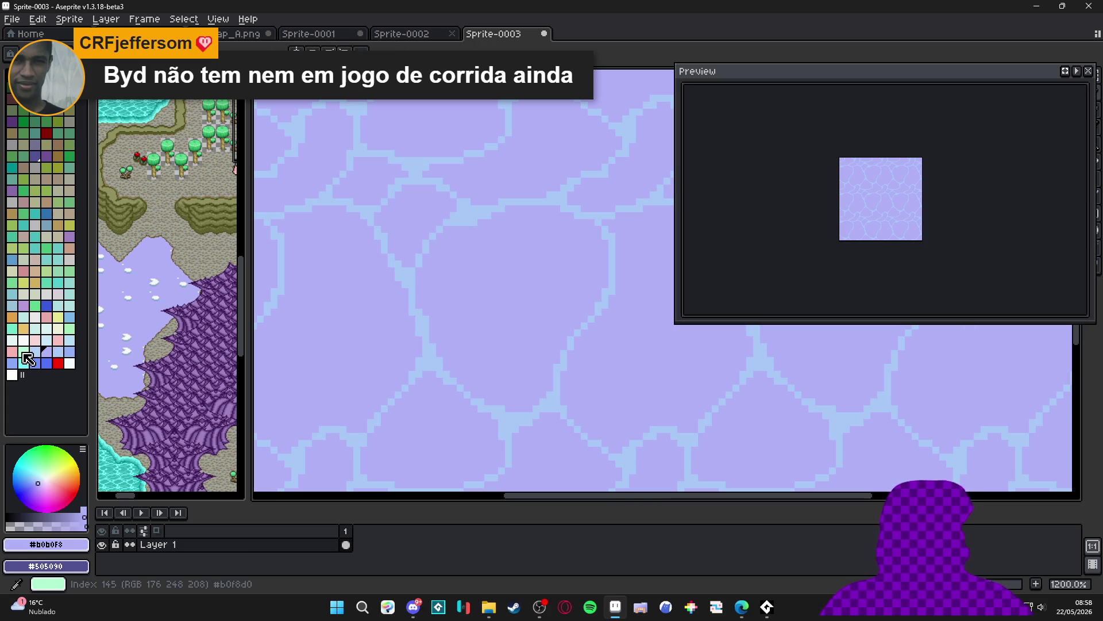
{"action": "left_click", "coordinate": [38, 353]}
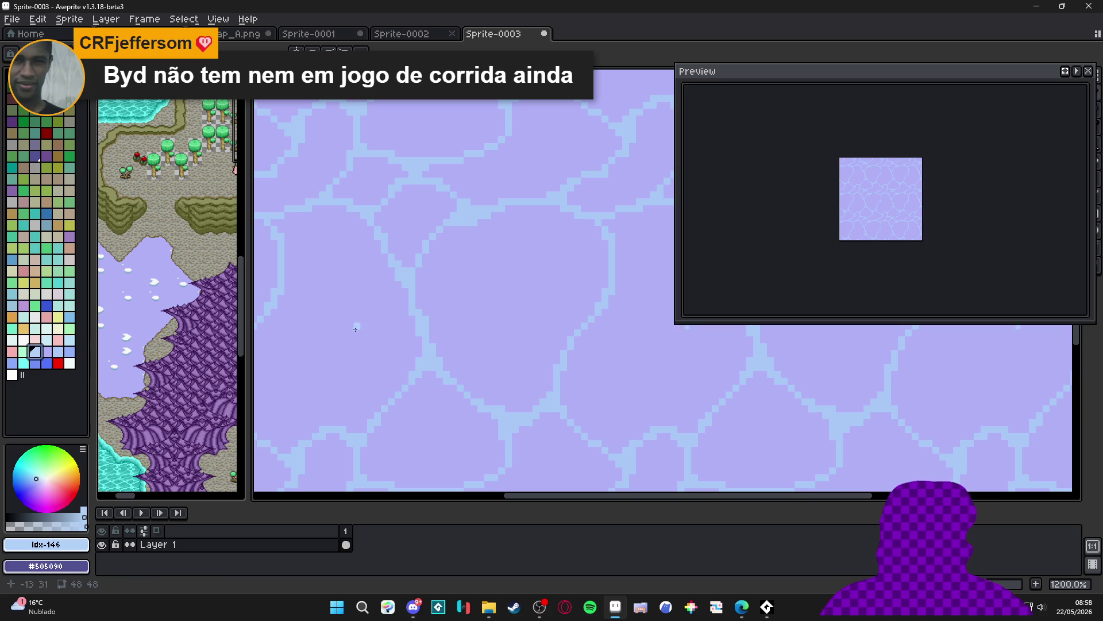
{"action": "left_click", "coordinate": [58, 351]}
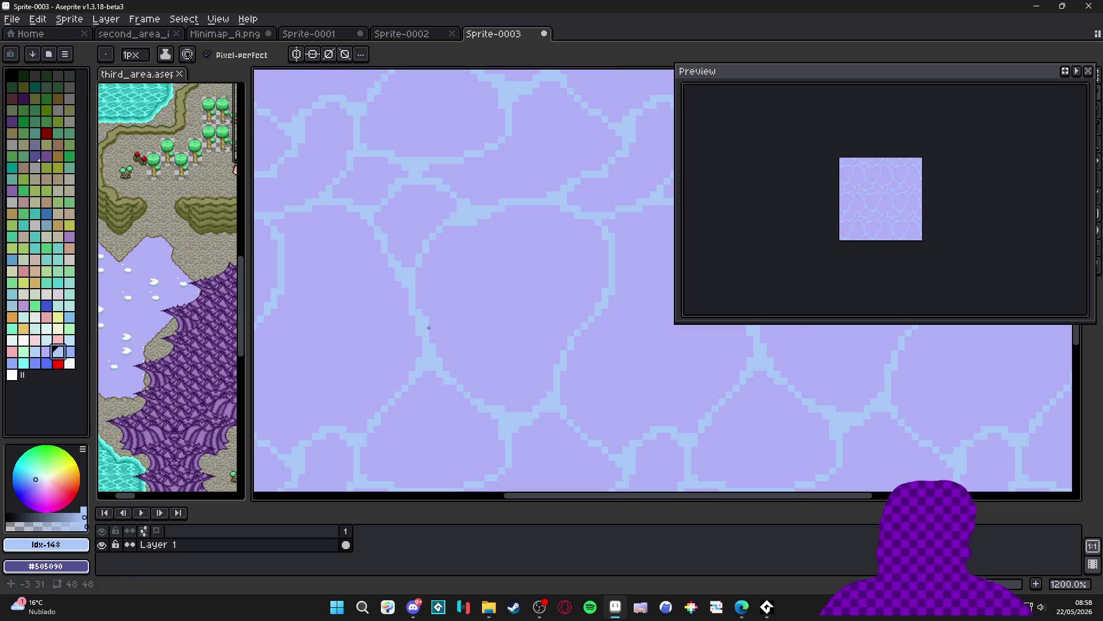
{"action": "key", "text": "bracketright"}
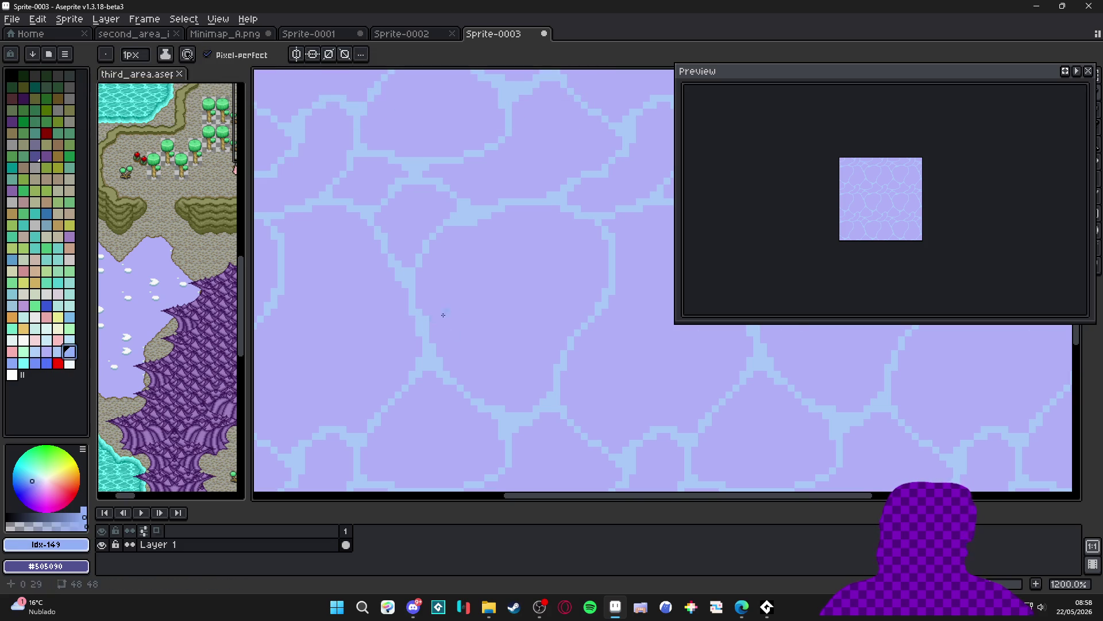
{"action": "key", "text": "plus"}
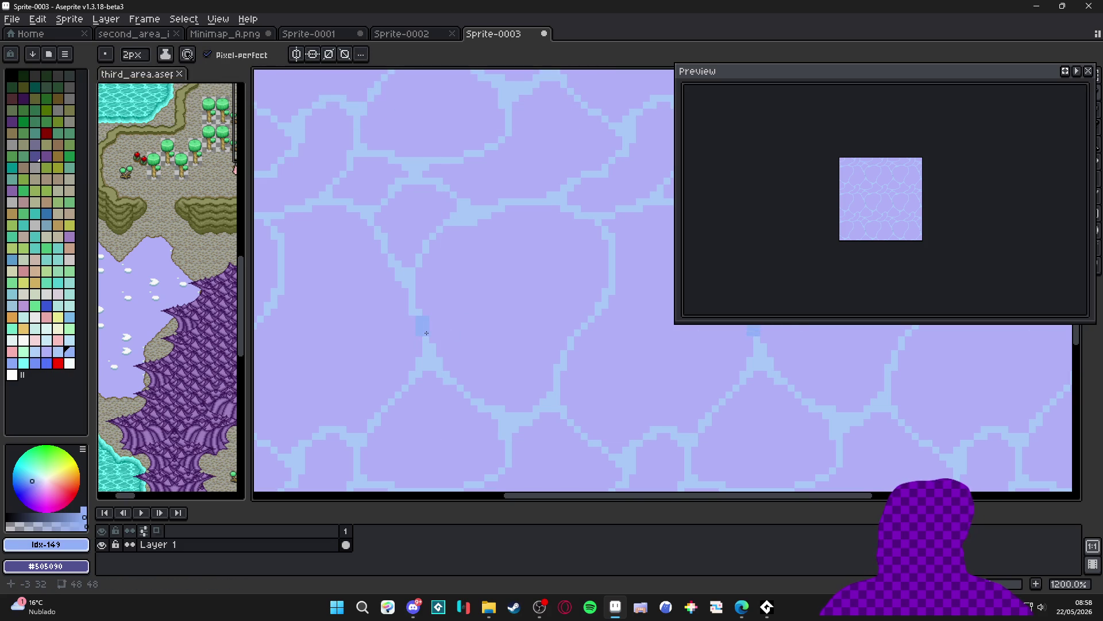
Paint a short streak of darker-blue pixels along one crack line
{"action": "left_click", "coordinate": [415, 309]}
{"action": "key", "text": "minus"}
{"action": "left_click_drag", "start_coordinate": [412, 303], "coordinate": [413, 296]}
{"action": "scroll", "coordinate": [463, 341], "scroll_direction": "down", "scroll_amount": 5}
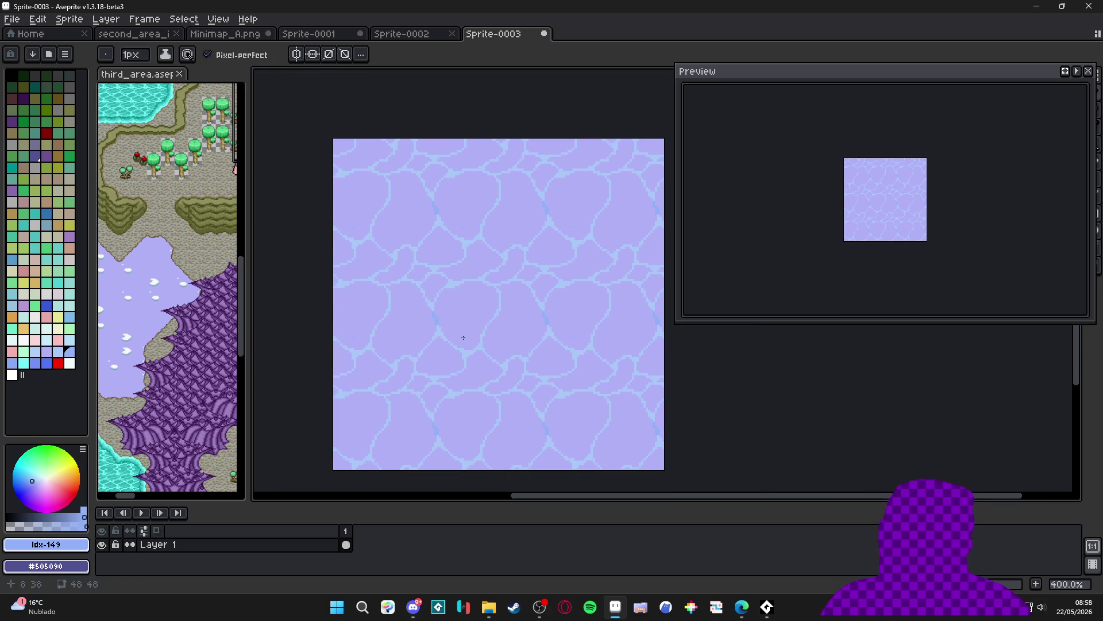
Sort the colour palette by hue
{"action": "left_click", "coordinate": [50, 54]}
{"action": "left_click", "coordinate": [65, 54]}
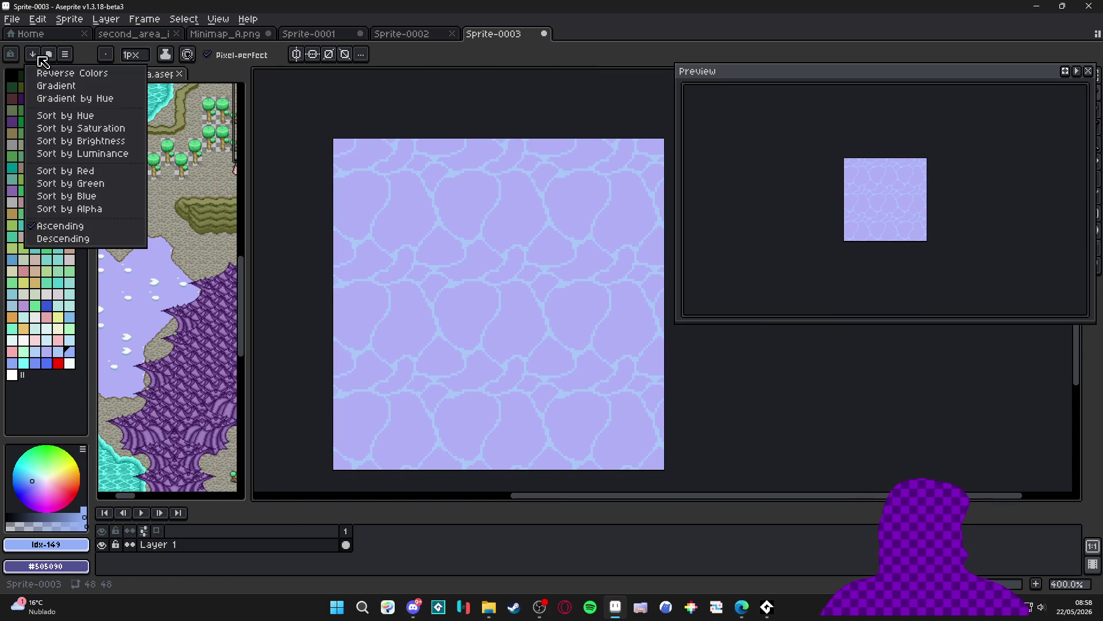
{"action": "left_click", "coordinate": [107, 116]}
{"action": "left_click_drag", "start_coordinate": [455, 323], "coordinate": [470, 323]}
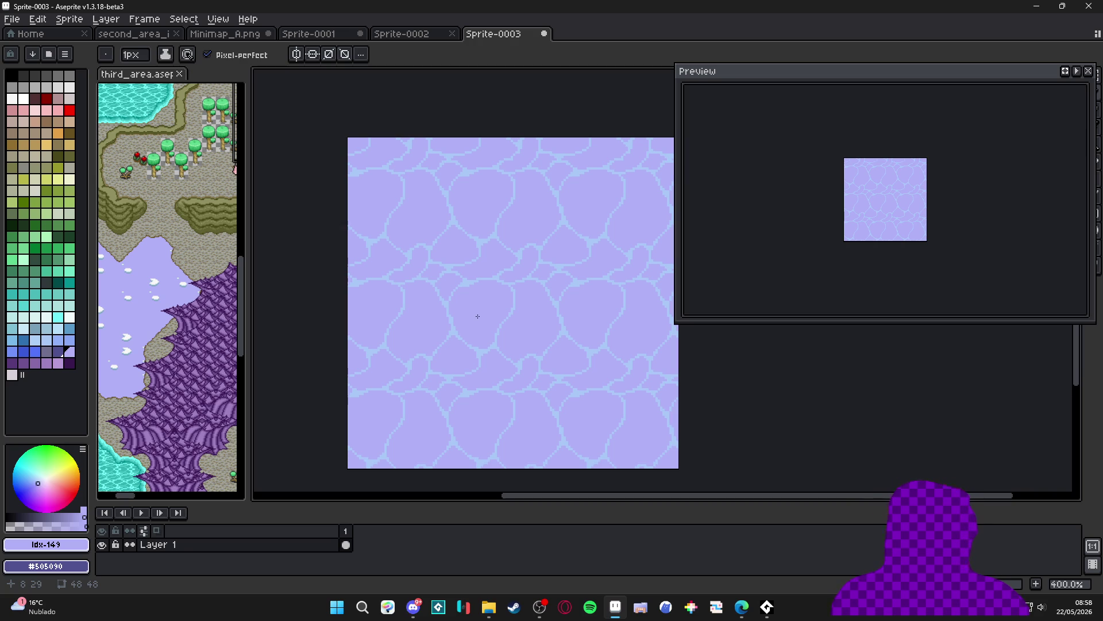
Reverse the palette colours so purples come first and greys last
{"action": "left_click", "coordinate": [33, 54]}
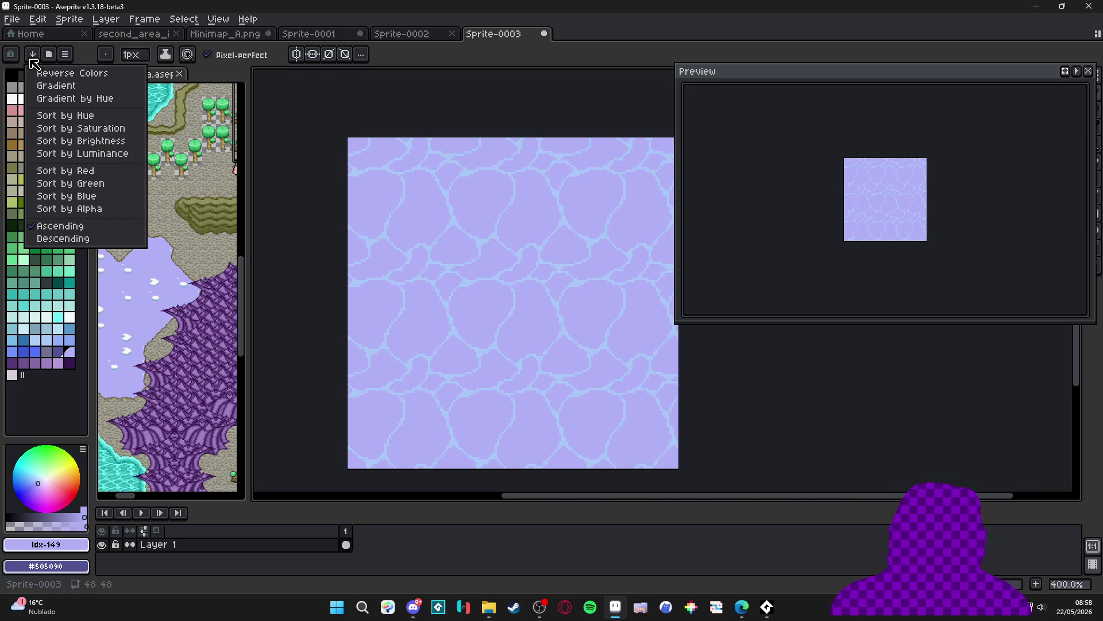
{"action": "left_click", "coordinate": [58, 98]}
{"action": "left_click", "coordinate": [33, 54]}
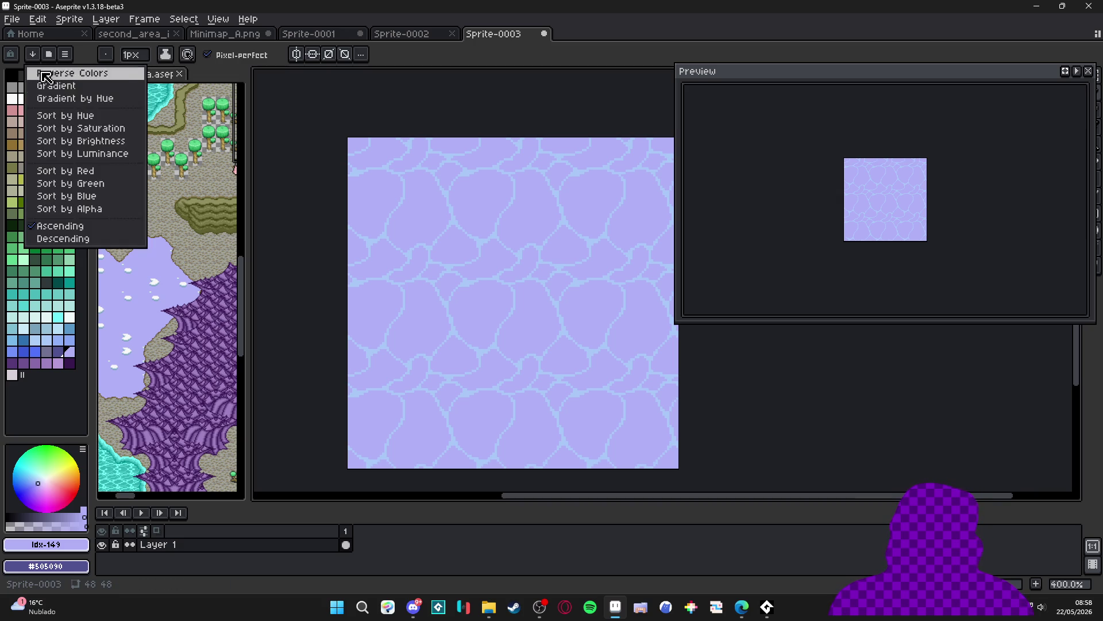
{"action": "left_click", "coordinate": [57, 86]}
{"action": "left_click", "coordinate": [31, 56]}
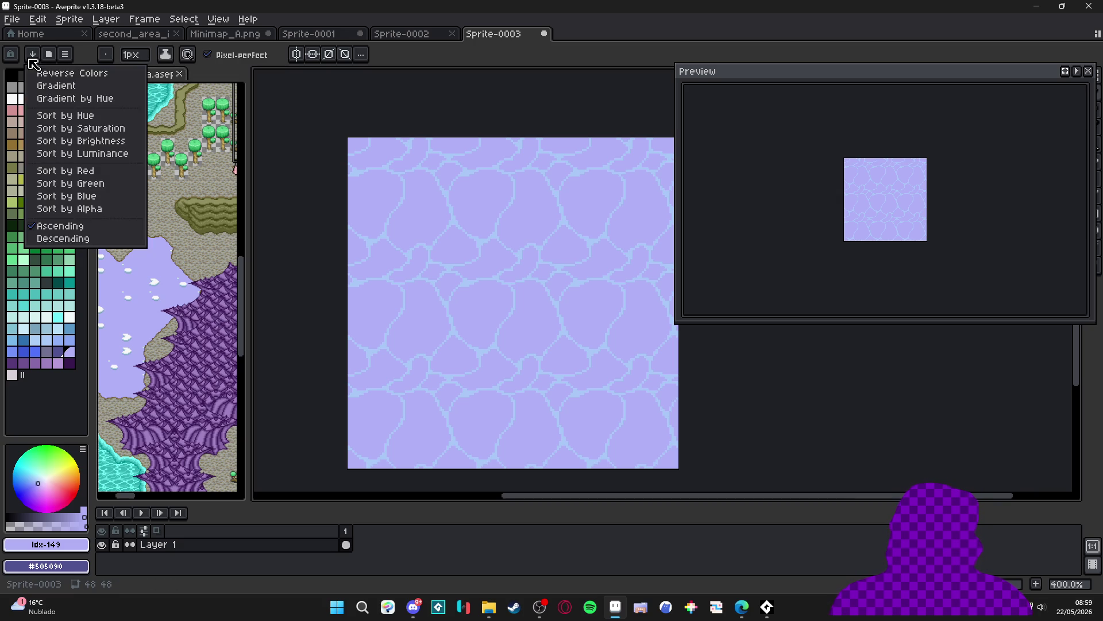
{"action": "left_click", "coordinate": [63, 73]}
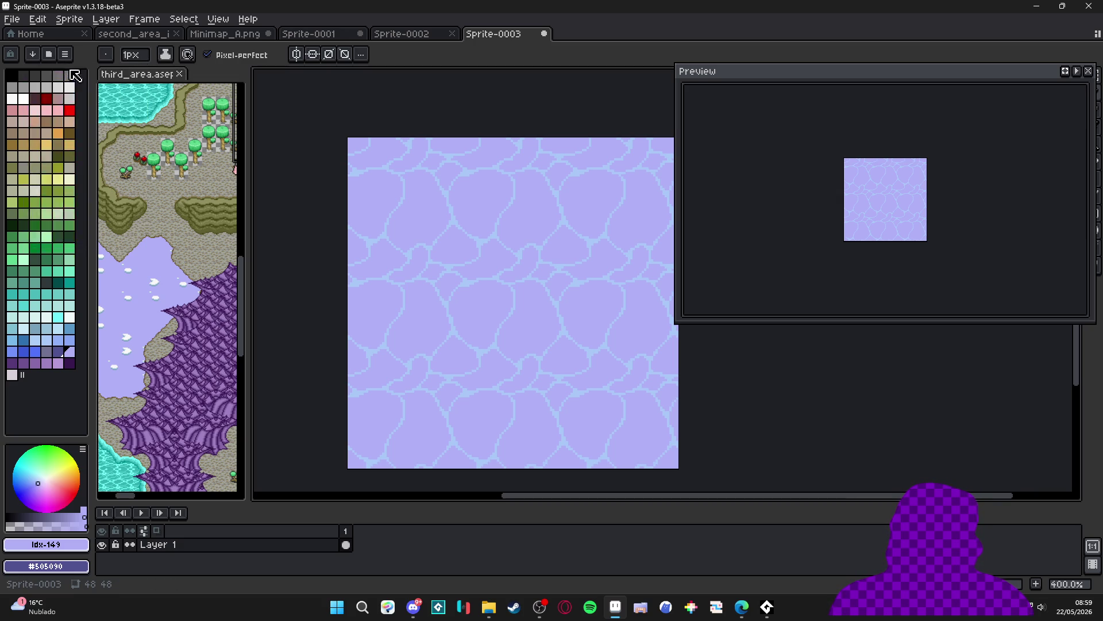
{"action": "left_click", "coordinate": [33, 59]}
{"action": "left_click", "coordinate": [61, 87]}
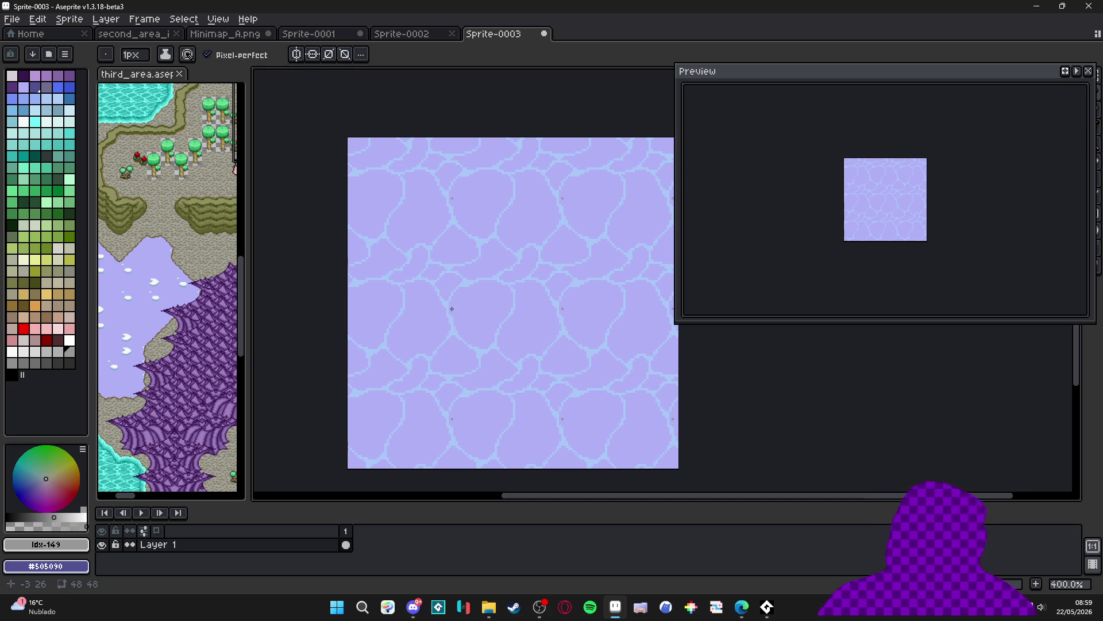
Eyedrop the lavender water colour #B0B0F8 from the zoomed-in canvas
{"action": "scroll", "coordinate": [424, 326], "scroll_direction": "up", "scroll_amount": 6}
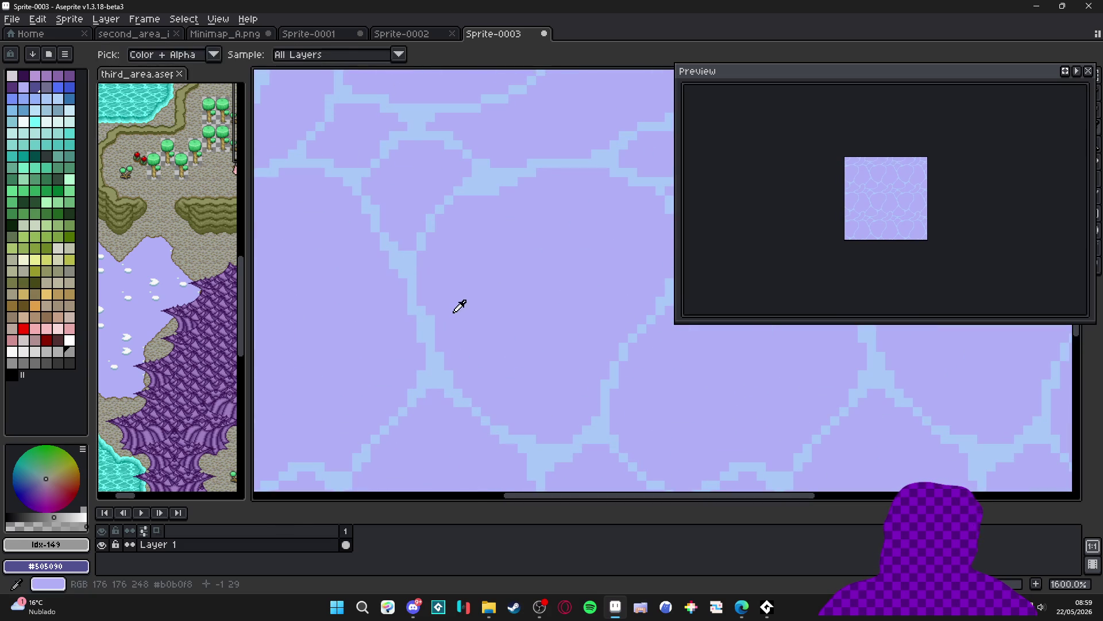
{"action": "left_click", "coordinate": [457, 308], "text": "alt"}
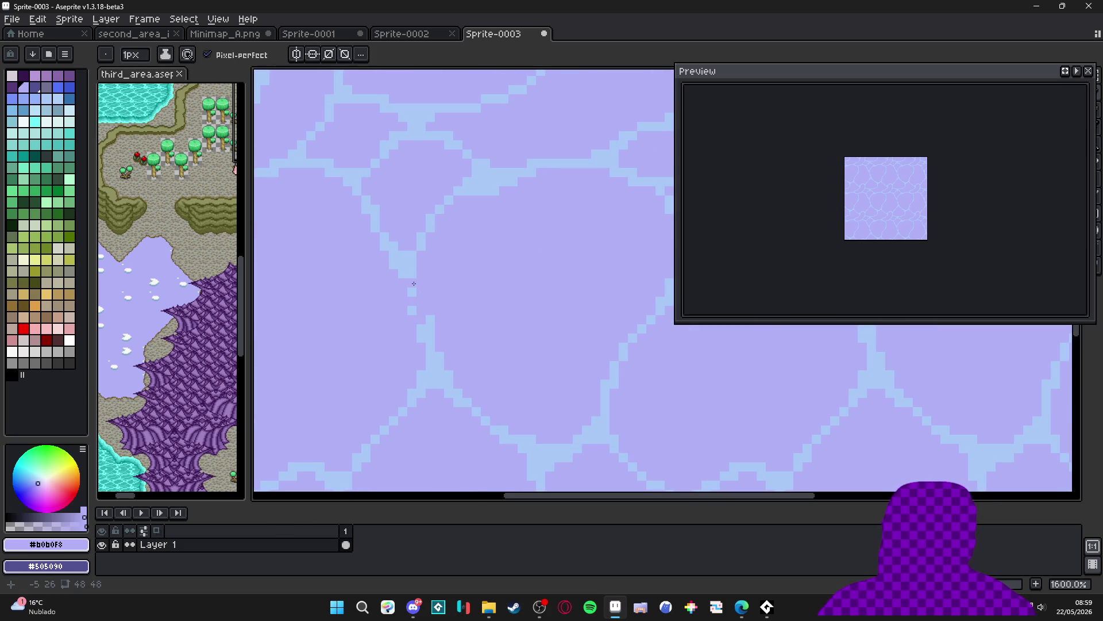
{"action": "scroll", "coordinate": [414, 284], "scroll_direction": "down", "scroll_amount": 4}
{"action": "scroll", "coordinate": [426, 312], "scroll_direction": "up", "scroll_amount": 3}
{"action": "left_click", "coordinate": [425, 316], "text": "alt"}
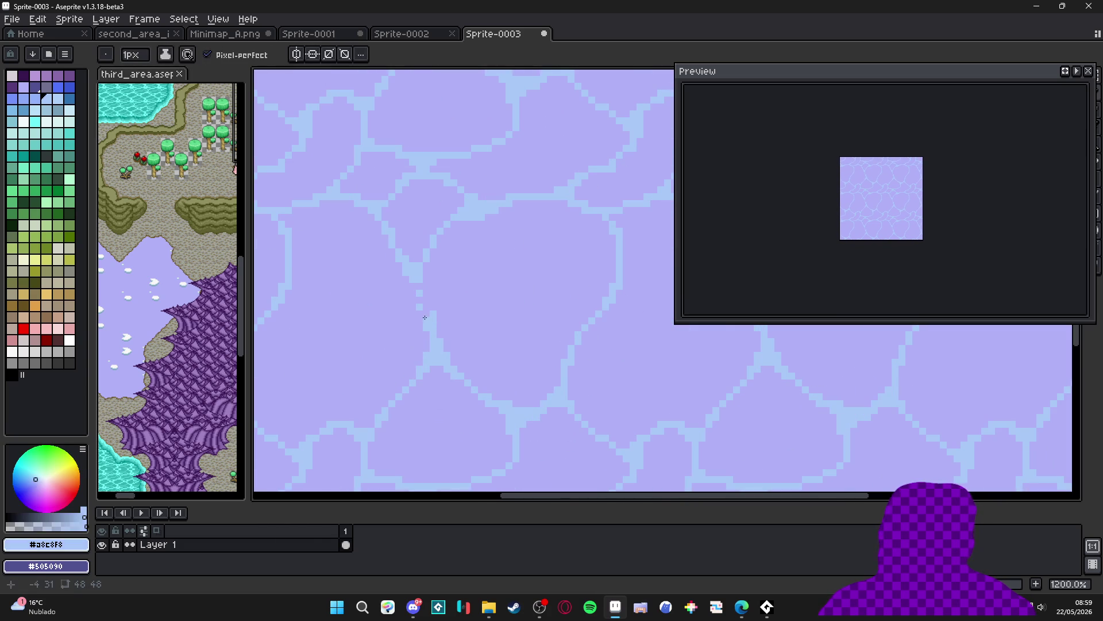
{"action": "scroll", "coordinate": [426, 306], "scroll_direction": "down", "scroll_amount": 3}
{"action": "scroll", "coordinate": [426, 306], "scroll_direction": "up", "scroll_amount": 3}
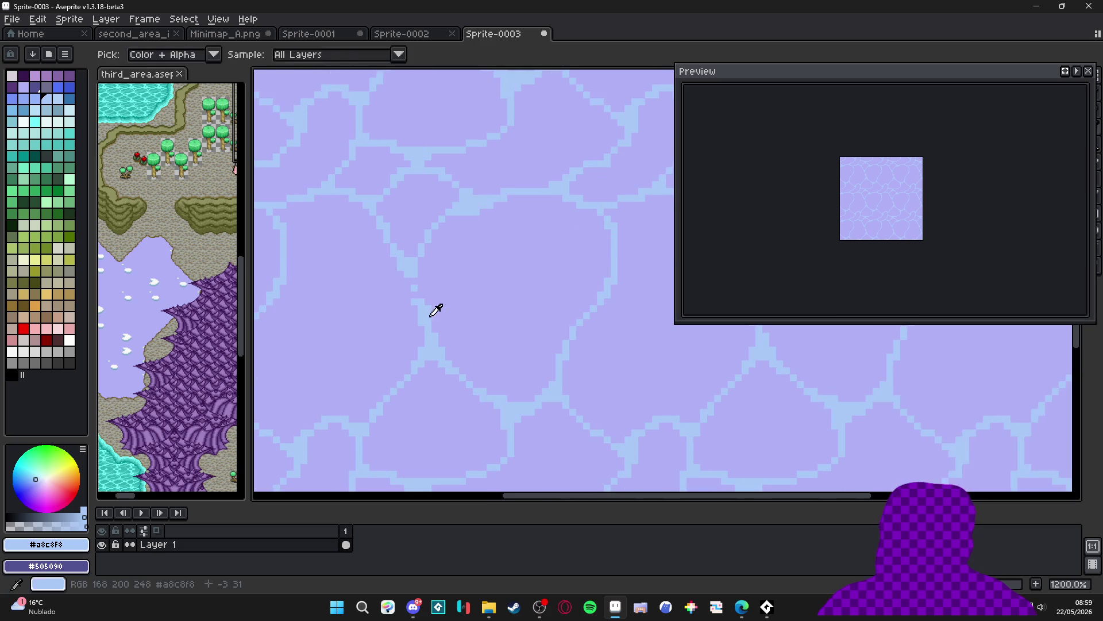
{"action": "left_click_drag", "start_coordinate": [347, 311], "coordinate": [439, 290]}
{"action": "left_click", "coordinate": [437, 292], "text": "alt"}
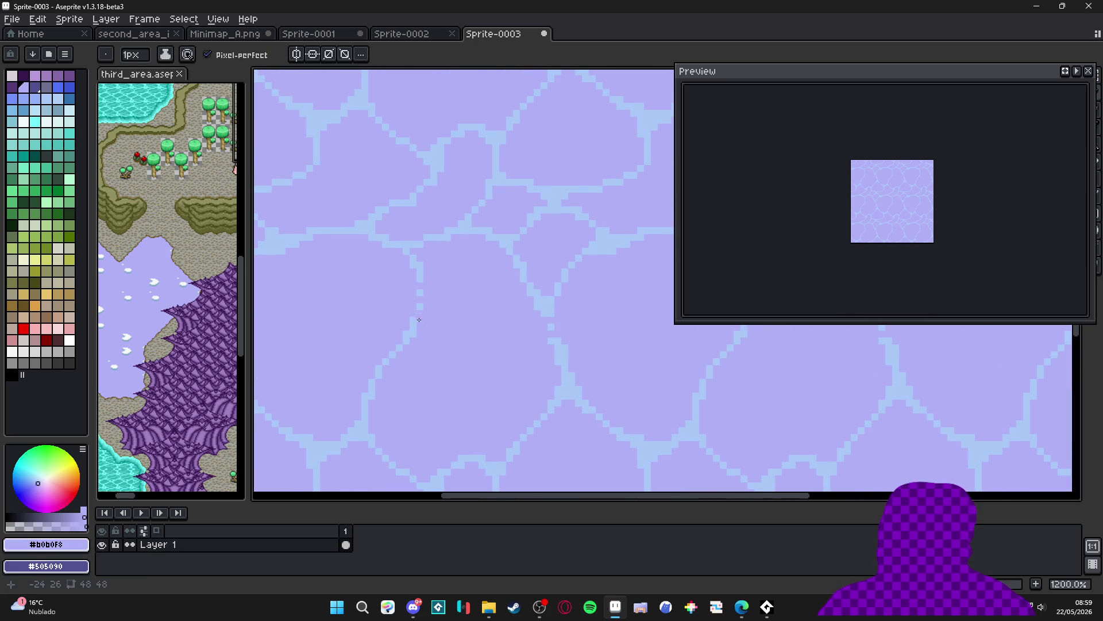
Paint lavender over short stretches of the light-blue ripple lines
{"action": "scroll", "coordinate": [416, 321], "scroll_direction": "down", "scroll_amount": 5}
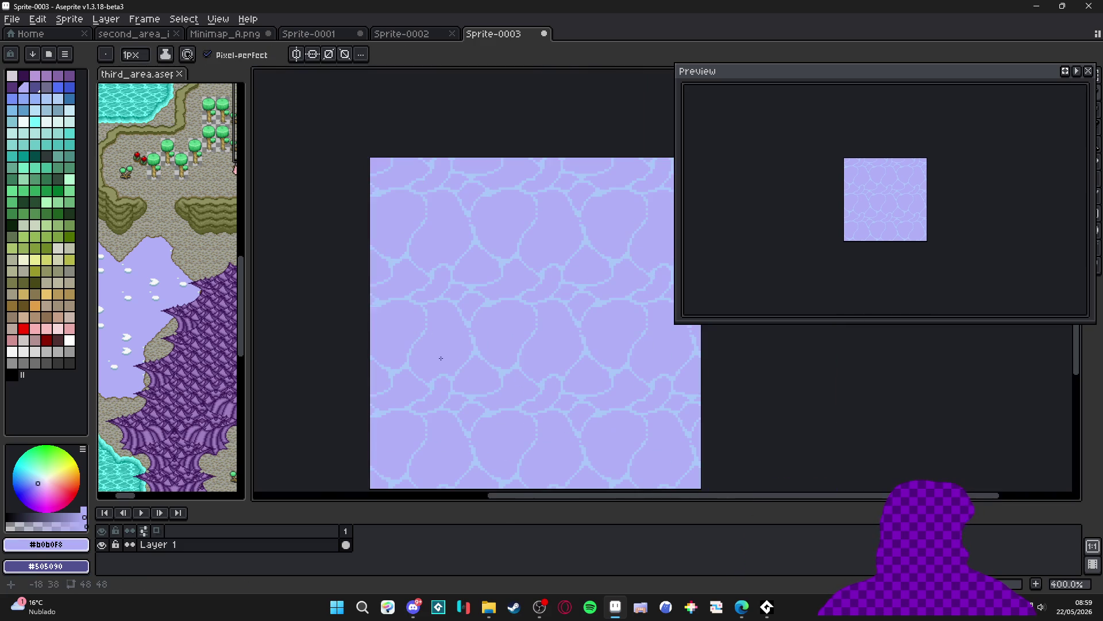
{"action": "scroll", "coordinate": [420, 351], "scroll_direction": "up", "scroll_amount": 9}
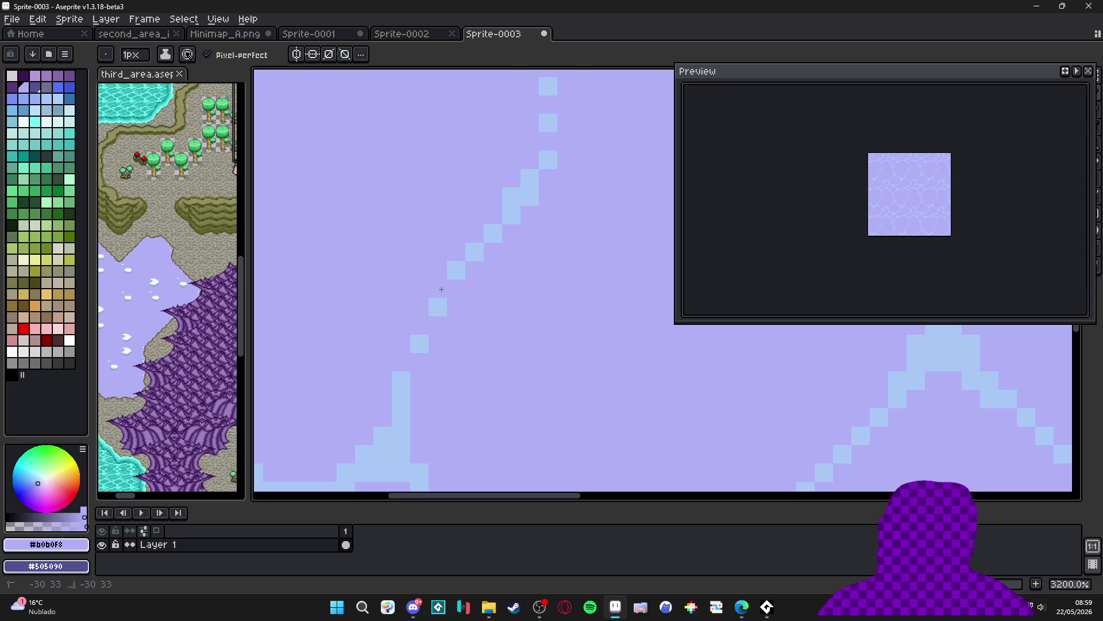
{"action": "scroll", "coordinate": [443, 319], "scroll_direction": "down", "scroll_amount": 9}
{"action": "scroll", "coordinate": [452, 319], "scroll_direction": "down", "scroll_amount": 3}
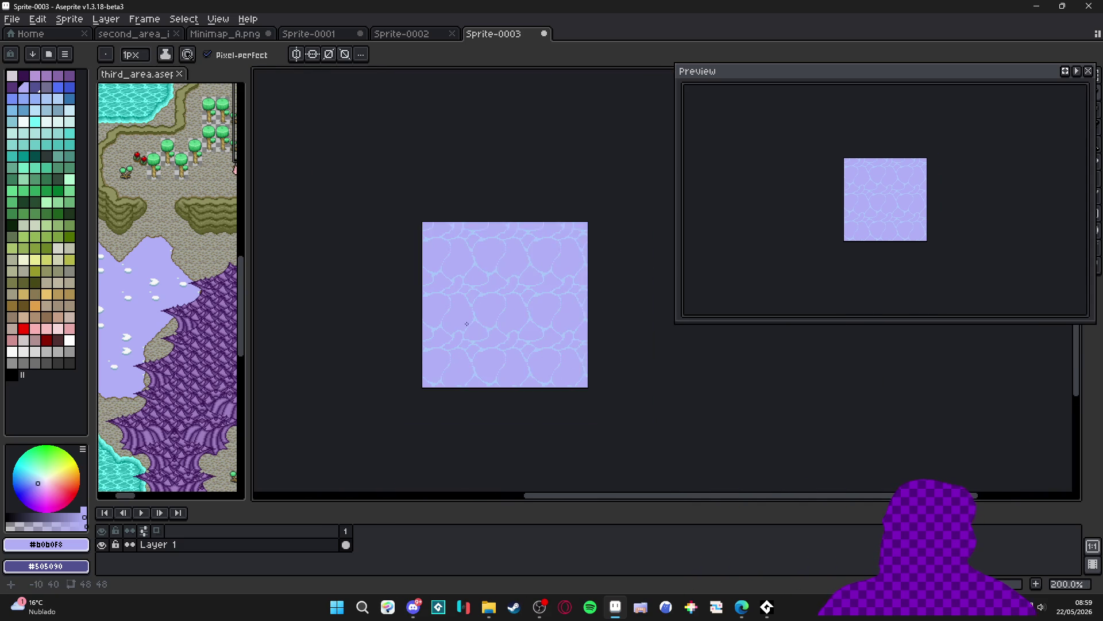
{"action": "scroll", "coordinate": [439, 338], "scroll_direction": "up", "scroll_amount": 7}
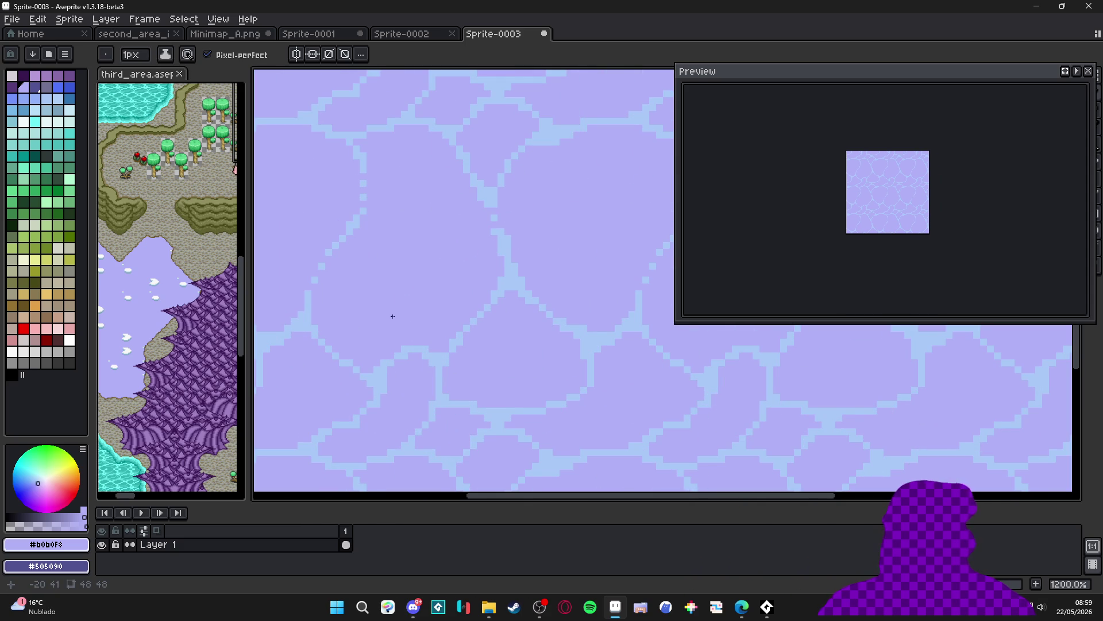
{"action": "left_click_drag", "start_coordinate": [393, 316], "coordinate": [455, 273]}
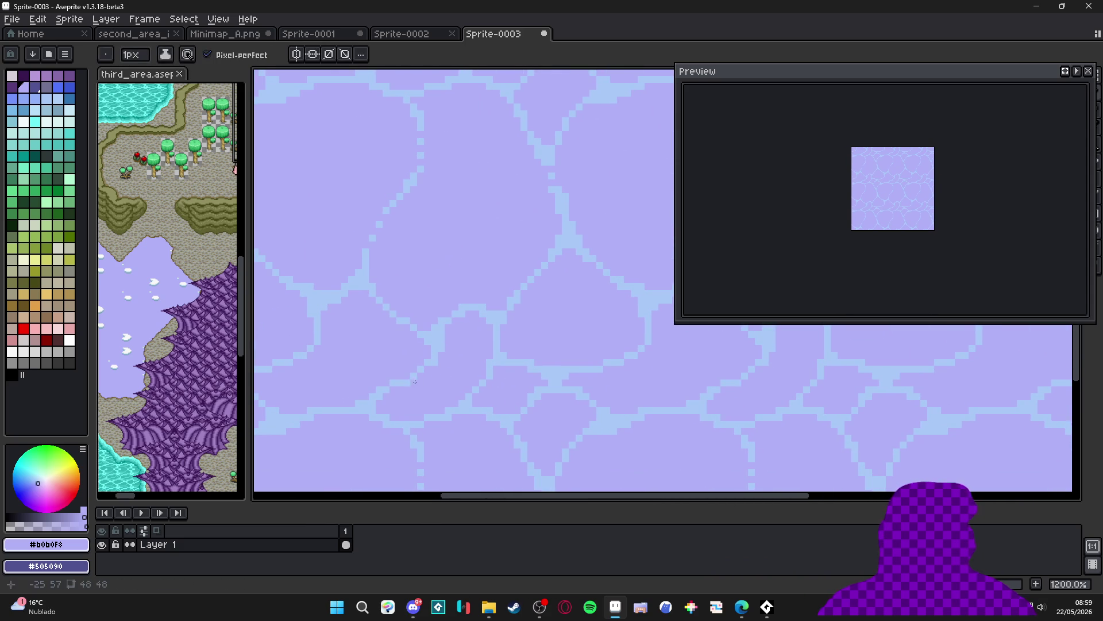
{"action": "left_click_drag", "start_coordinate": [414, 377], "coordinate": [425, 366]}
{"action": "scroll", "coordinate": [434, 376], "scroll_direction": "down", "scroll_amount": 3}
{"action": "scroll", "coordinate": [439, 390], "scroll_direction": "up", "scroll_amount": 3}
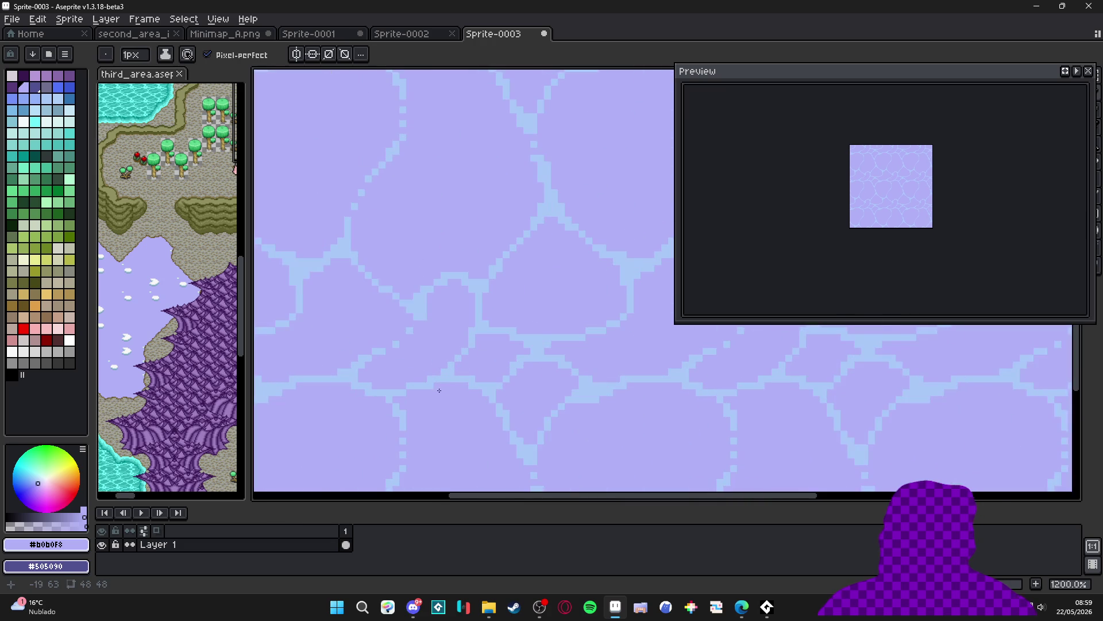
{"action": "scroll", "coordinate": [484, 408], "scroll_direction": "down", "scroll_amount": 2}
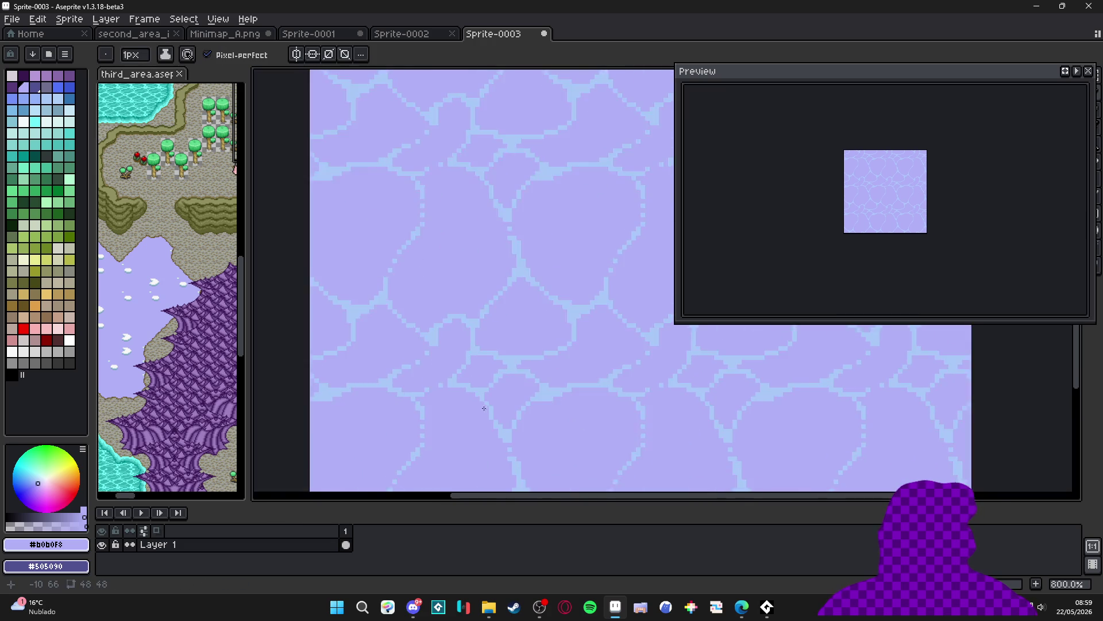
{"action": "scroll", "coordinate": [460, 391], "scroll_direction": "up", "scroll_amount": 3}
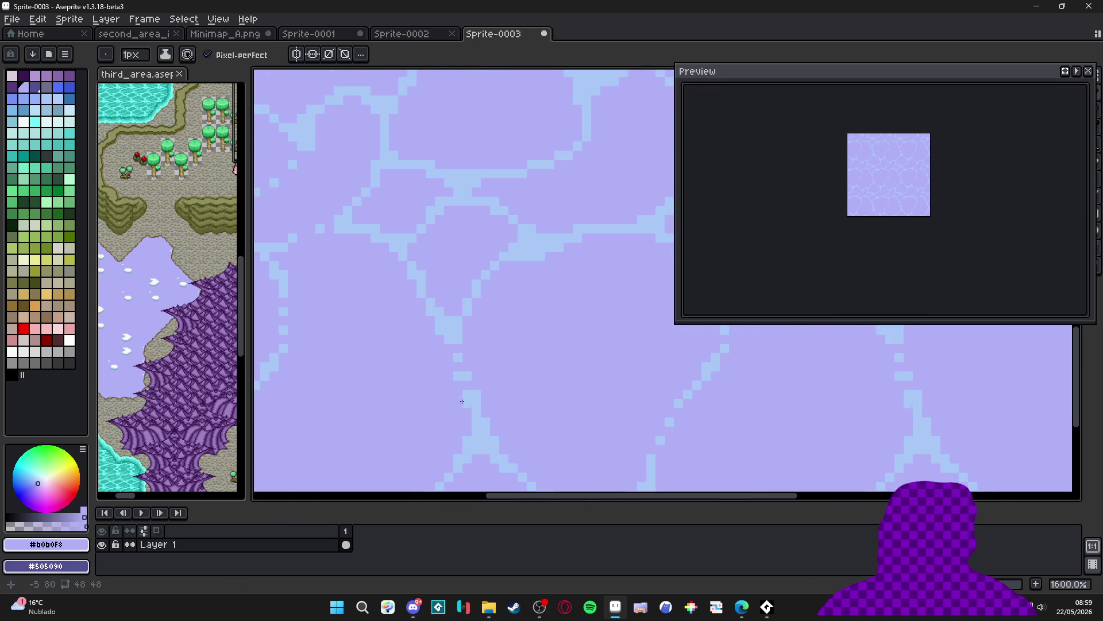
{"action": "scroll", "coordinate": [522, 387], "scroll_direction": "down", "scroll_amount": 3}
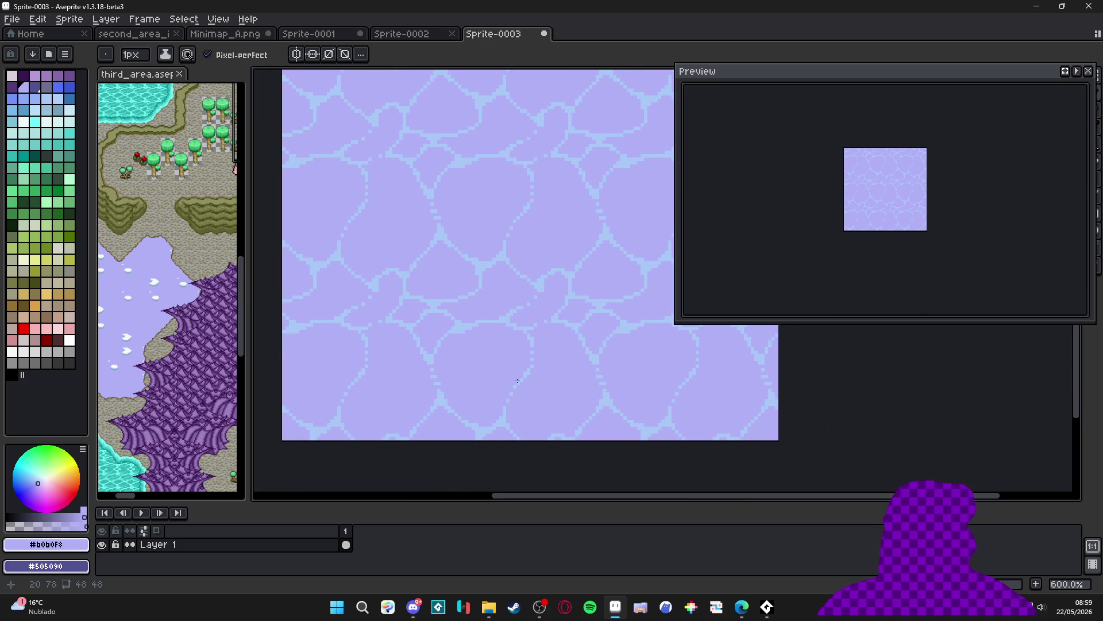
{"action": "scroll", "coordinate": [468, 342], "scroll_direction": "up", "scroll_amount": 4}
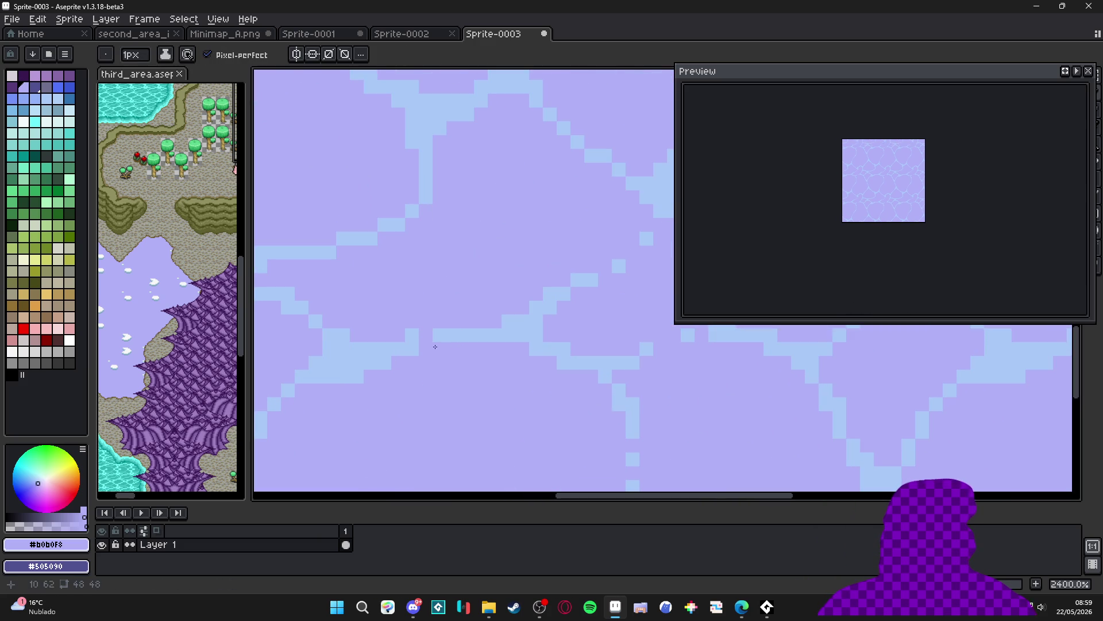
{"action": "left_click_drag", "start_coordinate": [460, 329], "coordinate": [476, 334]}
{"action": "left_click", "coordinate": [398, 349]}
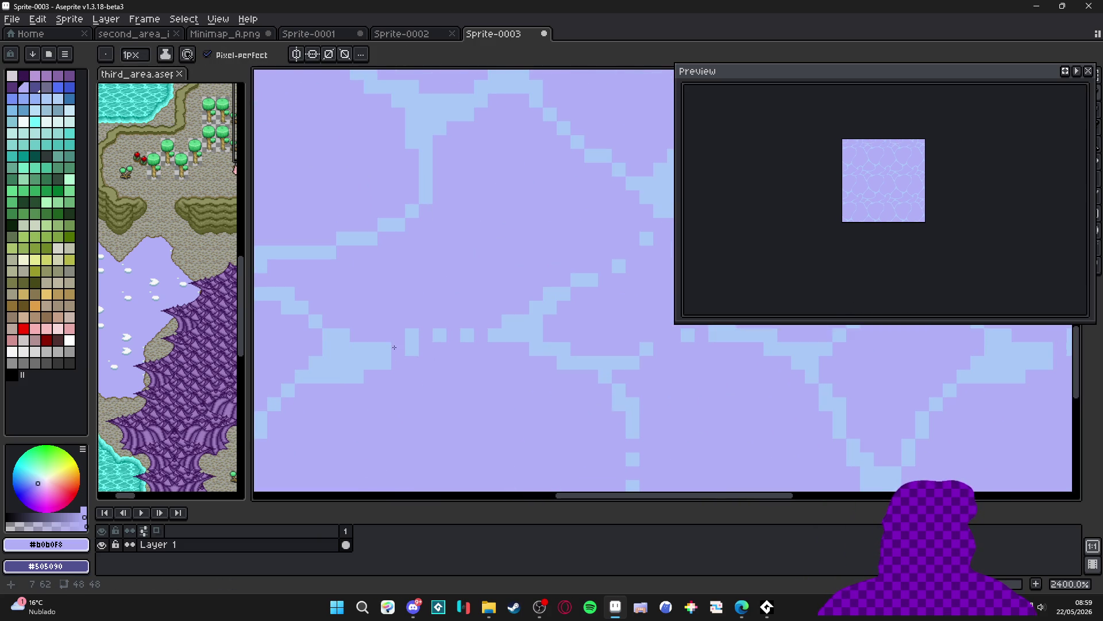
Undo one pixel edit and repaint individual pixels to reshape a ripple line
{"action": "scroll", "coordinate": [411, 389], "scroll_direction": "down", "scroll_amount": 4}
{"action": "scroll", "coordinate": [401, 364], "scroll_direction": "up", "scroll_amount": 4}
{"action": "key", "text": "ctrl+z"}
{"action": "left_click", "coordinate": [415, 325]}
{"action": "left_click", "coordinate": [374, 355]}
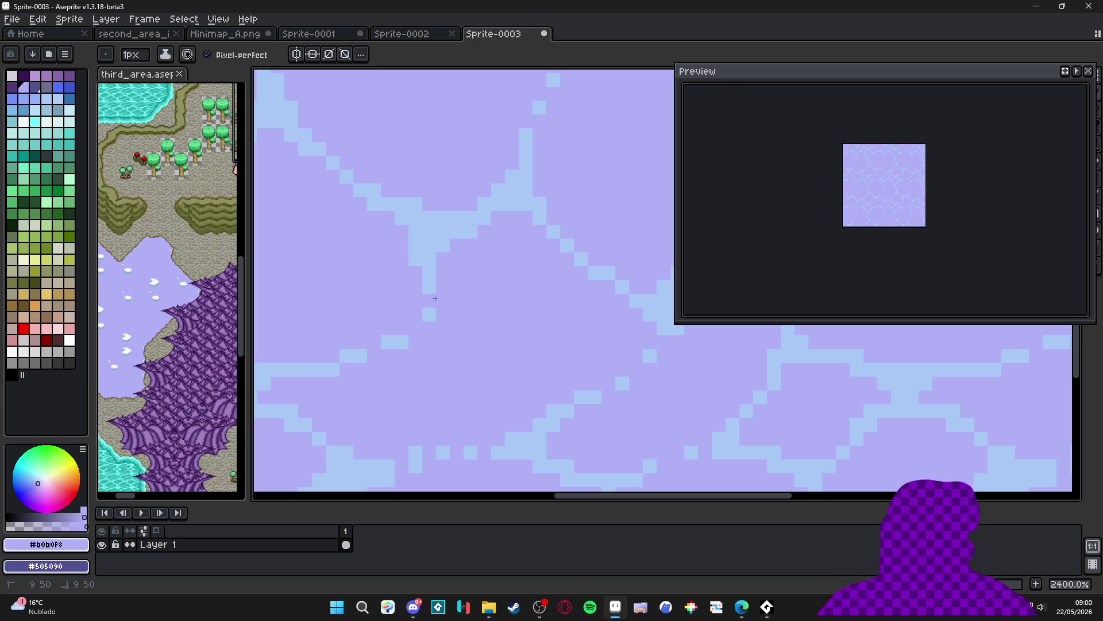
{"action": "scroll", "coordinate": [421, 348], "scroll_direction": "down", "scroll_amount": 4}
{"action": "scroll", "coordinate": [420, 345], "scroll_direction": "up", "scroll_amount": 4}
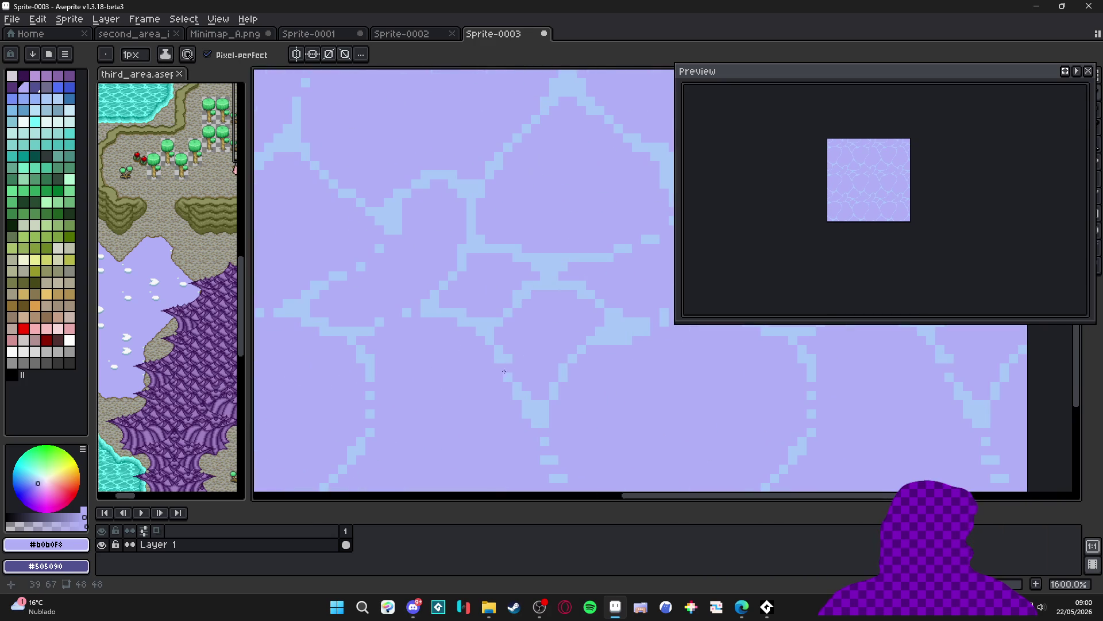
{"action": "left_click", "coordinate": [509, 368]}
{"action": "left_click", "coordinate": [516, 385]}
Paint six more light-blue ripple pixels lavender to thin the lines
{"action": "left_click", "coordinate": [460, 320]}
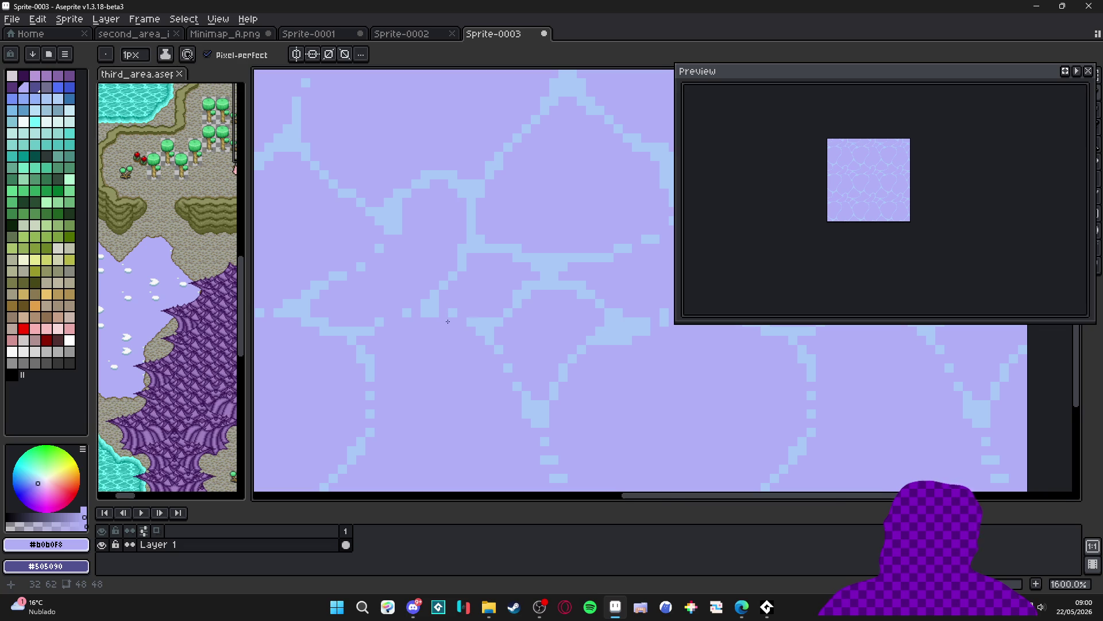
{"action": "scroll", "coordinate": [448, 321], "scroll_direction": "down", "scroll_amount": 3}
{"action": "scroll", "coordinate": [459, 319], "scroll_direction": "up", "scroll_amount": 5}
{"action": "left_click", "coordinate": [477, 319]}
{"action": "left_click", "coordinate": [503, 295]}
{"action": "left_click", "coordinate": [504, 308]}
{"action": "left_click", "coordinate": [531, 297]}
{"action": "scroll", "coordinate": [524, 323], "scroll_direction": "down", "scroll_amount": 1}
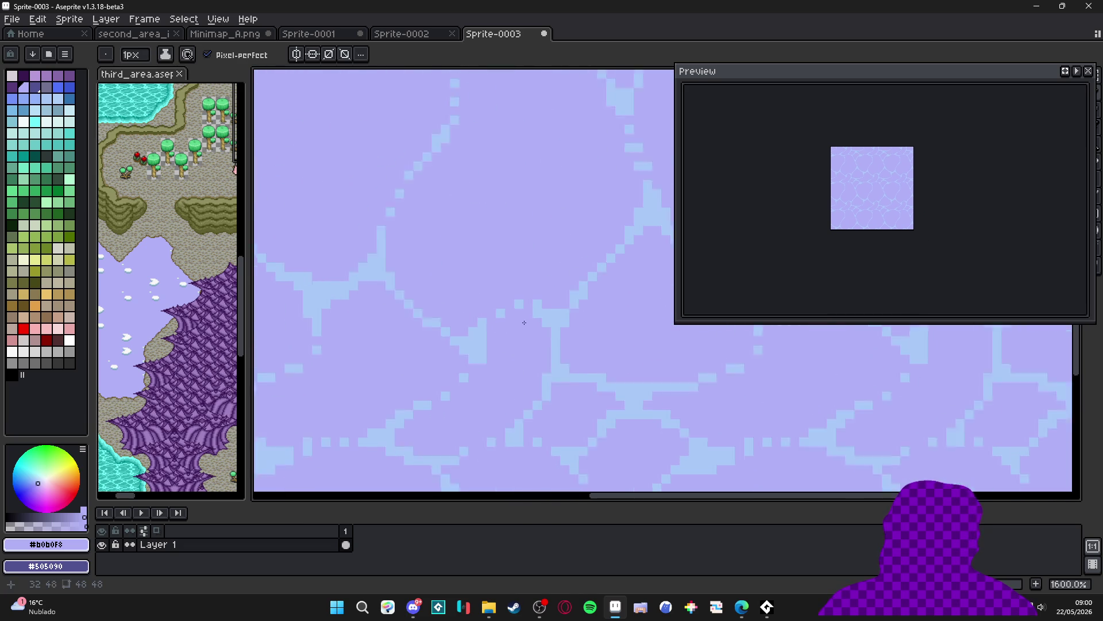
{"action": "scroll", "coordinate": [524, 322], "scroll_direction": "down", "scroll_amount": 3}
{"action": "scroll", "coordinate": [489, 321], "scroll_direction": "up", "scroll_amount": 4}
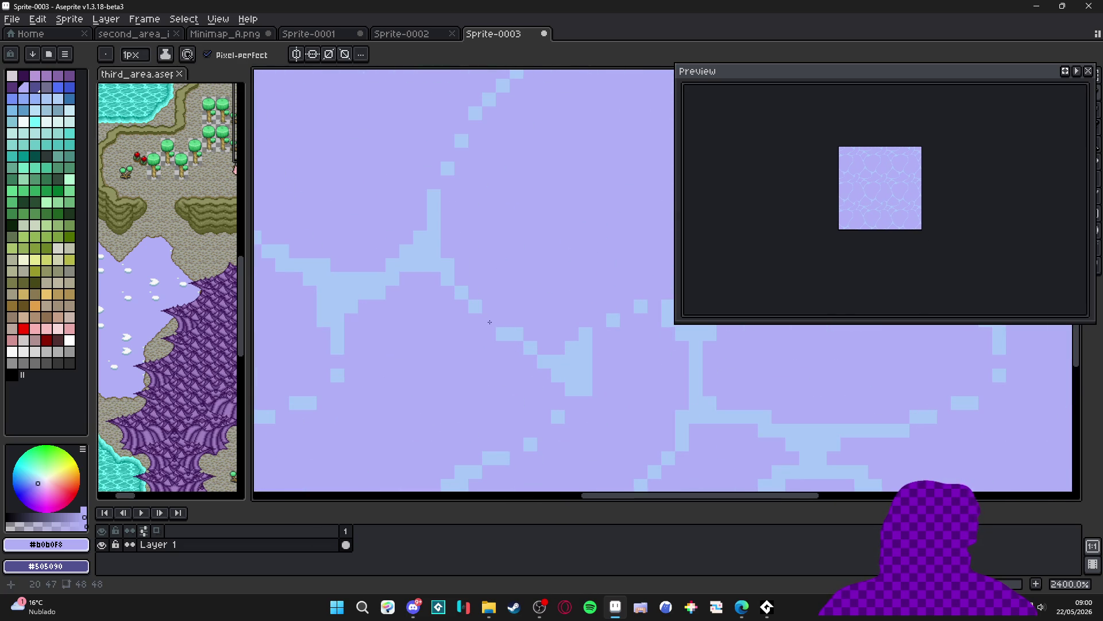
{"action": "left_click", "coordinate": [461, 296]}
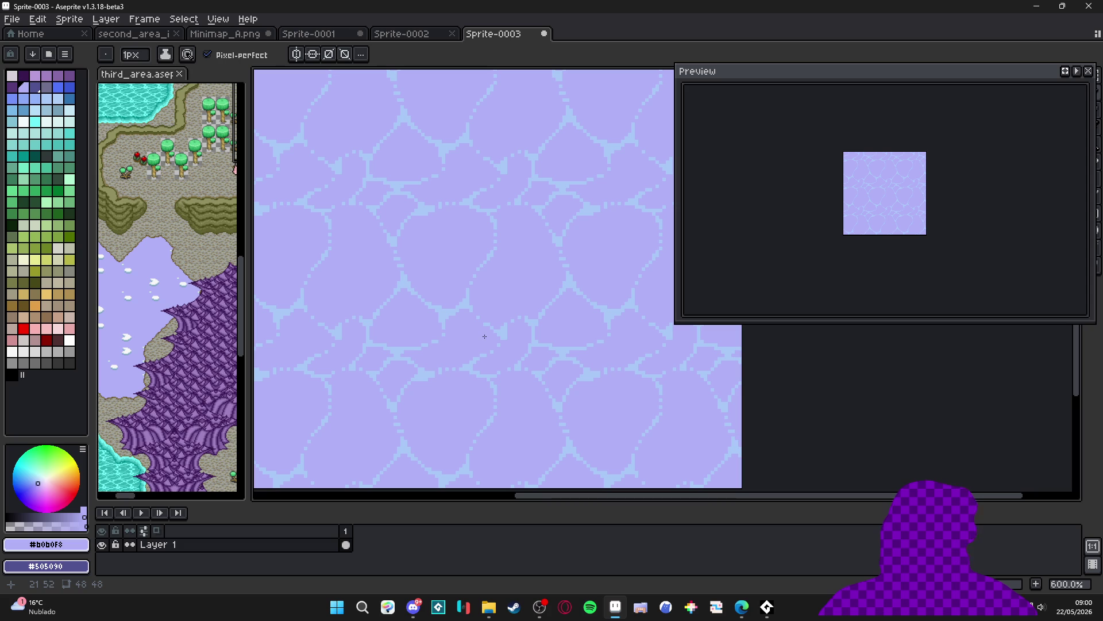
{"action": "scroll", "coordinate": [487, 332], "scroll_direction": "up", "scroll_amount": 6}
Undo the last stroke and recolour stray light-blue specks lavender #b0b0f8
{"action": "key", "text": "ctrl+z"}
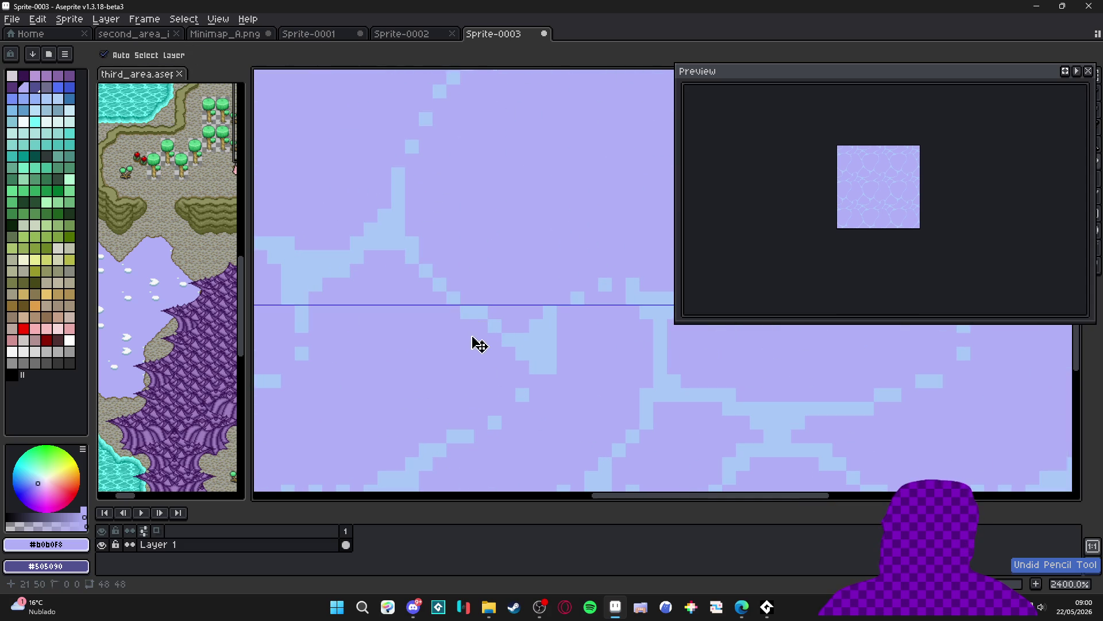
{"action": "left_click", "coordinate": [444, 292]}
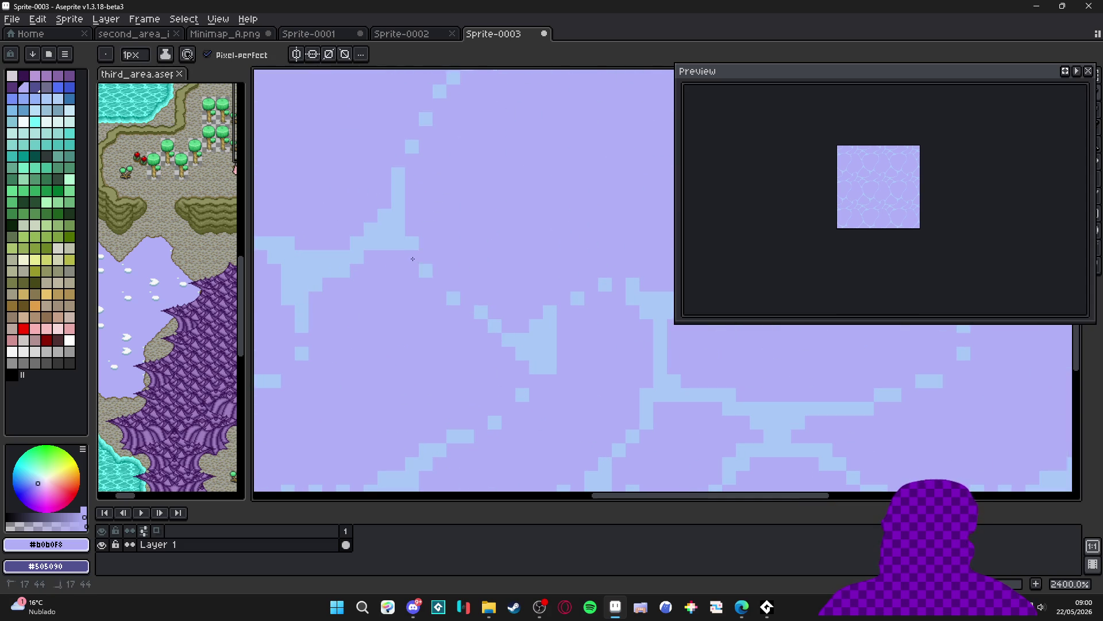
{"action": "left_click", "coordinate": [426, 270]}
{"action": "scroll", "coordinate": [459, 311], "scroll_direction": "down", "scroll_amount": 6}
{"action": "scroll", "coordinate": [437, 310], "scroll_direction": "up", "scroll_amount": 6}
{"action": "left_click", "coordinate": [384, 290]}
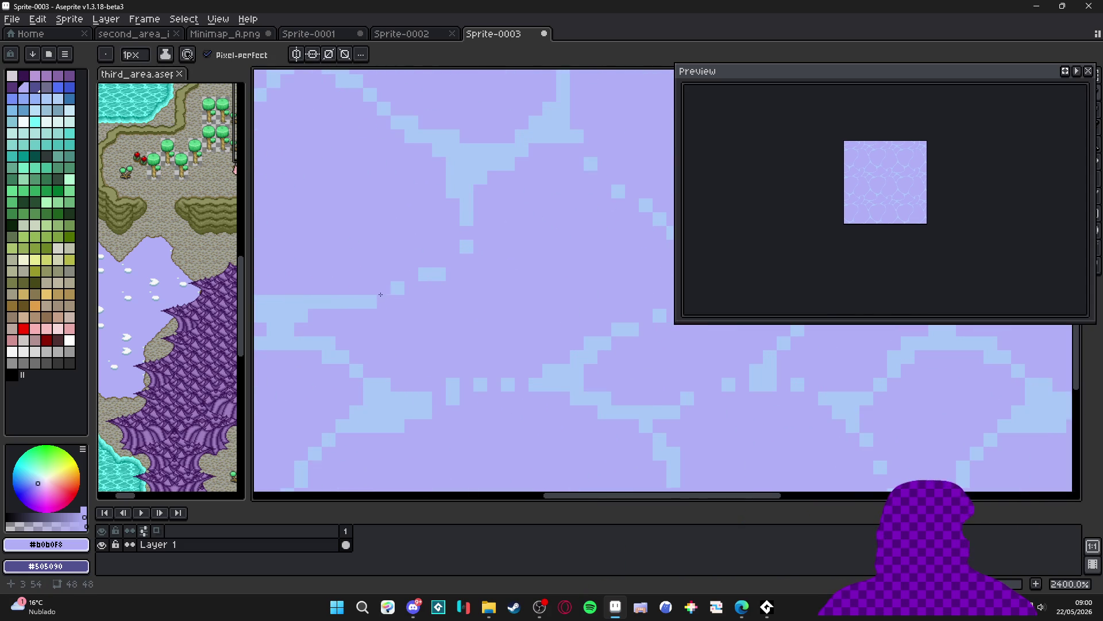
{"action": "scroll", "coordinate": [379, 305], "scroll_direction": "down", "scroll_amount": 6}
{"action": "scroll", "coordinate": [400, 331], "scroll_direction": "up", "scroll_amount": 8}
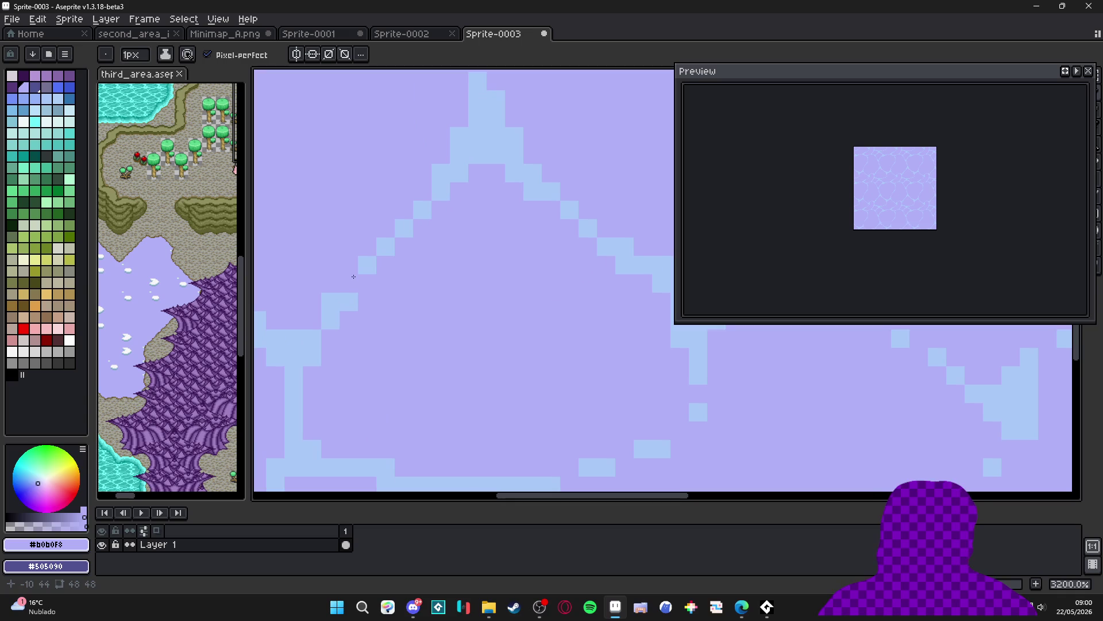
{"action": "left_click", "coordinate": [440, 191]}
{"action": "scroll", "coordinate": [425, 271], "scroll_direction": "down", "scroll_amount": 4}
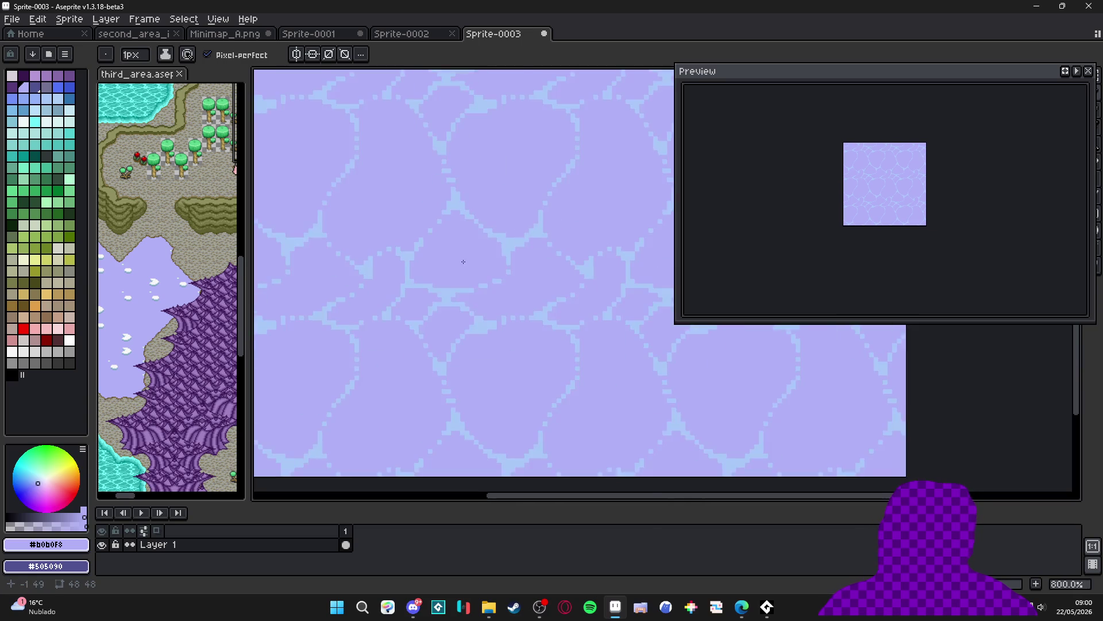
{"action": "scroll", "coordinate": [425, 270], "scroll_direction": "up", "scroll_amount": 4}
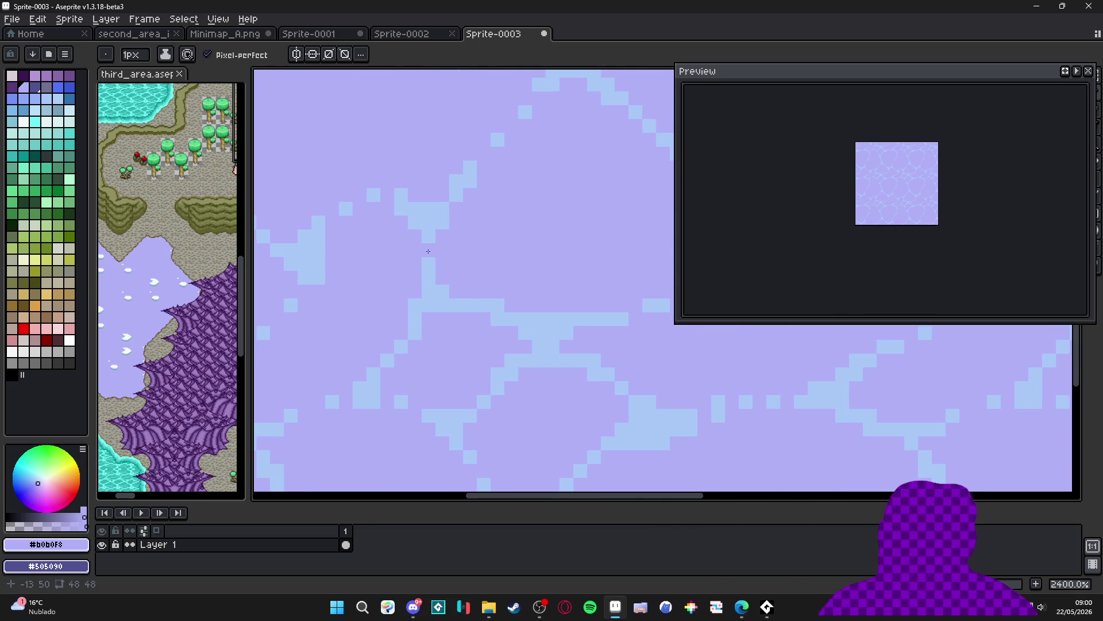
Even out the uneven light-blue ripple pixels with lavender
{"action": "left_click", "coordinate": [415, 309]}
{"action": "scroll", "coordinate": [415, 313], "scroll_direction": "down", "scroll_amount": 5}
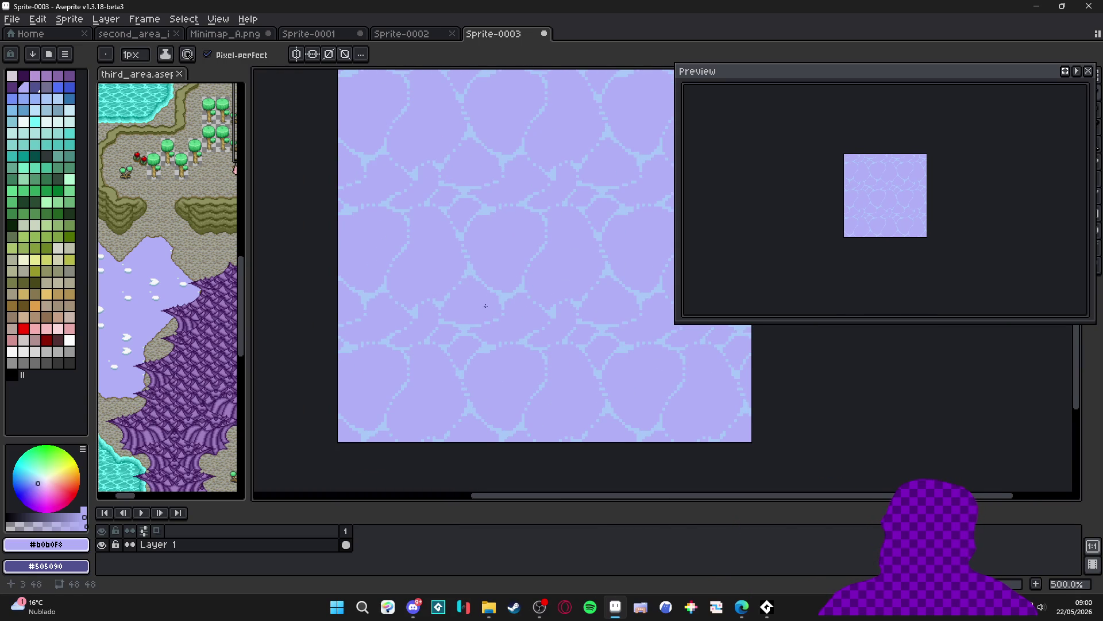
{"action": "left_click_drag", "start_coordinate": [485, 306], "coordinate": [468, 306]}
{"action": "scroll", "coordinate": [468, 296], "scroll_direction": "up", "scroll_amount": 8}
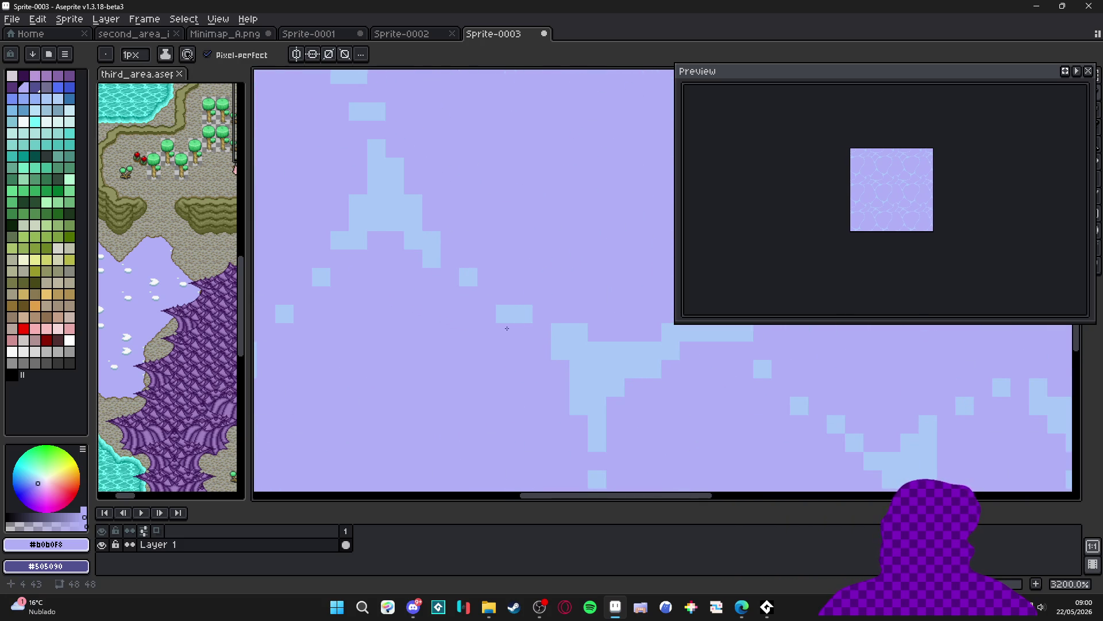
{"action": "scroll", "coordinate": [497, 310], "scroll_direction": "down", "scroll_amount": 6}
{"action": "scroll", "coordinate": [437, 311], "scroll_direction": "up", "scroll_amount": 8}
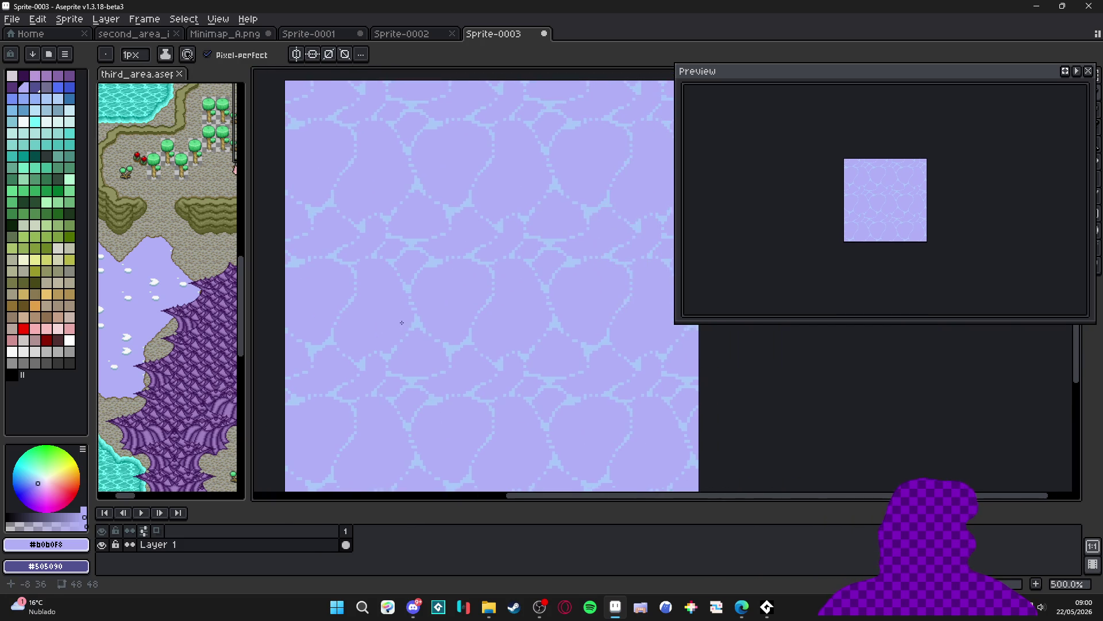
{"action": "scroll", "coordinate": [412, 196], "scroll_direction": "down", "scroll_amount": 2}
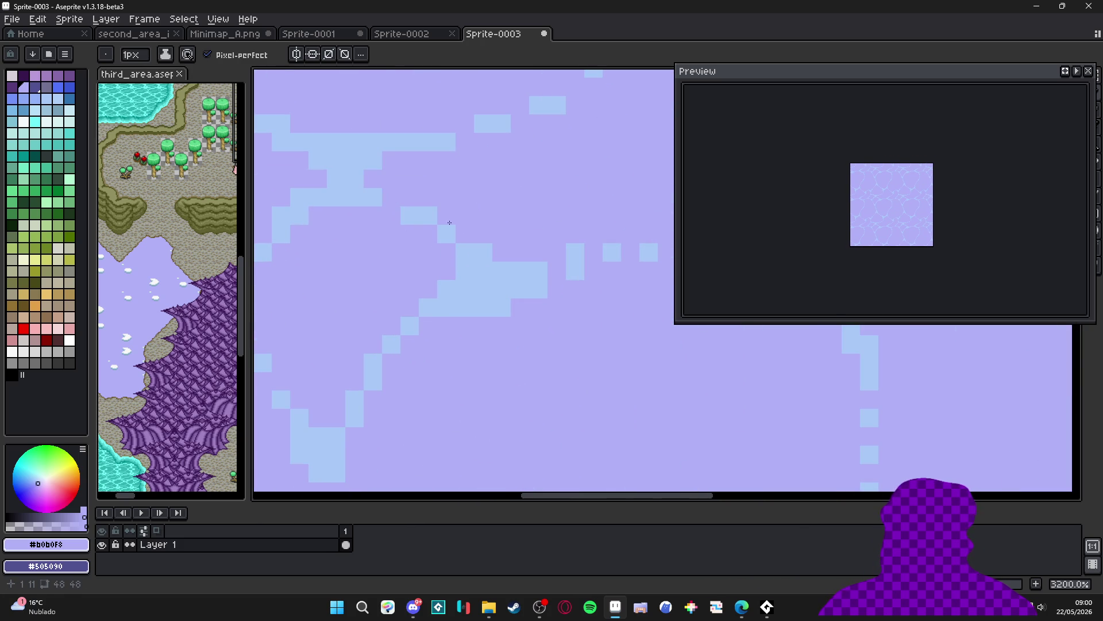
{"action": "scroll", "coordinate": [452, 227], "scroll_direction": "down", "scroll_amount": 2}
{"action": "scroll", "coordinate": [412, 237], "scroll_direction": "up", "scroll_amount": 3}
{"action": "left_click_drag", "start_coordinate": [412, 236], "coordinate": [423, 214]}
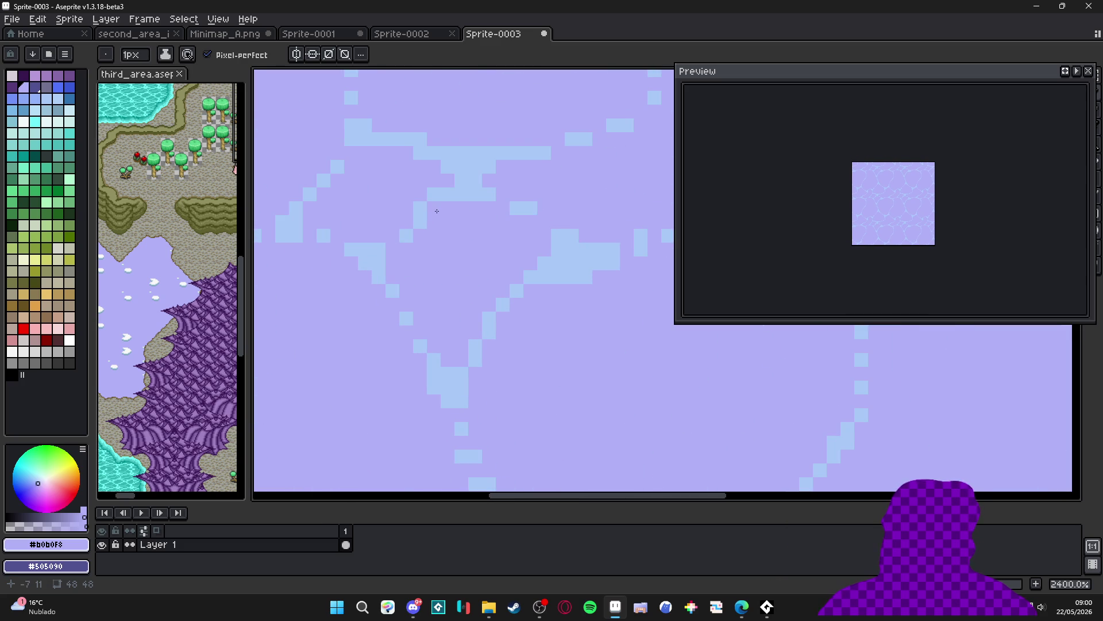
{"action": "scroll", "coordinate": [443, 218], "scroll_direction": "down", "scroll_amount": 5}
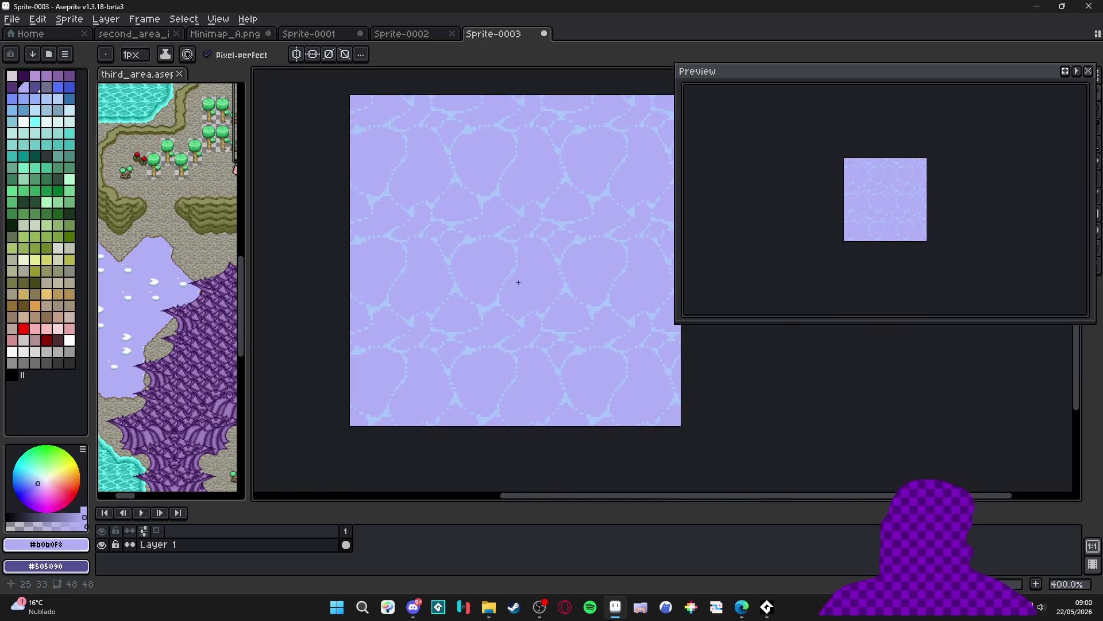
{"action": "scroll", "coordinate": [905, 204], "scroll_direction": "up", "scroll_amount": 1}
Enlarge the tiled preview to check the cleaned crack lines repeat seamlessly
{"action": "mouse_move", "coordinate": [872, 200]}
{"action": "left_mouse_down"}
{"action": "mouse_move", "coordinate": [896, 252]}
{"action": "mouse_move", "coordinate": [892, 233]}
{"action": "left_mouse_up"}
{"action": "scroll", "coordinate": [573, 243], "scroll_direction": "down", "scroll_amount": 1}
{"action": "scroll", "coordinate": [487, 265], "scroll_direction": "up", "scroll_amount": 1}
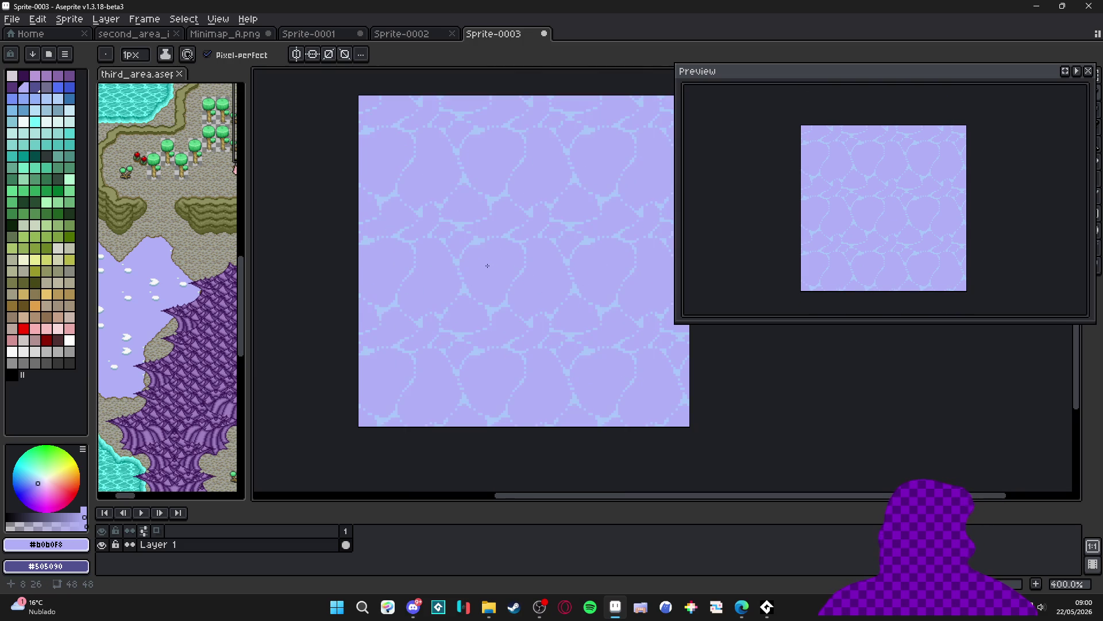
{"action": "scroll", "coordinate": [491, 265], "scroll_direction": "up", "scroll_amount": 1}
{"action": "key", "text": "i"}
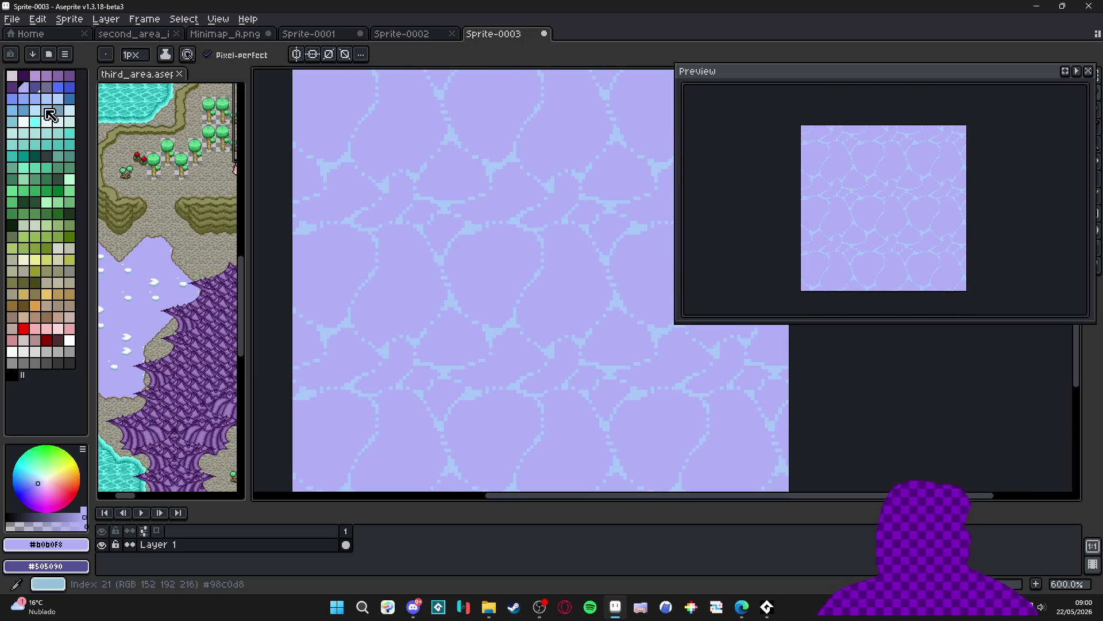
{"action": "key", "text": "b"}
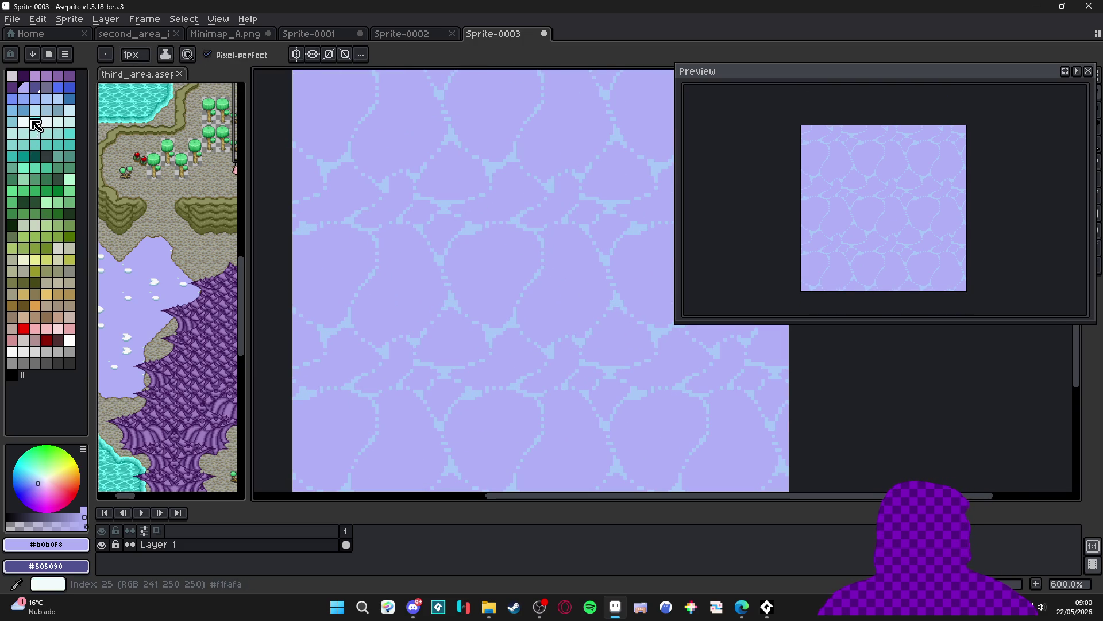
{"action": "left_click", "coordinate": [36, 75]}
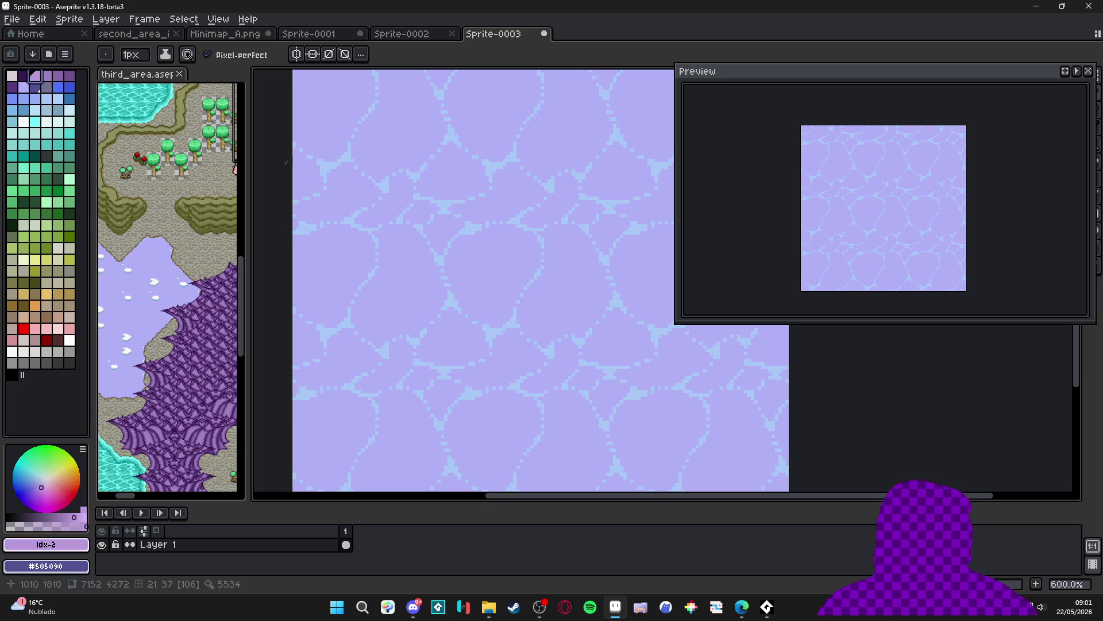
{"action": "scroll", "coordinate": [404, 300], "scroll_direction": "up", "scroll_amount": 2}
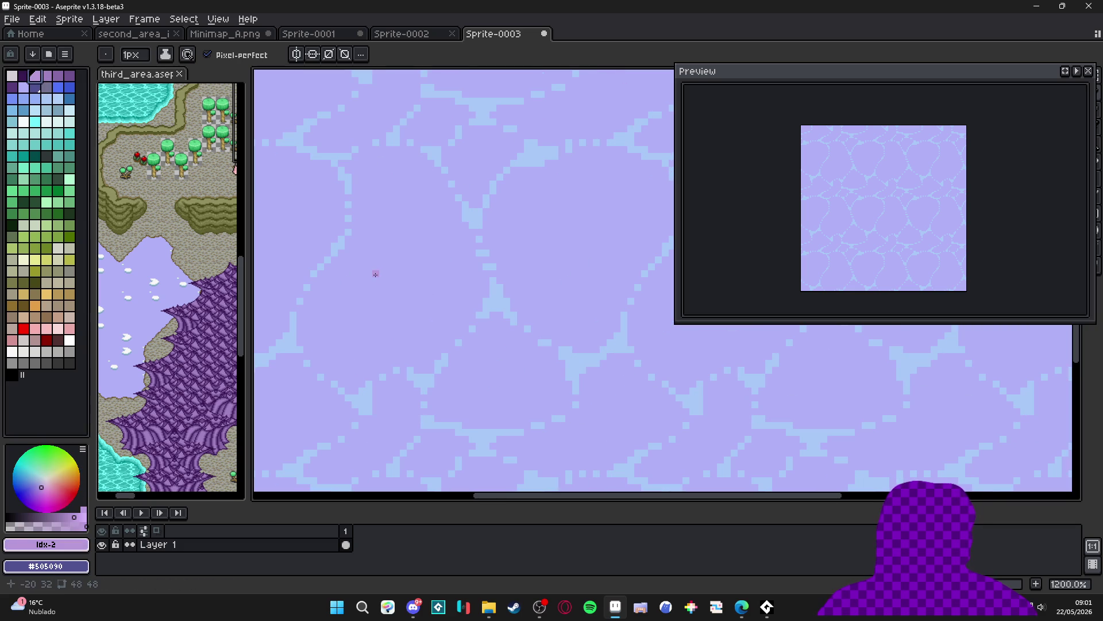
{"action": "left_click", "coordinate": [24, 86]}
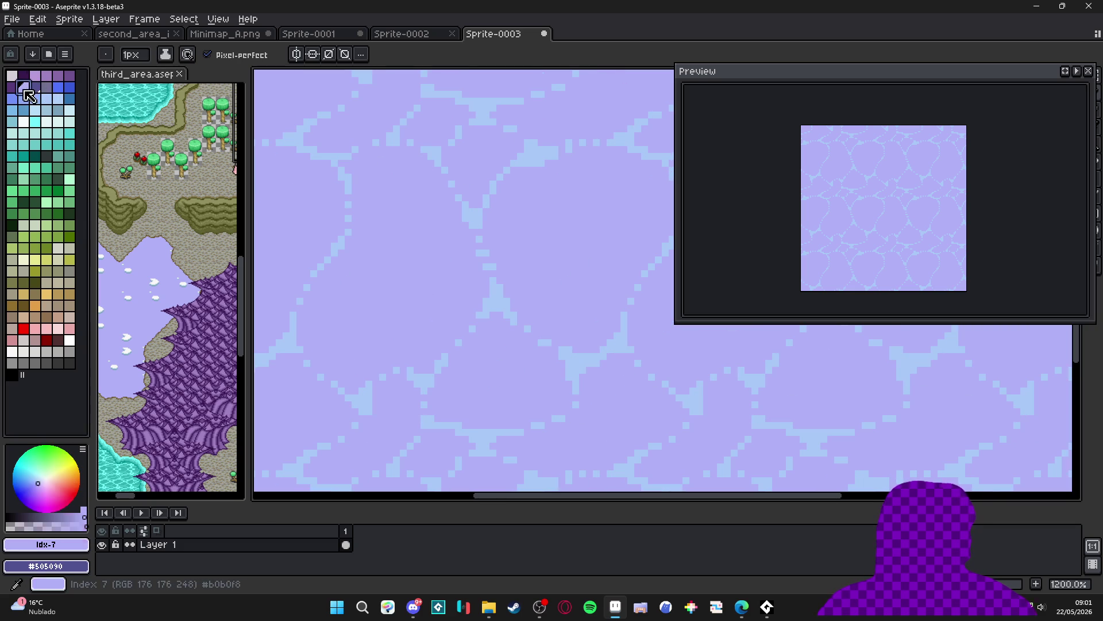
{"action": "left_click", "coordinate": [35, 76]}
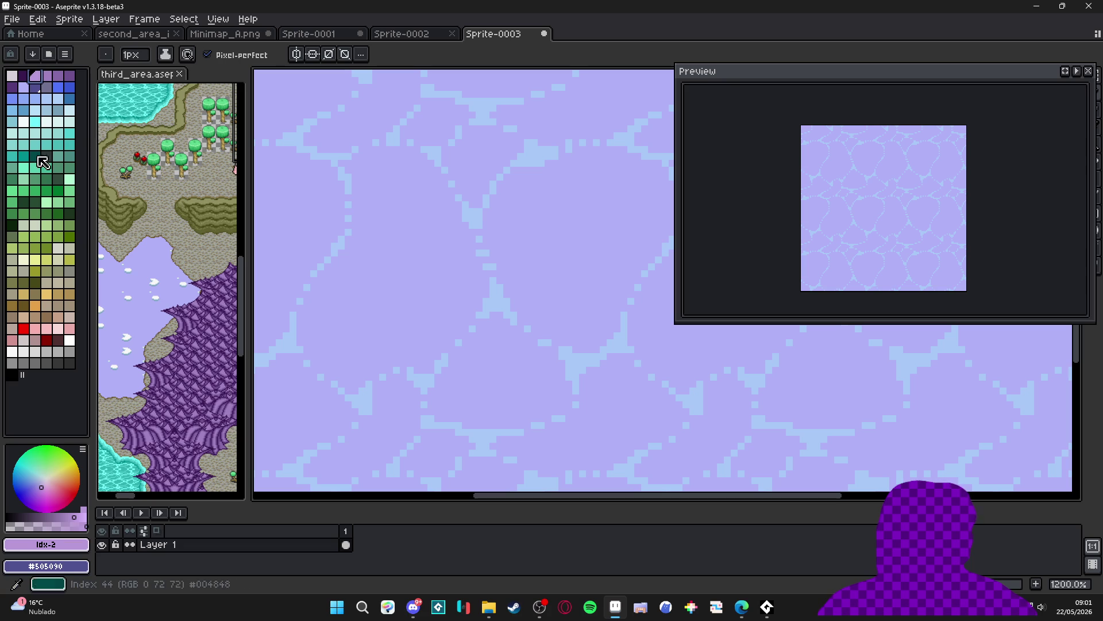
{"action": "left_click", "coordinate": [47, 110]}
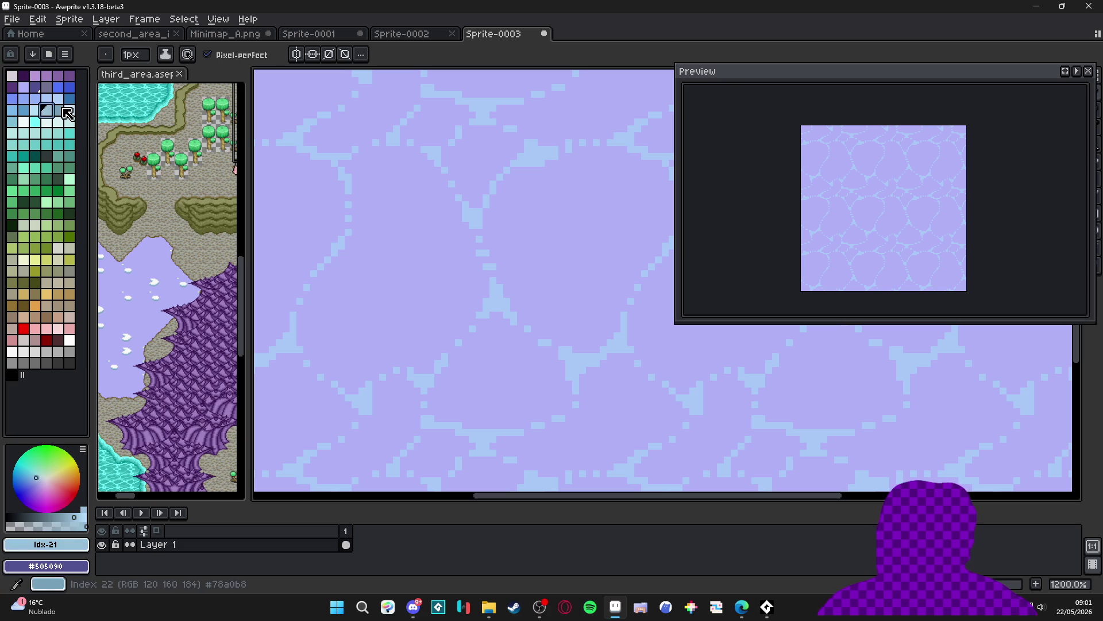
{"action": "left_click", "coordinate": [59, 110]}
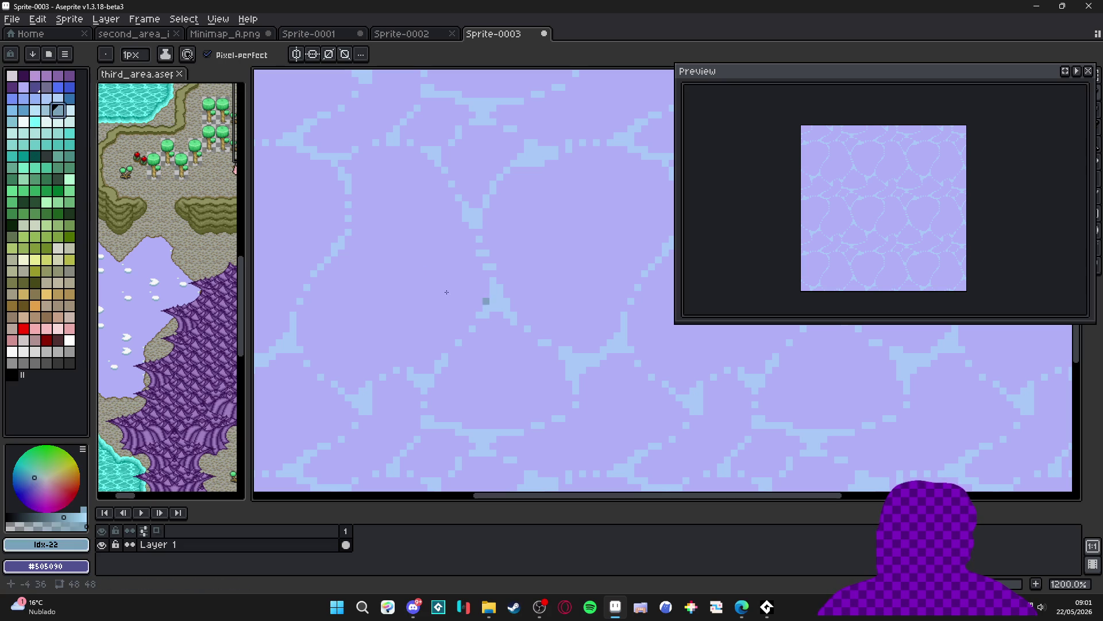
{"action": "left_click", "coordinate": [347, 322], "text": "alt"}
{"action": "left_click", "coordinate": [37, 89]}
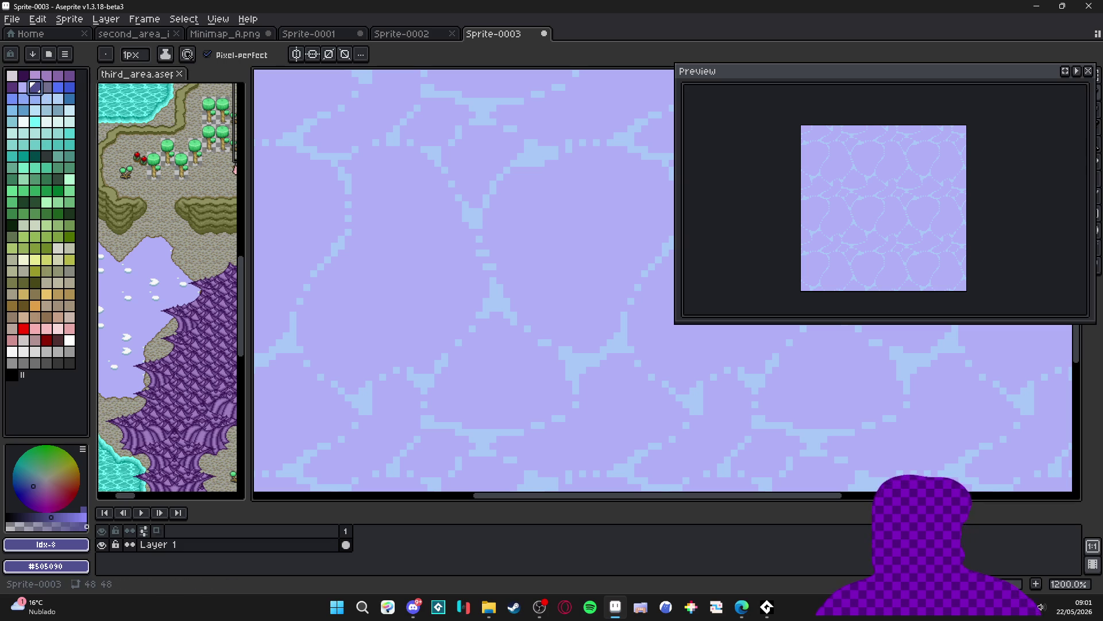
{"action": "left_click", "coordinate": [348, 232], "text": "alt"}
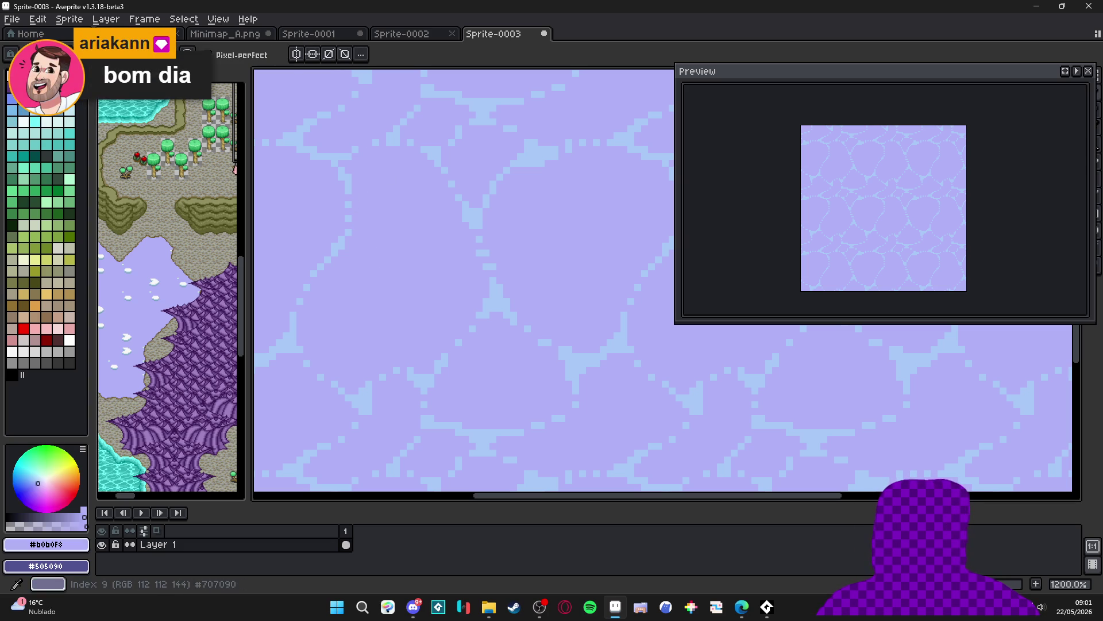
Choose palette colour Idx-2 and align the dither pattern to the source
{"action": "left_click", "coordinate": [297, 243], "text": "alt"}
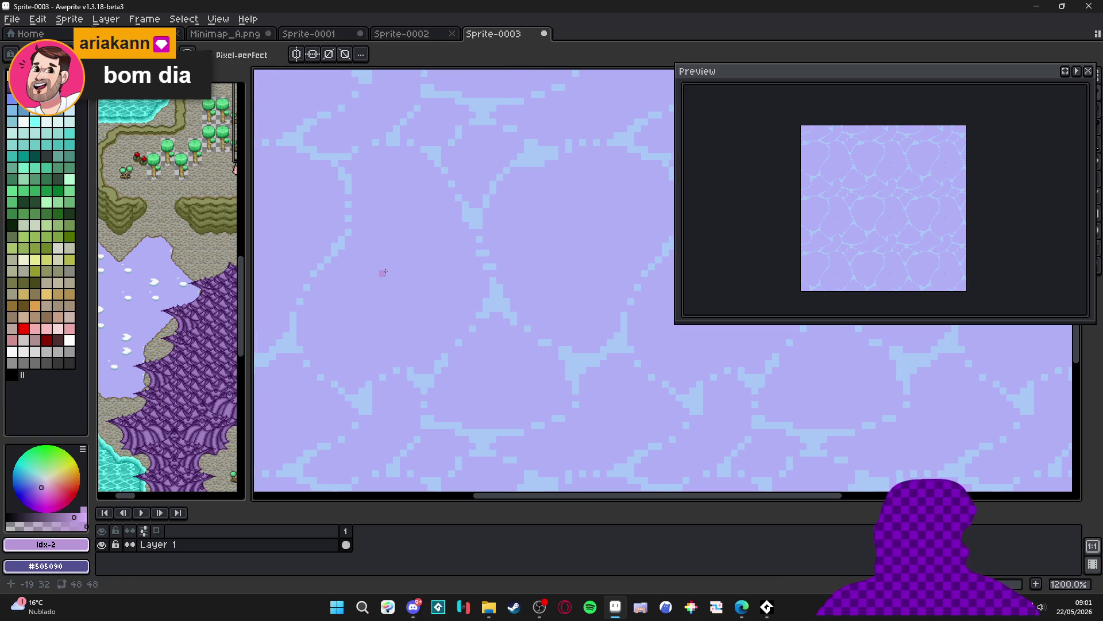
{"action": "scroll", "coordinate": [386, 272], "scroll_direction": "up", "scroll_amount": 1}
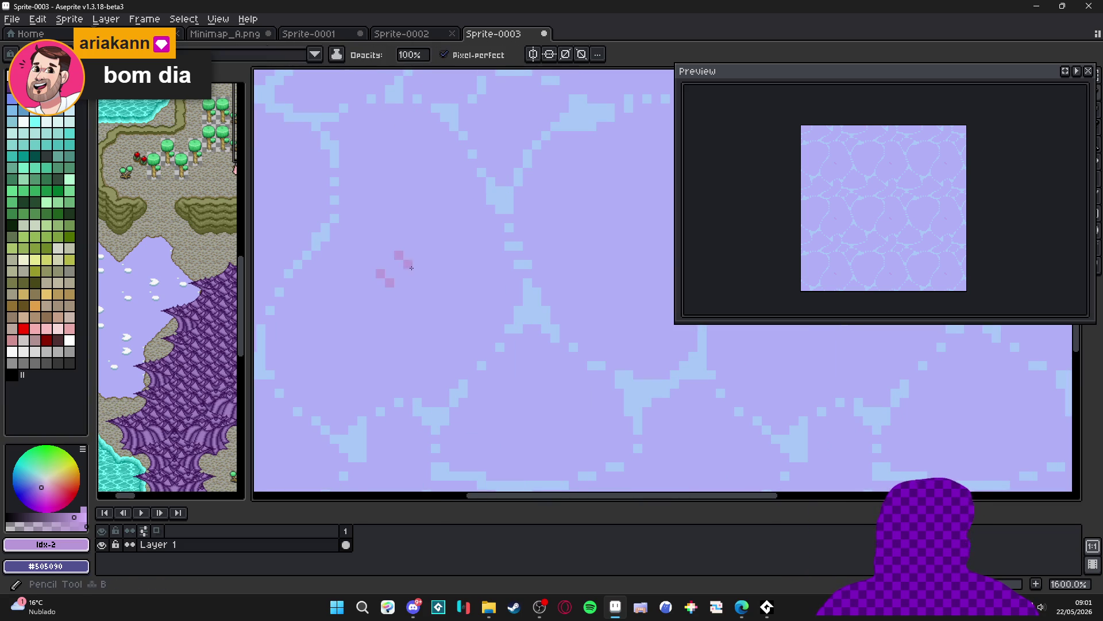
{"action": "scroll", "coordinate": [402, 278], "scroll_direction": "down", "scroll_amount": 3}
{"action": "left_click", "coordinate": [246, 54]}
{"action": "left_click", "coordinate": [262, 81]}
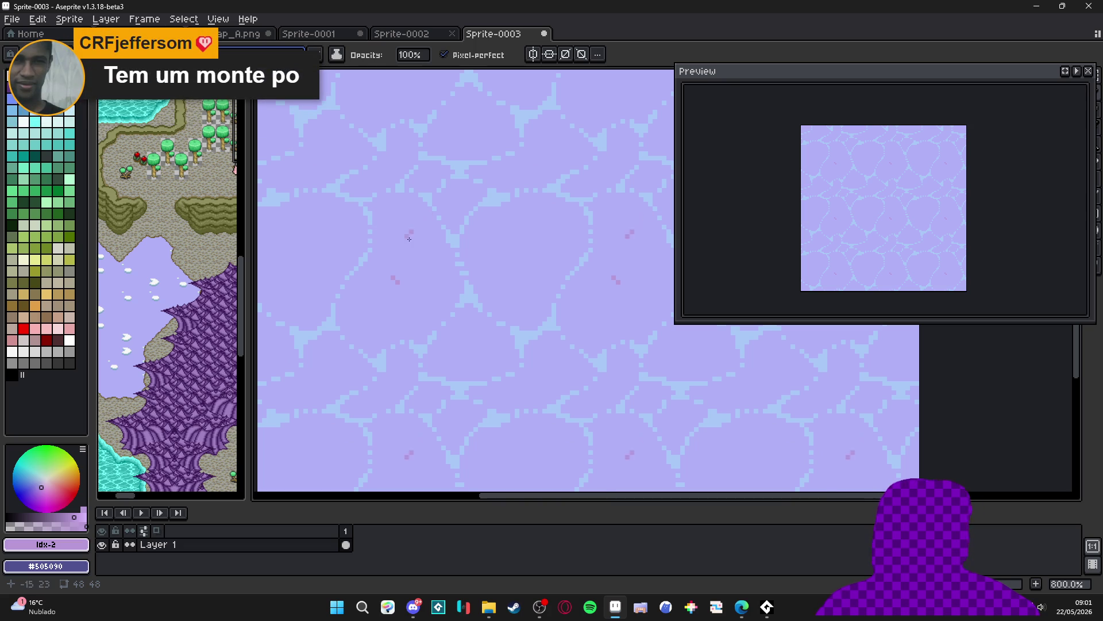
{"action": "scroll", "coordinate": [400, 260], "scroll_direction": "up", "scroll_amount": 3}
Paint dithered pink patches and clusters into the water cells across the tile
{"action": "mouse_move", "coordinate": [392, 303]}
{"action": "left_mouse_down"}
{"action": "mouse_move", "coordinate": [402, 286]}
{"action": "mouse_move", "coordinate": [396, 233]}
{"action": "mouse_move", "coordinate": [386, 276]}
{"action": "mouse_move", "coordinate": [359, 305]}
{"action": "mouse_move", "coordinate": [417, 227]}
{"action": "mouse_move", "coordinate": [442, 275]}
{"action": "mouse_move", "coordinate": [408, 216]}
{"action": "mouse_move", "coordinate": [370, 302]}
{"action": "mouse_move", "coordinate": [379, 345]}
{"action": "mouse_move", "coordinate": [432, 304]}
{"action": "left_mouse_up"}
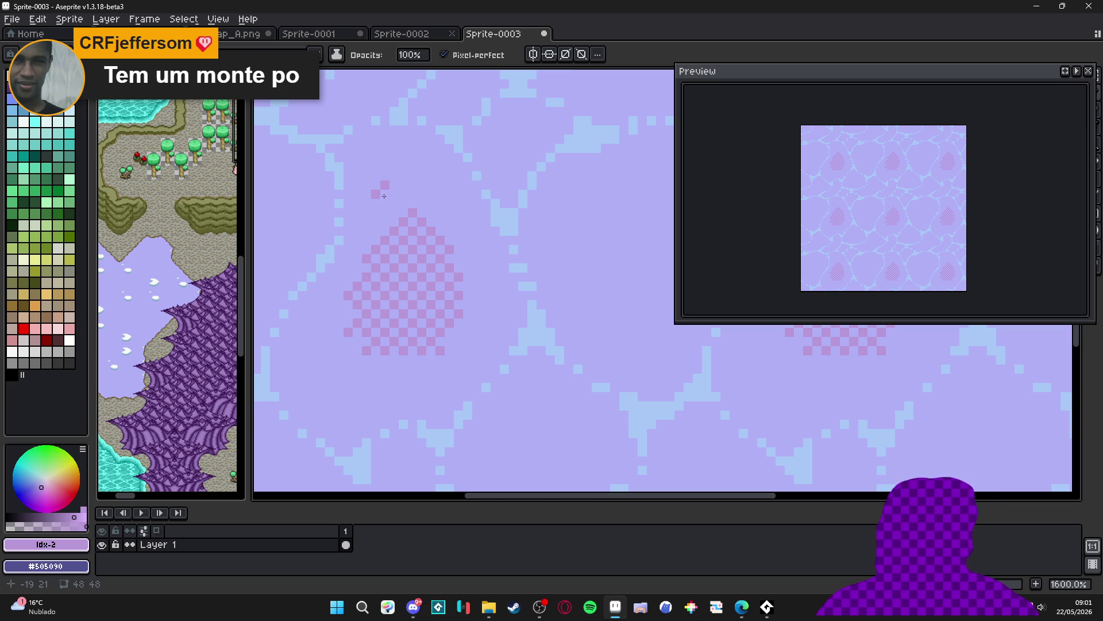
{"action": "mouse_move", "coordinate": [605, 226]}
{"action": "left_mouse_down"}
{"action": "mouse_move", "coordinate": [414, 249]}
{"action": "mouse_move", "coordinate": [436, 201]}
{"action": "mouse_move", "coordinate": [497, 184]}
{"action": "mouse_move", "coordinate": [486, 251]}
{"action": "mouse_move", "coordinate": [462, 279]}
{"action": "mouse_move", "coordinate": [405, 284]}
{"action": "mouse_move", "coordinate": [445, 270]}
{"action": "mouse_move", "coordinate": [433, 301]}
{"action": "mouse_move", "coordinate": [500, 268]}
{"action": "mouse_move", "coordinate": [483, 293]}
{"action": "mouse_move", "coordinate": [403, 305]}
{"action": "mouse_move", "coordinate": [390, 255]}
{"action": "mouse_move", "coordinate": [408, 313]}
{"action": "mouse_move", "coordinate": [442, 342]}
{"action": "mouse_move", "coordinate": [475, 340]}
{"action": "mouse_move", "coordinate": [498, 322]}
{"action": "left_mouse_up"}
{"action": "scroll", "coordinate": [454, 339], "scroll_direction": "down", "scroll_amount": 5}
{"action": "left_click", "coordinate": [521, 282]}
{"action": "left_click", "coordinate": [540, 273]}
{"action": "left_click", "coordinate": [535, 299]}
{"action": "left_click", "coordinate": [493, 318]}
{"action": "left_click", "coordinate": [548, 309]}
{"action": "mouse_move", "coordinate": [370, 213]}
{"action": "left_mouse_down"}
{"action": "mouse_move", "coordinate": [406, 250]}
{"action": "mouse_move", "coordinate": [342, 275]}
{"action": "mouse_move", "coordinate": [366, 262]}
{"action": "mouse_move", "coordinate": [420, 262]}
{"action": "mouse_move", "coordinate": [394, 247]}
{"action": "mouse_move", "coordinate": [458, 221]}
{"action": "mouse_move", "coordinate": [241, 115]}
{"action": "mouse_move", "coordinate": [449, 241]}
{"action": "mouse_move", "coordinate": [482, 240]}
{"action": "left_mouse_up"}
{"action": "scroll", "coordinate": [457, 252], "scroll_direction": "down", "scroll_amount": 3}
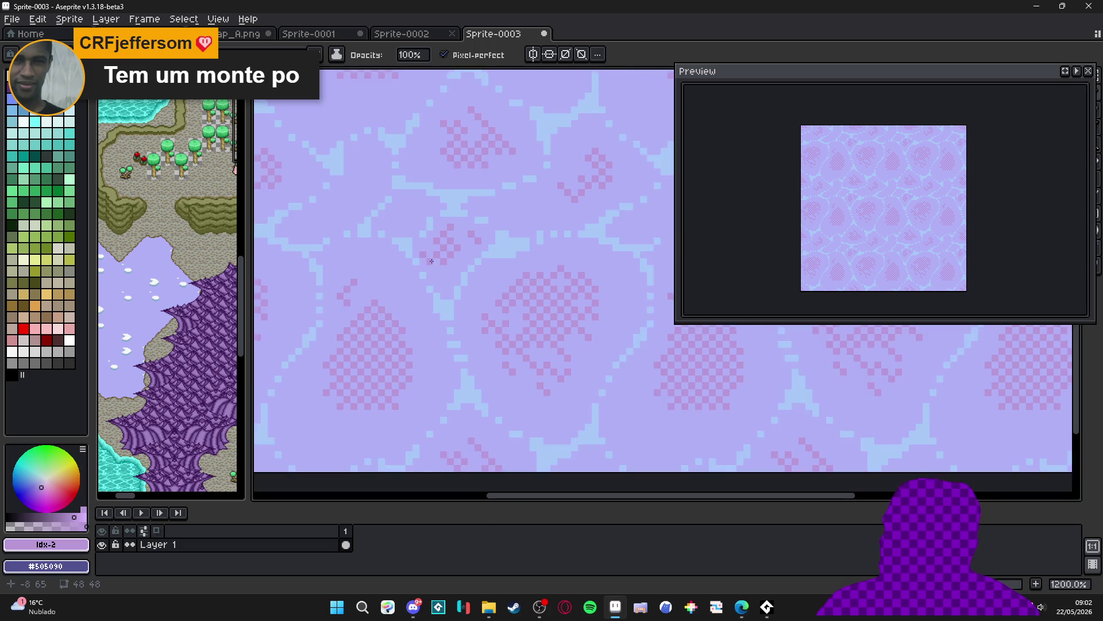
{"action": "scroll", "coordinate": [454, 350], "scroll_direction": "up", "scroll_amount": 2}
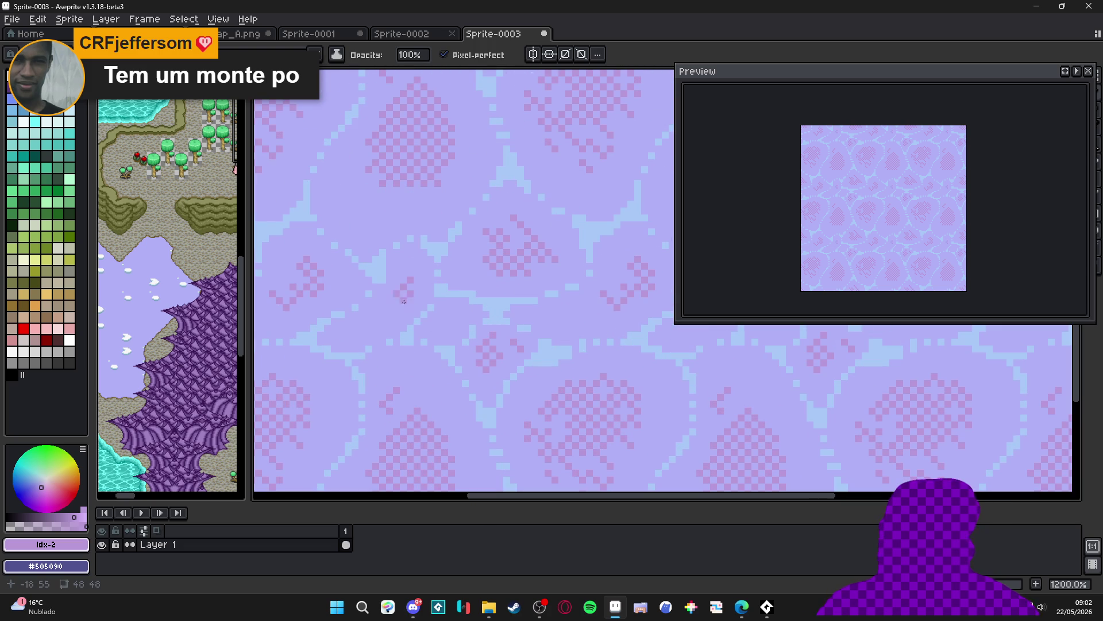
{"action": "left_click", "coordinate": [408, 270]}
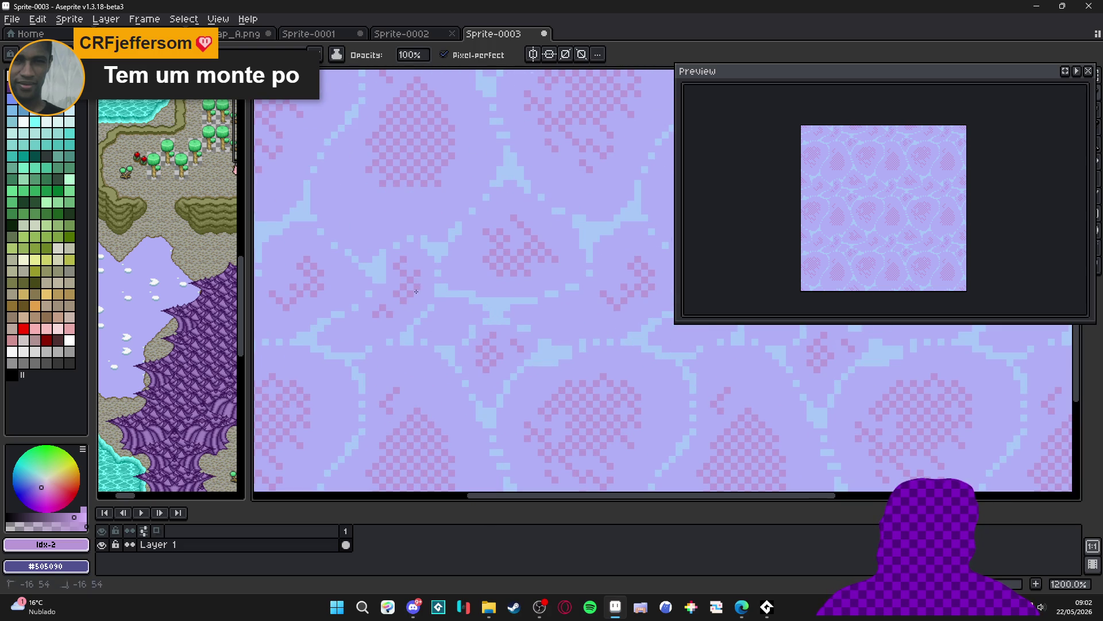
Alt-click a highlight pixel to make the tile's light blue the drawing colour
{"action": "scroll", "coordinate": [421, 274], "scroll_direction": "down", "scroll_amount": 4}
{"action": "scroll", "coordinate": [436, 289], "scroll_direction": "down", "scroll_amount": 1}
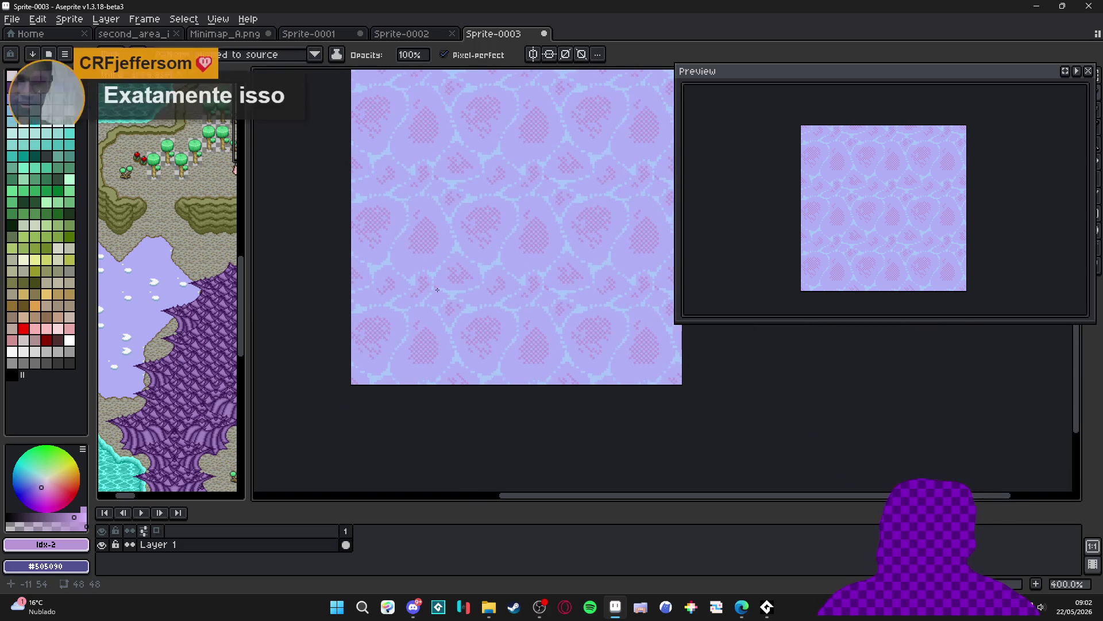
{"action": "scroll", "coordinate": [436, 289], "scroll_direction": "up", "scroll_amount": 1}
{"action": "mouse_move", "coordinate": [490, 273]}
{"action": "left_mouse_down"}
{"action": "mouse_move", "coordinate": [465, 354]}
{"action": "mouse_move", "coordinate": [485, 342]}
{"action": "mouse_move", "coordinate": [481, 324]}
{"action": "left_mouse_up"}
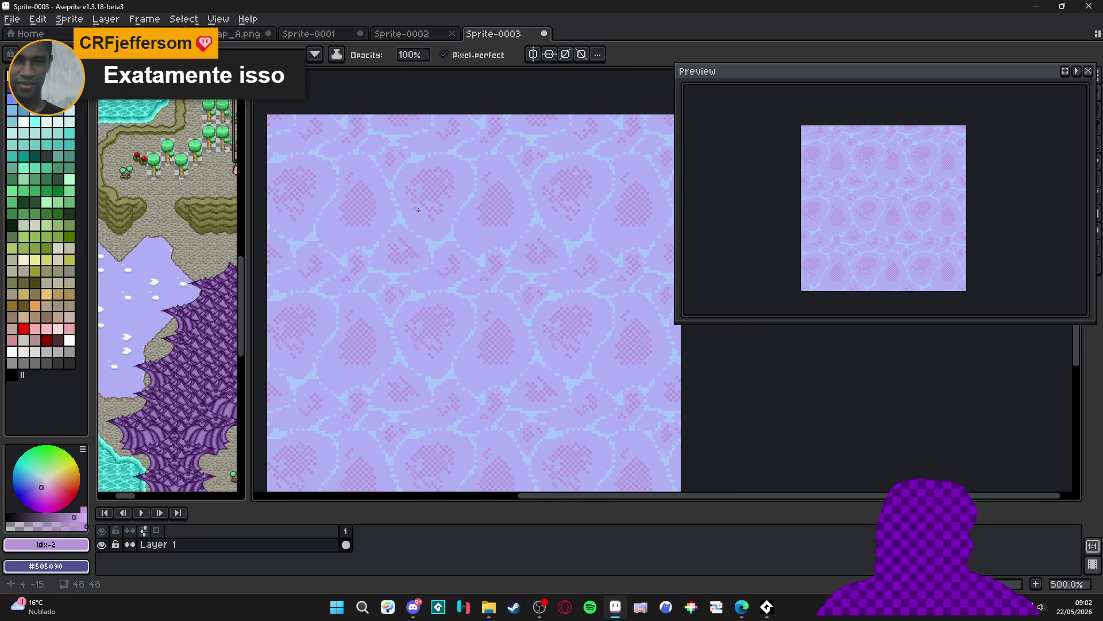
{"action": "left_click", "coordinate": [324, 167], "text": "alt"}
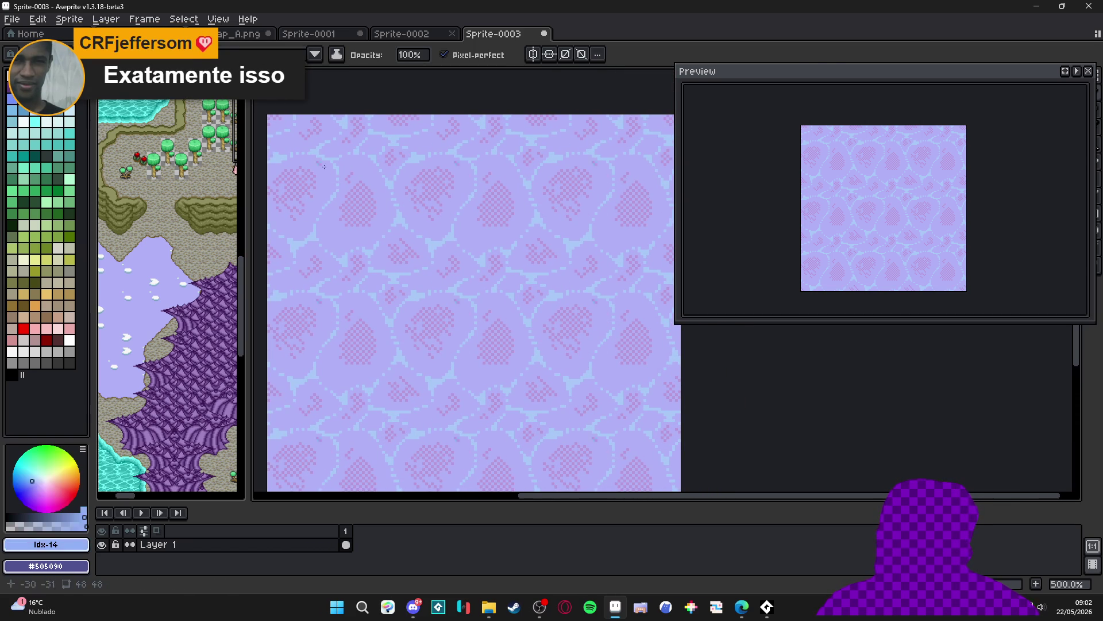
{"action": "scroll", "coordinate": [333, 173], "scroll_direction": "up", "scroll_amount": 1}
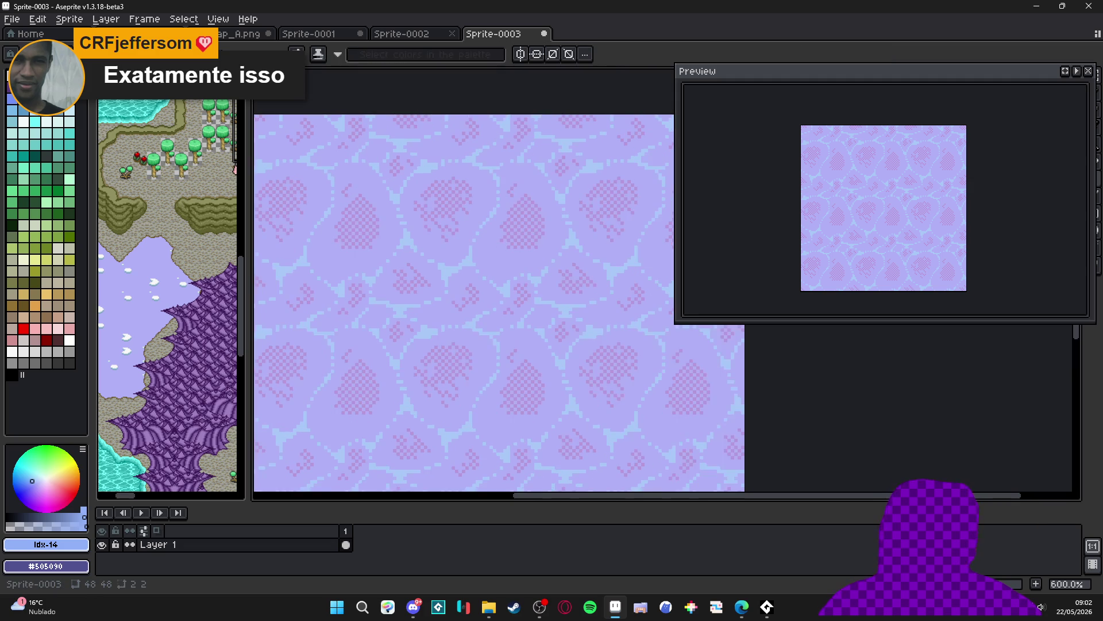
{"action": "scroll", "coordinate": [387, 250], "scroll_direction": "up", "scroll_amount": 1}
{"action": "scroll", "coordinate": [388, 251], "scroll_direction": "down", "scroll_amount": 2}
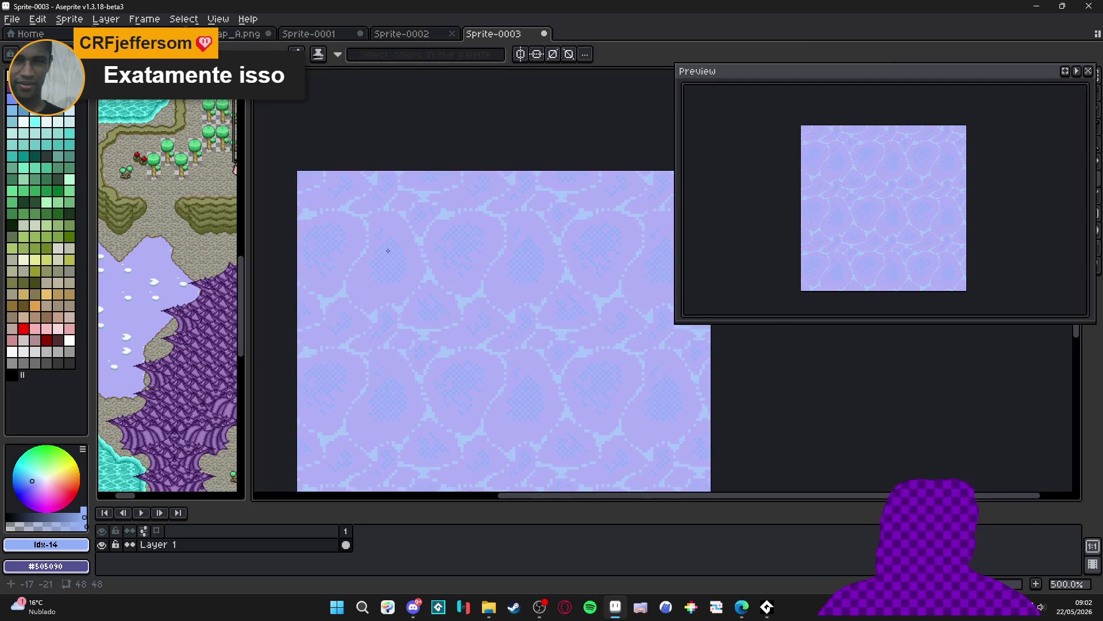
{"action": "scroll", "coordinate": [388, 246], "scroll_direction": "down", "scroll_amount": 2}
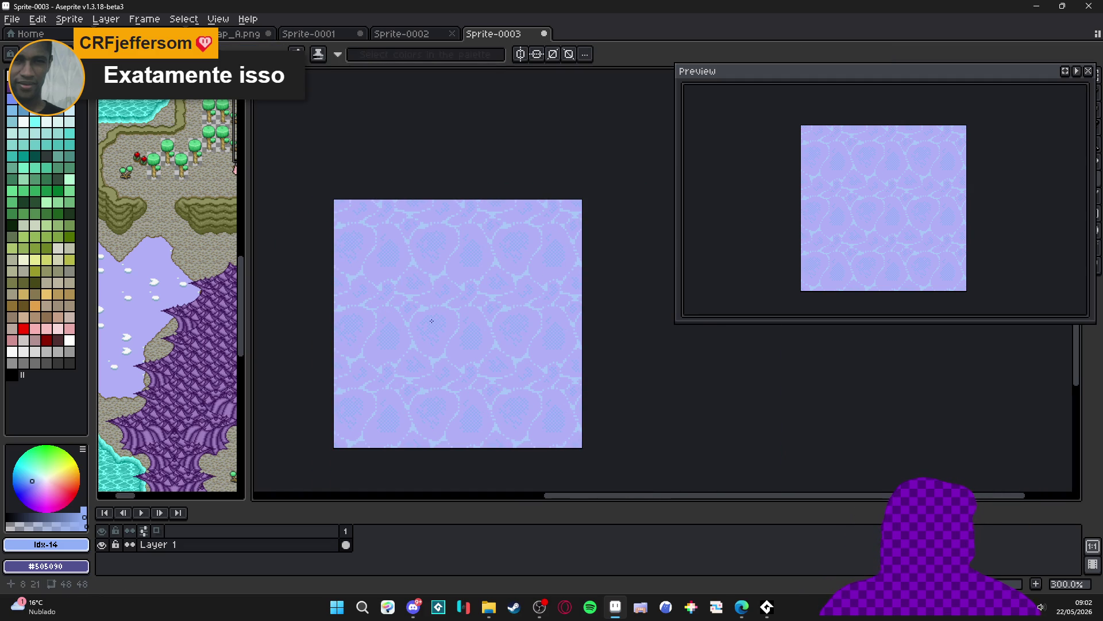
{"action": "scroll", "coordinate": [476, 374], "scroll_direction": "up", "scroll_amount": 1}
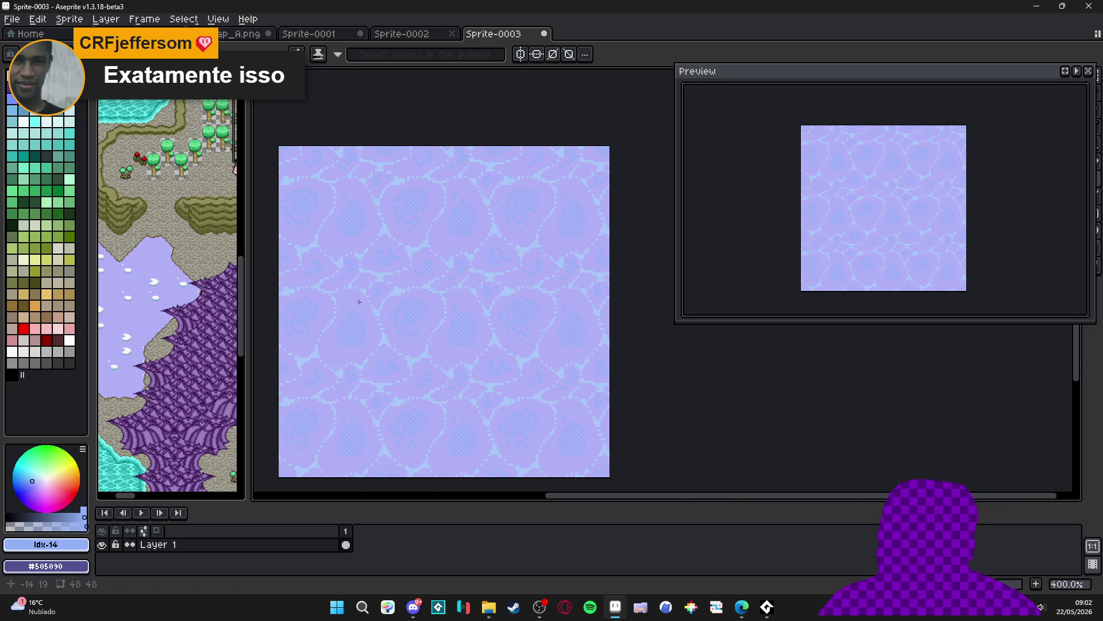
{"action": "scroll", "coordinate": [345, 296], "scroll_direction": "up", "scroll_amount": 6}
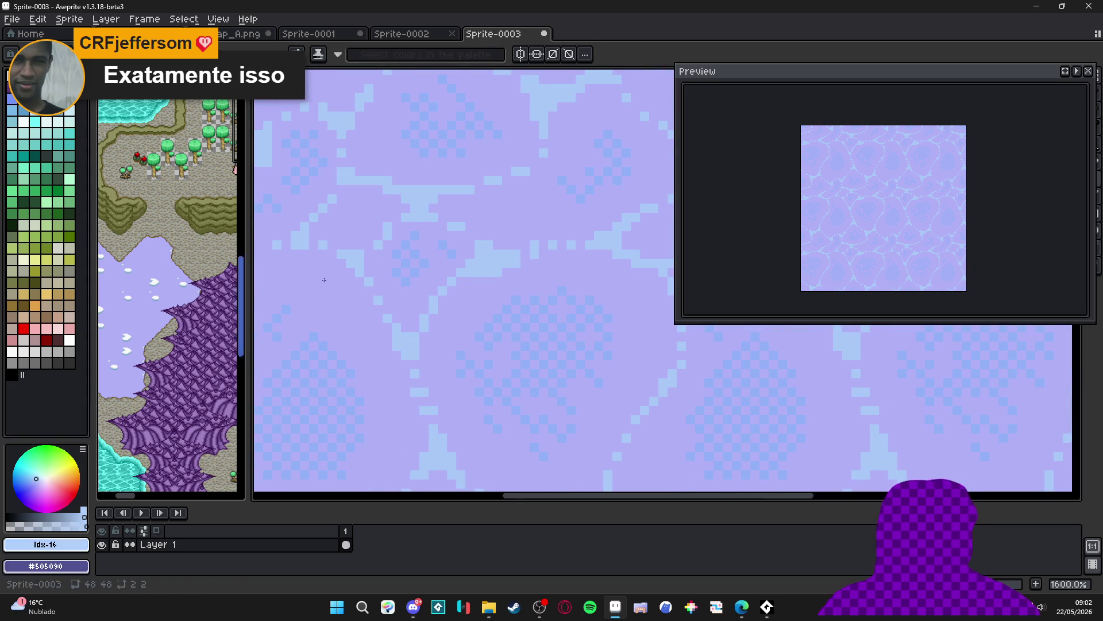
{"action": "scroll", "coordinate": [420, 362], "scroll_direction": "up", "scroll_amount": 3}
{"action": "key", "text": "b"}
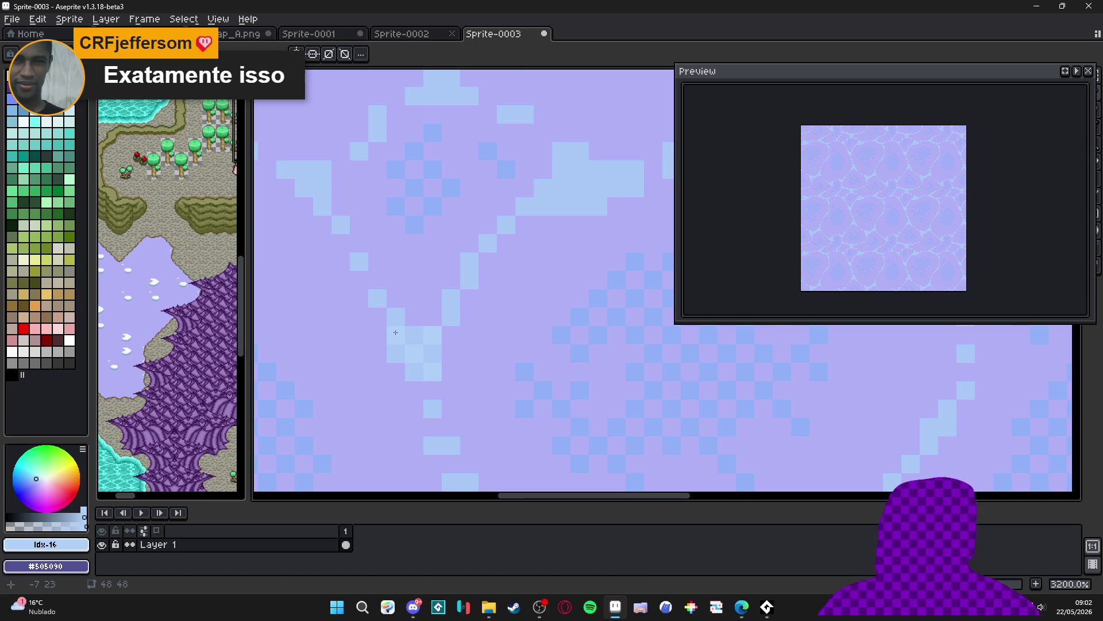
{"action": "scroll", "coordinate": [409, 232], "scroll_direction": "down", "scroll_amount": 2}
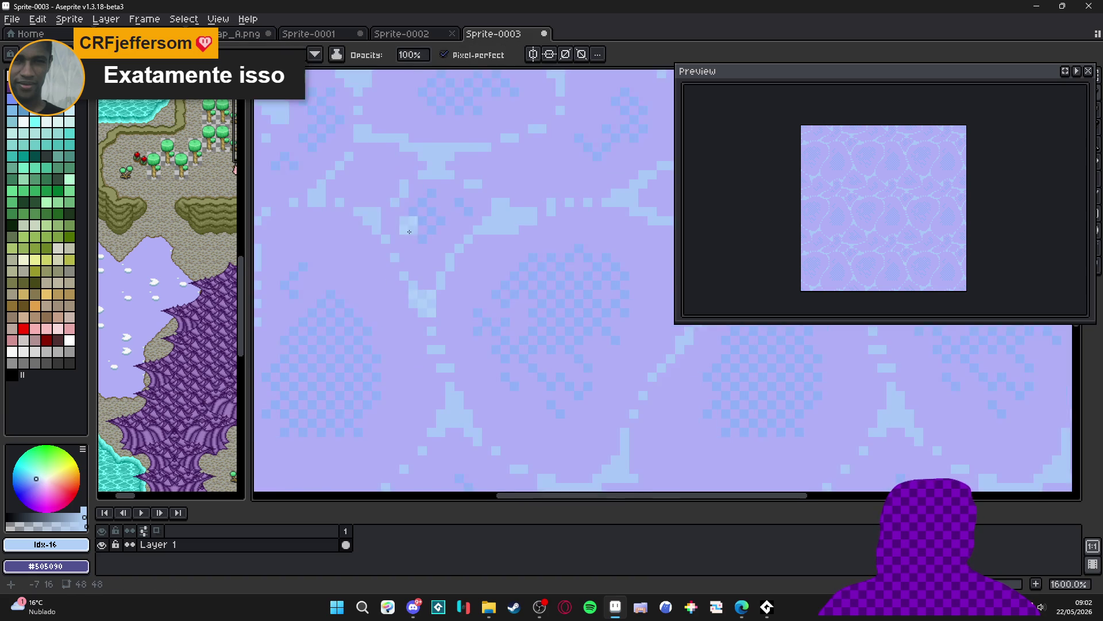
{"action": "scroll", "coordinate": [532, 299], "scroll_direction": "down", "scroll_amount": 3}
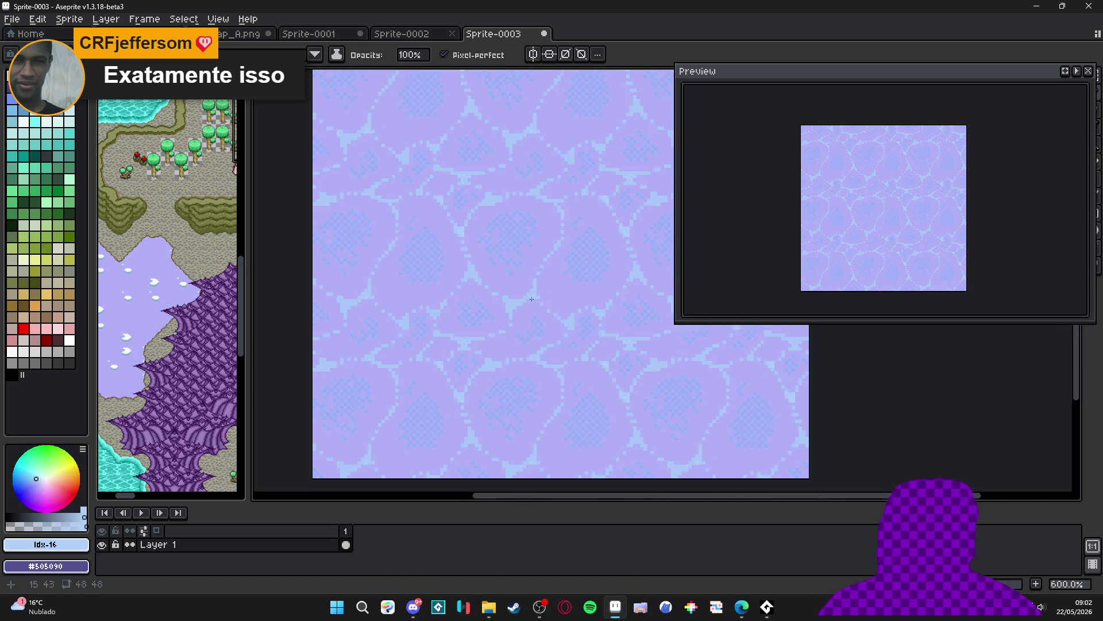
{"action": "scroll", "coordinate": [532, 299], "scroll_direction": "up", "scroll_amount": 3}
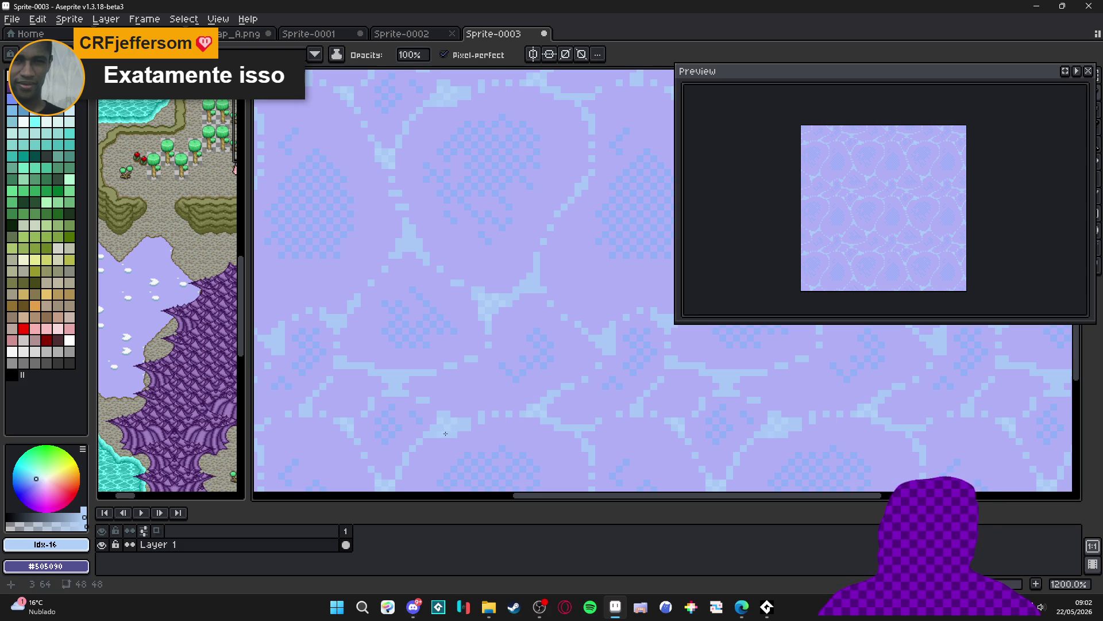
{"action": "scroll", "coordinate": [442, 434], "scroll_direction": "down", "scroll_amount": 1}
{"action": "scroll", "coordinate": [443, 425], "scroll_direction": "up", "scroll_amount": 1}
{"action": "scroll", "coordinate": [445, 410], "scroll_direction": "up", "scroll_amount": 1}
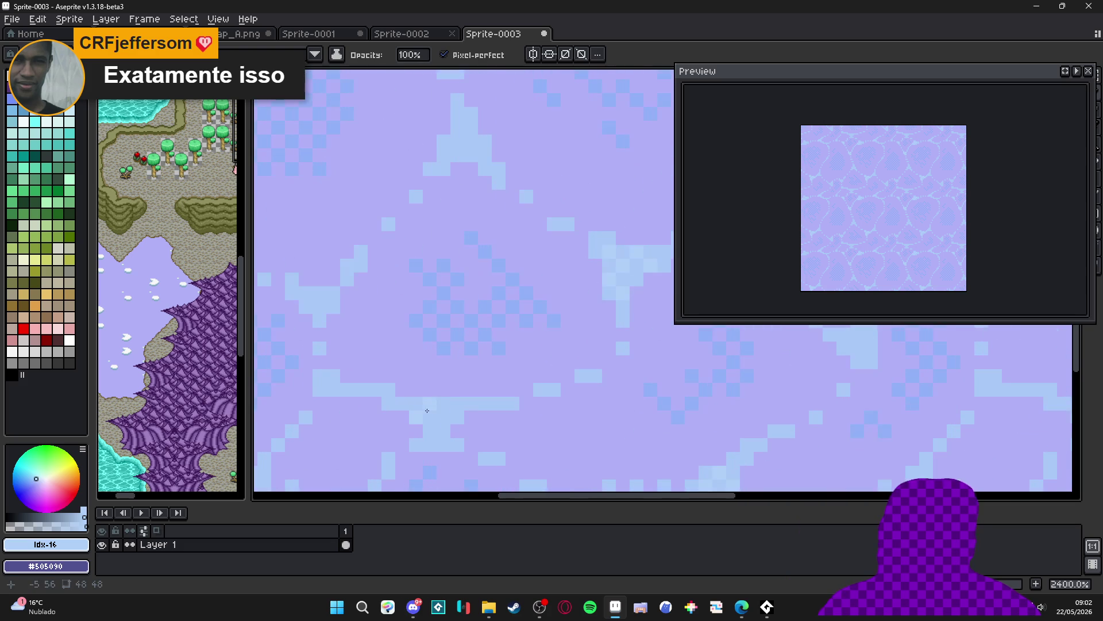
{"action": "scroll", "coordinate": [456, 424], "scroll_direction": "down", "scroll_amount": 1}
{"action": "scroll", "coordinate": [386, 364], "scroll_direction": "down", "scroll_amount": 2}
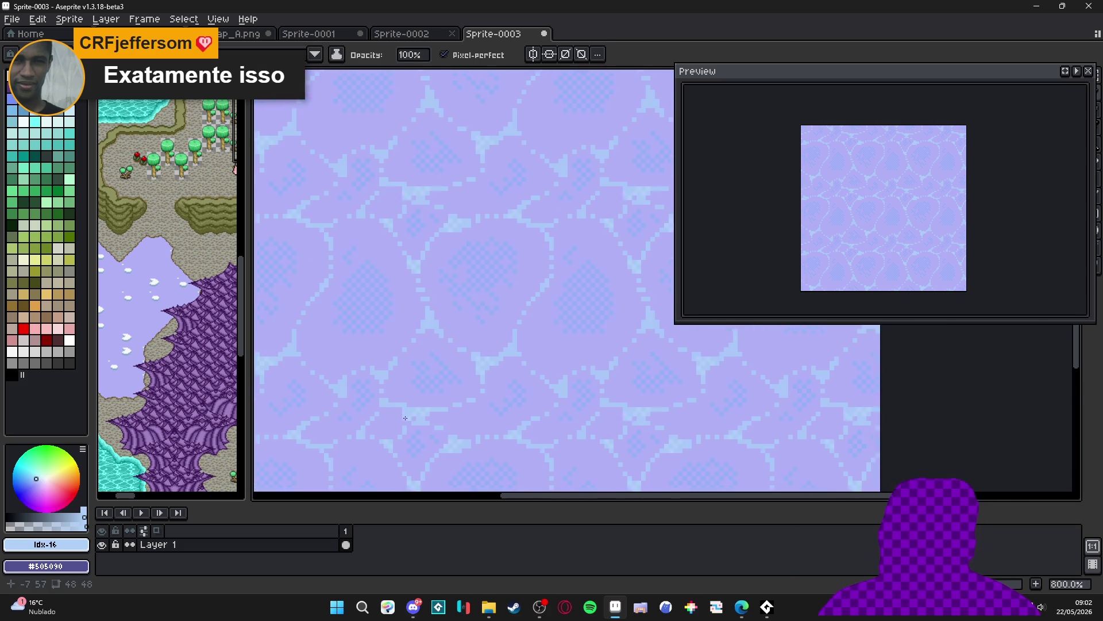
{"action": "scroll", "coordinate": [386, 364], "scroll_direction": "up", "scroll_amount": 3}
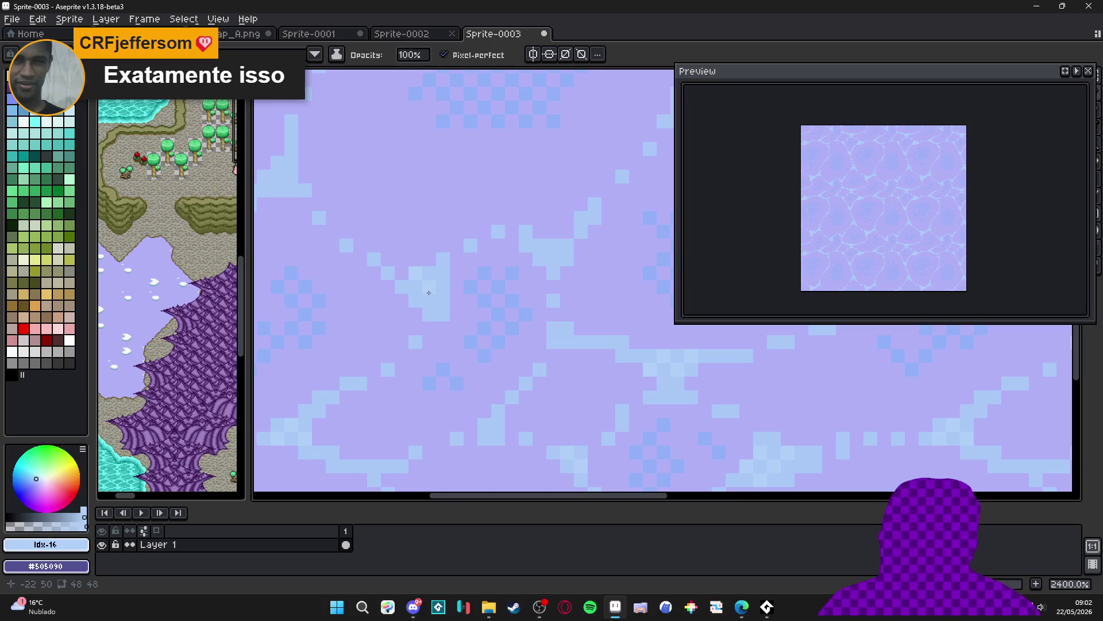
{"action": "scroll", "coordinate": [440, 306], "scroll_direction": "down", "scroll_amount": 2}
{"action": "scroll", "coordinate": [497, 255], "scroll_direction": "up", "scroll_amount": 2}
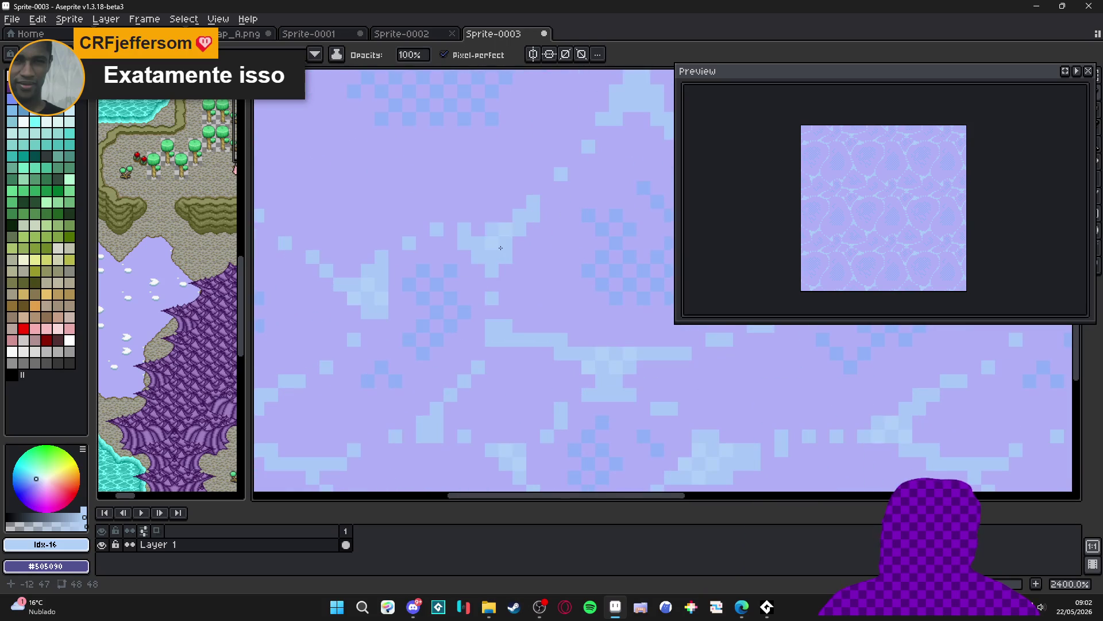
{"action": "scroll", "coordinate": [503, 255], "scroll_direction": "down", "scroll_amount": 2}
{"action": "scroll", "coordinate": [522, 273], "scroll_direction": "up", "scroll_amount": 2}
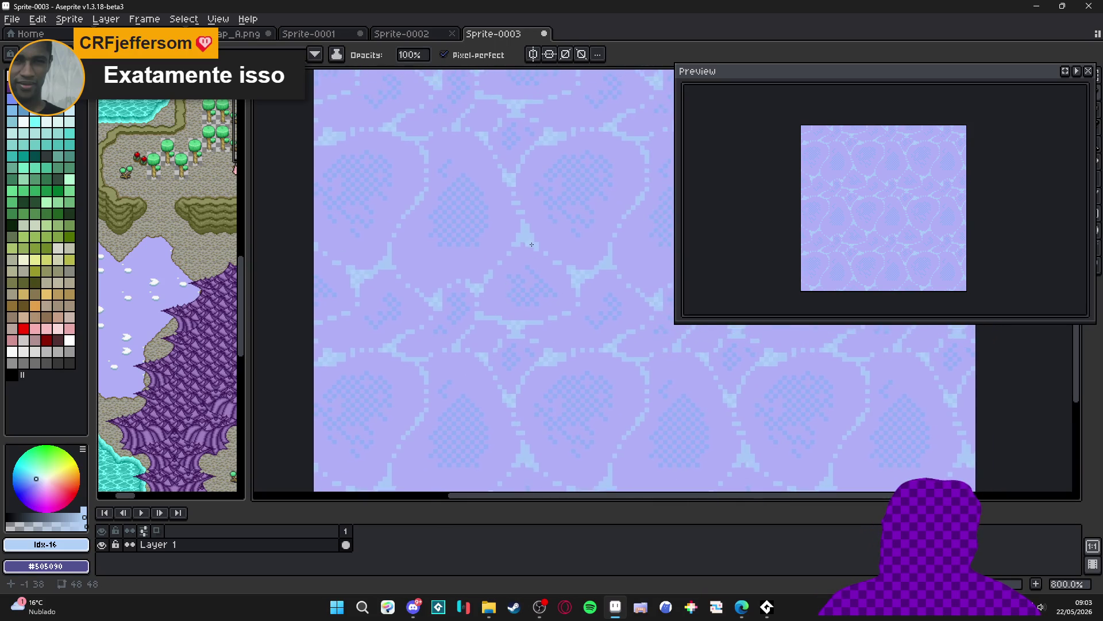
{"action": "scroll", "coordinate": [505, 231], "scroll_direction": "down", "scroll_amount": 5}
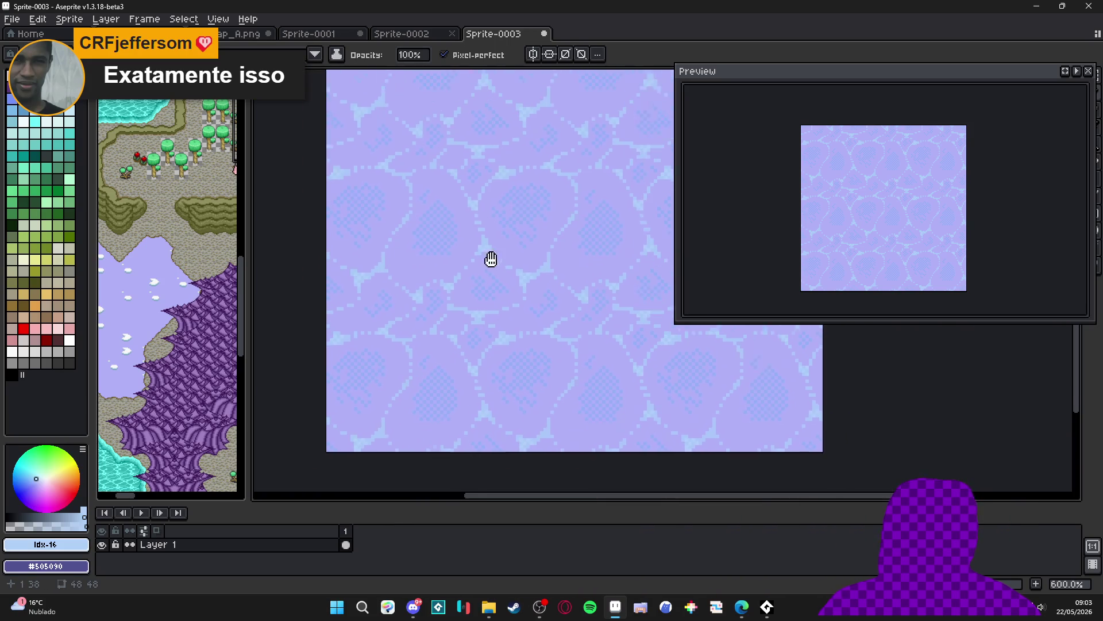
{"action": "scroll", "coordinate": [464, 252], "scroll_direction": "down", "scroll_amount": 2}
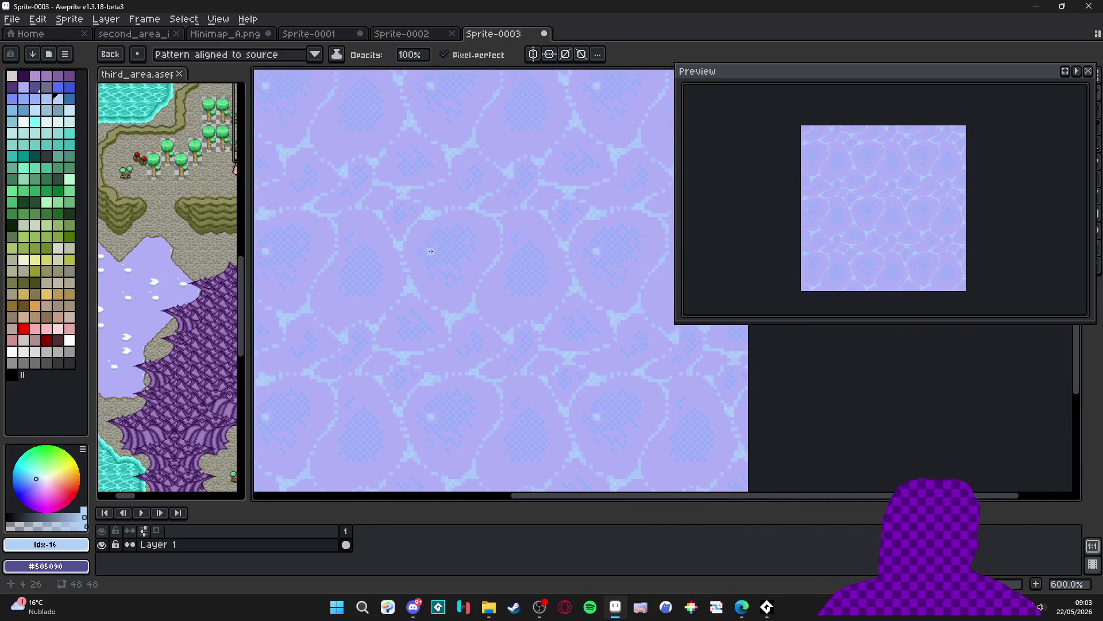
Undo the last pencil stroke, deselect, and dab darker-blue pixels, restoring one to light blue
{"action": "scroll", "coordinate": [503, 248], "scroll_direction": "up", "scroll_amount": 1}
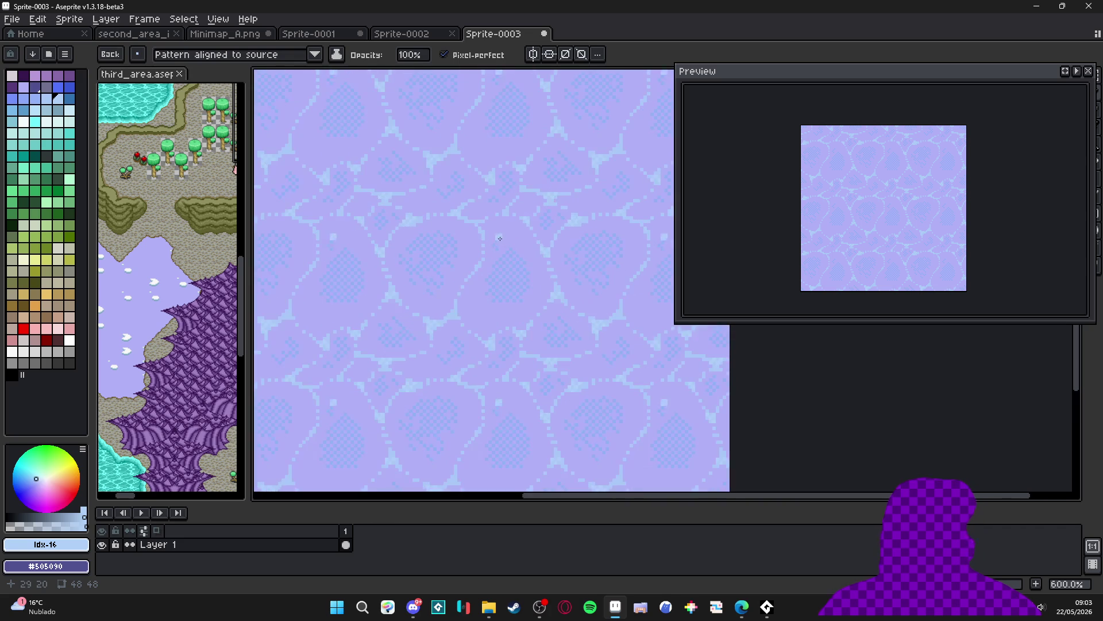
{"action": "key", "text": "ctrl+z"}
{"action": "key", "text": "ctrl+d"}
{"action": "scroll", "coordinate": [389, 370], "scroll_direction": "up", "scroll_amount": 8}
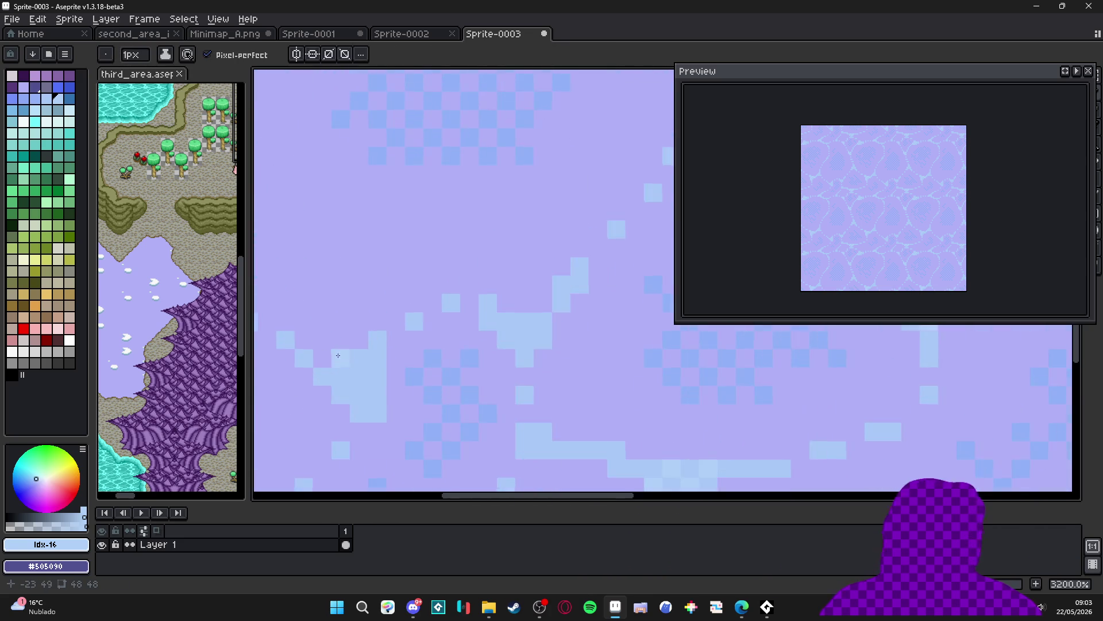
{"action": "left_click", "coordinate": [357, 380], "text": "alt"}
{"action": "left_click", "coordinate": [447, 387], "text": "alt"}
{"action": "left_click", "coordinate": [340, 368]}
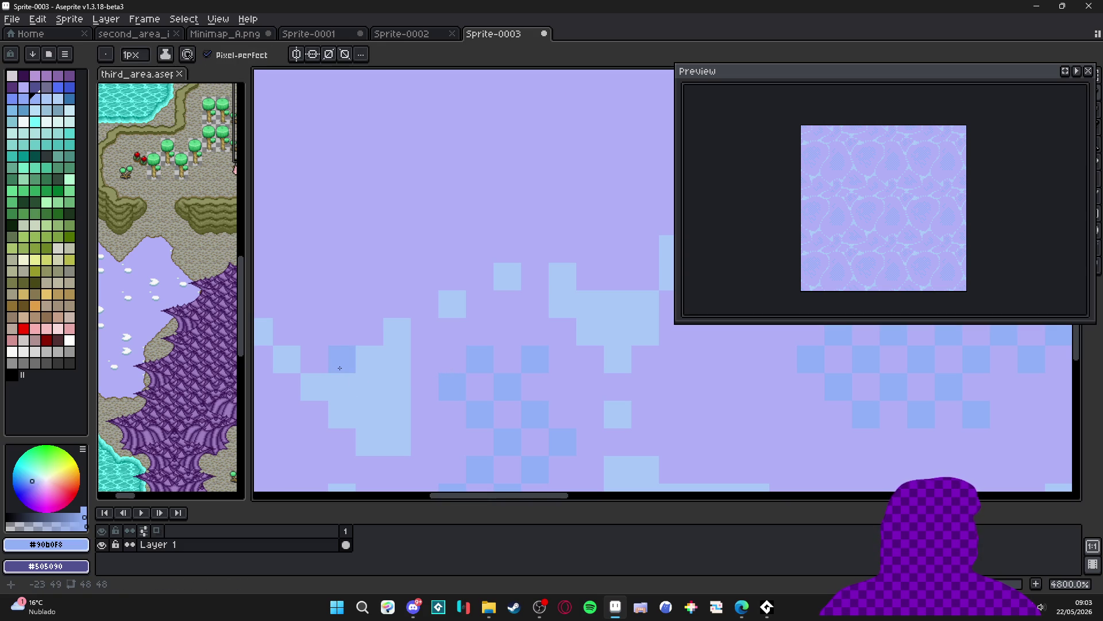
{"action": "left_click", "coordinate": [338, 352], "text": "alt"}
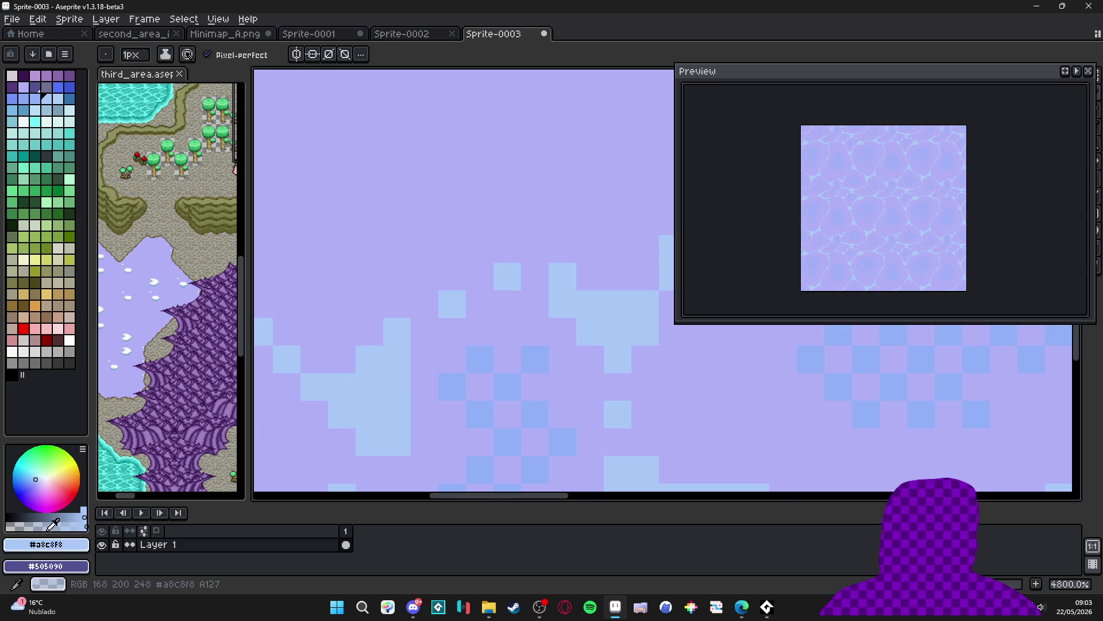
Undo another stroke and dot darker-blue pixels into the tile's highlight using palette colours
{"action": "left_click", "coordinate": [350, 357], "text": "alt"}
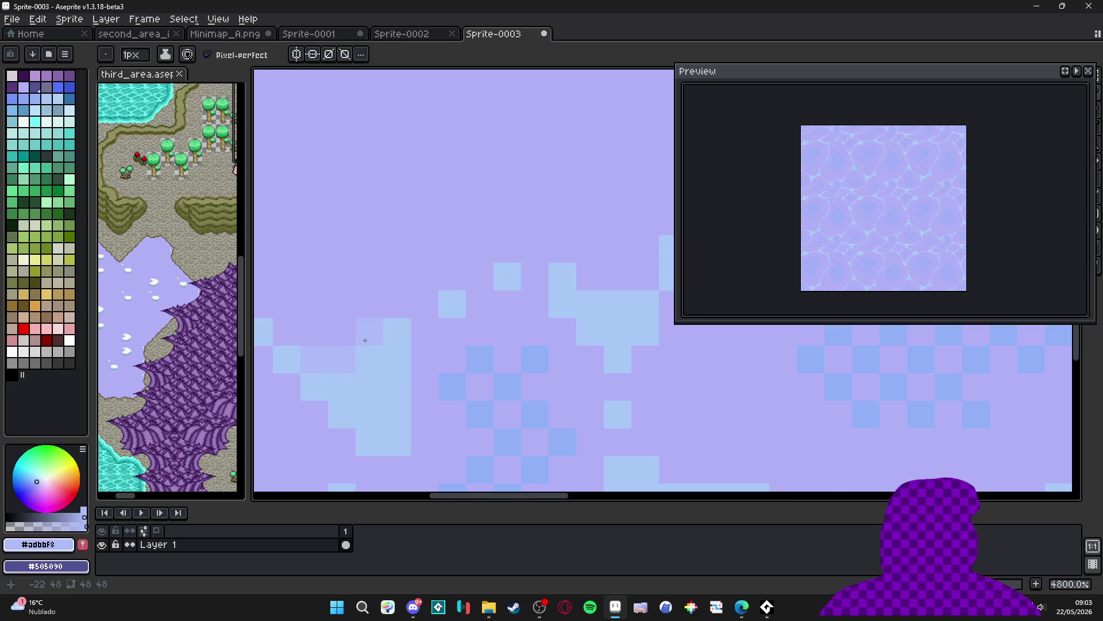
{"action": "scroll", "coordinate": [365, 341], "scroll_direction": "down", "scroll_amount": 4}
{"action": "key", "text": "ctrl+z"}
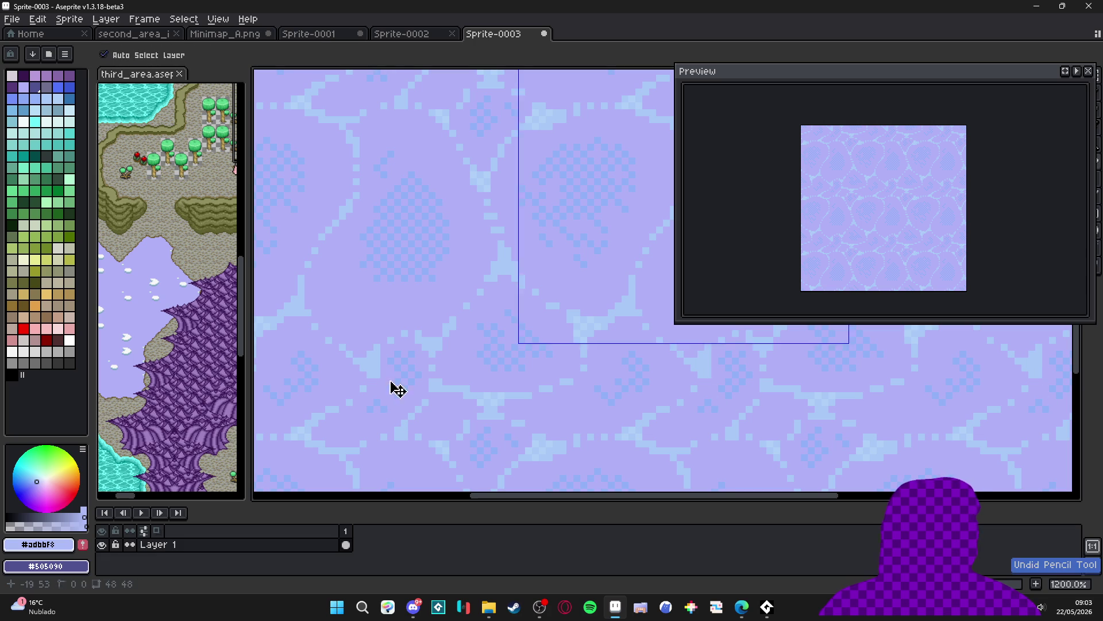
{"action": "scroll", "coordinate": [397, 390], "scroll_direction": "up", "scroll_amount": 4}
{"action": "left_click", "coordinate": [46, 100]}
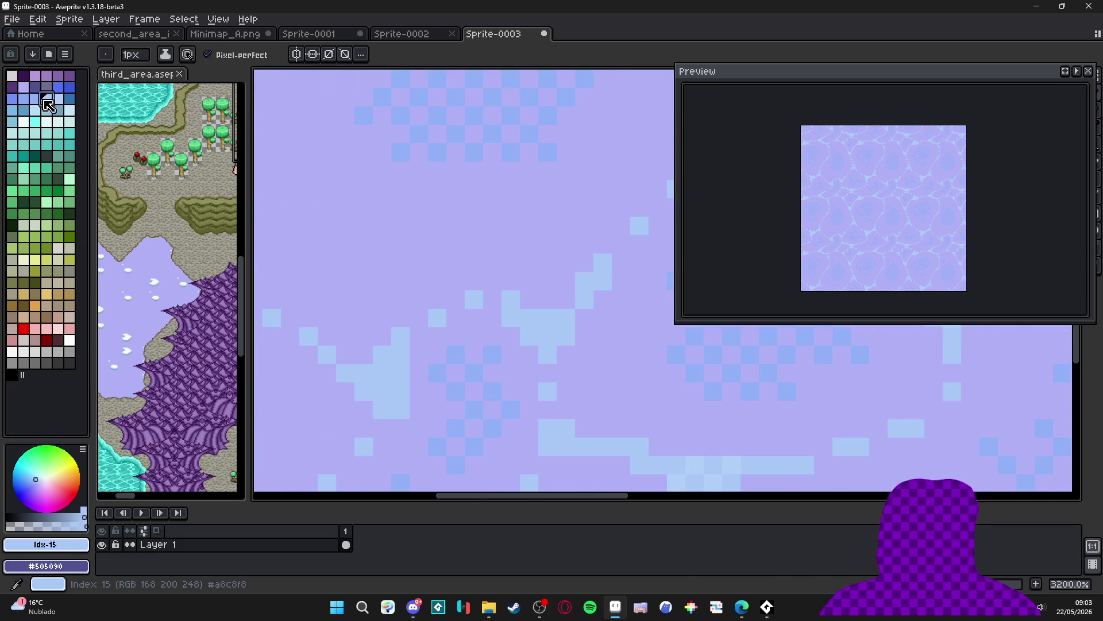
{"action": "left_click", "coordinate": [23, 88]}
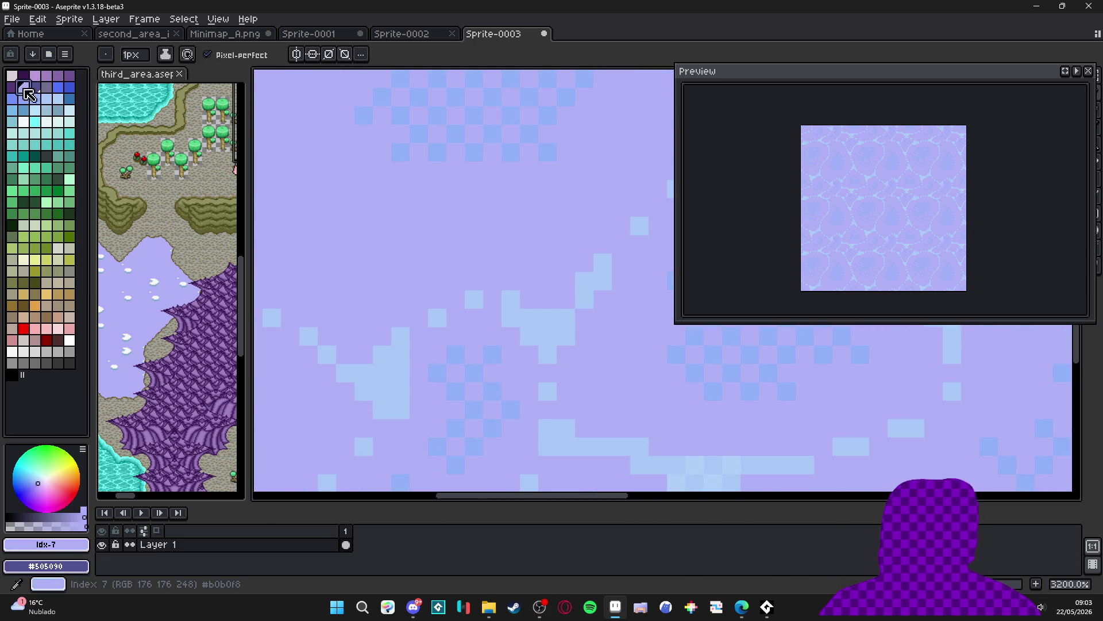
{"action": "left_click", "coordinate": [24, 99]}
{"action": "left_click", "coordinate": [329, 343]}
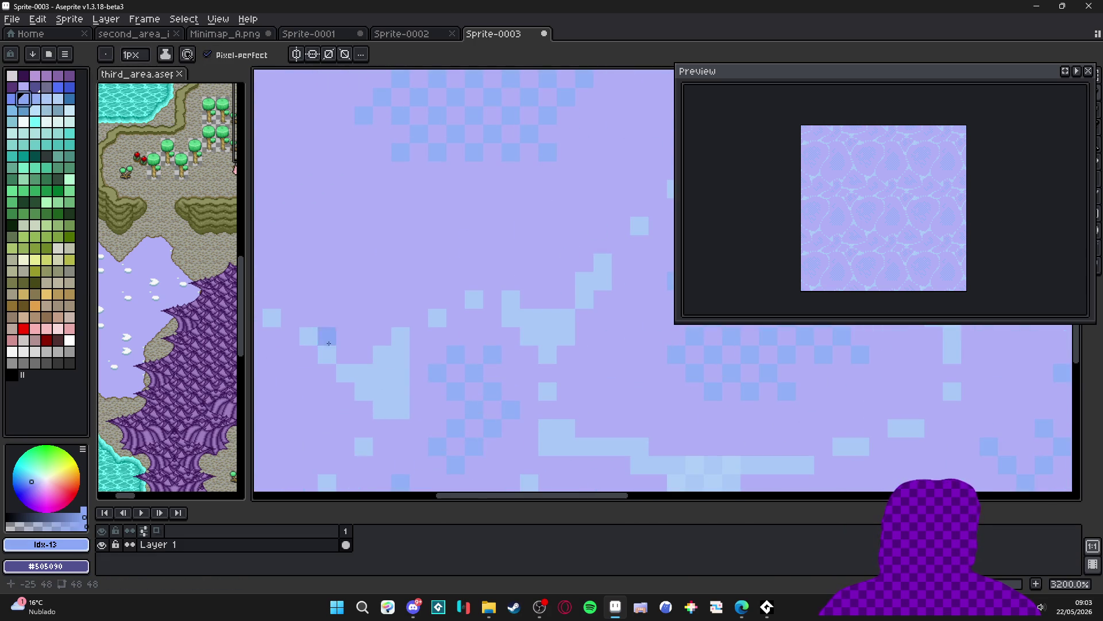
{"action": "left_click", "coordinate": [345, 355]}
{"action": "left_click", "coordinate": [381, 337]}
Make palette colour 16 the drawing colour, undo the last pencil stroke, and zoom out
{"action": "scroll", "coordinate": [373, 398], "scroll_direction": "down", "scroll_amount": 6}
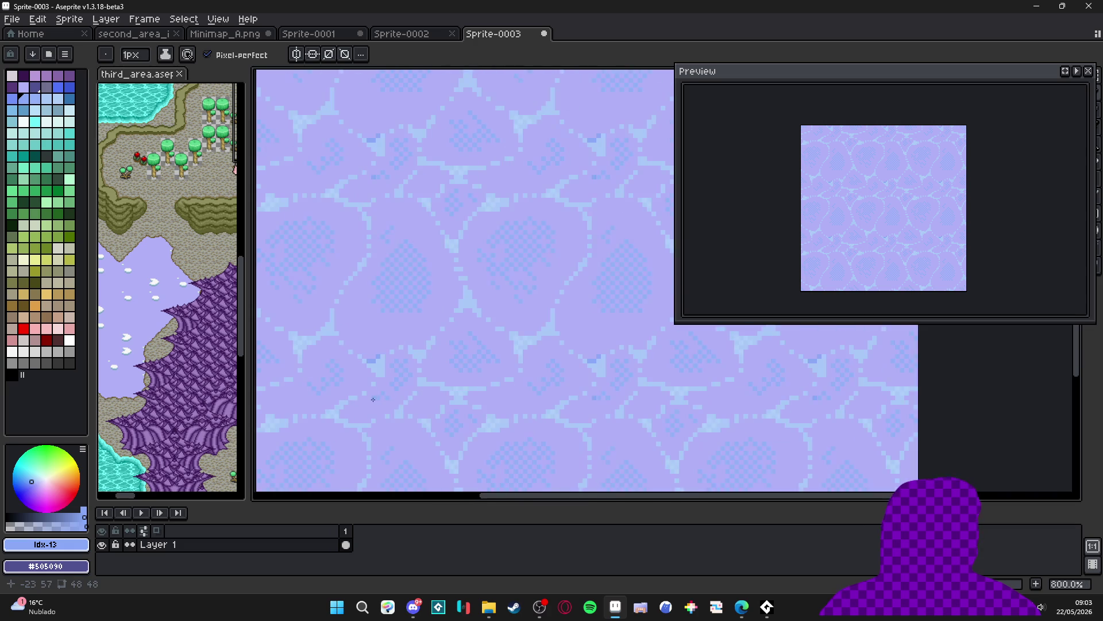
{"action": "scroll", "coordinate": [372, 399], "scroll_direction": "down", "scroll_amount": 2}
{"action": "scroll", "coordinate": [372, 408], "scroll_direction": "up", "scroll_amount": 2}
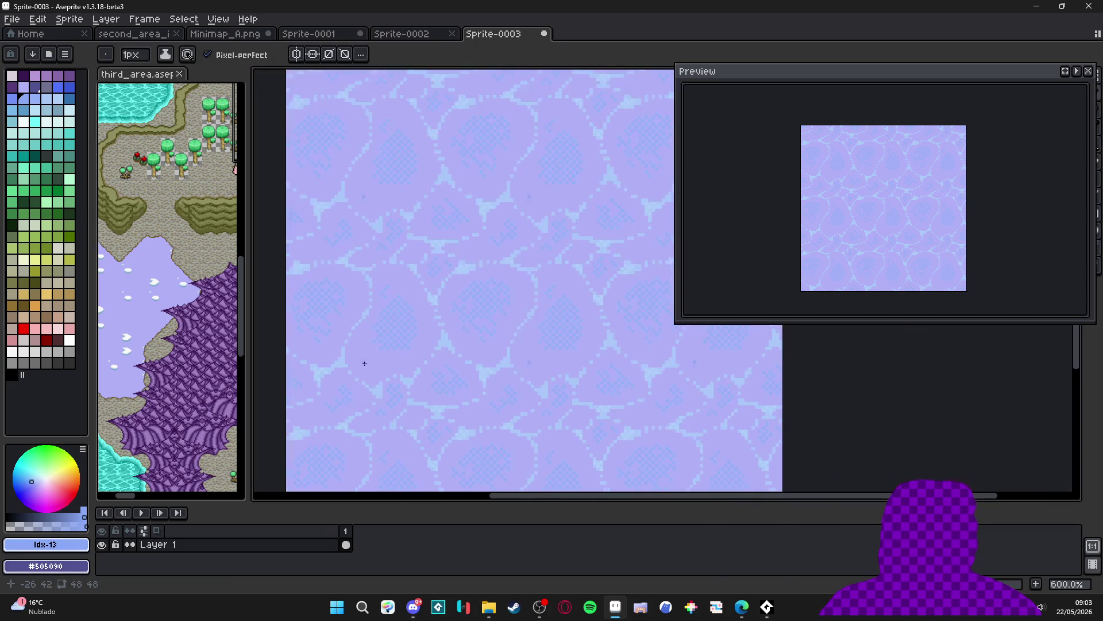
{"action": "scroll", "coordinate": [364, 363], "scroll_direction": "up", "scroll_amount": 4}
{"action": "left_click", "coordinate": [374, 382], "text": "alt"}
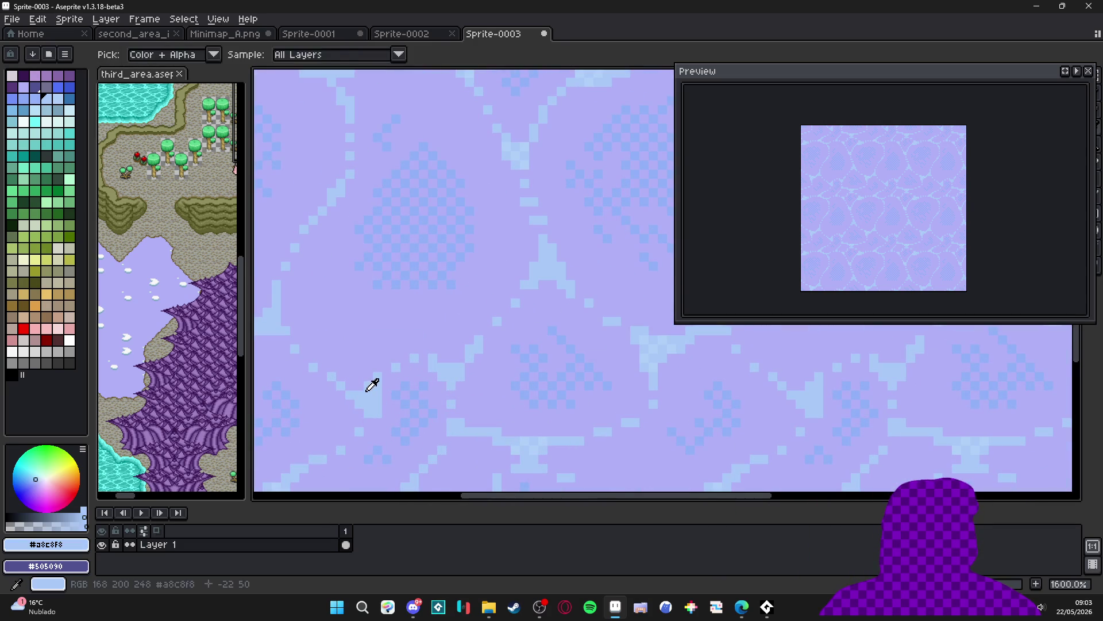
{"action": "left_click", "coordinate": [60, 102]}
{"action": "scroll", "coordinate": [380, 445], "scroll_direction": "up", "scroll_amount": 3}
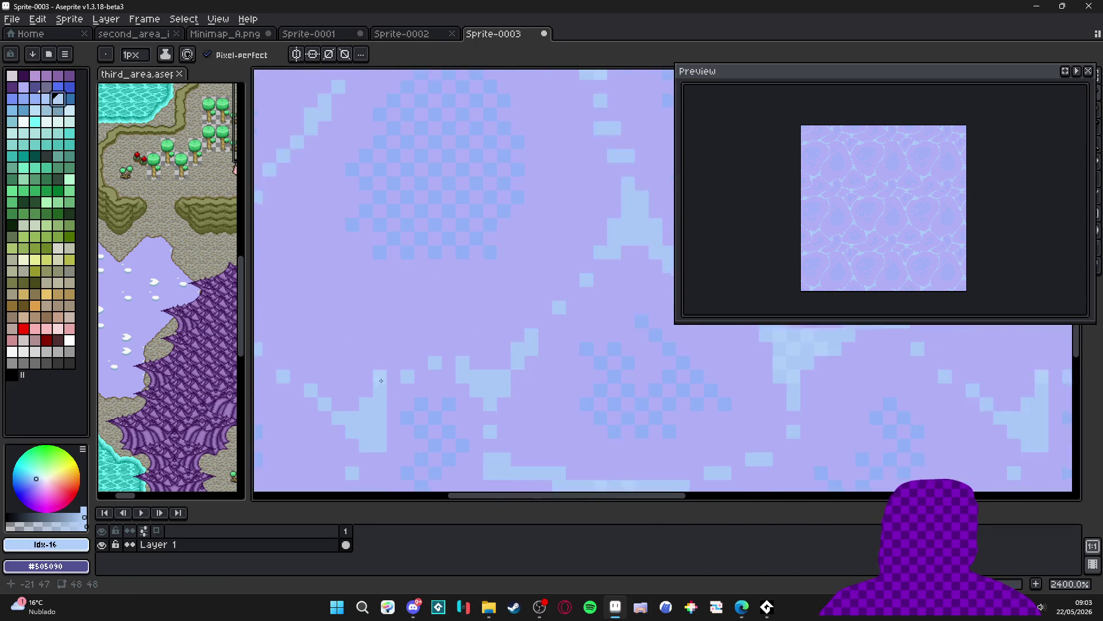
{"action": "key", "text": "plus"}
{"action": "key", "text": "ctrl+z"}
{"action": "scroll", "coordinate": [396, 441], "scroll_direction": "down", "scroll_amount": 5}
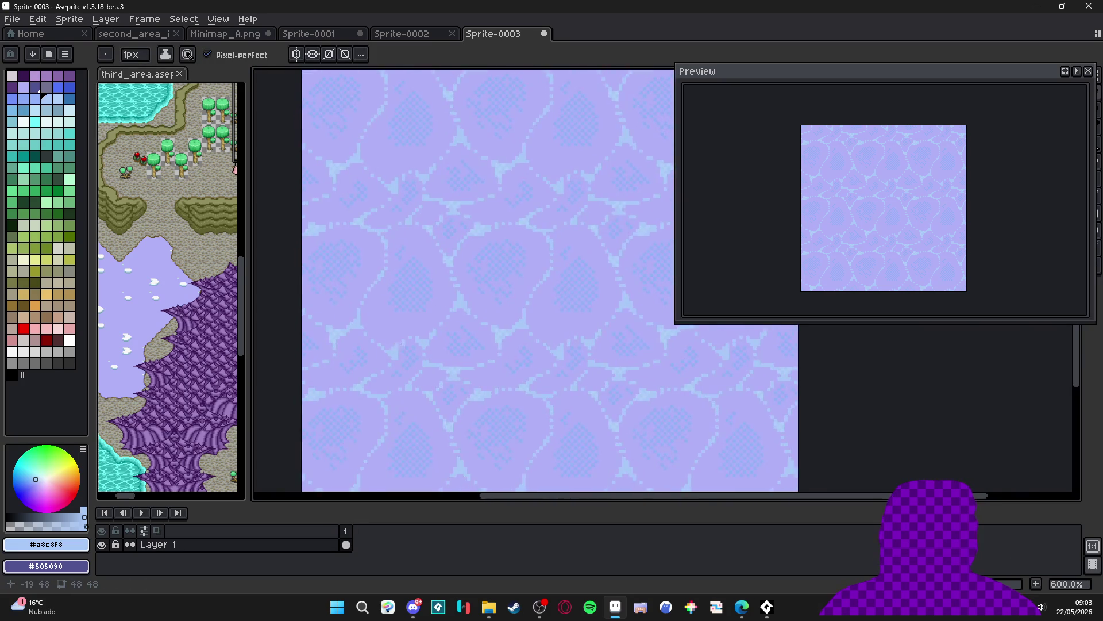
{"action": "scroll", "coordinate": [431, 359], "scroll_direction": "down", "scroll_amount": 2}
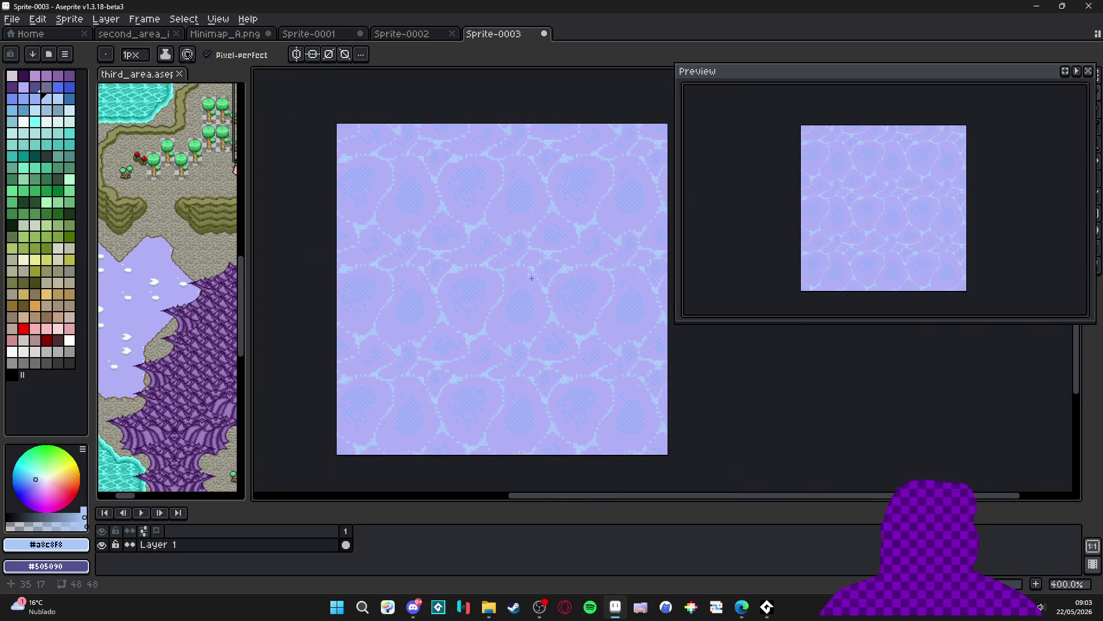
Undo two more pencil edits and recentre the lavender texture in view
{"action": "key", "text": "ctrl+z"}
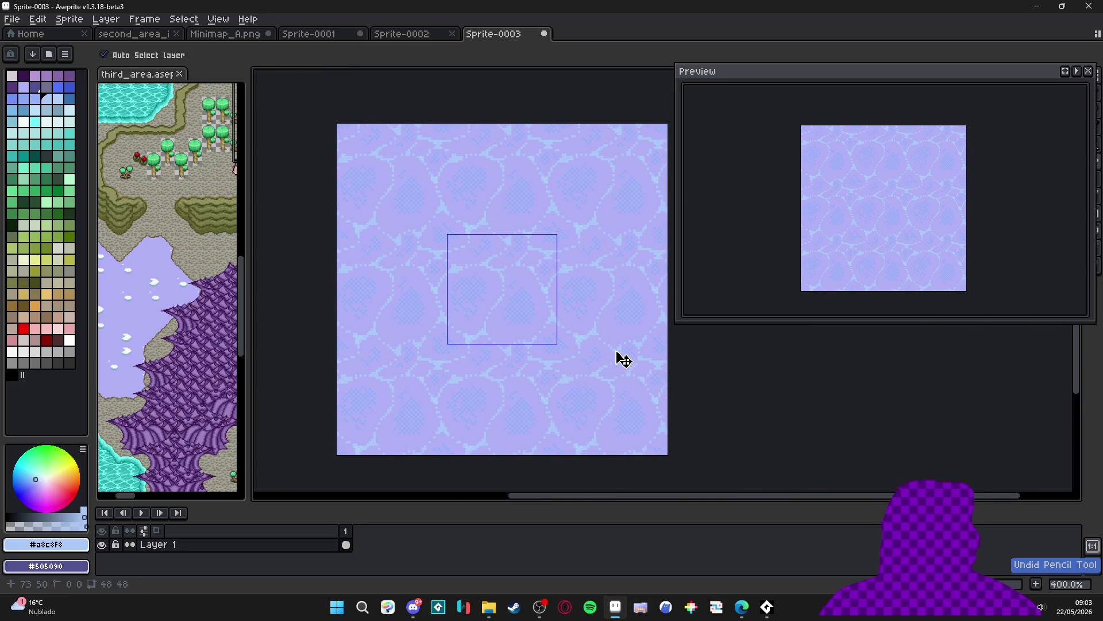
{"action": "key", "text": "ctrl+z"}
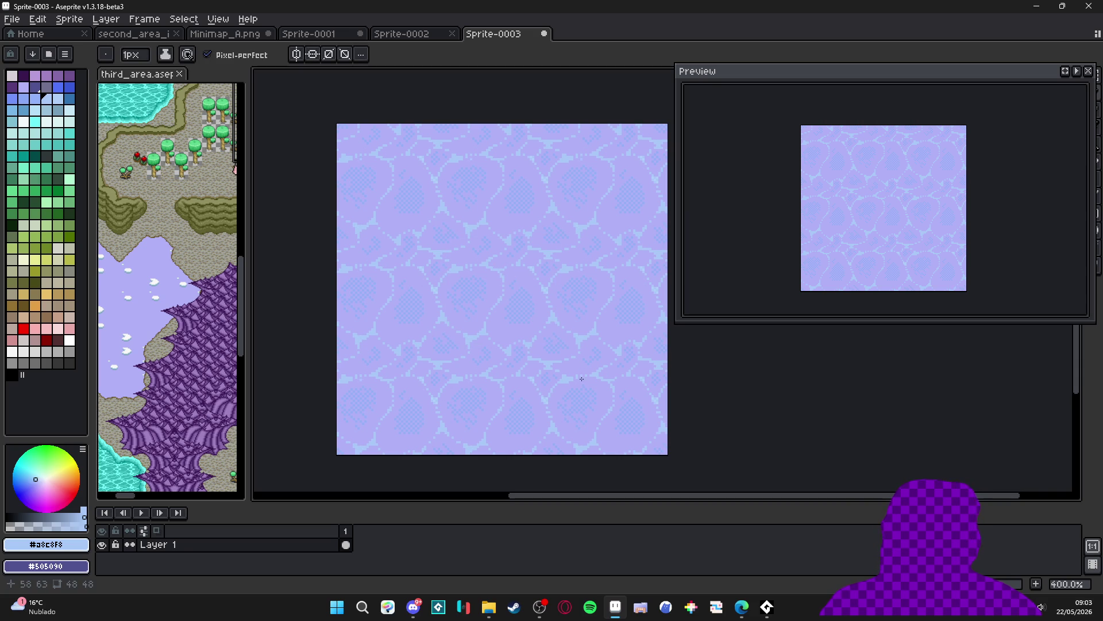
{"action": "scroll", "coordinate": [495, 416], "scroll_direction": "up", "scroll_amount": 6}
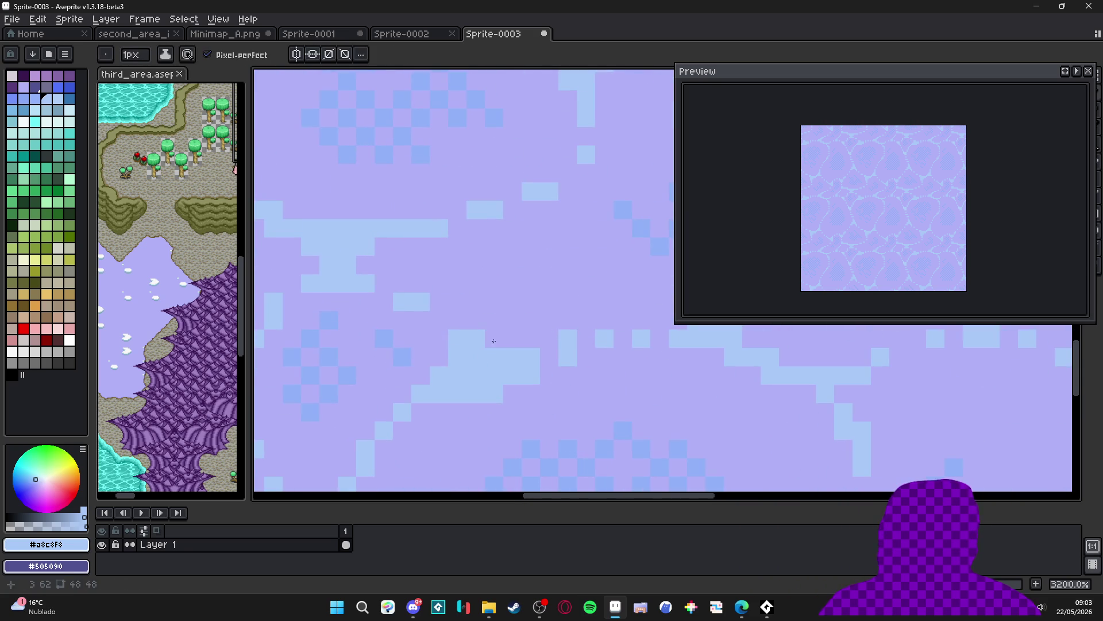
{"action": "scroll", "coordinate": [509, 340], "scroll_direction": "down", "scroll_amount": 3}
{"action": "scroll", "coordinate": [386, 312], "scroll_direction": "up", "scroll_amount": 3}
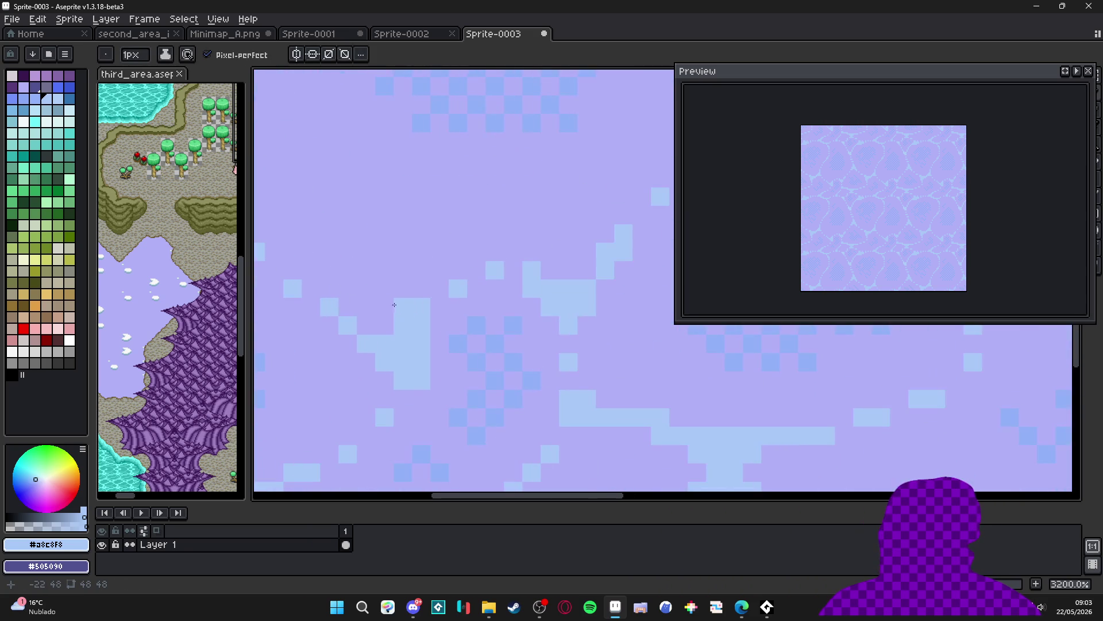
{"action": "scroll", "coordinate": [469, 394], "scroll_direction": "down", "scroll_amount": 6}
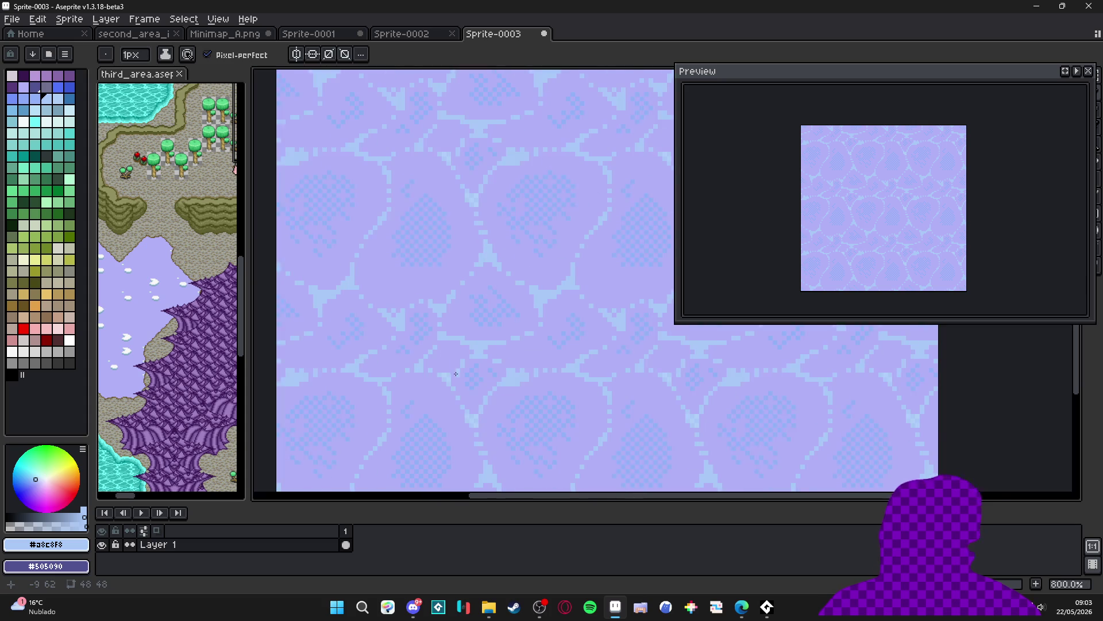
{"action": "scroll", "coordinate": [472, 383], "scroll_direction": "down", "scroll_amount": 2}
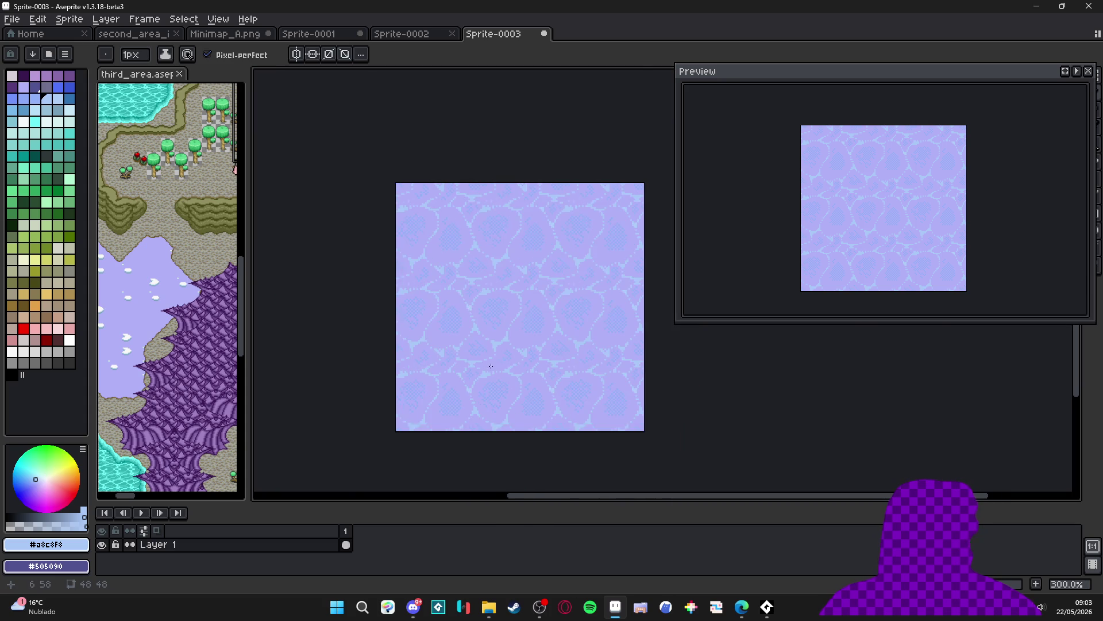
{"action": "scroll", "coordinate": [534, 360], "scroll_direction": "up", "scroll_amount": 2}
{"action": "left_click_drag", "start_coordinate": [531, 362], "coordinate": [478, 347]}
{"action": "scroll", "coordinate": [483, 350], "scroll_direction": "down", "scroll_amount": 1}
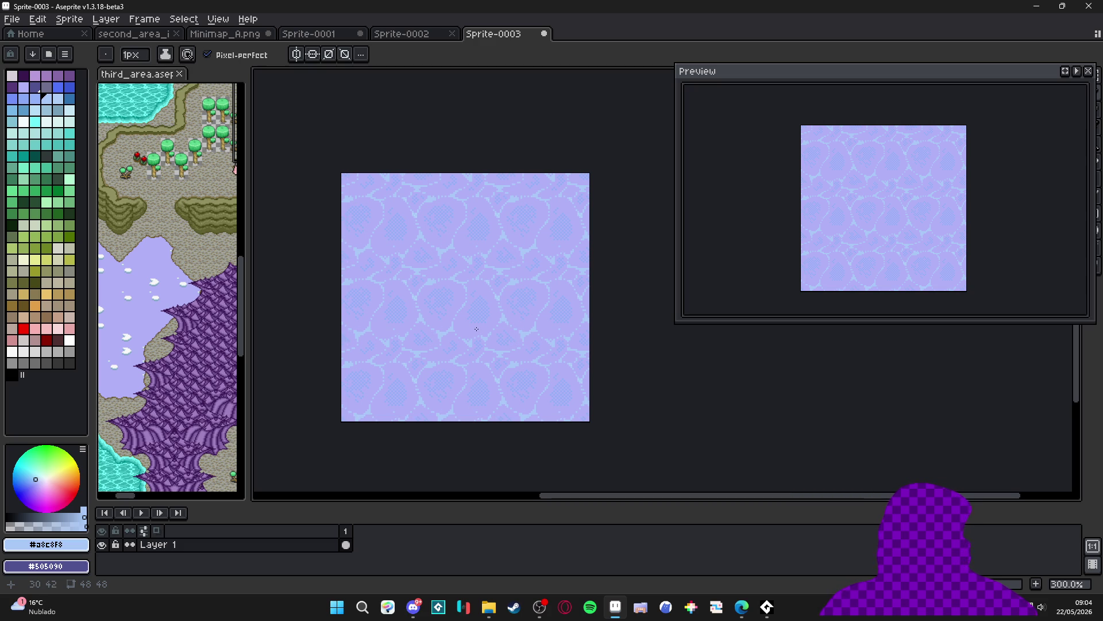
{"action": "scroll", "coordinate": [483, 326], "scroll_direction": "down", "scroll_amount": 1}
Select the whole 48x48 tile and bring up the Sprite-0003 save dialog
{"action": "key", "text": "ctrl+a"}
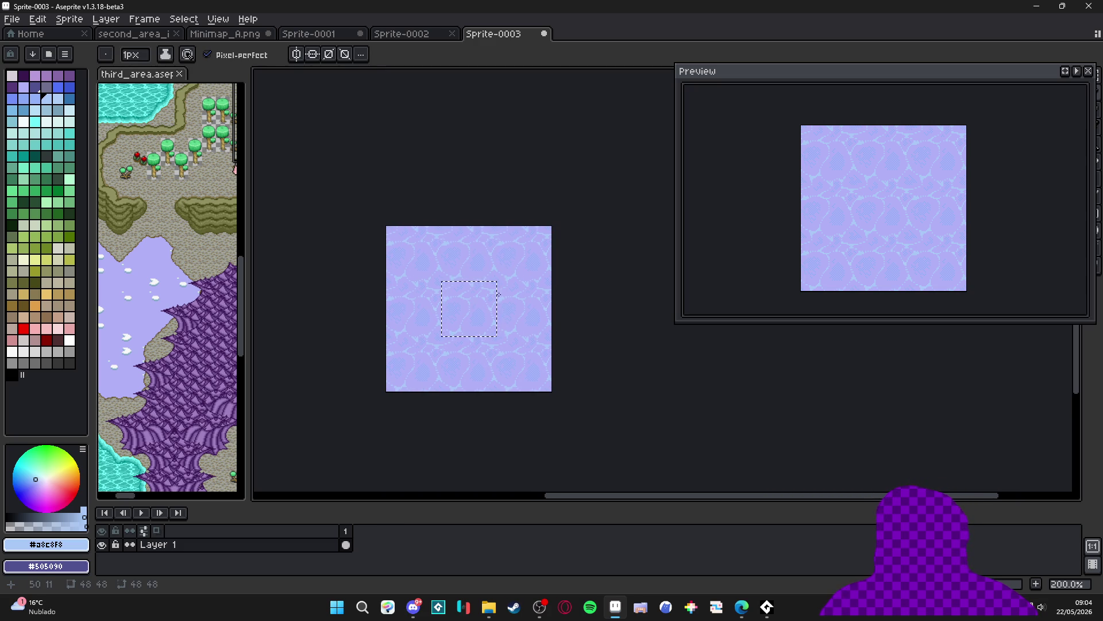
{"action": "key", "text": "ctrl+s"}
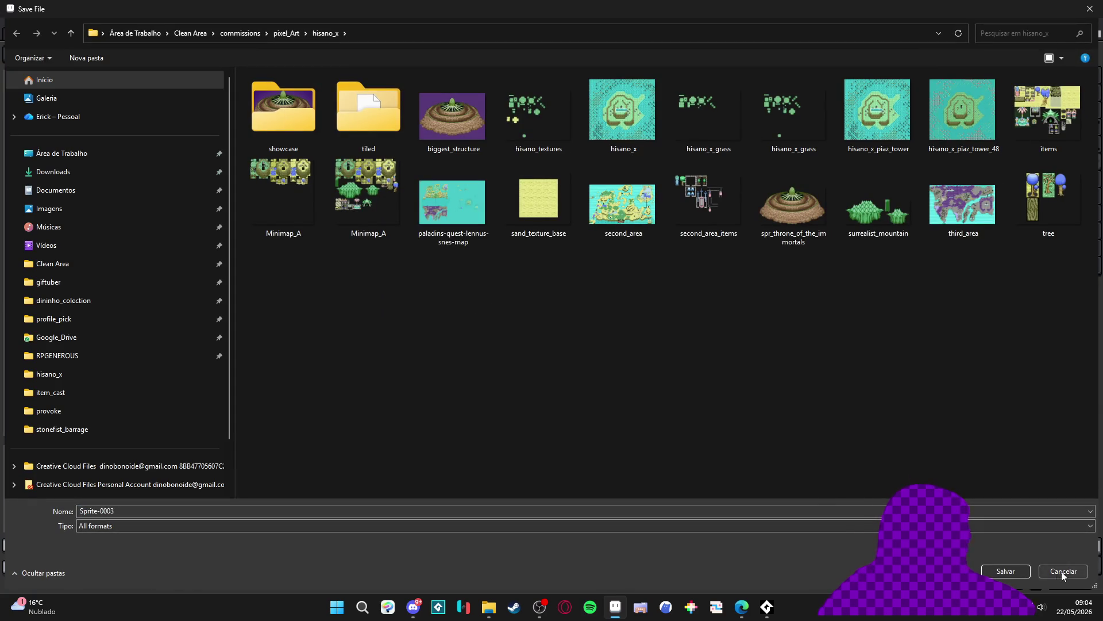
{"action": "left_click", "coordinate": [1061, 571]}
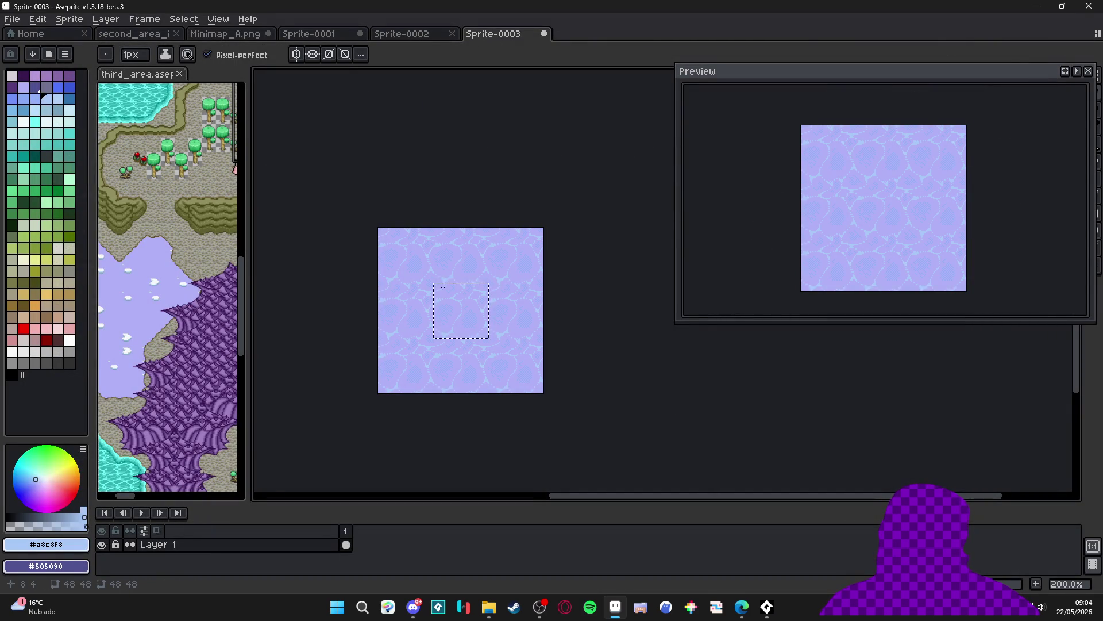
Switch to the Move tool and display the Sprite-0001 water-and-sand tileset
{"action": "key", "text": "v"}
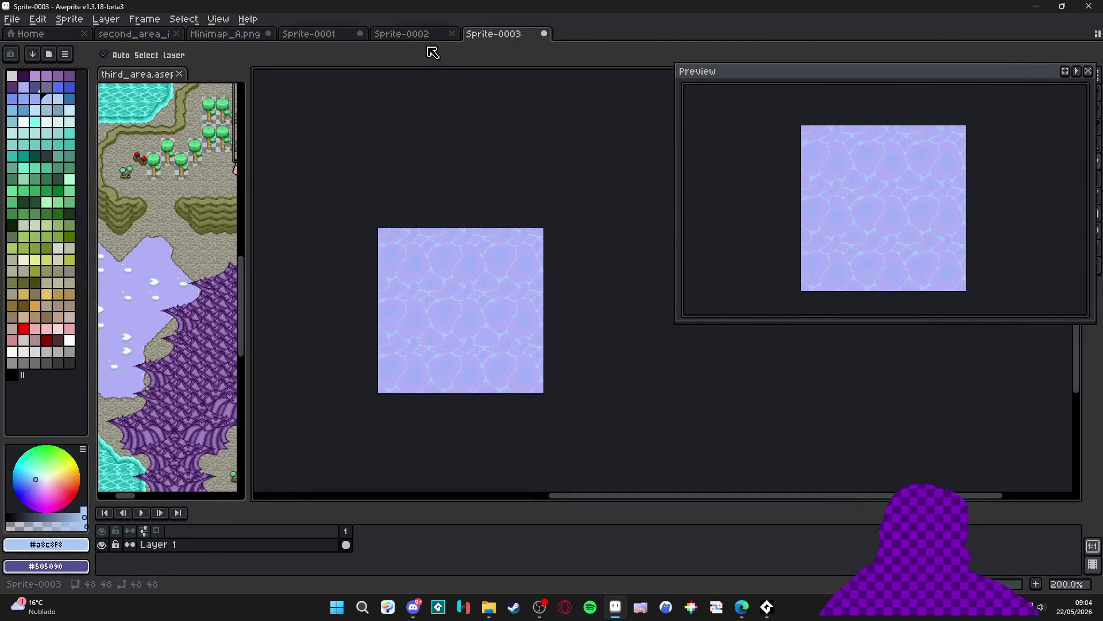
{"action": "left_click", "coordinate": [426, 36]}
{"action": "left_click", "coordinate": [319, 39]}
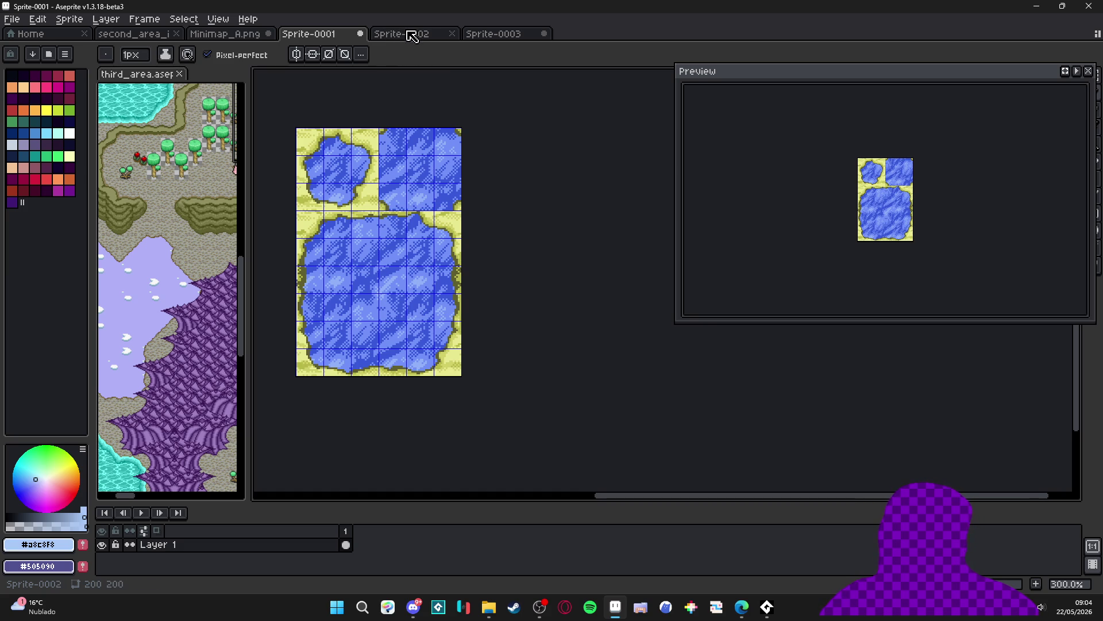
Paste the lavender tile into Sprite-0002, drag it to the canvas centre, and commit
{"action": "left_click", "coordinate": [412, 36]}
{"action": "scroll", "coordinate": [456, 288], "scroll_direction": "up", "scroll_amount": 2}
{"action": "key", "text": "ctrl+v"}
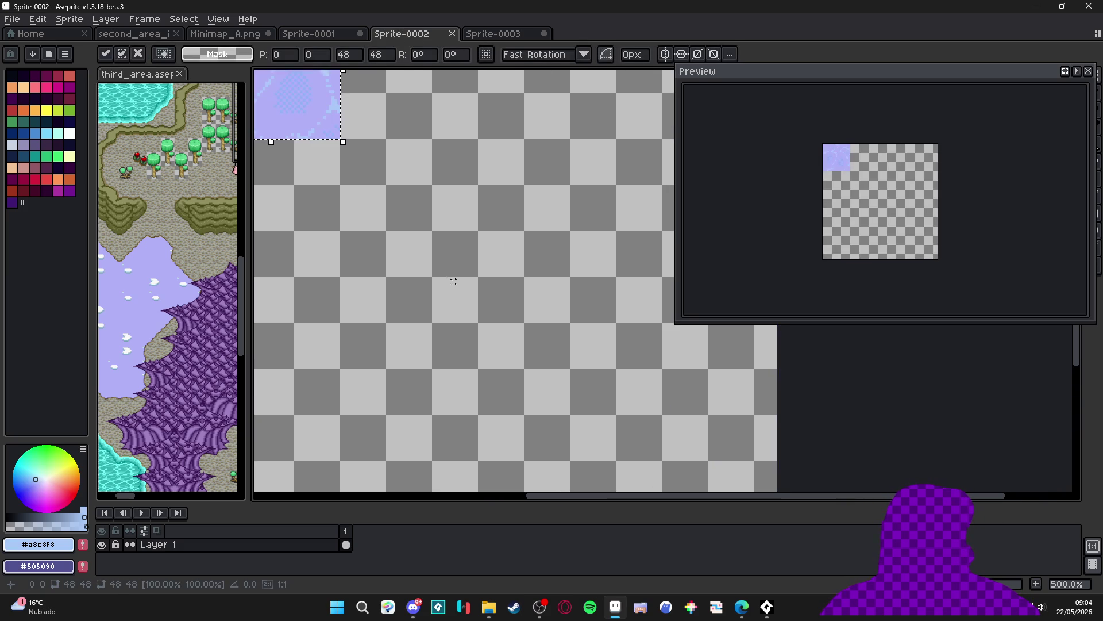
{"action": "mouse_move", "coordinate": [318, 117]}
{"action": "left_mouse_down"}
{"action": "mouse_move", "coordinate": [544, 395]}
{"action": "mouse_move", "coordinate": [490, 316]}
{"action": "mouse_move", "coordinate": [483, 328]}
{"action": "left_mouse_up"}
{"action": "scroll", "coordinate": [545, 396], "scroll_direction": "up", "scroll_amount": 1}
{"action": "key", "text": "Return"}
{"action": "scroll", "coordinate": [483, 323], "scroll_direction": "down", "scroll_amount": 3}
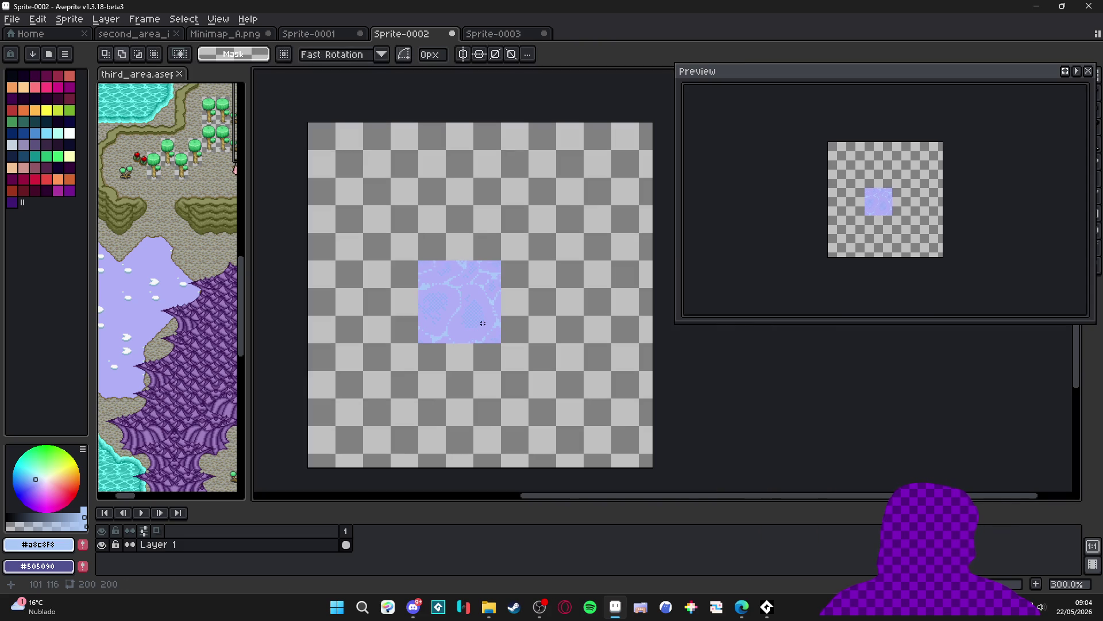
Try placing a duplicate of the tile above the original, then undo it
{"action": "left_click", "coordinate": [325, 36]}
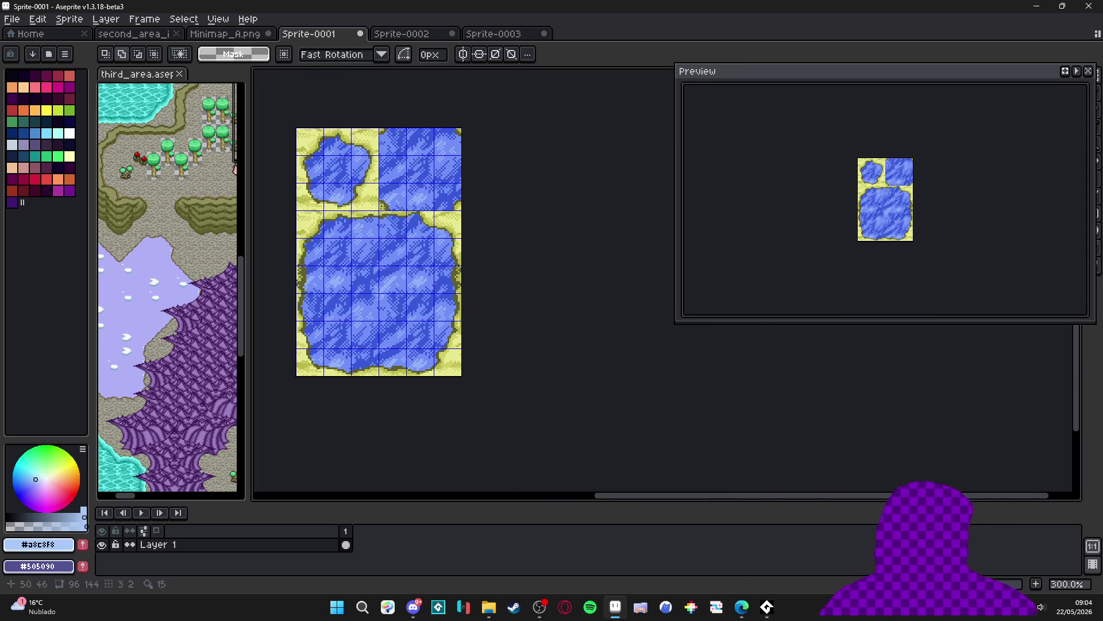
{"action": "key", "text": "v"}
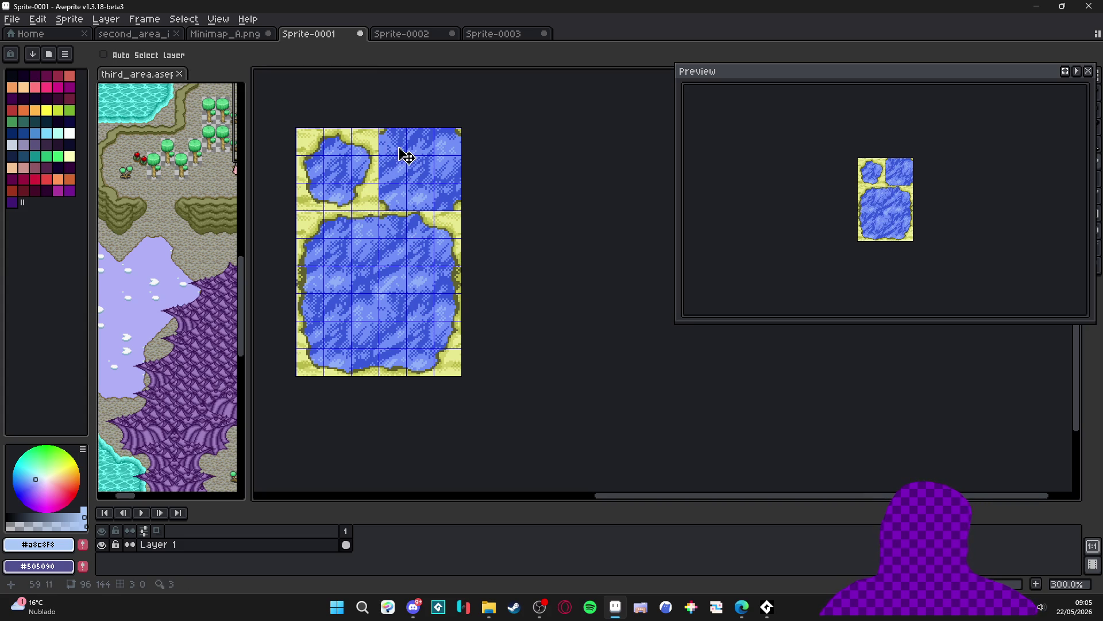
{"action": "left_click", "coordinate": [416, 36]}
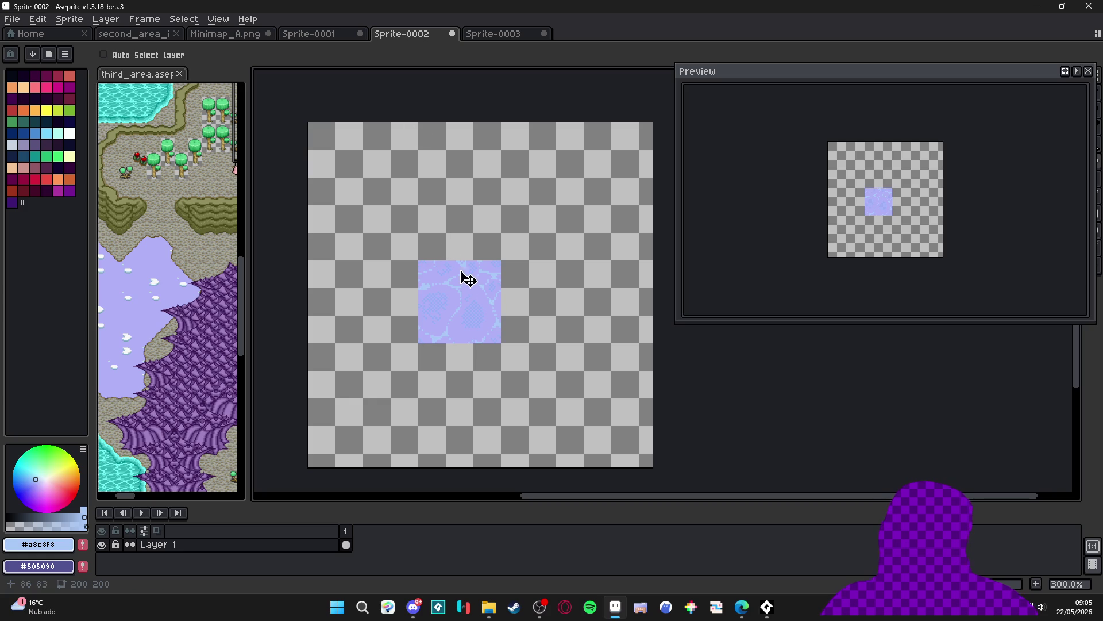
{"action": "key", "text": "m"}
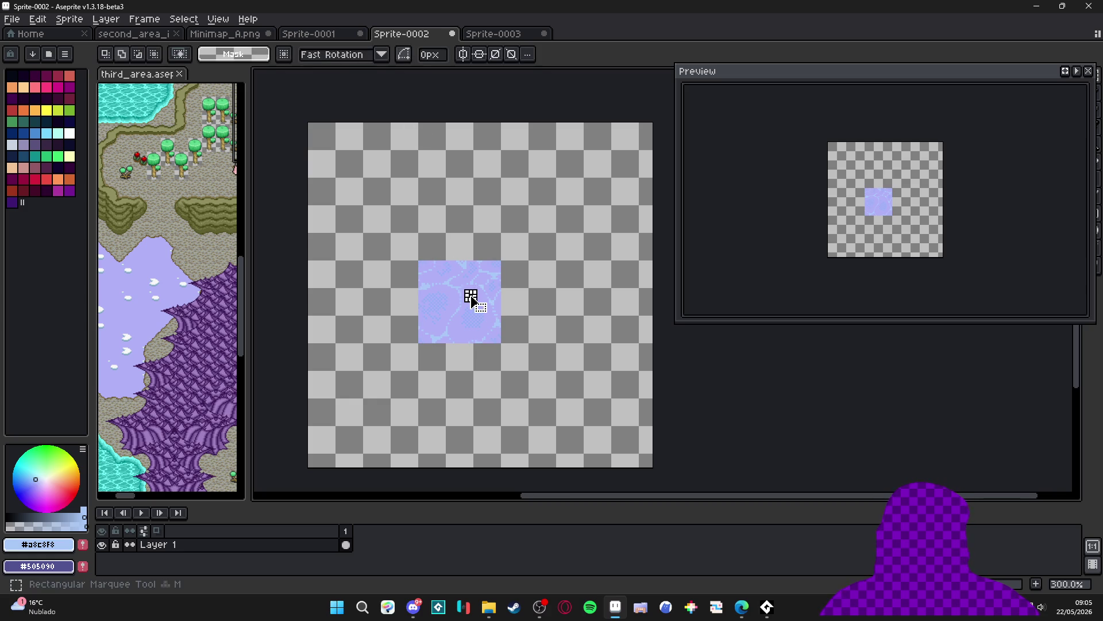
{"action": "mouse_move", "coordinate": [419, 261]}
{"action": "left_mouse_down"}
{"action": "mouse_move", "coordinate": [500, 342]}
{"action": "mouse_move", "coordinate": [493, 245]}
{"action": "left_mouse_up"}
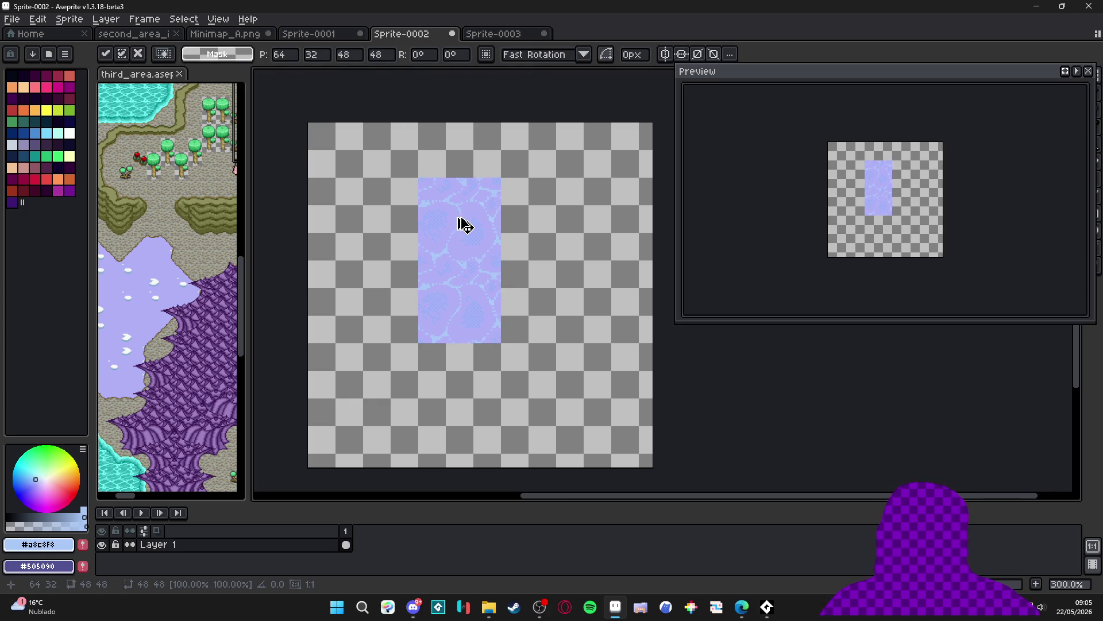
{"action": "key", "text": "ctrl+d"}
{"action": "key", "text": "ctrl+z"}
{"action": "key", "text": "ctrl+z"}
{"action": "key", "text": "ctrl+d"}
Set the canvas grid to 24x24 pixels in Grid Settings
{"action": "left_click", "coordinate": [219, 20]}
{"action": "mouse_move", "coordinate": [322, 108]}
{"action": "left_click", "coordinate": [391, 109]}
{"action": "key", "text": "Tab"}
{"action": "type", "text": "24"}
{"action": "key", "text": "Tab"}
{"action": "type", "text": "24"}
{"action": "key", "text": "Return"}
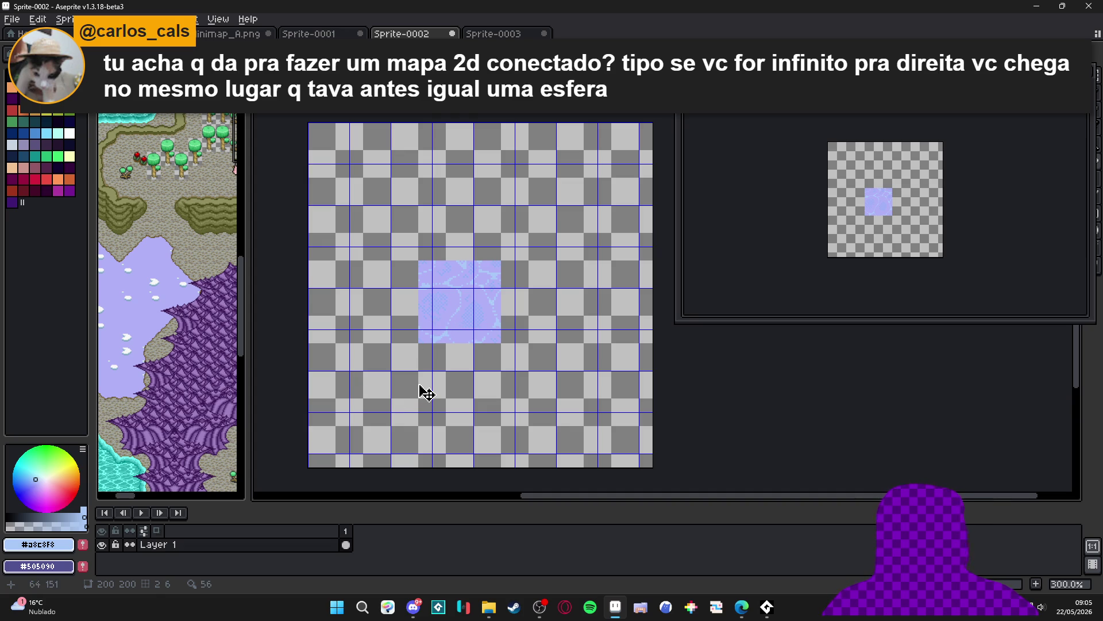
Paste a copy of the lavender tile directly above the original and commit it
{"action": "scroll", "coordinate": [454, 356], "scroll_direction": "up", "scroll_amount": 3}
{"action": "scroll", "coordinate": [492, 312], "scroll_direction": "up", "scroll_amount": 1}
{"action": "left_click_drag", "start_coordinate": [492, 312], "coordinate": [524, 276]}
{"action": "scroll", "coordinate": [487, 284], "scroll_direction": "down", "scroll_amount": 2}
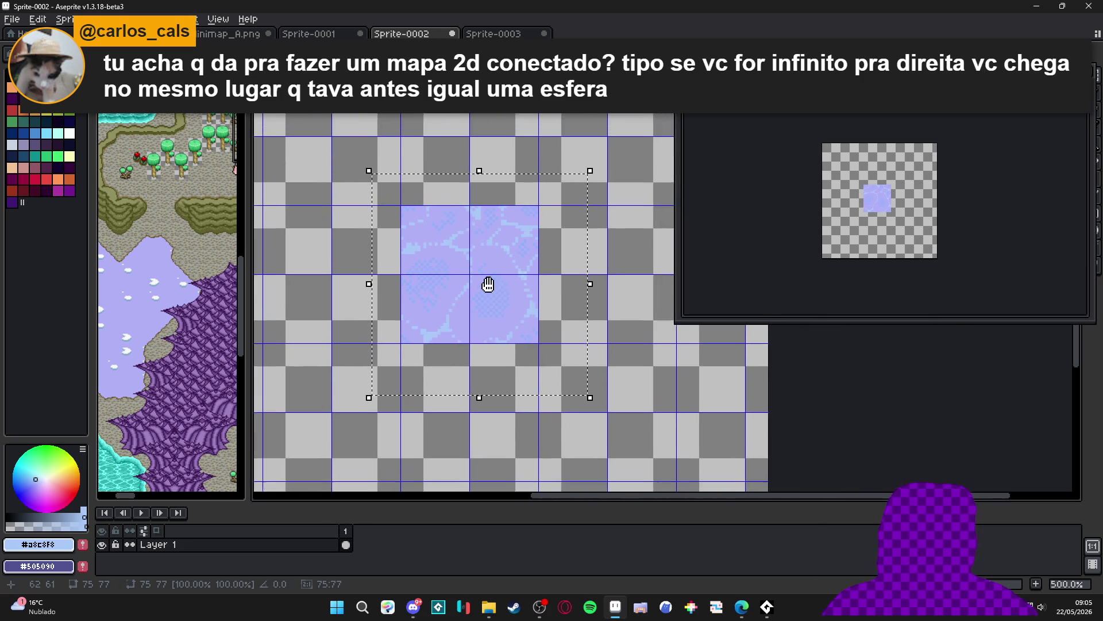
{"action": "scroll", "coordinate": [488, 285], "scroll_direction": "down", "scroll_amount": 1}
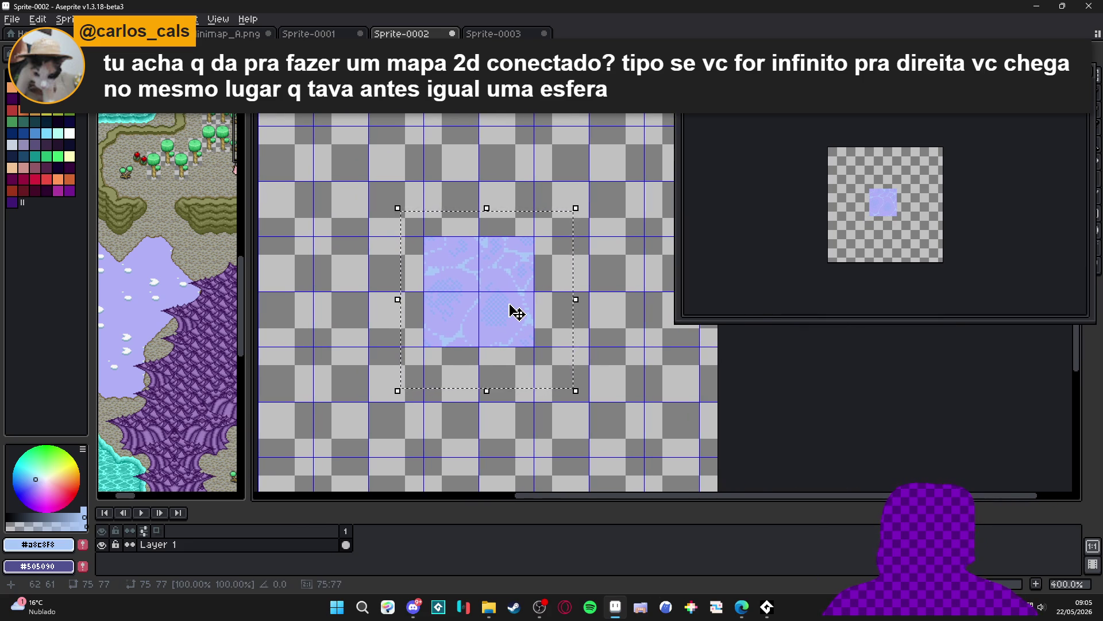
{"action": "mouse_move", "coordinate": [516, 312]}
{"action": "left_mouse_down"}
{"action": "mouse_move", "coordinate": [501, 346]}
{"action": "mouse_move", "coordinate": [488, 175]}
{"action": "mouse_move", "coordinate": [495, 253]}
{"action": "left_mouse_up"}
{"action": "key", "text": "ctrl+d"}
{"action": "key", "text": "ctrl+v"}
{"action": "scroll", "coordinate": [478, 203], "scroll_direction": "up", "scroll_amount": 1}
{"action": "key", "text": "m"}
Marquee-select the top 48x24 half of the upper copy and delete it
{"action": "mouse_move", "coordinate": [414, 194]}
{"action": "left_mouse_down"}
{"action": "mouse_move", "coordinate": [512, 211]}
{"action": "mouse_move", "coordinate": [438, 221]}
{"action": "left_mouse_up"}
{"action": "key", "text": "Delete"}
{"action": "scroll", "coordinate": [502, 202], "scroll_direction": "down", "scroll_amount": 2}
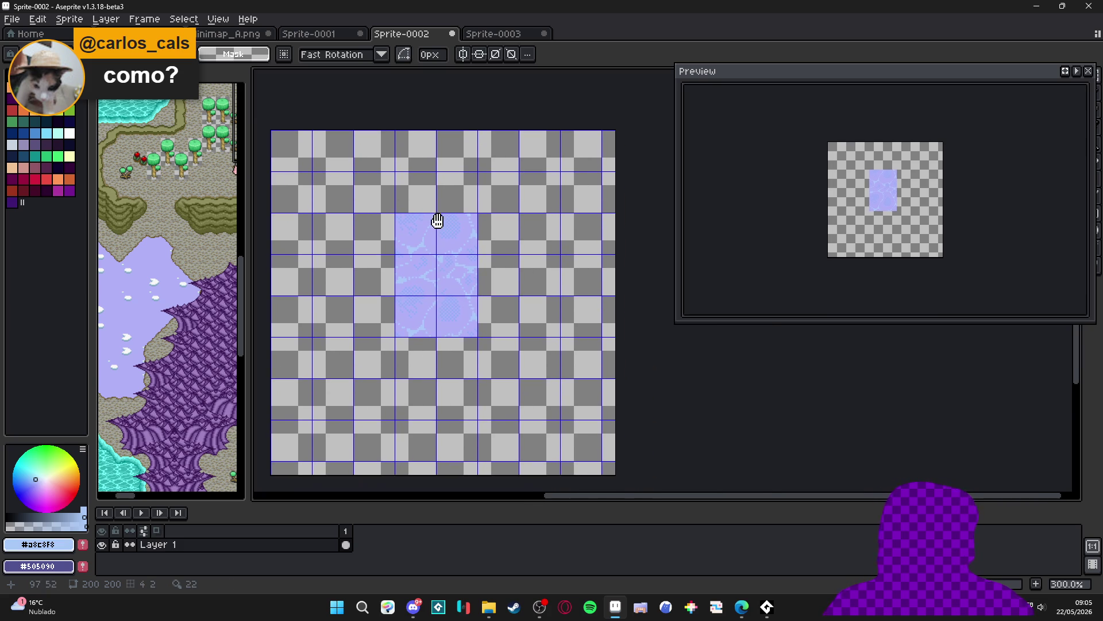
{"action": "left_click_drag", "start_coordinate": [476, 298], "coordinate": [460, 288]}
{"action": "left_click", "coordinate": [11, 19]}
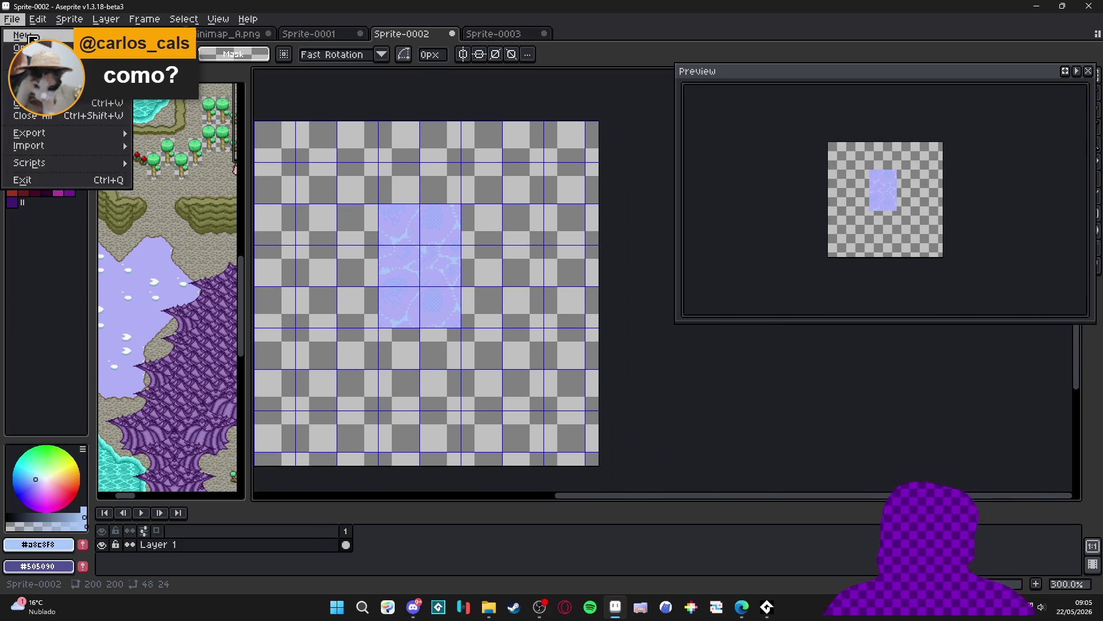
Create a new 48x48 sprite and bring it into view
{"action": "left_click", "coordinate": [23, 34]}
{"action": "left_click", "coordinate": [529, 425]}
{"action": "left_click_drag", "start_coordinate": [620, 276], "coordinate": [458, 273]}
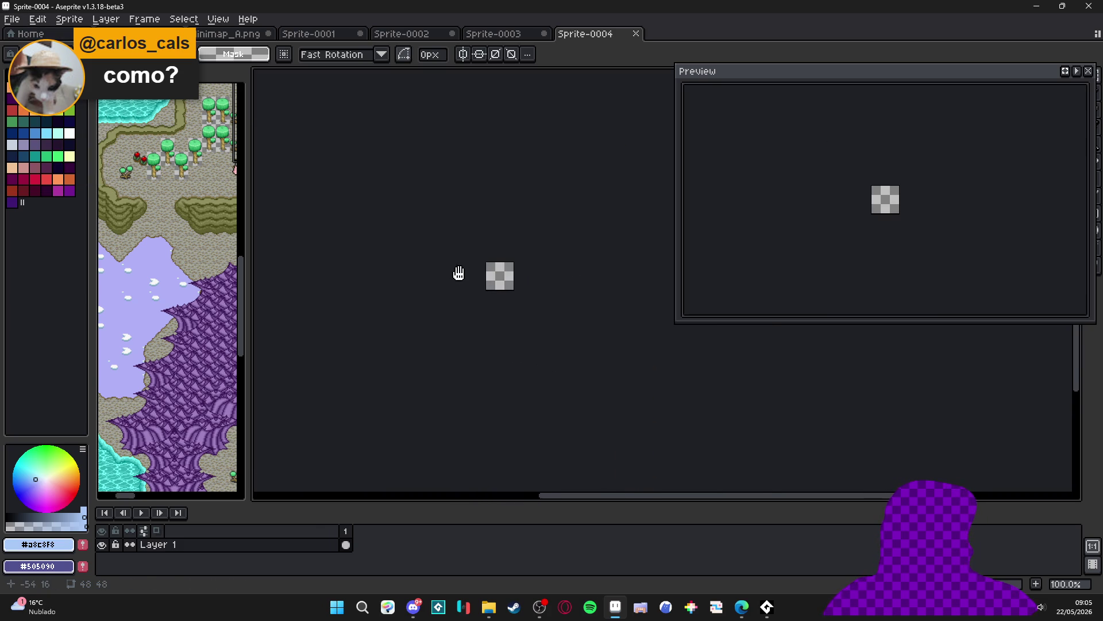
{"action": "scroll", "coordinate": [511, 284], "scroll_direction": "up", "scroll_amount": 3}
{"action": "scroll", "coordinate": [512, 284], "scroll_direction": "up", "scroll_amount": 2}
{"action": "scroll", "coordinate": [477, 374], "scroll_direction": "down", "scroll_amount": 1}
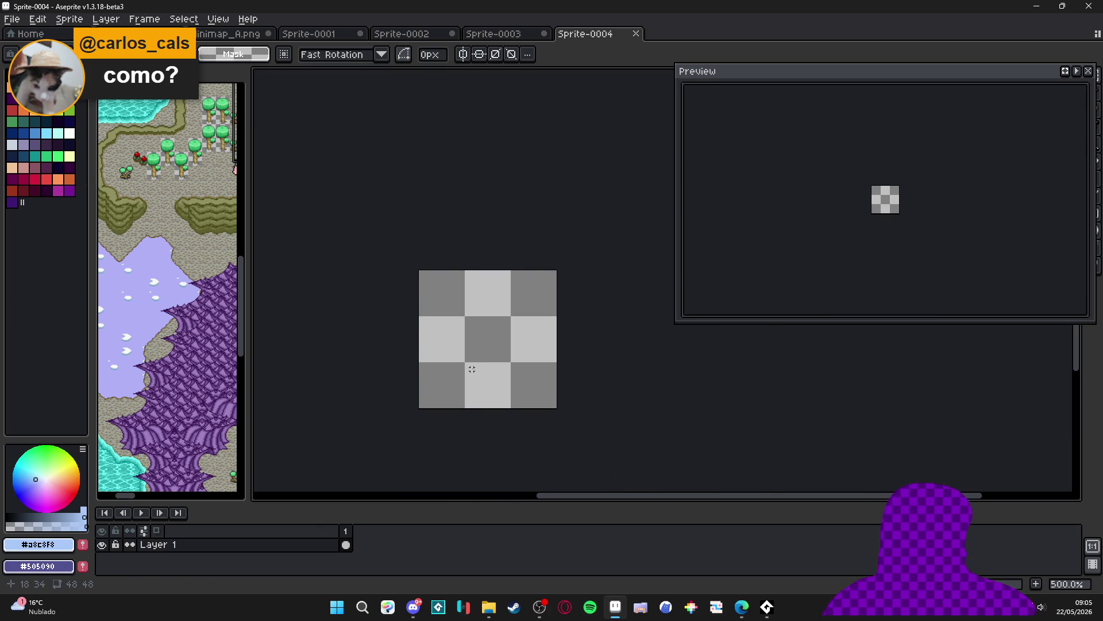
{"action": "scroll", "coordinate": [472, 369], "scroll_direction": "up", "scroll_amount": 1}
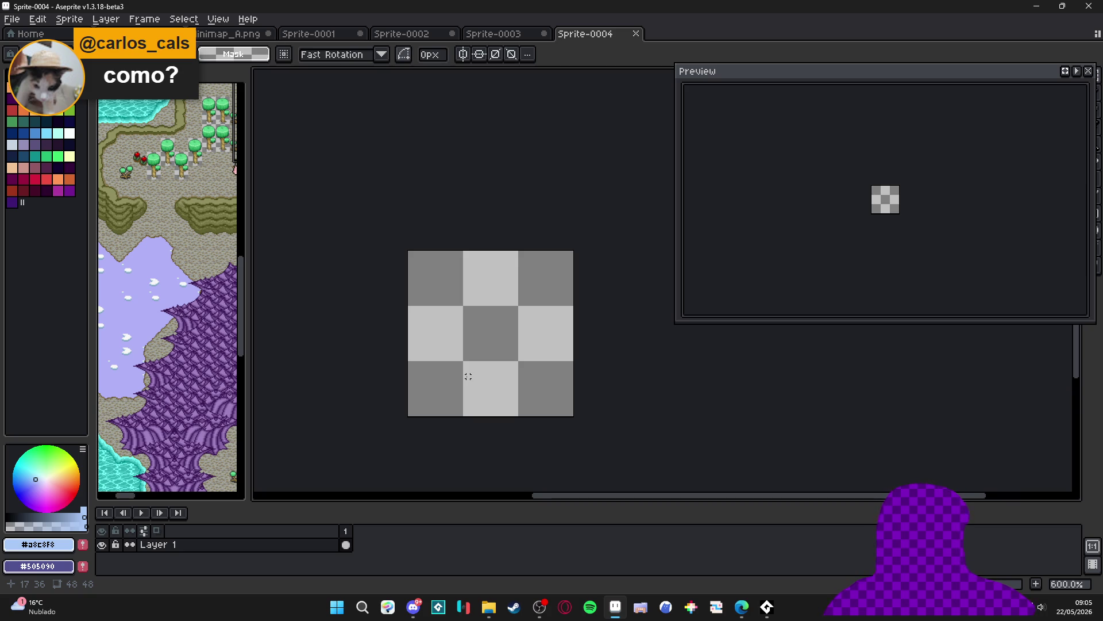
{"action": "left_click_drag", "start_coordinate": [491, 347], "coordinate": [466, 342]}
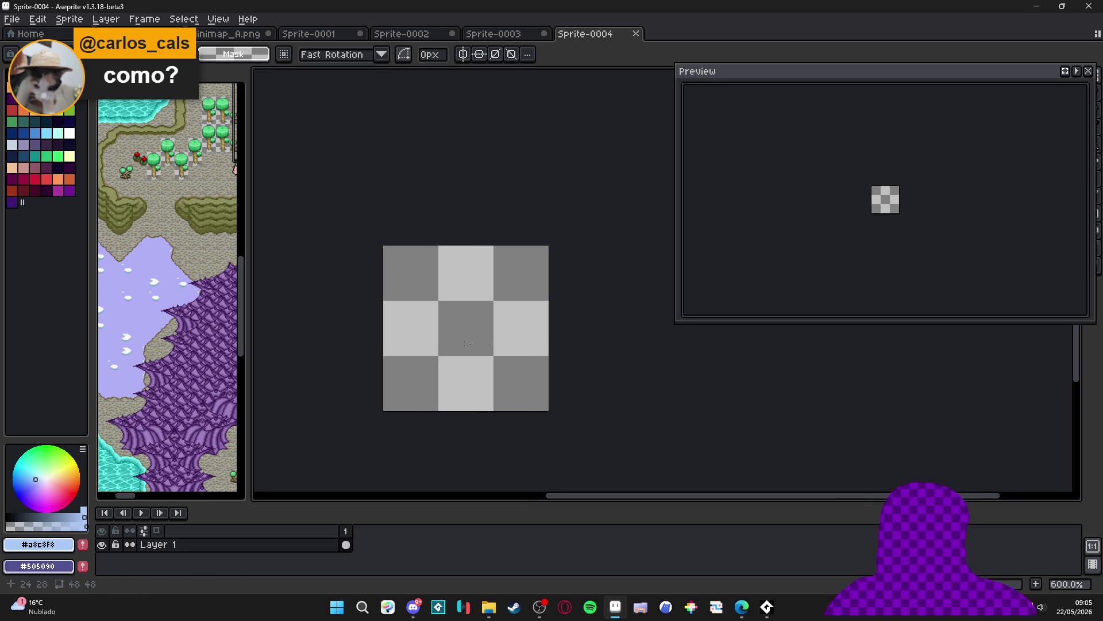
Widen the canvas to 174 px, then undo the change
{"action": "key", "text": "ctrl+alt+c"}
{"action": "type", "text": "174"}
{"action": "left_click", "coordinate": [987, 334]}
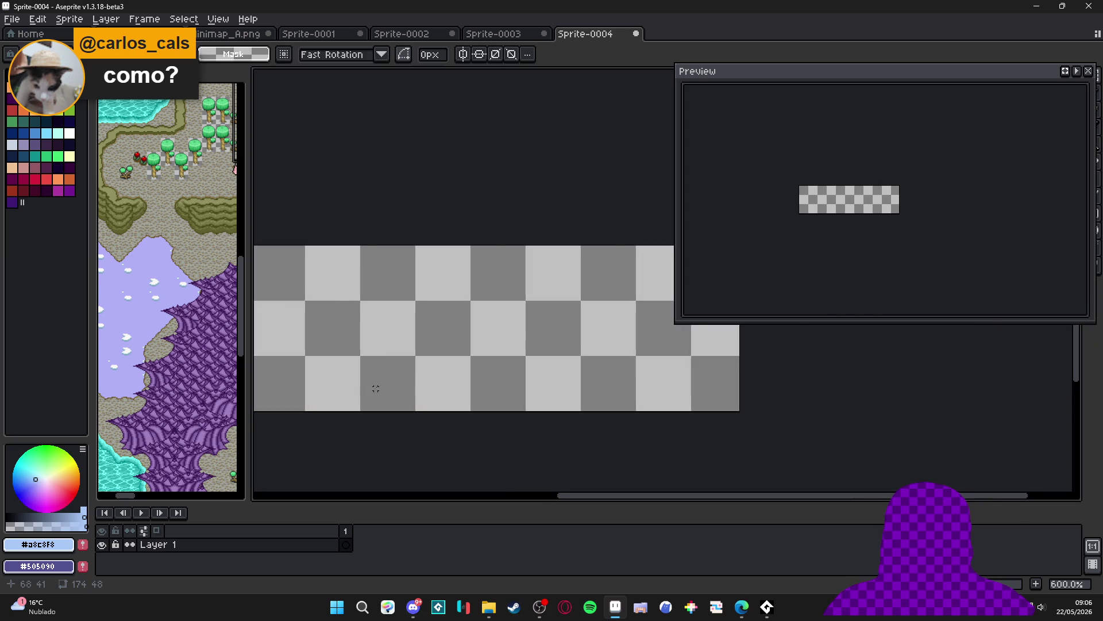
{"action": "key", "text": "ctrl+z"}
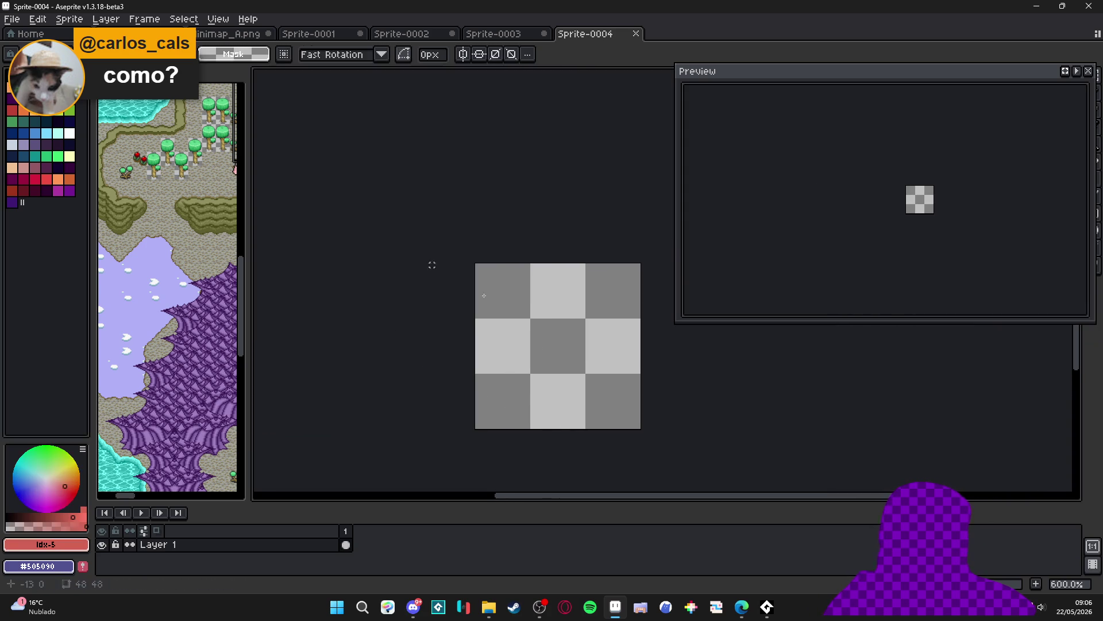
Fill the tile red with the Paint Bucket and stretch the canvas width to 213 px
{"action": "key", "text": "g"}
{"action": "left_click", "coordinate": [500, 345]}
{"action": "mouse_move", "coordinate": [633, 384]}
{"action": "left_mouse_down"}
{"action": "mouse_move", "coordinate": [522, 352]}
{"action": "mouse_move", "coordinate": [1097, 350]}
{"action": "left_mouse_up"}
{"action": "key", "text": "ctrl+alt+c"}
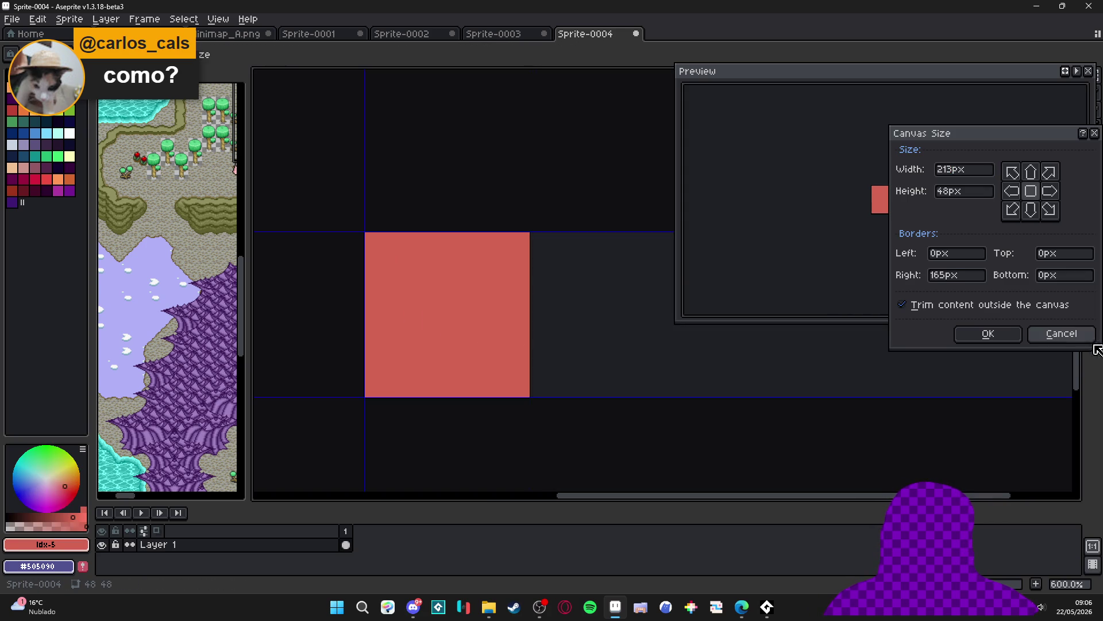
Apply the 213 px canvas width and paste copies of the red square along the row
{"action": "key", "text": "Return"}
{"action": "left_click_drag", "start_coordinate": [413, 356], "coordinate": [580, 394]}
{"action": "key", "text": "b"}
{"action": "key", "text": "ctrl+c"}
{"action": "key", "text": "ctrl+v"}
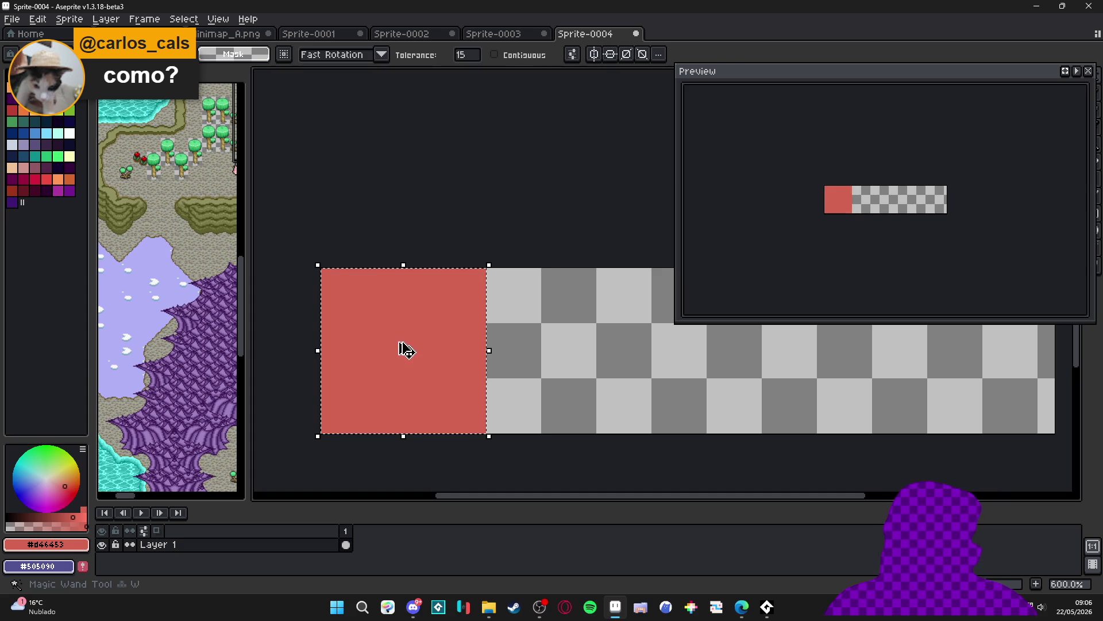
{"action": "key", "text": "Right"}
{"action": "key", "text": "Right"}
{"action": "key", "text": "Right"}
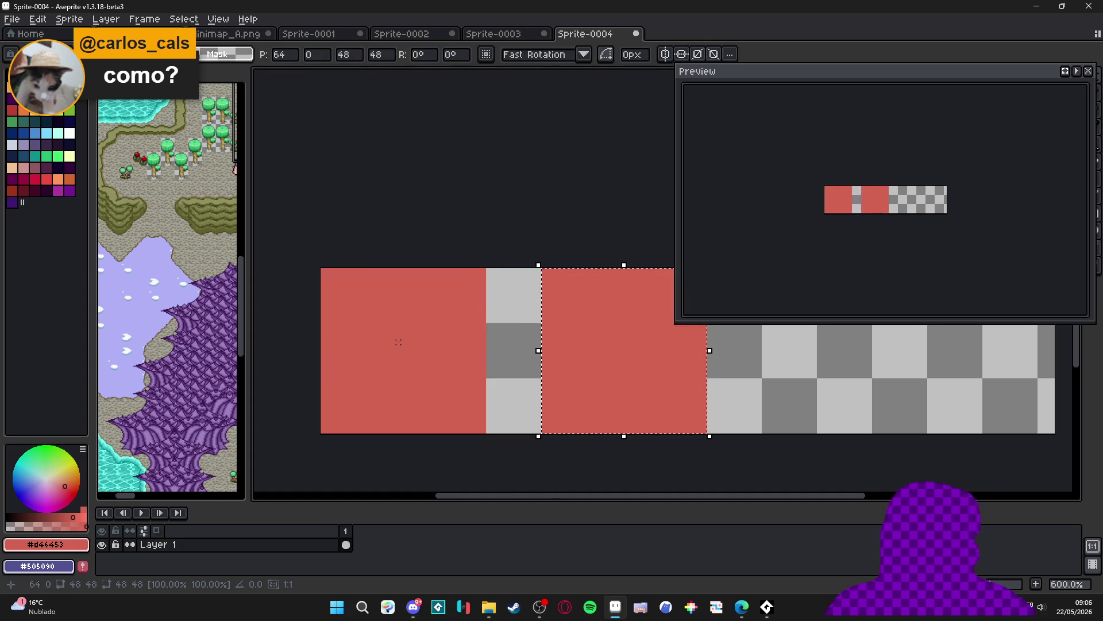
{"action": "key", "text": "Return"}
{"action": "key", "text": "ctrl+v"}
{"action": "key", "text": "Right"}
{"action": "key", "text": "Right"}
{"action": "key", "text": "Right"}
{"action": "key", "text": "Right"}
{"action": "key", "text": "Right"}
{"action": "key", "text": "Right"}
{"action": "key", "text": "Left"}
{"action": "key", "text": "Left"}
{"action": "key", "text": "Left"}
{"action": "key", "text": "Return"}
{"action": "key", "text": "ctrl+v"}
{"action": "key", "text": "Right"}
{"action": "key", "text": "Right"}
{"action": "key", "text": "Right"}
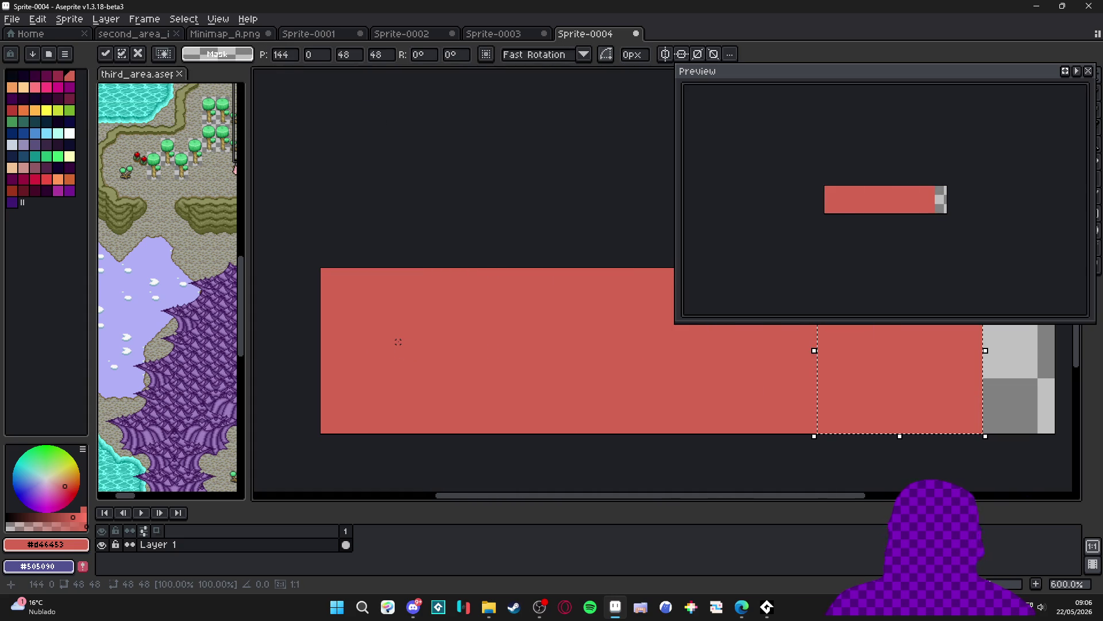
Close the preview panel, cancel Canvas Size unchanged, and undo back to the previous selection
{"action": "scroll", "coordinate": [468, 377], "scroll_direction": "right", "scroll_amount": 3}
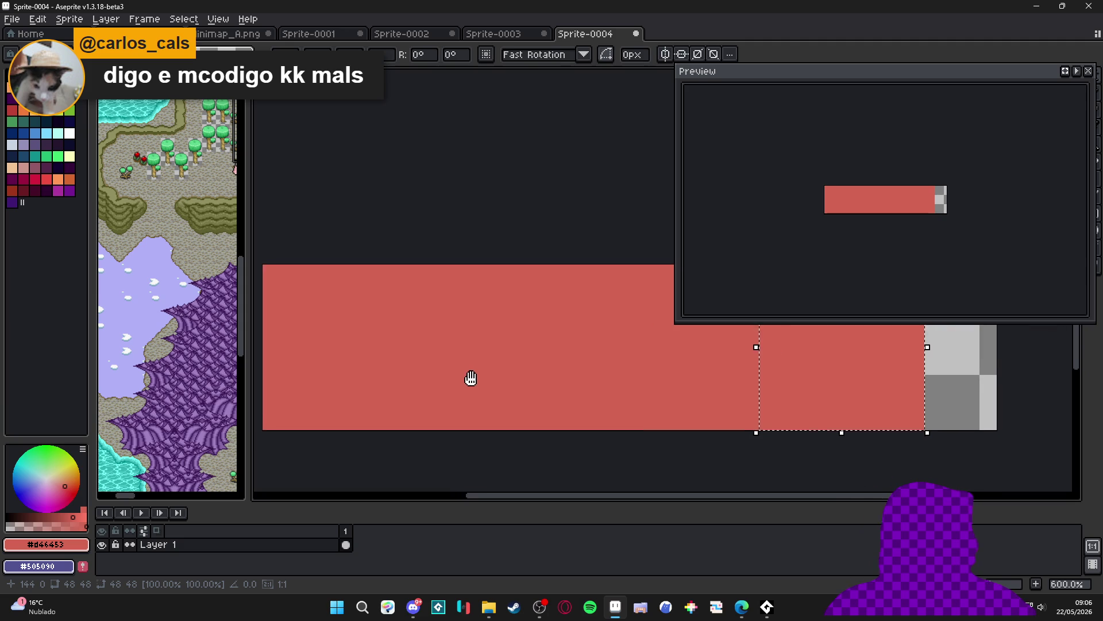
{"action": "left_click", "coordinate": [1088, 71]}
{"action": "scroll", "coordinate": [835, 256], "scroll_direction": "down", "scroll_amount": 1}
{"action": "key", "text": "w"}
{"action": "key", "text": "ctrl+alt+c"}
{"action": "left_click", "coordinate": [992, 340]}
{"action": "key", "text": "ctrl+z"}
{"action": "key", "text": "ctrl+z"}
{"action": "key", "text": "ctrl+z"}
{"action": "key", "text": "ctrl+z"}
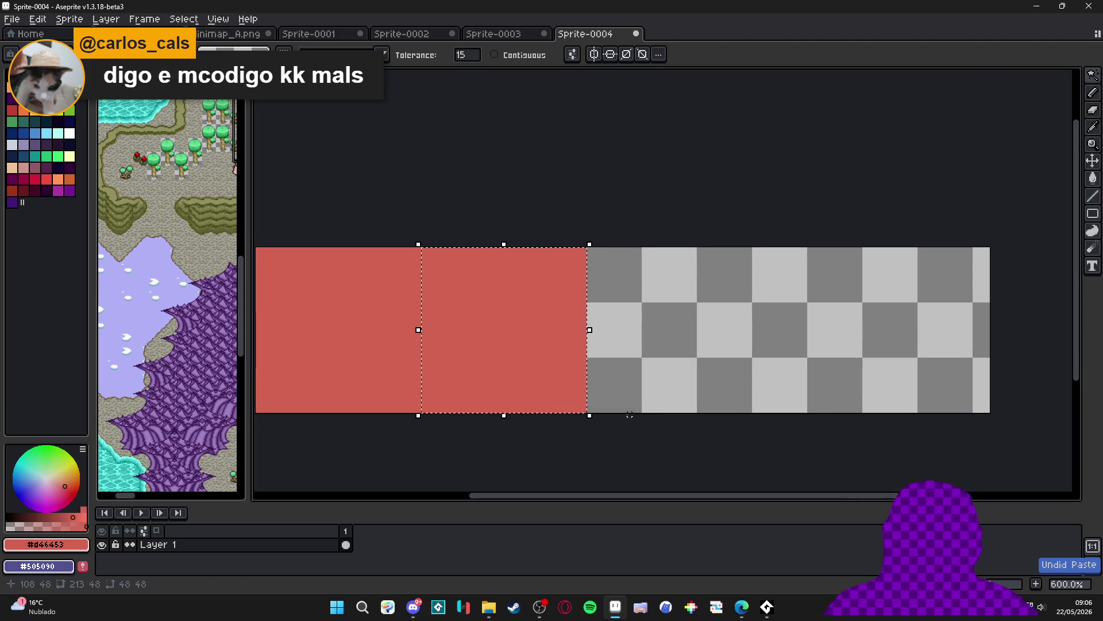
{"action": "scroll", "coordinate": [370, 385], "scroll_direction": "left", "scroll_amount": 2}
Copy the red square one tile right, fill it pink, and duplicate the red-pink pair rightward
{"action": "left_click_drag", "start_coordinate": [428, 340], "coordinate": [594, 340]}
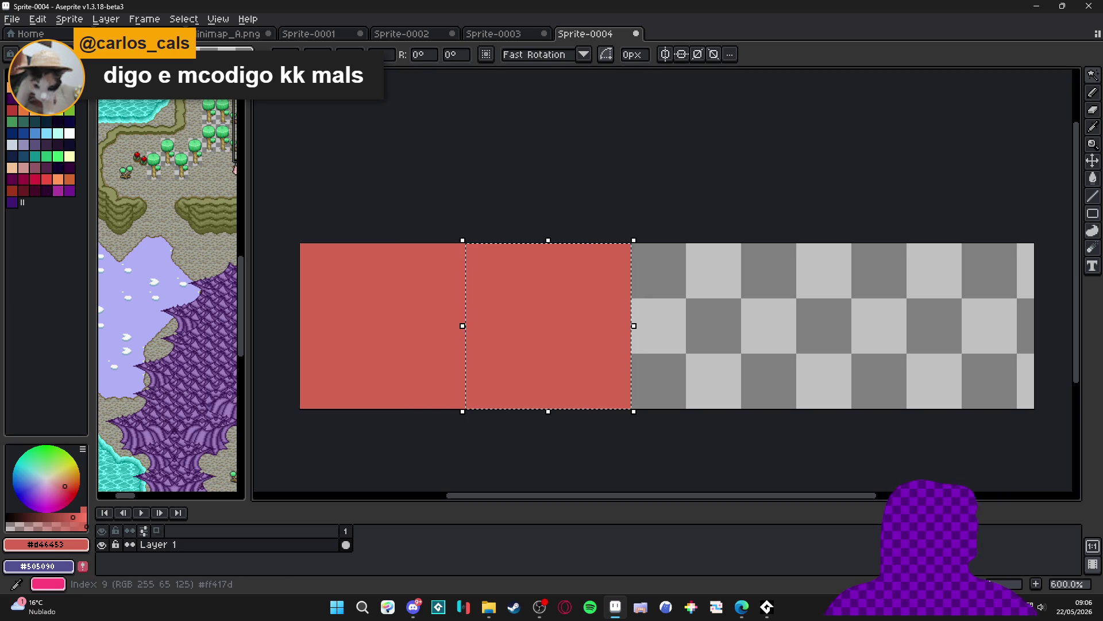
{"action": "left_click", "coordinate": [46, 87]}
{"action": "key", "text": "g"}
{"action": "left_click", "coordinate": [523, 321]}
{"action": "key", "text": "ctrl+d"}
{"action": "key", "text": "m"}
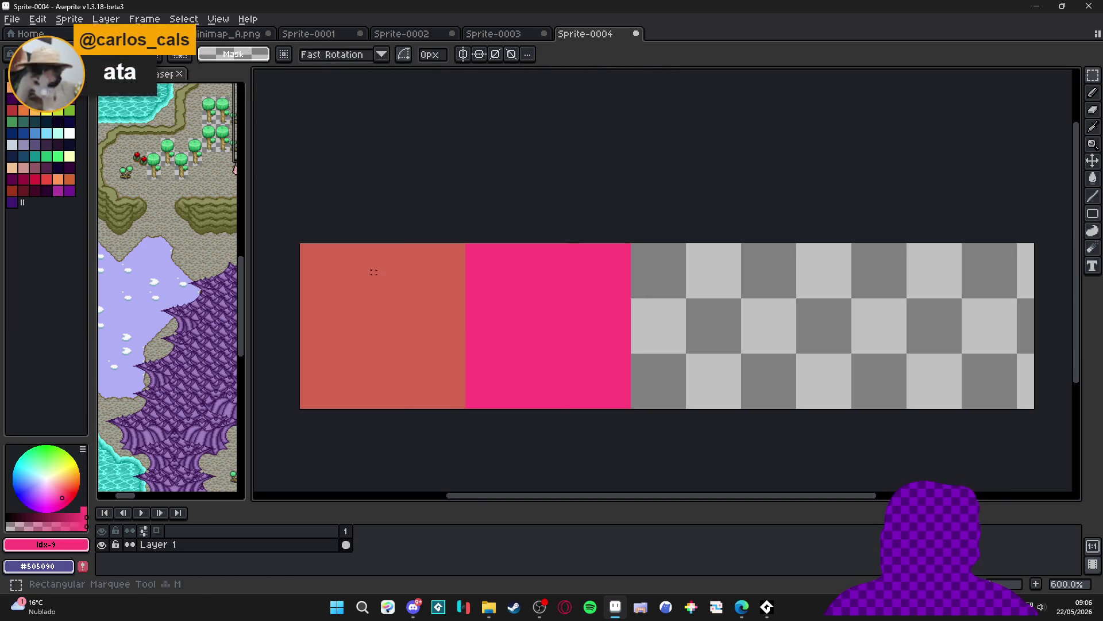
{"action": "left_click_drag", "start_coordinate": [320, 249], "coordinate": [631, 409]}
{"action": "key", "text": "shift+Right"}
{"action": "key", "text": "shift+Right"}
{"action": "key", "text": "shift+Right"}
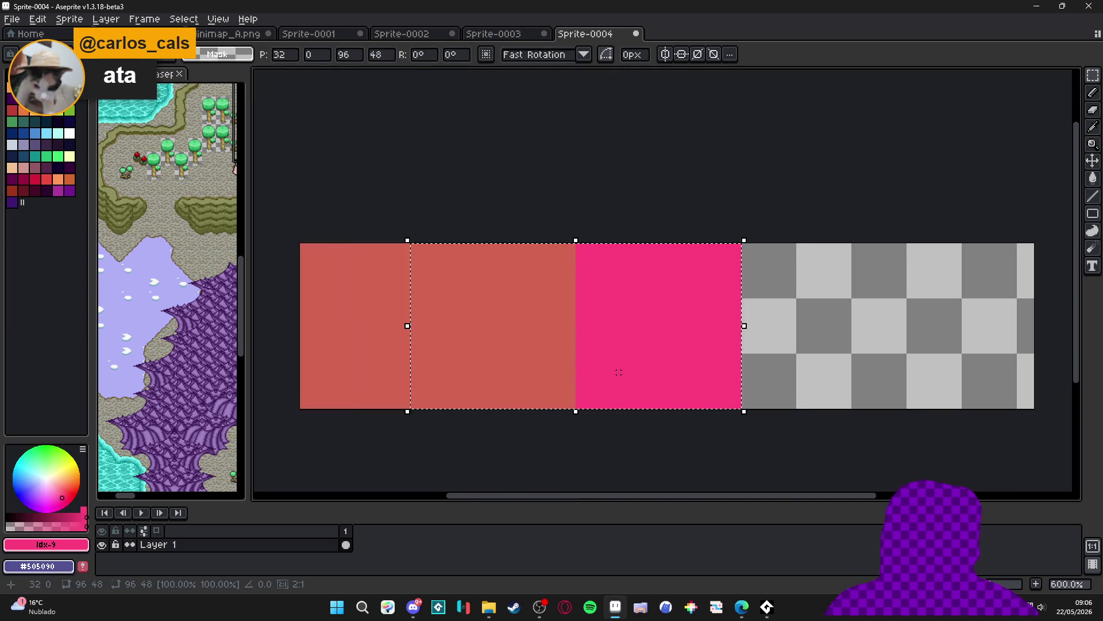
Set the Canvas Size width to 192 px
{"action": "key", "text": "ctrl+alt+c"}
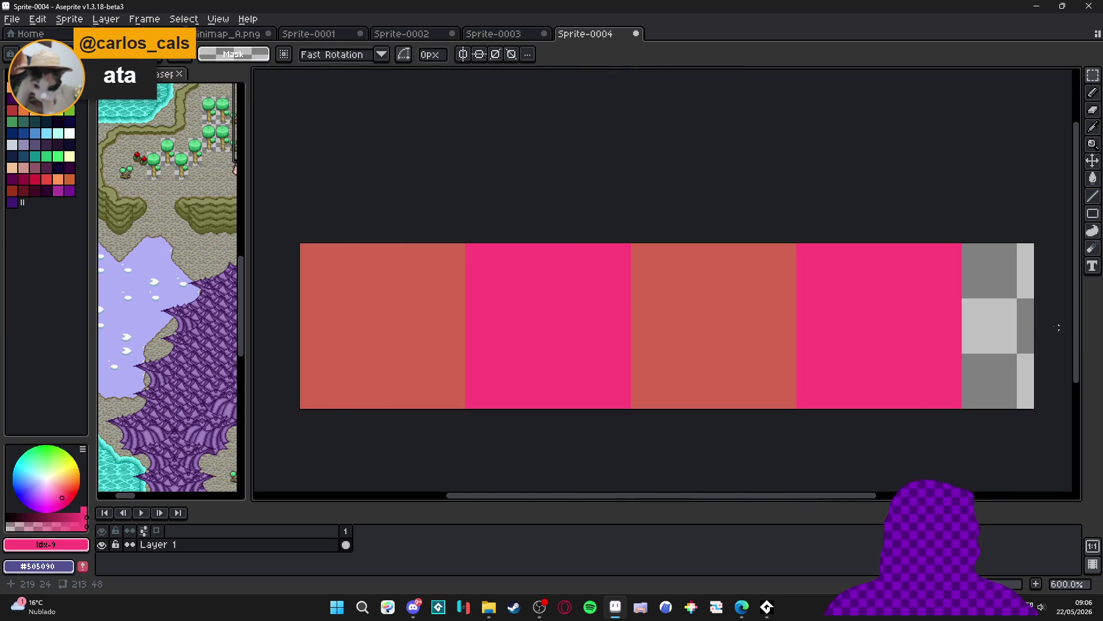
{"action": "left_click", "coordinate": [1055, 339]}
{"action": "key", "text": "ctrl+alt+c"}
{"action": "left_click_drag", "start_coordinate": [1035, 370], "coordinate": [966, 370]}
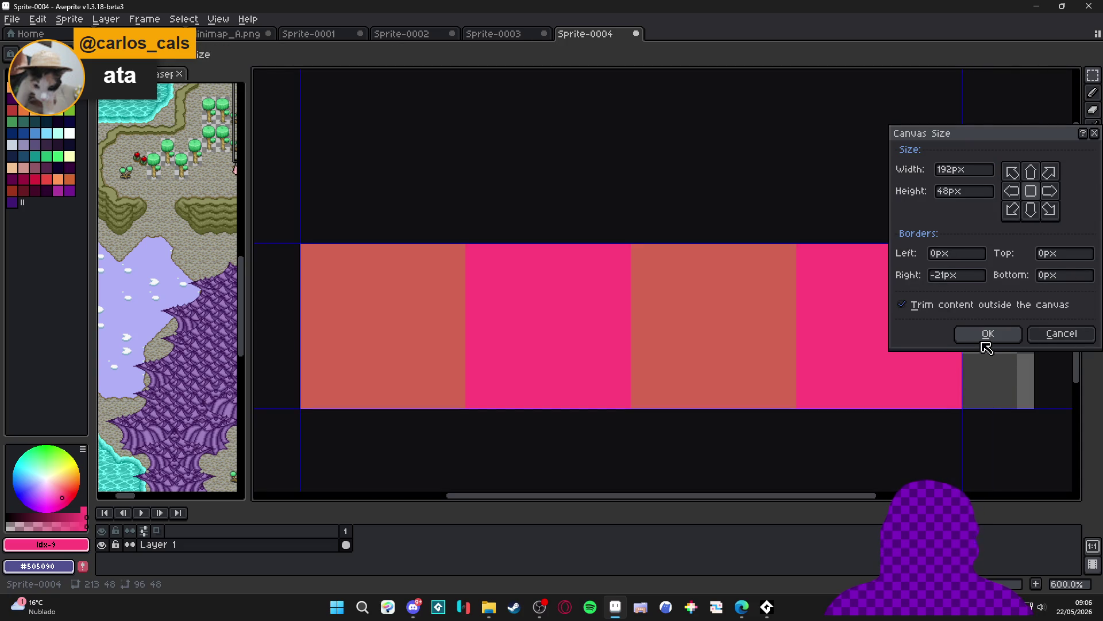
Apply the 192 px width, then expand both sides evenly to a 360×48 canvas
{"action": "left_click", "coordinate": [986, 334]}
{"action": "key", "text": "ctrl+alt+c"}
{"action": "left_click_drag", "start_coordinate": [784, 335], "coordinate": [931, 328]}
{"action": "left_click", "coordinate": [988, 334]}
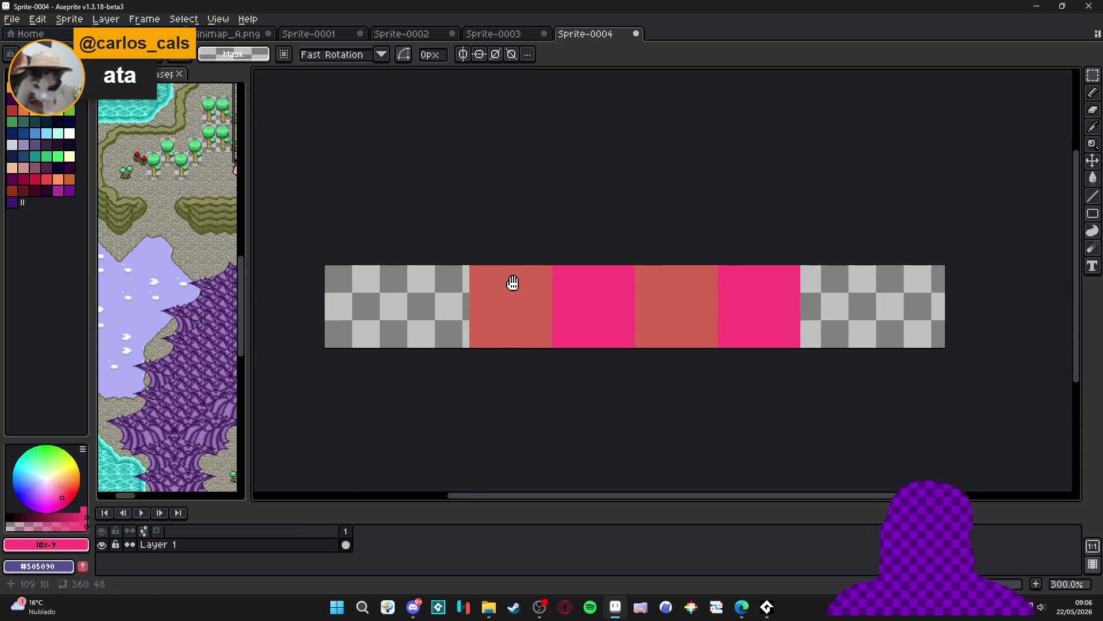
Select the first red block on the widened canvas
{"action": "scroll", "coordinate": [513, 283], "scroll_direction": "up", "scroll_amount": 3}
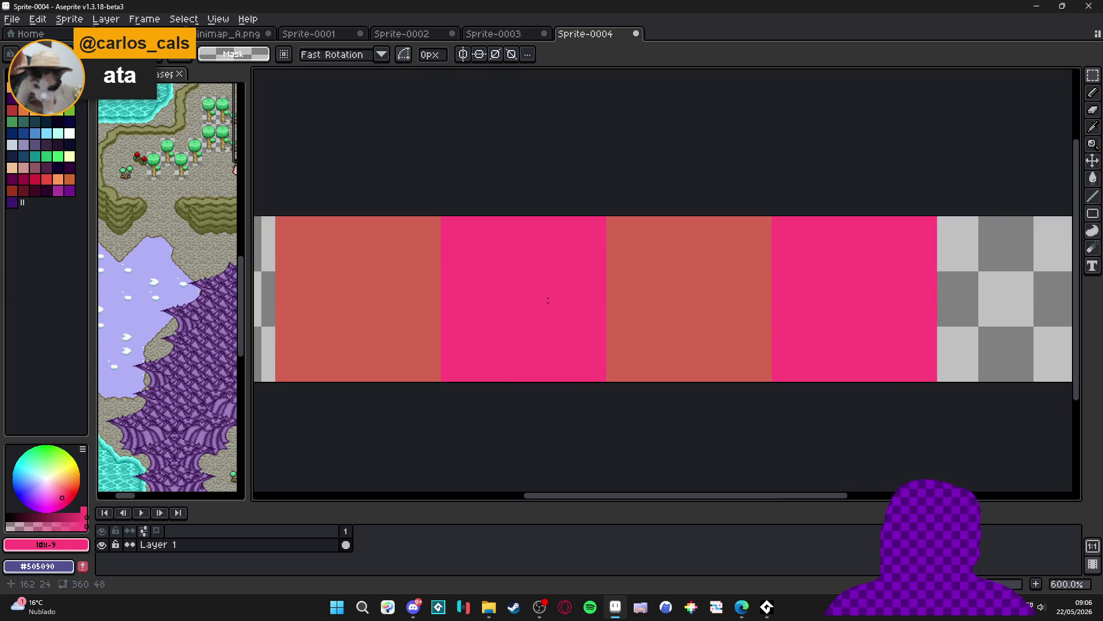
{"action": "scroll", "coordinate": [441, 319], "scroll_direction": "down", "scroll_amount": 1}
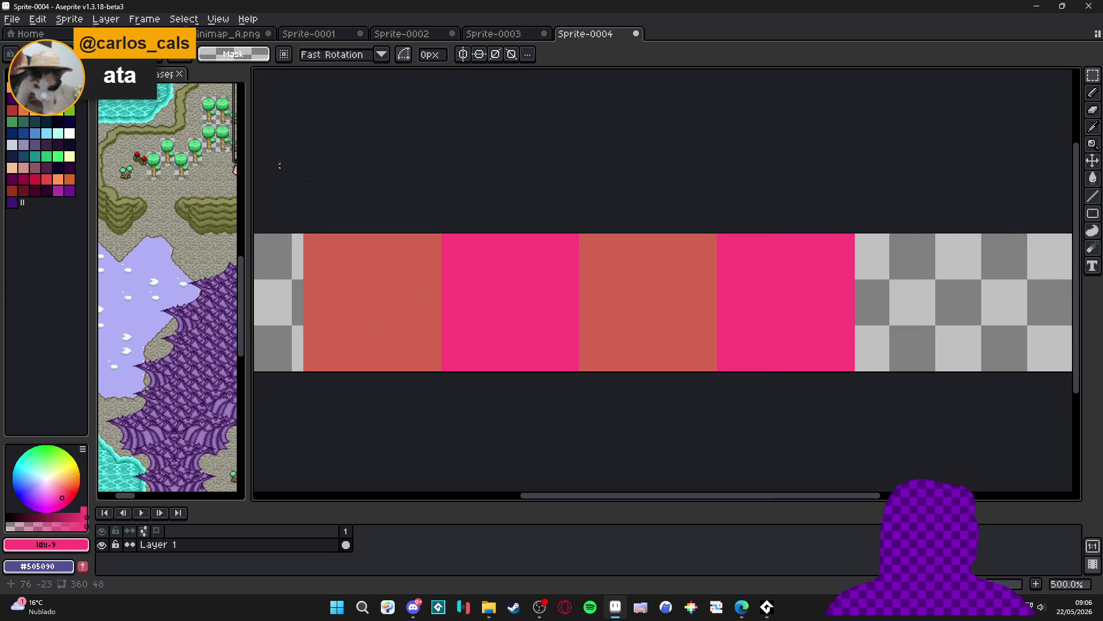
{"action": "scroll", "coordinate": [338, 253], "scroll_direction": "up", "scroll_amount": 2}
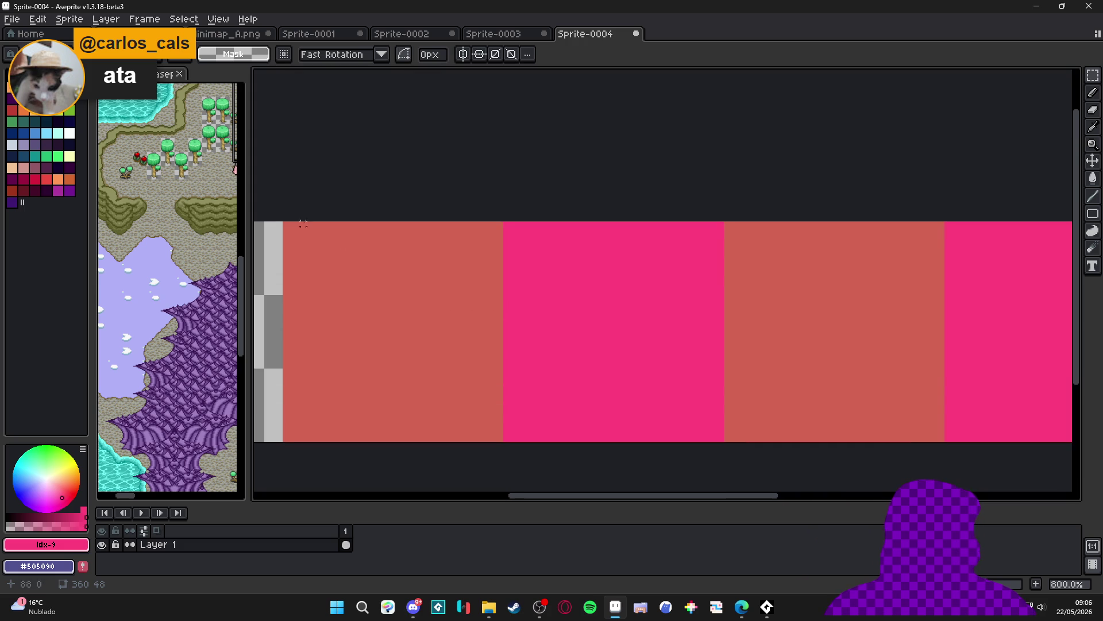
{"action": "mouse_move", "coordinate": [280, 223]}
{"action": "left_mouse_down"}
{"action": "mouse_move", "coordinate": [501, 441]}
{"action": "mouse_move", "coordinate": [492, 432]}
{"action": "left_mouse_up"}
{"action": "scroll", "coordinate": [493, 432], "scroll_direction": "down", "scroll_amount": 1}
{"action": "scroll", "coordinate": [466, 243], "scroll_direction": "up", "scroll_amount": 1}
{"action": "scroll", "coordinate": [466, 244], "scroll_direction": "down", "scroll_amount": 1}
{"action": "scroll", "coordinate": [469, 250], "scroll_direction": "up", "scroll_amount": 1}
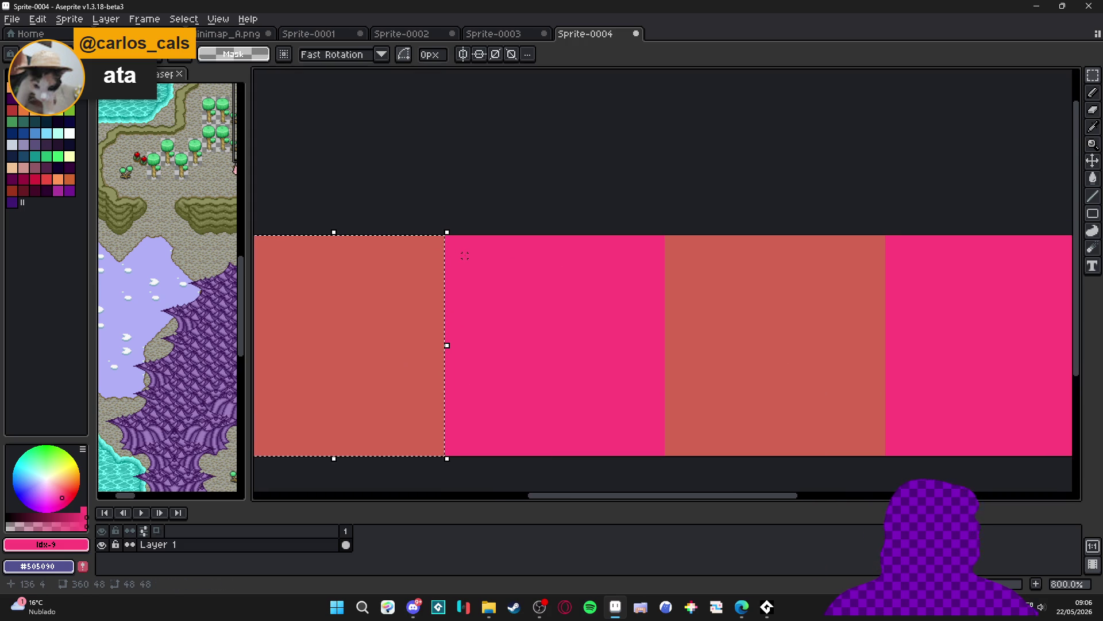
{"action": "scroll", "coordinate": [469, 251], "scroll_direction": "down", "scroll_amount": 2}
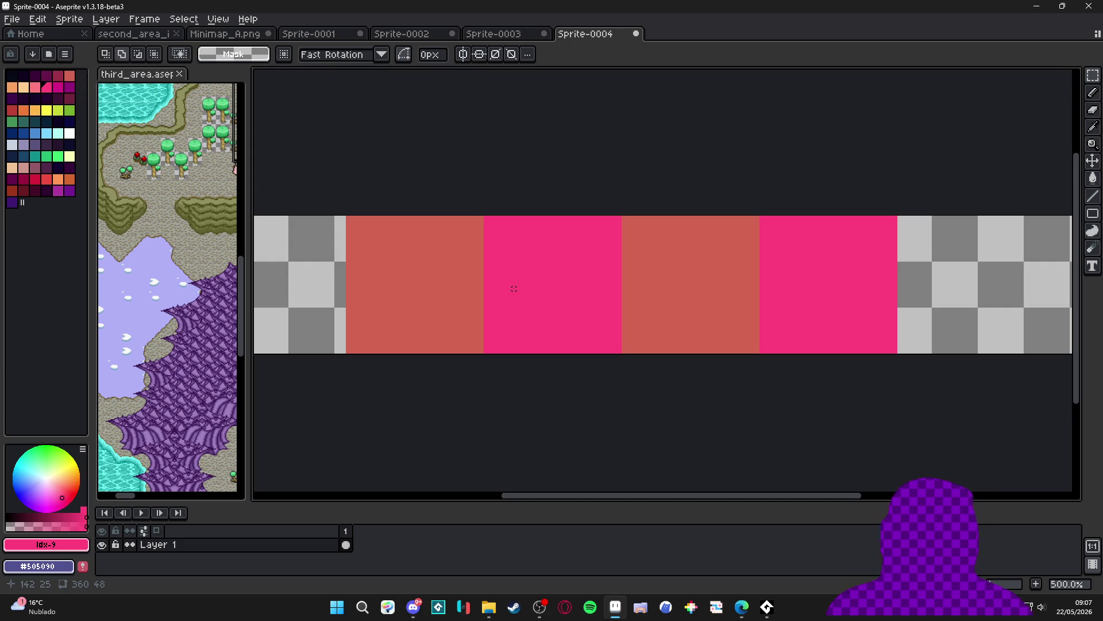
Paint a white dot on the third block with an 8 px white Pencil
{"action": "mouse_move", "coordinate": [579, 349]}
{"action": "left_mouse_down"}
{"action": "mouse_move", "coordinate": [608, 364]}
{"action": "mouse_move", "coordinate": [697, 360]}
{"action": "mouse_move", "coordinate": [589, 358]}
{"action": "mouse_move", "coordinate": [537, 372]}
{"action": "left_mouse_up"}
{"action": "scroll", "coordinate": [529, 321], "scroll_direction": "up", "scroll_amount": 1}
{"action": "scroll", "coordinate": [550, 348], "scroll_direction": "down", "scroll_amount": 1}
{"action": "scroll", "coordinate": [550, 349], "scroll_direction": "up", "scroll_amount": 1}
{"action": "left_click", "coordinate": [69, 133]}
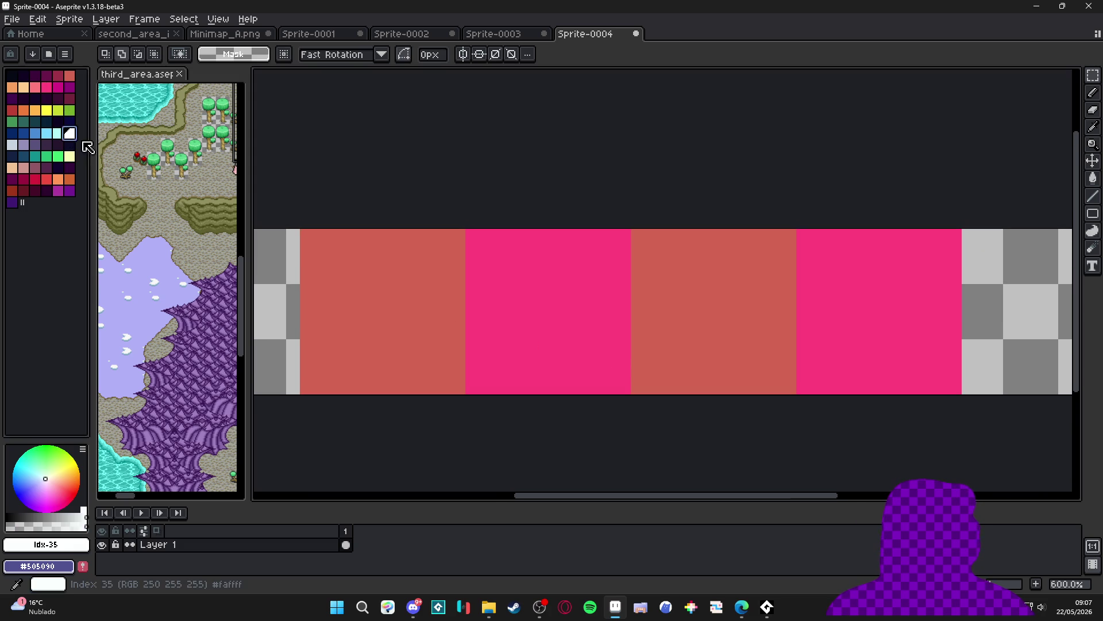
{"action": "key", "text": "b"}
{"action": "key", "text": "plus"}
{"action": "key", "text": "plus"}
{"action": "scroll", "coordinate": [569, 363], "scroll_direction": "right", "scroll_amount": 2}
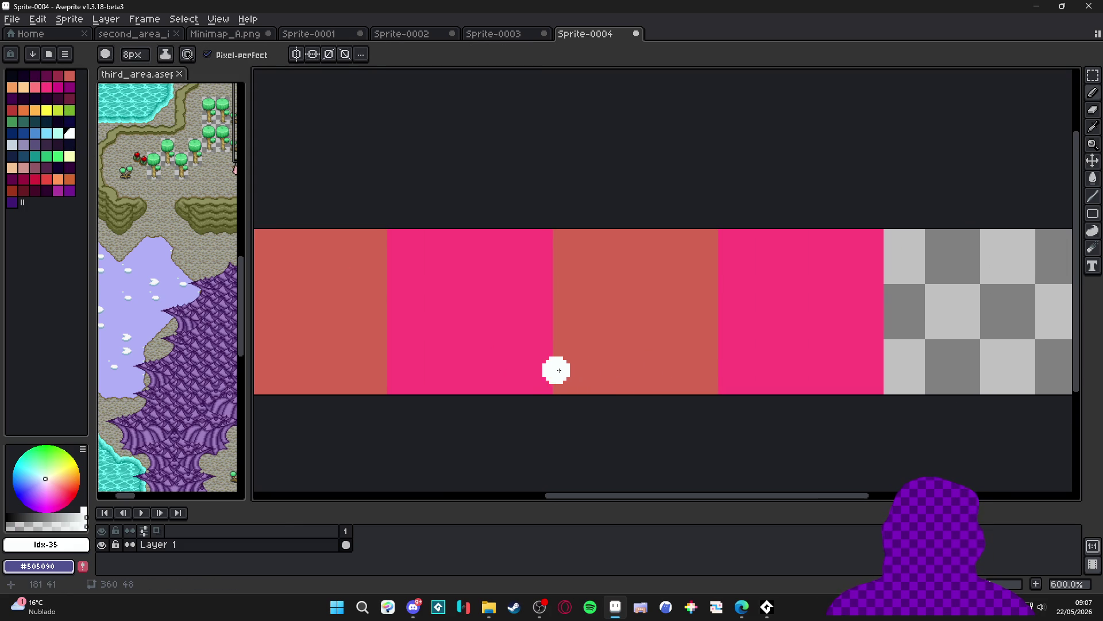
{"action": "mouse_move", "coordinate": [594, 373]}
{"action": "left_mouse_down"}
{"action": "mouse_move", "coordinate": [578, 389]}
{"action": "mouse_move", "coordinate": [549, 374]}
{"action": "mouse_move", "coordinate": [556, 357]}
{"action": "left_mouse_up"}
{"action": "left_click", "coordinate": [600, 380]}
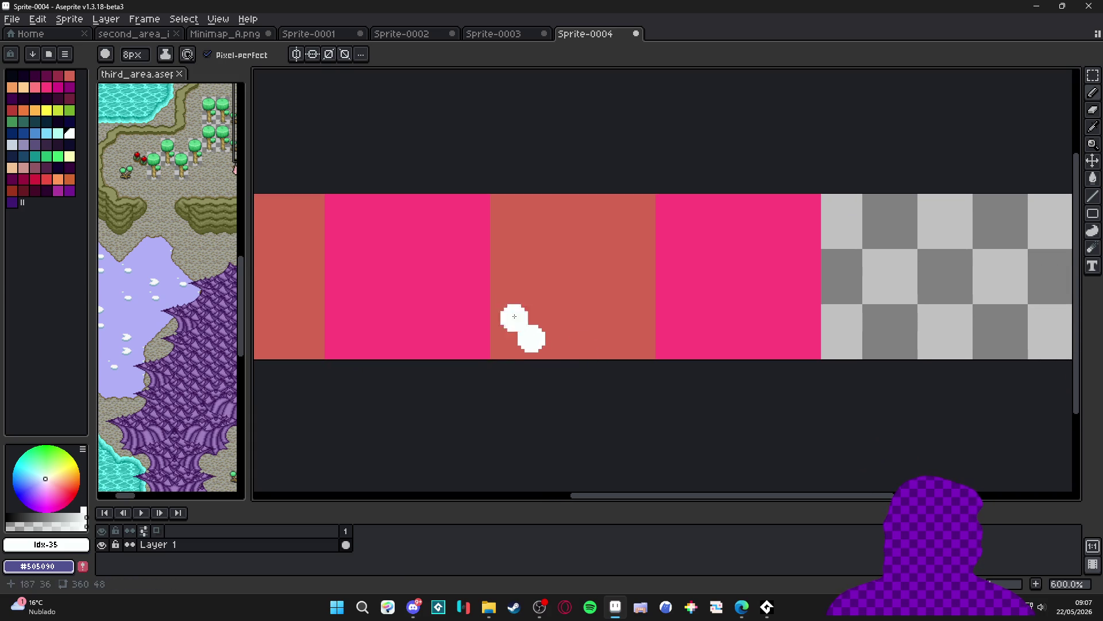
{"action": "key", "text": "ctrl+z"}
Hand-draw white numerals 1, 2, 3 and 4 on the blocks with a 1 px Pencil
{"action": "key", "text": "minus"}
{"action": "key", "text": "minus"}
{"action": "key", "text": "minus"}
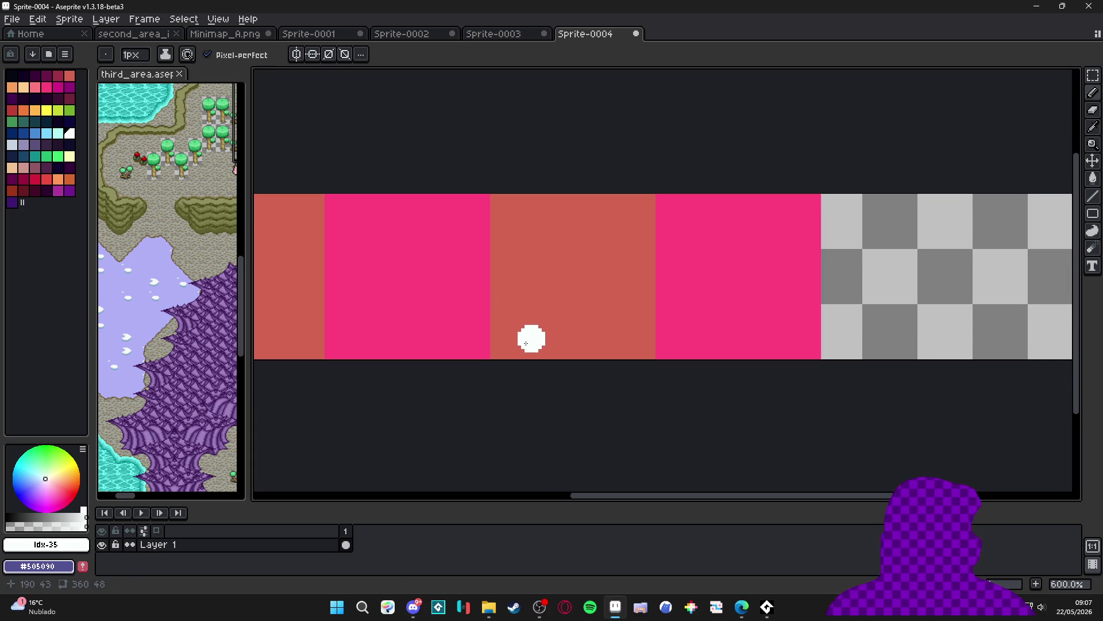
{"action": "scroll", "coordinate": [565, 290], "scroll_direction": "down", "scroll_amount": 1}
{"action": "mouse_move", "coordinate": [372, 265]}
{"action": "left_mouse_down"}
{"action": "mouse_move", "coordinate": [476, 287]}
{"action": "mouse_move", "coordinate": [401, 297]}
{"action": "left_mouse_up"}
{"action": "mouse_move", "coordinate": [500, 267]}
{"action": "left_mouse_down"}
{"action": "mouse_move", "coordinate": [548, 268]}
{"action": "mouse_move", "coordinate": [558, 303]}
{"action": "left_mouse_up"}
{"action": "left_click_drag", "start_coordinate": [656, 259], "coordinate": [655, 308]}
{"action": "left_click_drag", "start_coordinate": [829, 256], "coordinate": [824, 316]}
{"action": "left_click_drag", "start_coordinate": [830, 257], "coordinate": [849, 302]}
{"action": "left_click_drag", "start_coordinate": [746, 300], "coordinate": [729, 293]}
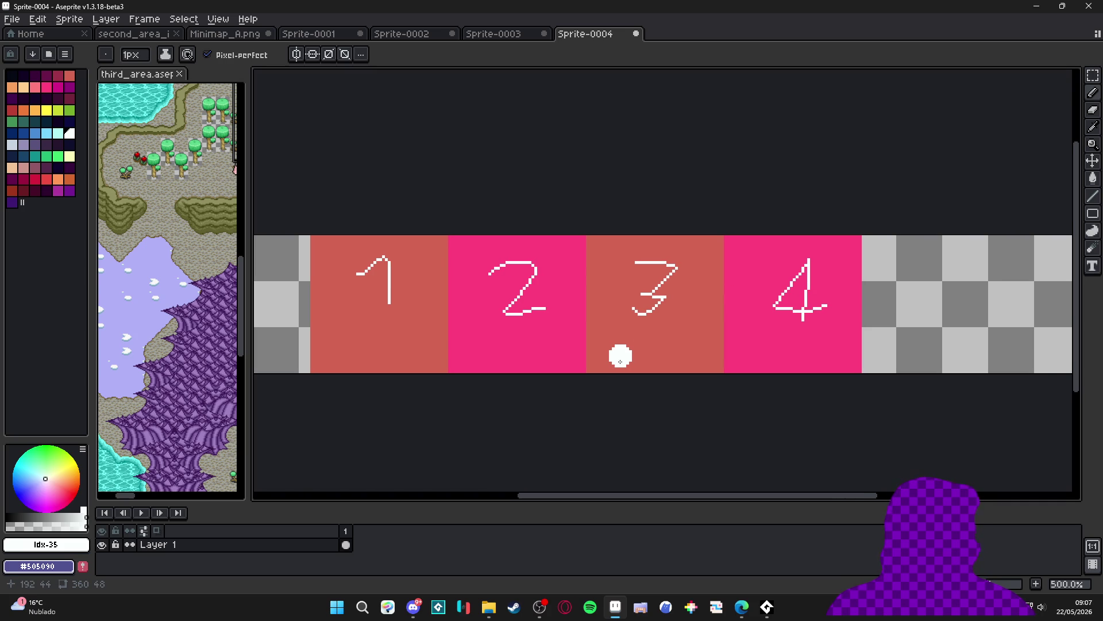
Select the block numbered 1 with a rectangular selection
{"action": "key", "text": "v"}
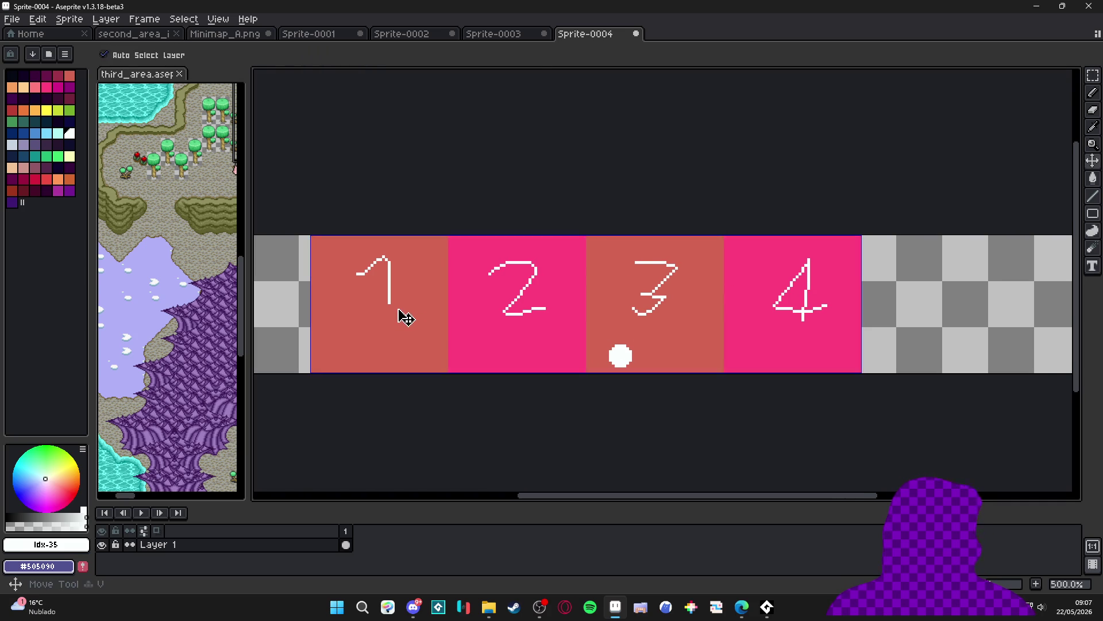
{"action": "key", "text": "m"}
{"action": "scroll", "coordinate": [307, 236], "scroll_direction": "up", "scroll_amount": 1}
{"action": "mouse_move", "coordinate": [311, 236]}
{"action": "left_mouse_down"}
{"action": "mouse_move", "coordinate": [458, 404]}
{"action": "mouse_move", "coordinate": [468, 412]}
{"action": "mouse_move", "coordinate": [475, 400]}
{"action": "left_mouse_up"}
{"action": "scroll", "coordinate": [396, 364], "scroll_direction": "down", "scroll_amount": 2}
{"action": "mouse_move", "coordinate": [362, 327]}
{"action": "left_mouse_down"}
{"action": "mouse_move", "coordinate": [908, 323]}
{"action": "mouse_move", "coordinate": [807, 313]}
{"action": "left_mouse_up"}
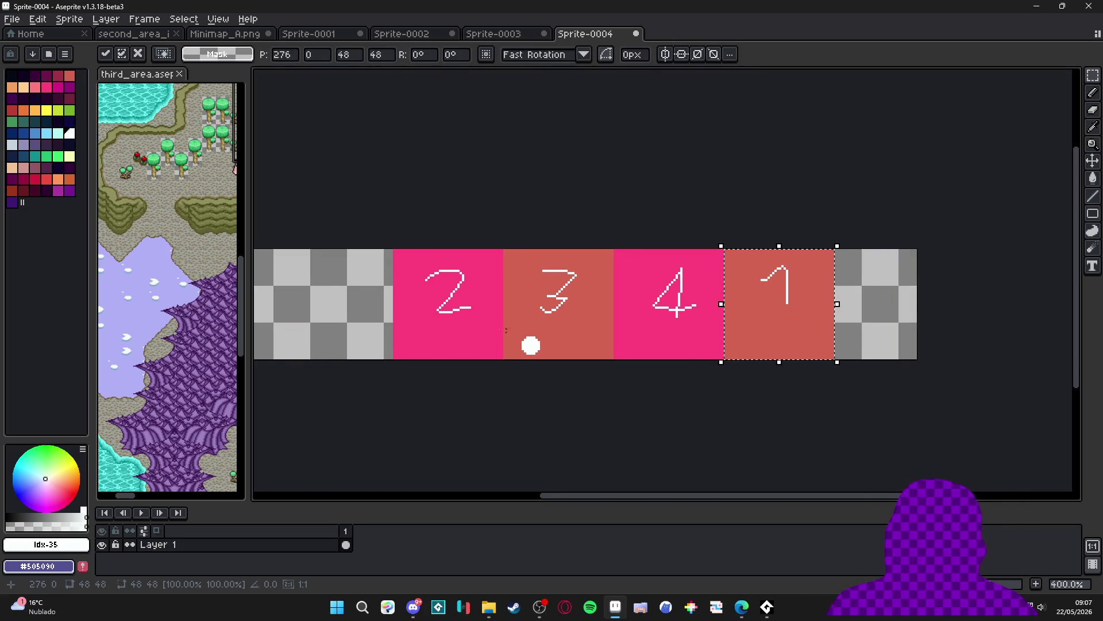
{"action": "key", "text": "b"}
{"action": "key", "text": "plus"}
{"action": "key", "text": "plus"}
{"action": "key", "text": "plus"}
{"action": "left_click_drag", "start_coordinate": [665, 340], "coordinate": [725, 341]}
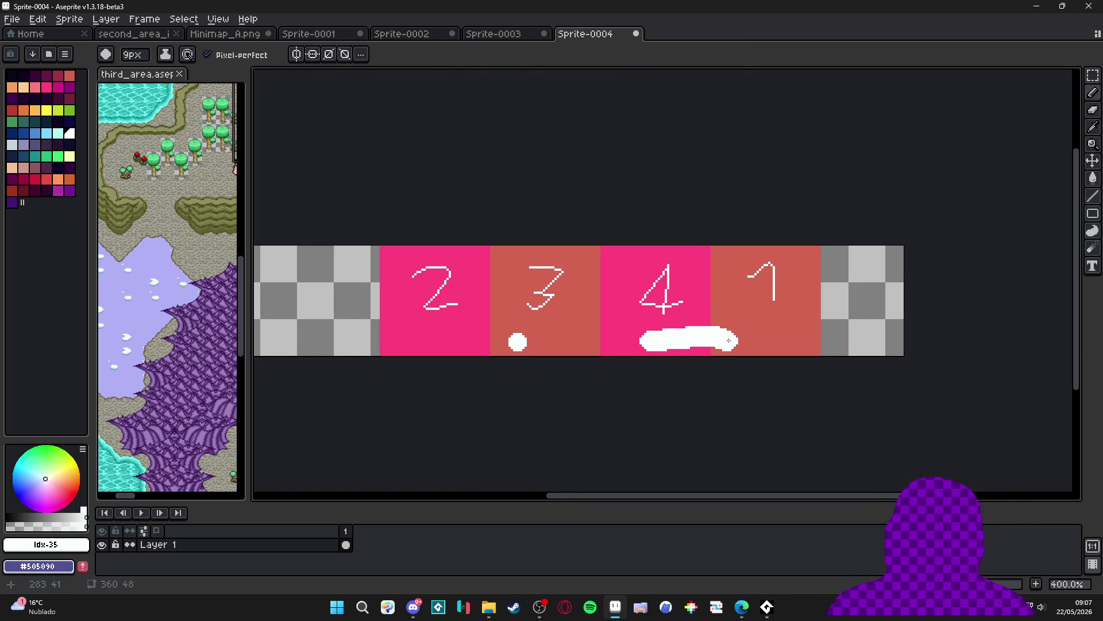
{"action": "key", "text": "ctrl+z"}
{"action": "left_click_drag", "start_coordinate": [553, 336], "coordinate": [667, 336]}
{"action": "key", "text": "ctrl+z"}
{"action": "key", "text": "ctrl+z"}
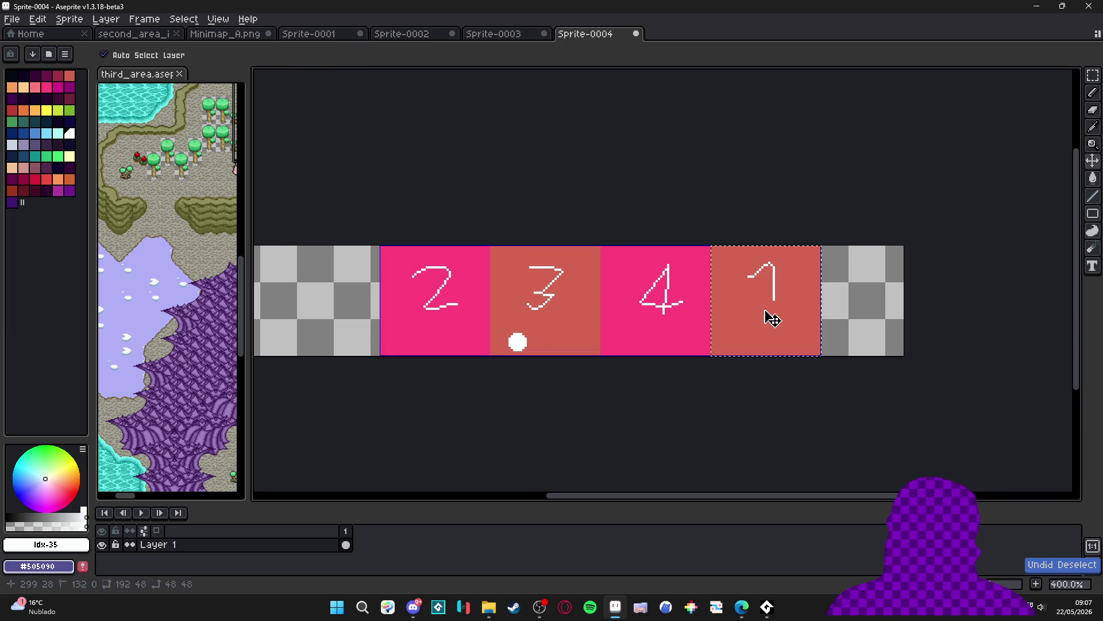
{"action": "key", "text": "ctrl+z"}
{"action": "key", "text": "b"}
{"action": "key", "text": "ctrl+z"}
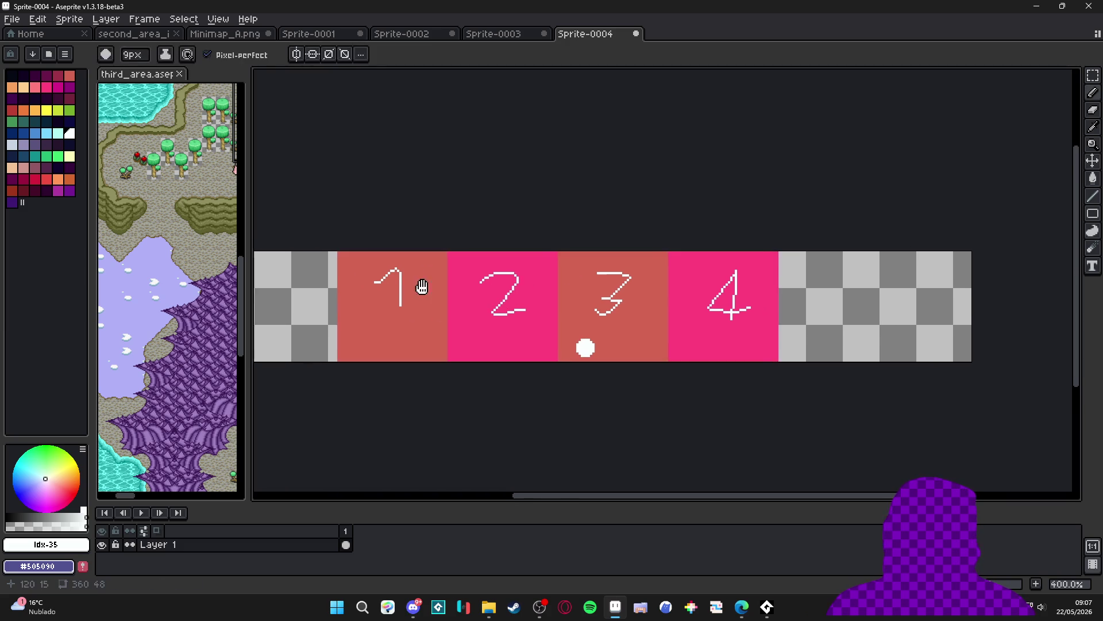
{"action": "key", "text": "ctrl+z"}
{"action": "key", "text": "ctrl+z"}
{"action": "key", "text": "ctrl+z"}
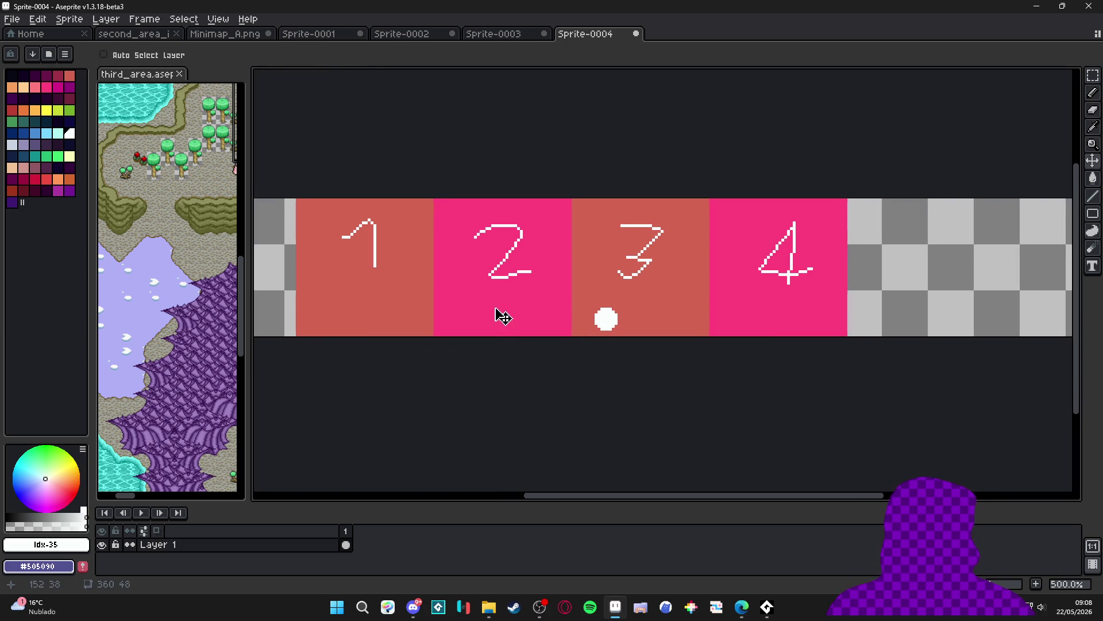
Draw a short white line near the 1/2 border with a 2 px Pencil, then undo it
{"action": "left_click_drag", "start_coordinate": [704, 302], "coordinate": [739, 303]}
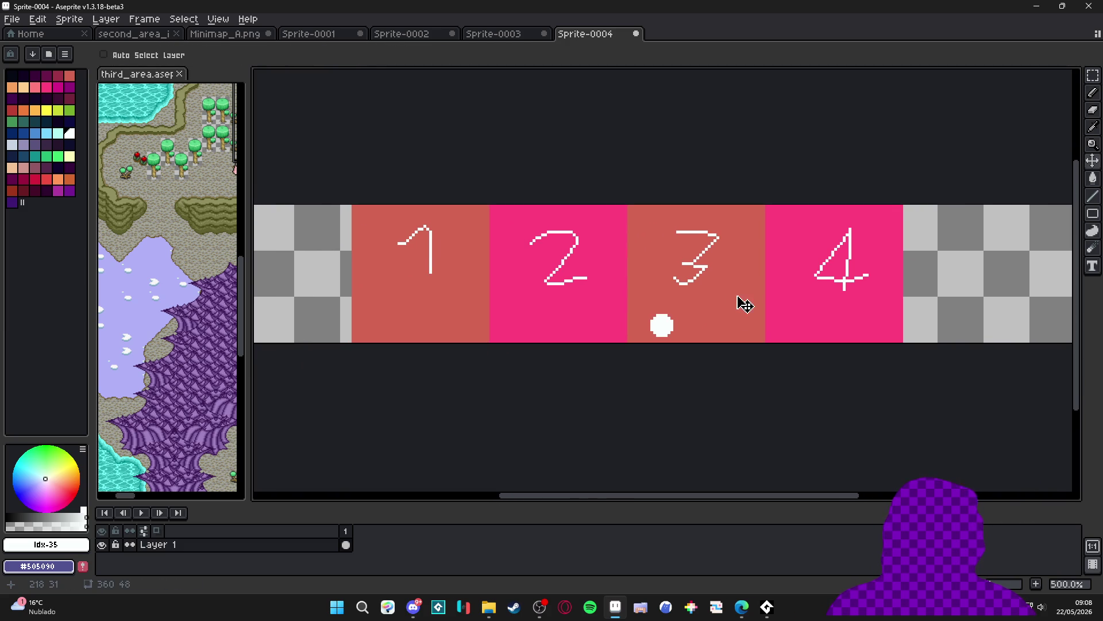
{"action": "scroll", "coordinate": [742, 338], "scroll_direction": "left", "scroll_amount": 2}
{"action": "key", "text": "b"}
{"action": "scroll", "coordinate": [546, 305], "scroll_direction": "up", "scroll_amount": 2}
{"action": "key", "text": "minus"}
{"action": "key", "text": "minus"}
{"action": "key", "text": "minus"}
{"action": "left_click_drag", "start_coordinate": [535, 309], "coordinate": [594, 313]}
{"action": "scroll", "coordinate": [635, 319], "scroll_direction": "down", "scroll_amount": 1}
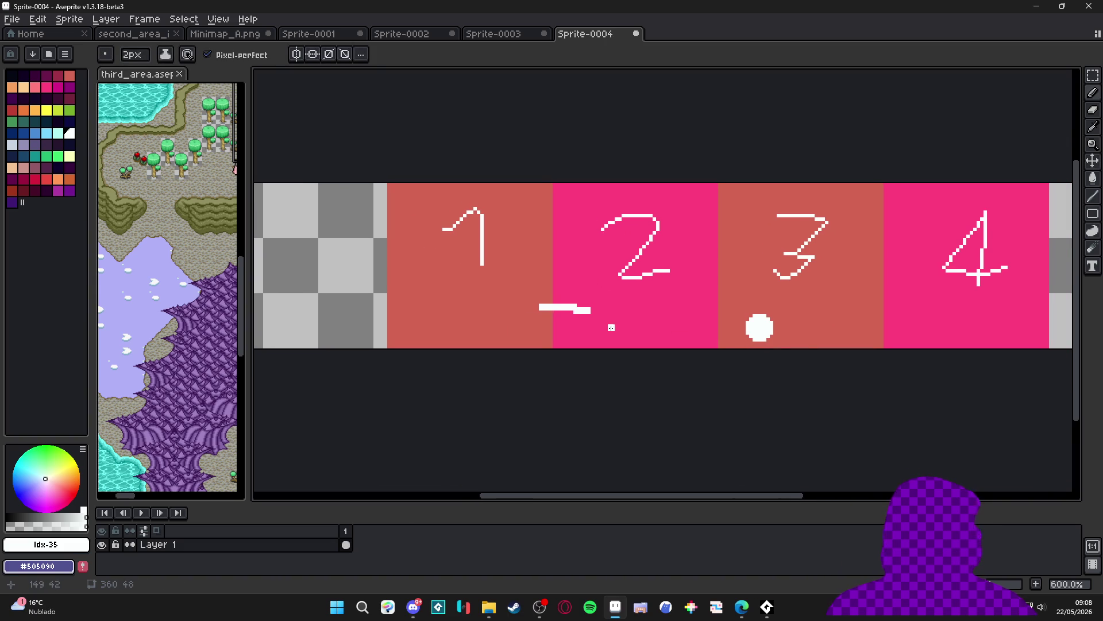
{"action": "key", "text": "ctrl+z"}
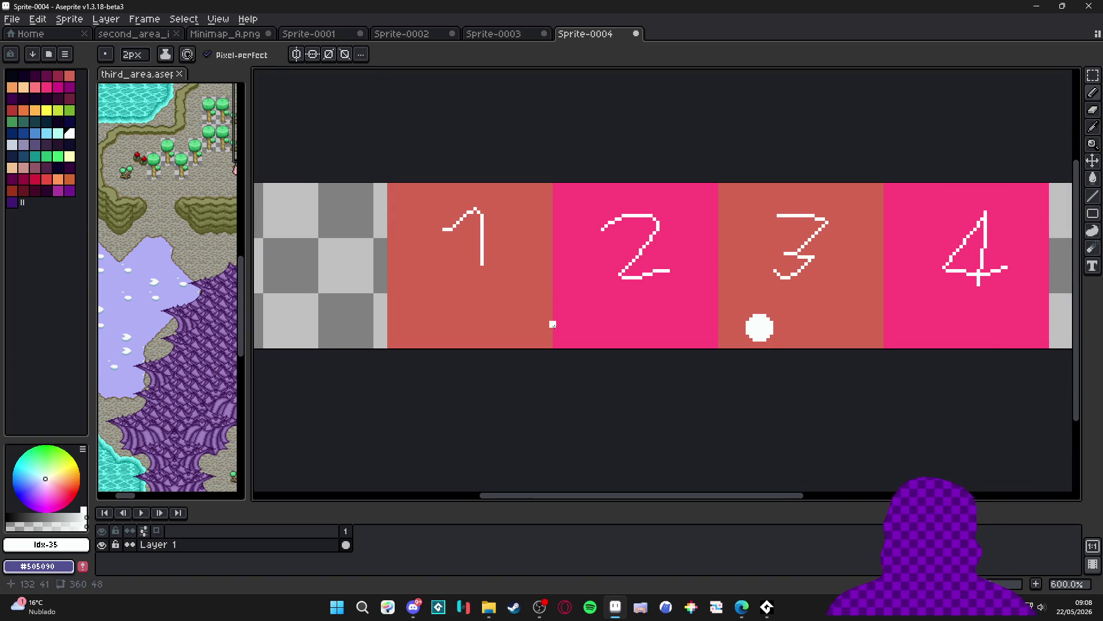
Paint white dashes across the panel seams along the bottom edge
{"action": "scroll", "coordinate": [553, 324], "scroll_direction": "up", "scroll_amount": 3}
{"action": "mouse_move", "coordinate": [552, 336]}
{"action": "left_mouse_down"}
{"action": "mouse_move", "coordinate": [532, 336]}
{"action": "mouse_move", "coordinate": [589, 336]}
{"action": "left_mouse_up"}
{"action": "scroll", "coordinate": [589, 336], "scroll_direction": "down", "scroll_amount": 2}
{"action": "scroll", "coordinate": [667, 347], "scroll_direction": "right", "scroll_amount": 1}
{"action": "scroll", "coordinate": [773, 336], "scroll_direction": "up", "scroll_amount": 1}
{"action": "left_click_drag", "start_coordinate": [773, 336], "coordinate": [735, 336]}
{"action": "scroll", "coordinate": [816, 331], "scroll_direction": "right", "scroll_amount": 2}
{"action": "left_click_drag", "start_coordinate": [831, 332], "coordinate": [801, 332]}
{"action": "scroll", "coordinate": [801, 323], "scroll_direction": "right", "scroll_amount": 3}
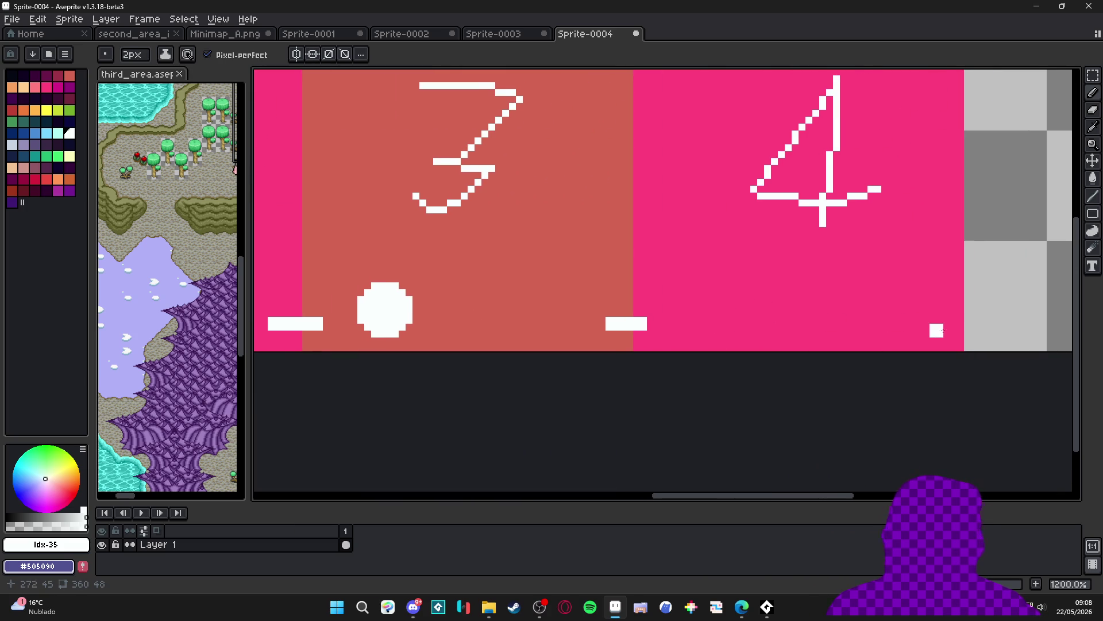
Undo the white dashes along the bottom, including the one under panel 1
{"action": "scroll", "coordinate": [944, 327], "scroll_direction": "down", "scroll_amount": 4}
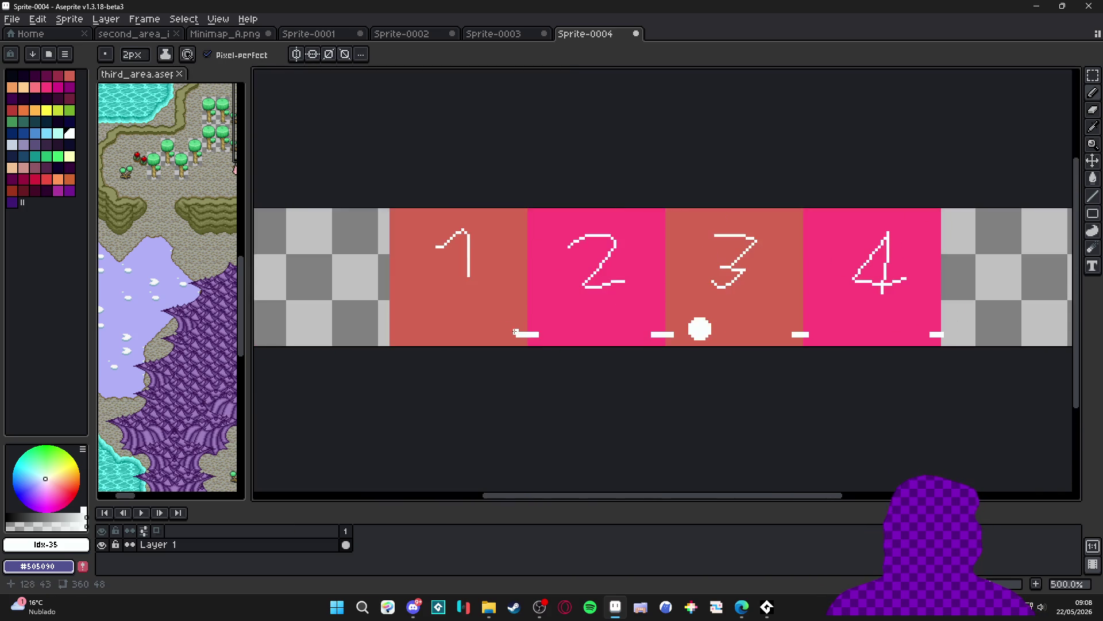
{"action": "scroll", "coordinate": [361, 341], "scroll_direction": "up", "scroll_amount": 4}
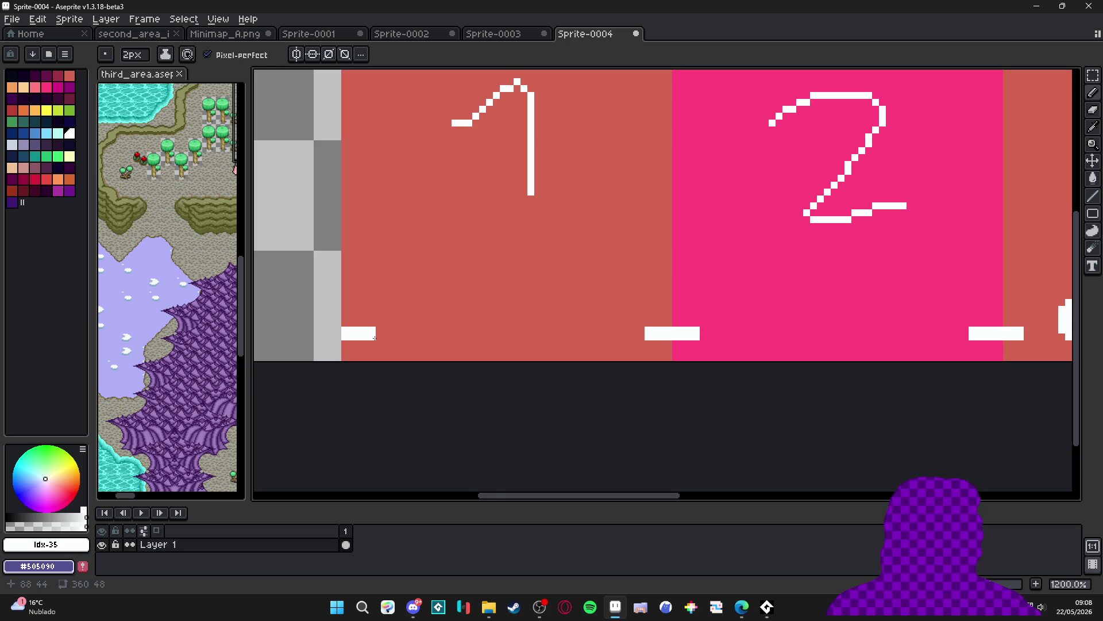
{"action": "scroll", "coordinate": [376, 356], "scroll_direction": "down", "scroll_amount": 5}
{"action": "scroll", "coordinate": [429, 378], "scroll_direction": "up", "scroll_amount": 2}
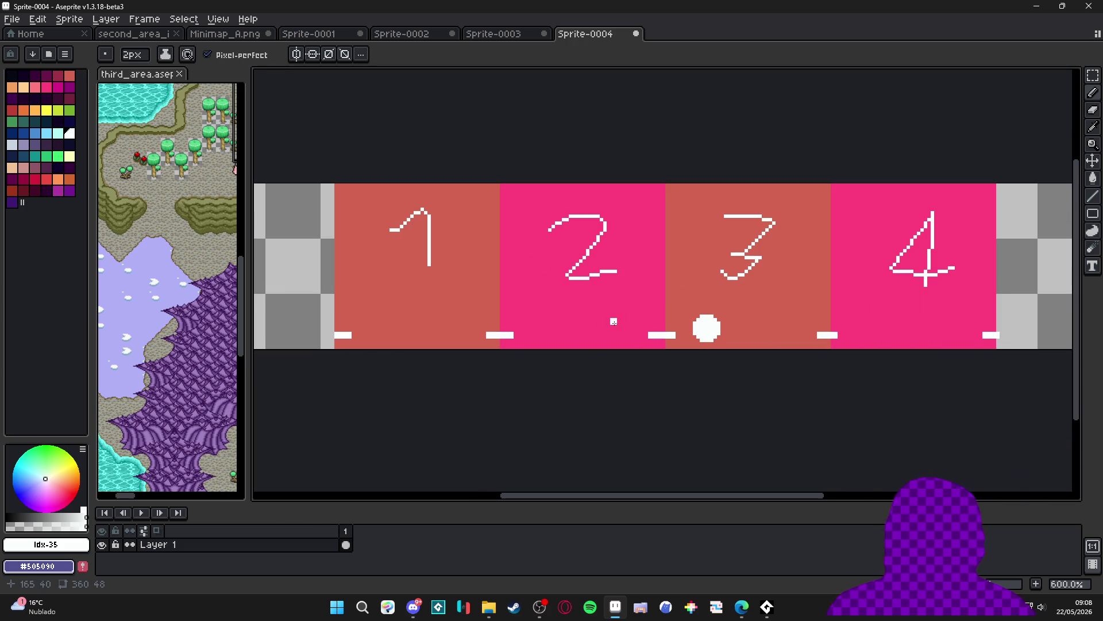
{"action": "scroll", "coordinate": [764, 310], "scroll_direction": "down", "scroll_amount": 1}
{"action": "key", "text": "v"}
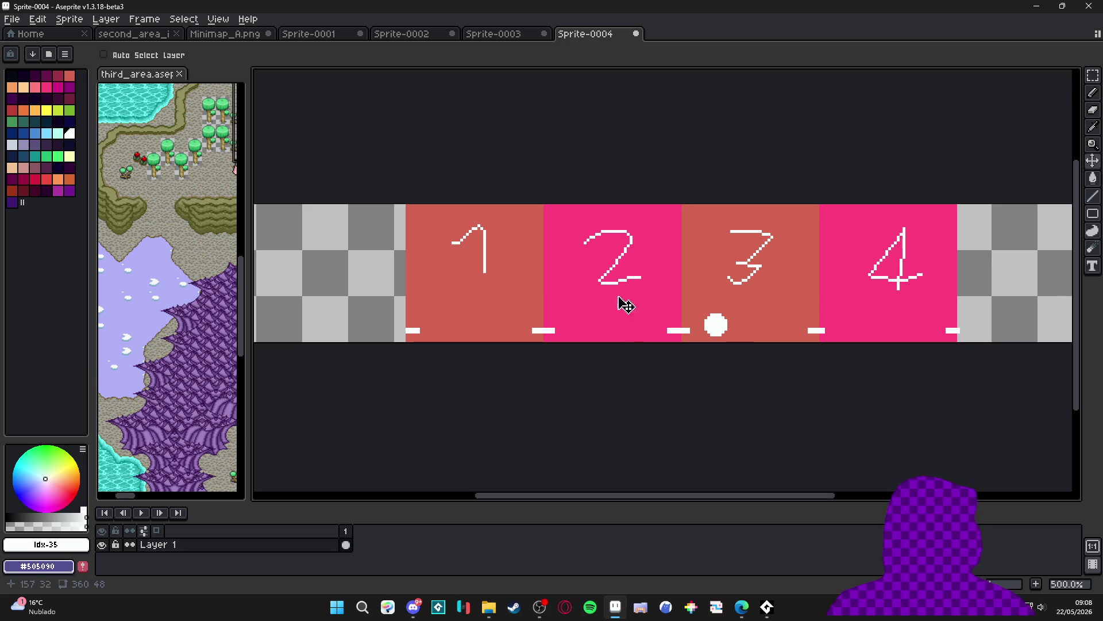
{"action": "scroll", "coordinate": [626, 305], "scroll_direction": "down", "scroll_amount": 1}
{"action": "scroll", "coordinate": [634, 310], "scroll_direction": "up", "scroll_amount": 1}
{"action": "key", "text": "ctrl"}
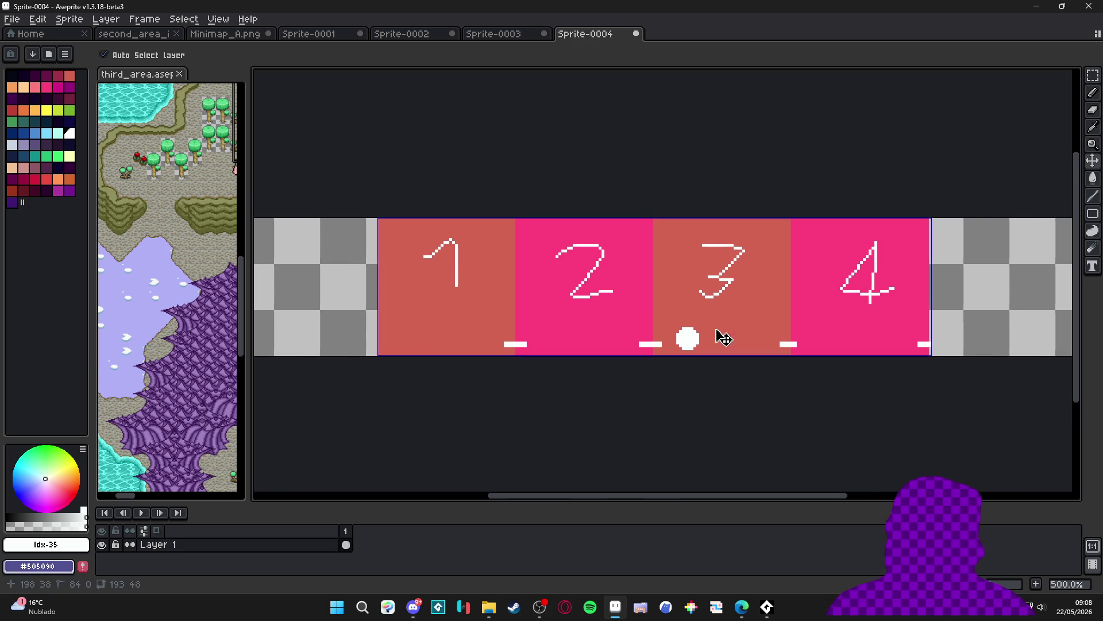
{"action": "key", "text": "ctrl+z"}
{"action": "key", "text": "ctrl+z"}
{"action": "key", "text": "ctrl+z"}
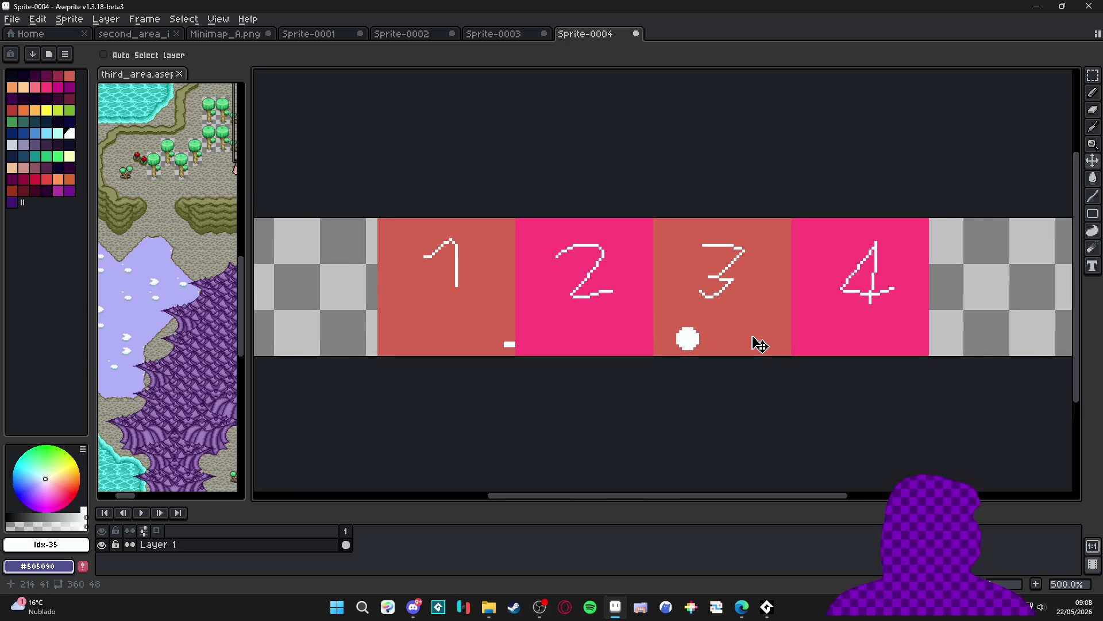
{"action": "key", "text": "ctrl+z"}
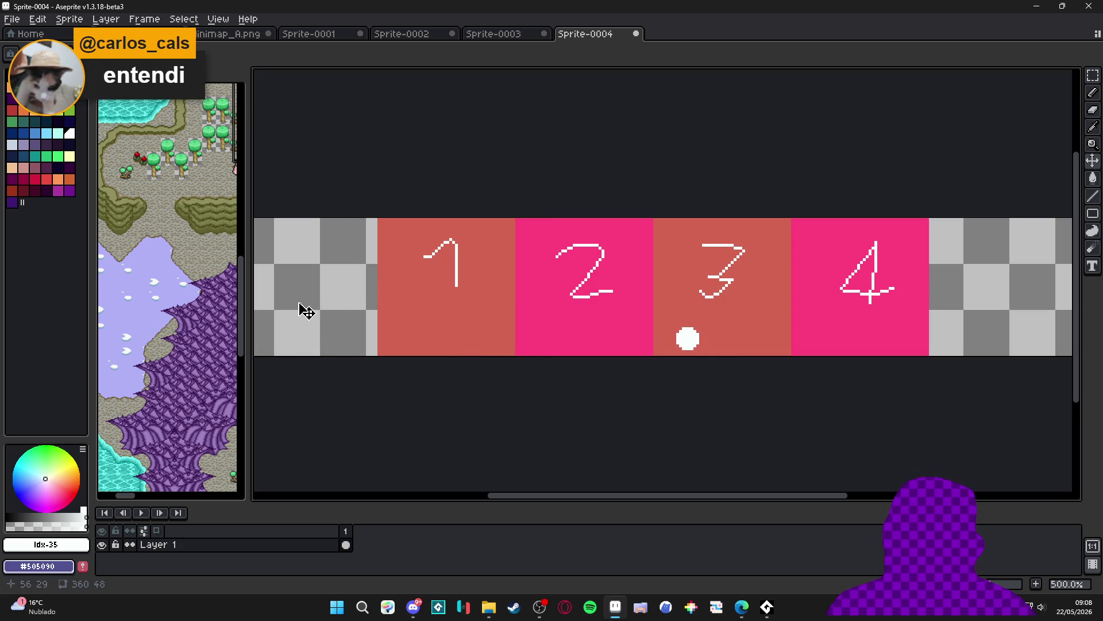
{"action": "left_click_drag", "start_coordinate": [299, 302], "coordinate": [485, 317]}
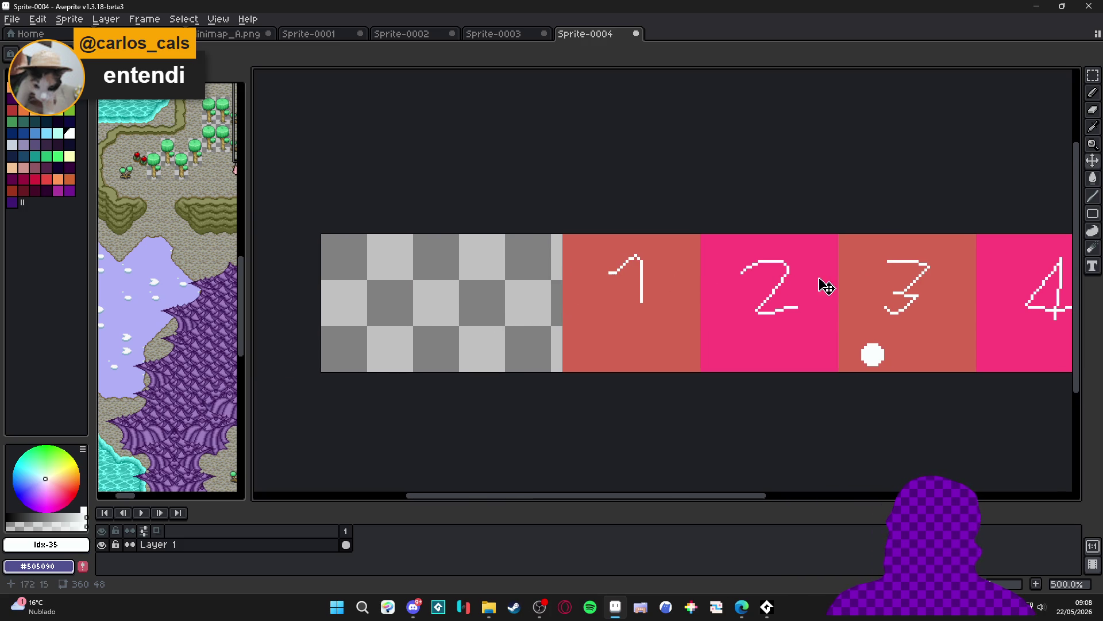
{"action": "left_click_drag", "start_coordinate": [882, 291], "coordinate": [727, 293]}
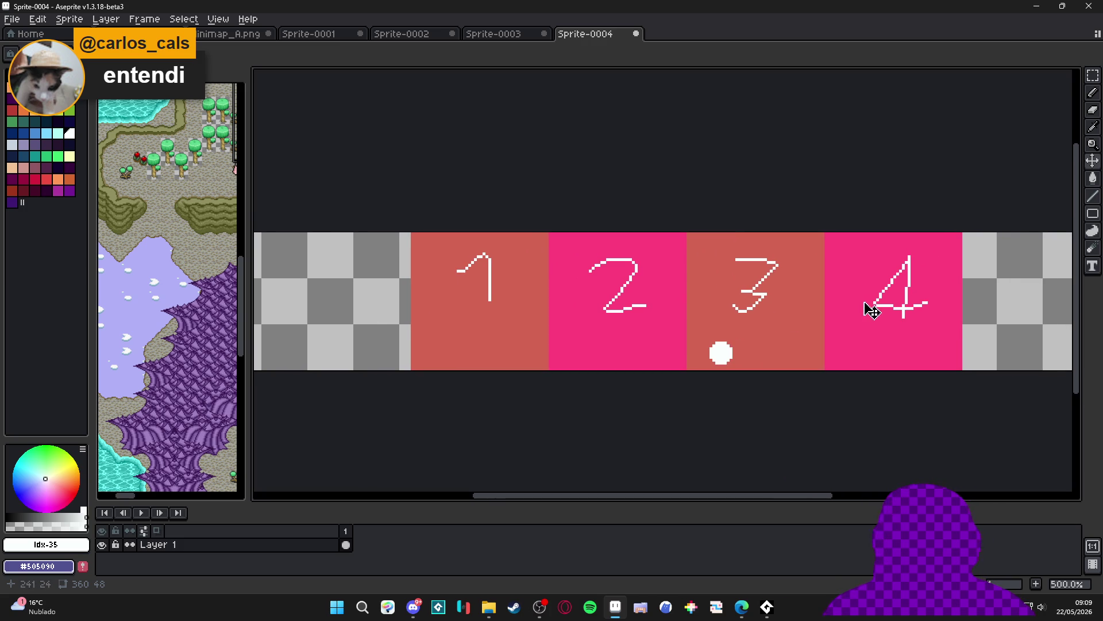
{"action": "scroll", "coordinate": [927, 333], "scroll_direction": "up", "scroll_amount": 1}
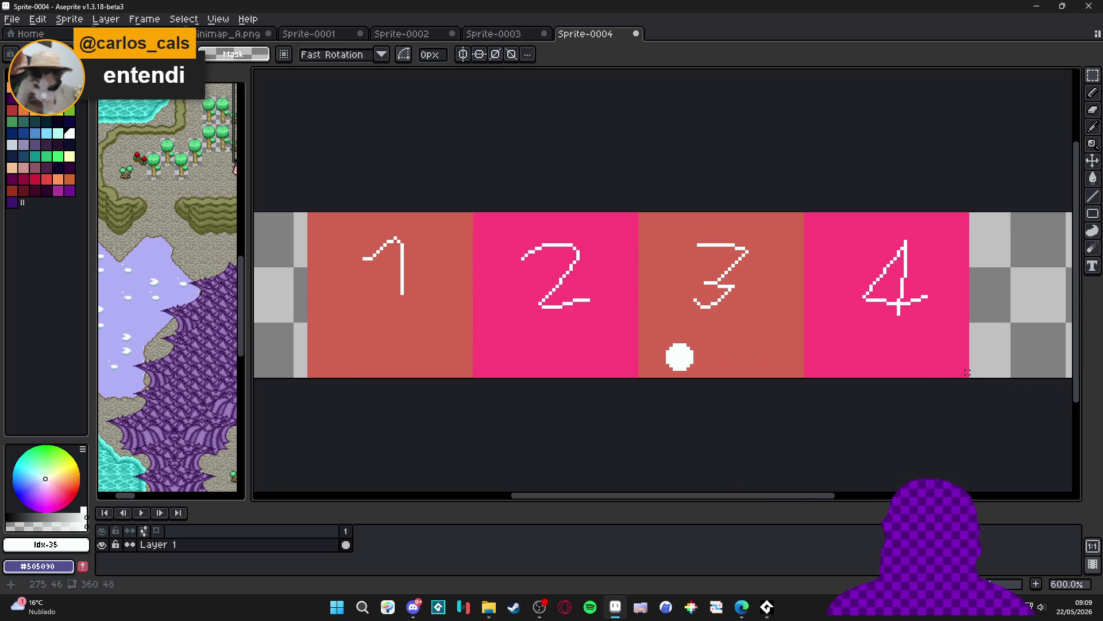
{"action": "scroll", "coordinate": [967, 375], "scroll_direction": "down", "scroll_amount": 1}
{"action": "left_click_drag", "start_coordinate": [967, 376], "coordinate": [830, 238]}
{"action": "left_click_drag", "start_coordinate": [906, 289], "coordinate": [1002, 290]}
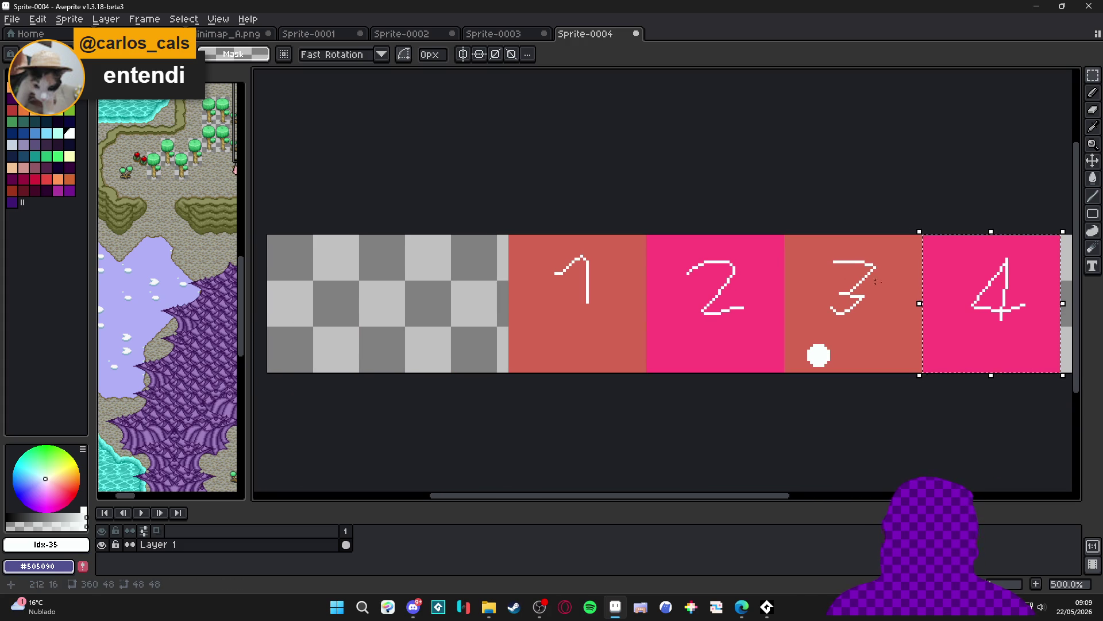
{"action": "left_click_drag", "start_coordinate": [857, 262], "coordinate": [626, 263]}
{"action": "left_click", "coordinate": [298, 290]}
{"action": "scroll", "coordinate": [284, 239], "scroll_direction": "up", "scroll_amount": 1}
{"action": "left_click_drag", "start_coordinate": [277, 232], "coordinate": [441, 395]}
{"action": "mouse_move", "coordinate": [402, 351]}
{"action": "left_mouse_down"}
{"action": "mouse_move", "coordinate": [1027, 357]}
{"action": "mouse_move", "coordinate": [1010, 357]}
{"action": "left_mouse_up"}
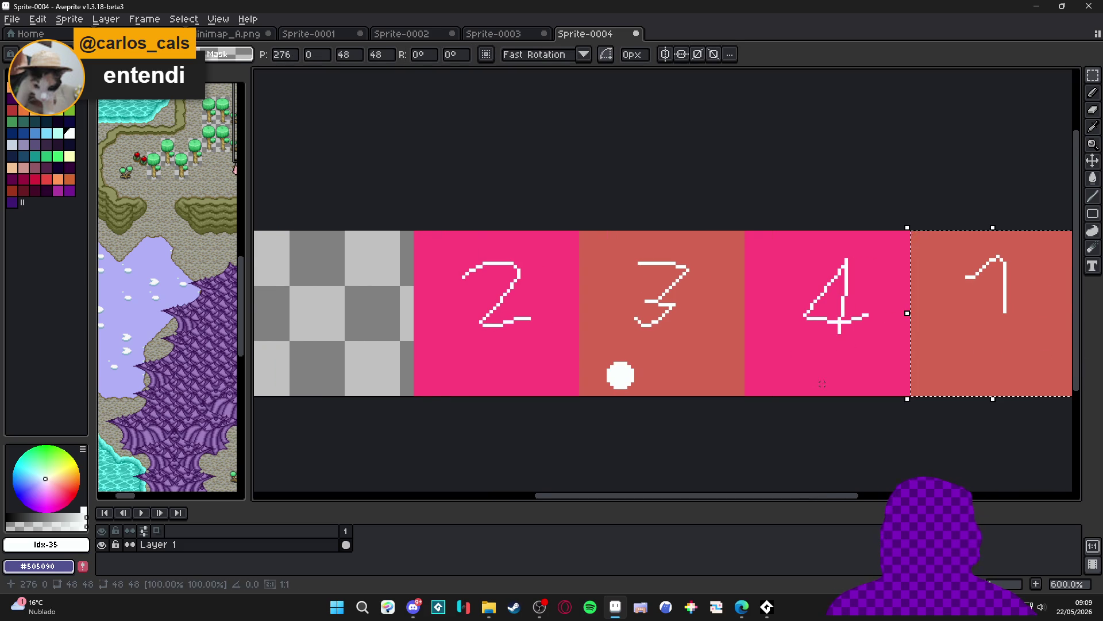
{"action": "scroll", "coordinate": [822, 384], "scroll_direction": "down", "scroll_amount": 2}
{"action": "key", "text": "ctrl+z"}
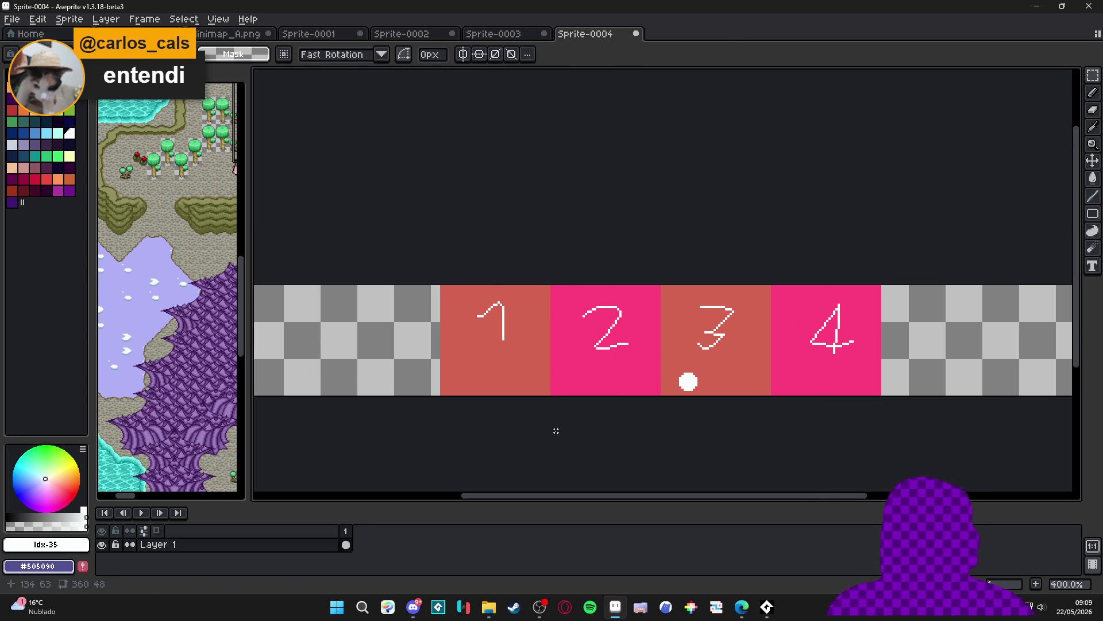
{"action": "key", "text": "ctrl+z"}
{"action": "key", "text": "ctrl+z"}
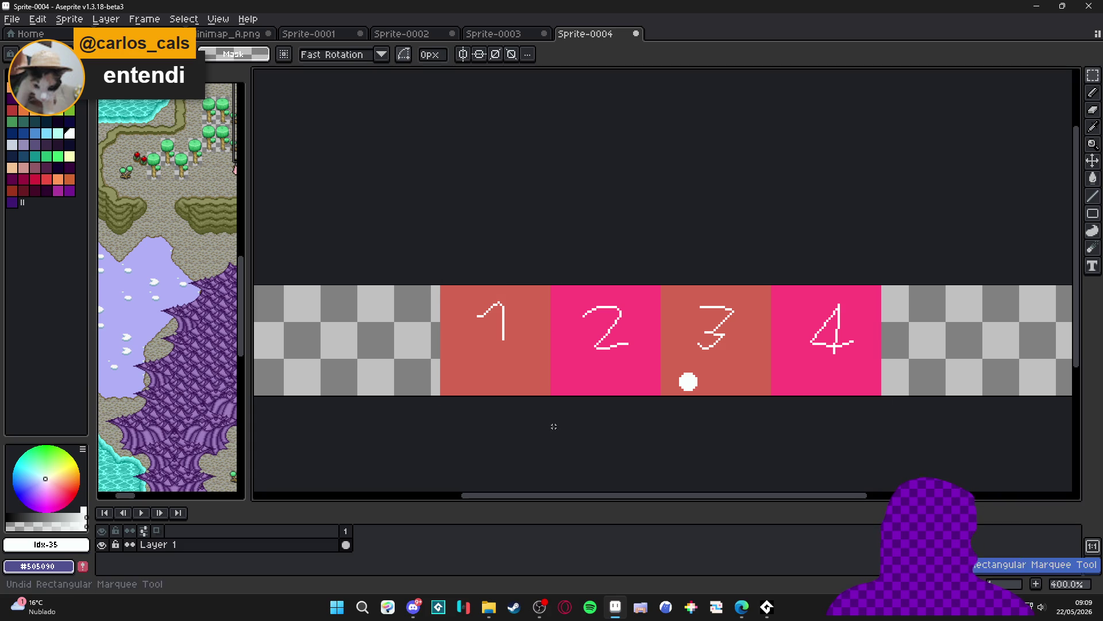
{"action": "scroll", "coordinate": [537, 197], "scroll_direction": "down", "scroll_amount": 1}
{"action": "scroll", "coordinate": [540, 195], "scroll_direction": "up", "scroll_amount": 1}
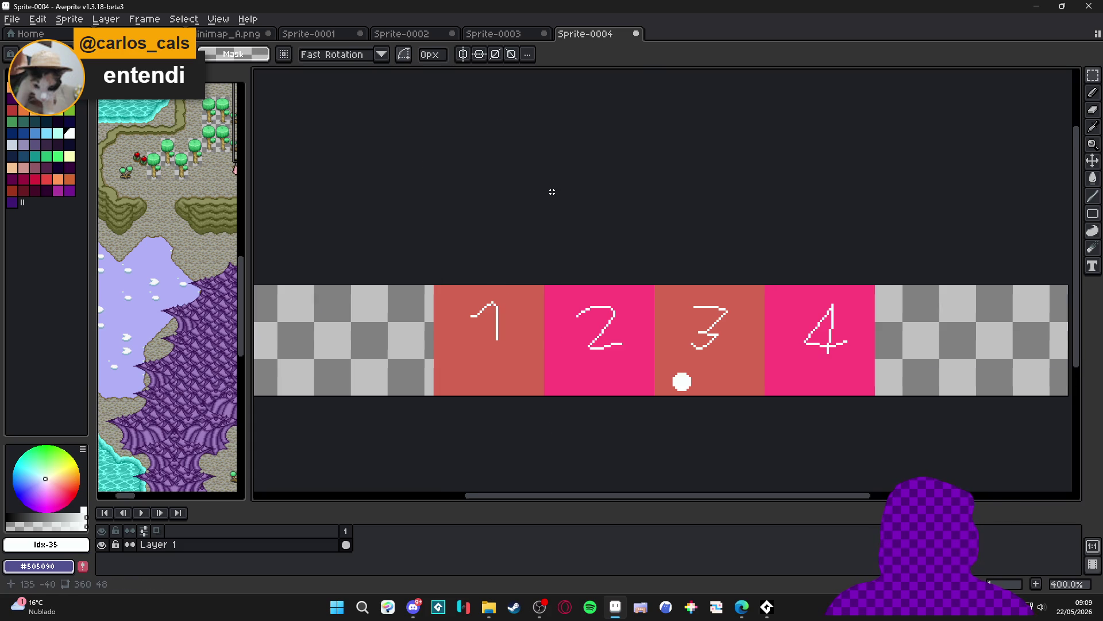
{"action": "left_click", "coordinate": [637, 33]}
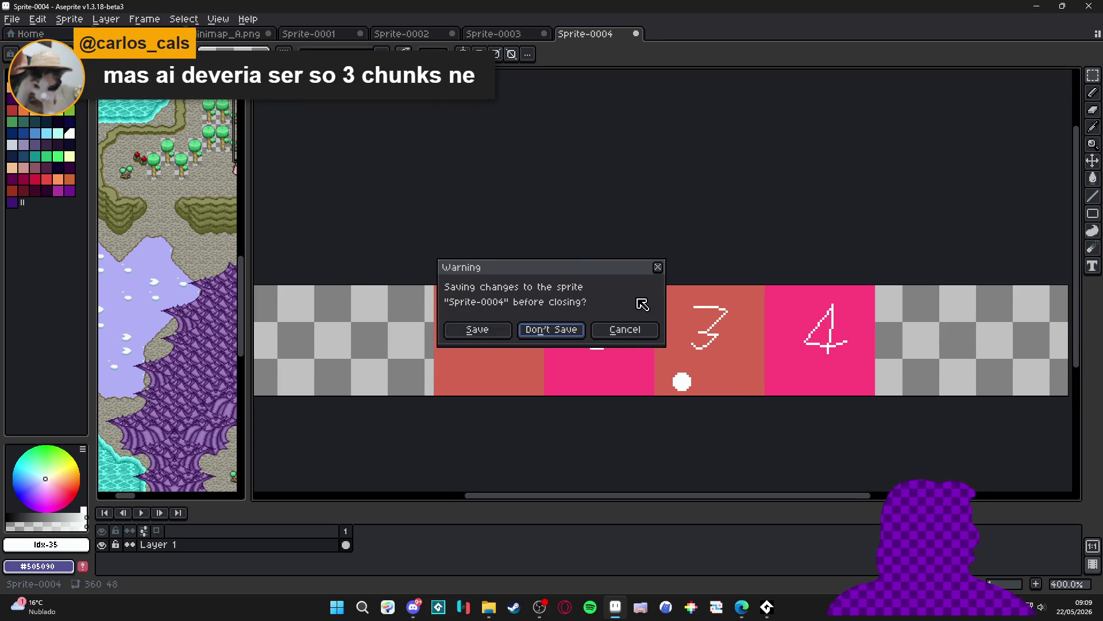
Cancel the first close request, keeping Sprite-0004 open
{"action": "left_click", "coordinate": [625, 337]}
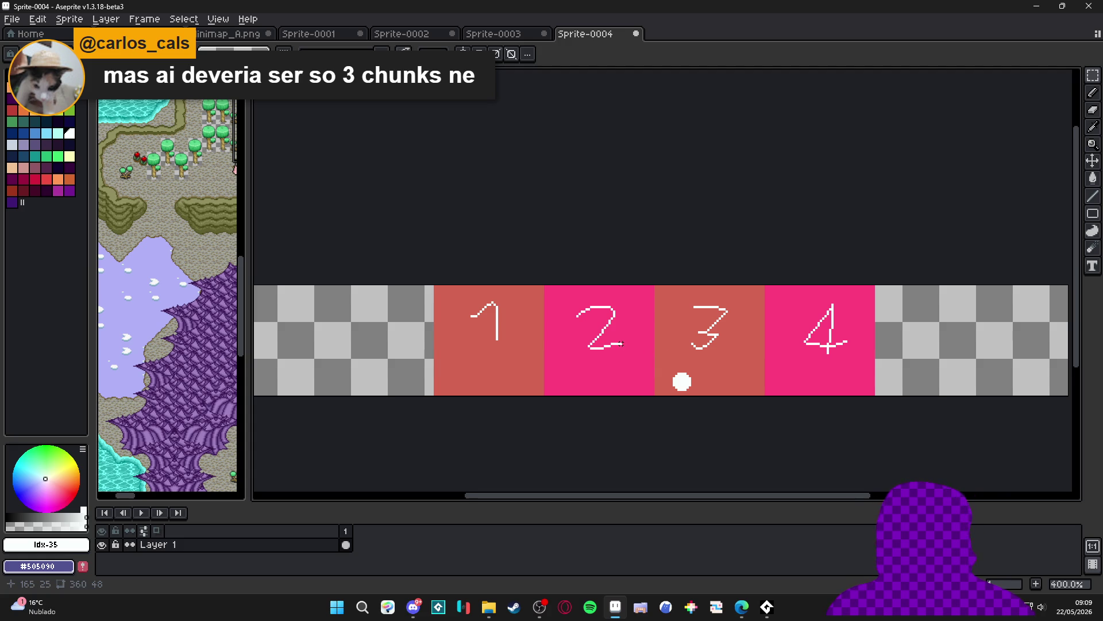
{"action": "scroll", "coordinate": [621, 344], "scroll_direction": "down", "scroll_amount": 1}
{"action": "scroll", "coordinate": [619, 350], "scroll_direction": "up", "scroll_amount": 1}
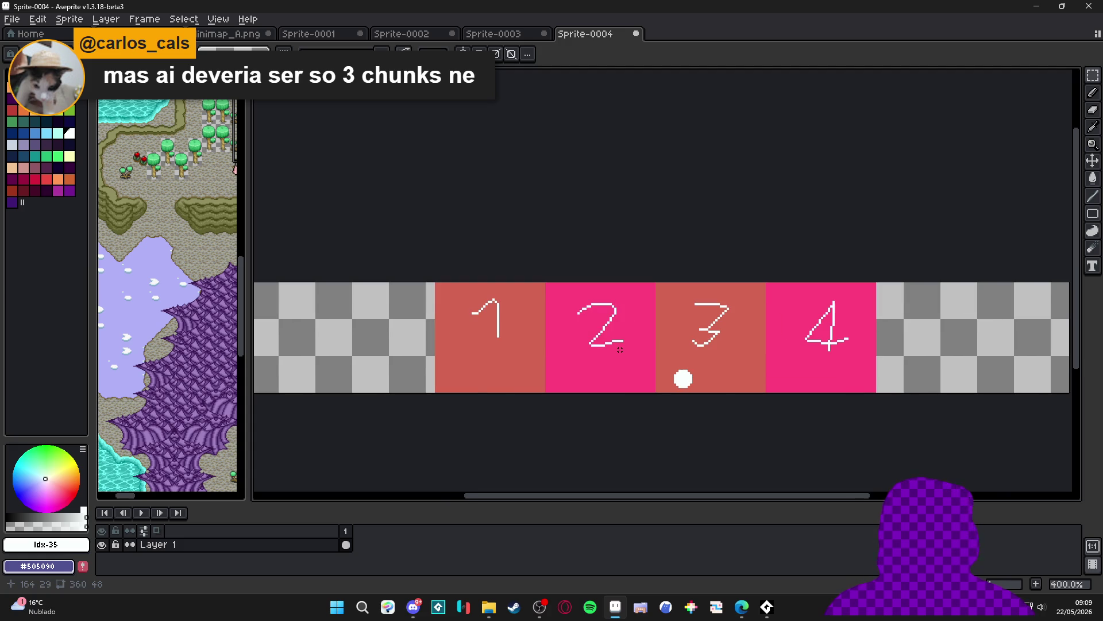
{"action": "scroll", "coordinate": [619, 350], "scroll_direction": "down", "scroll_amount": 1}
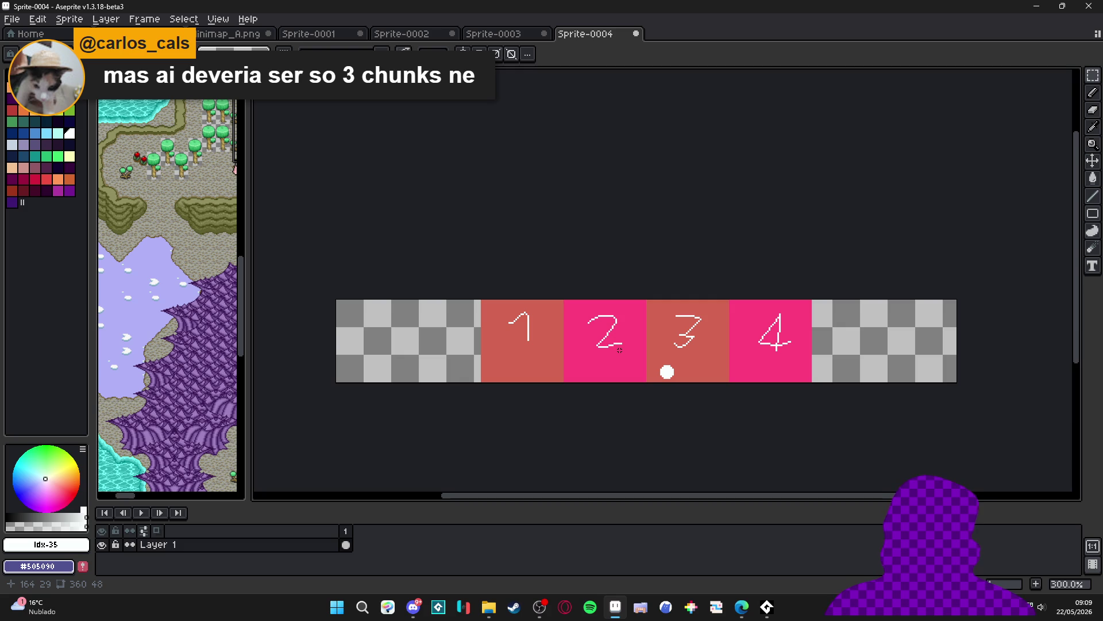
{"action": "scroll", "coordinate": [620, 350], "scroll_direction": "up", "scroll_amount": 1}
{"action": "scroll", "coordinate": [619, 350], "scroll_direction": "up", "scroll_amount": 1}
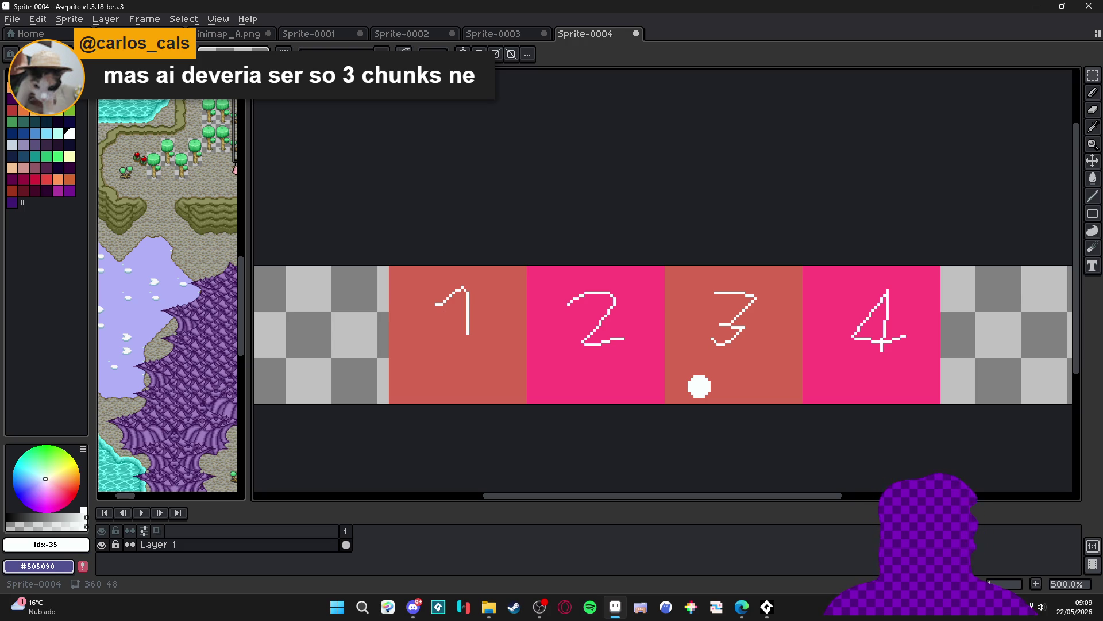
Close the Sprite-0004 tab and choose Don't Save to discard its changes
{"action": "key", "text": "alt+Tab"}
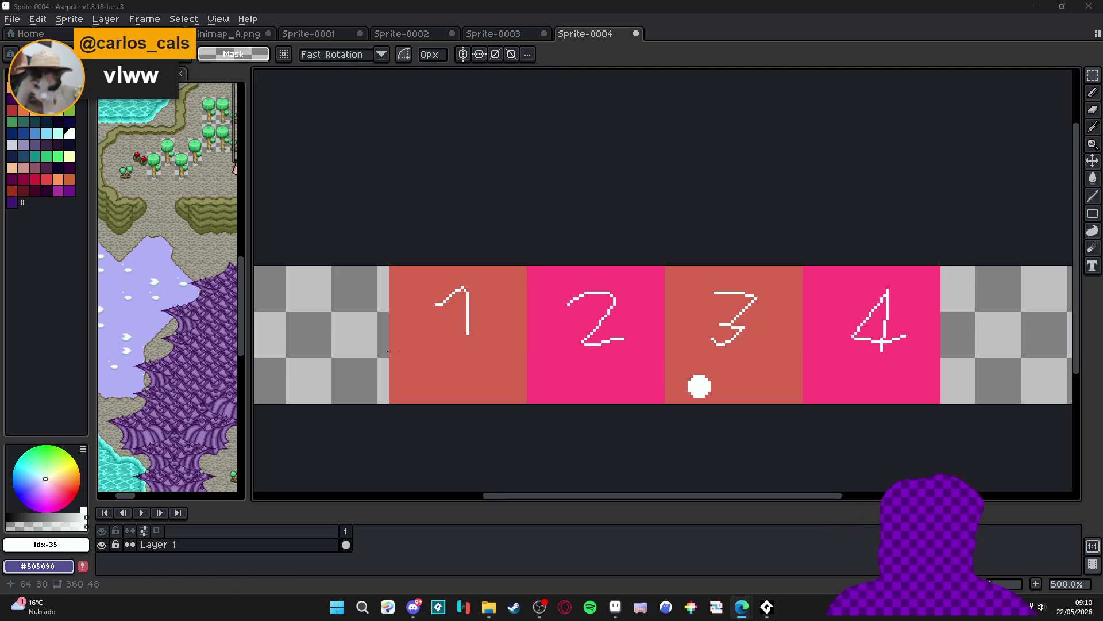
{"action": "left_click", "coordinate": [637, 34]}
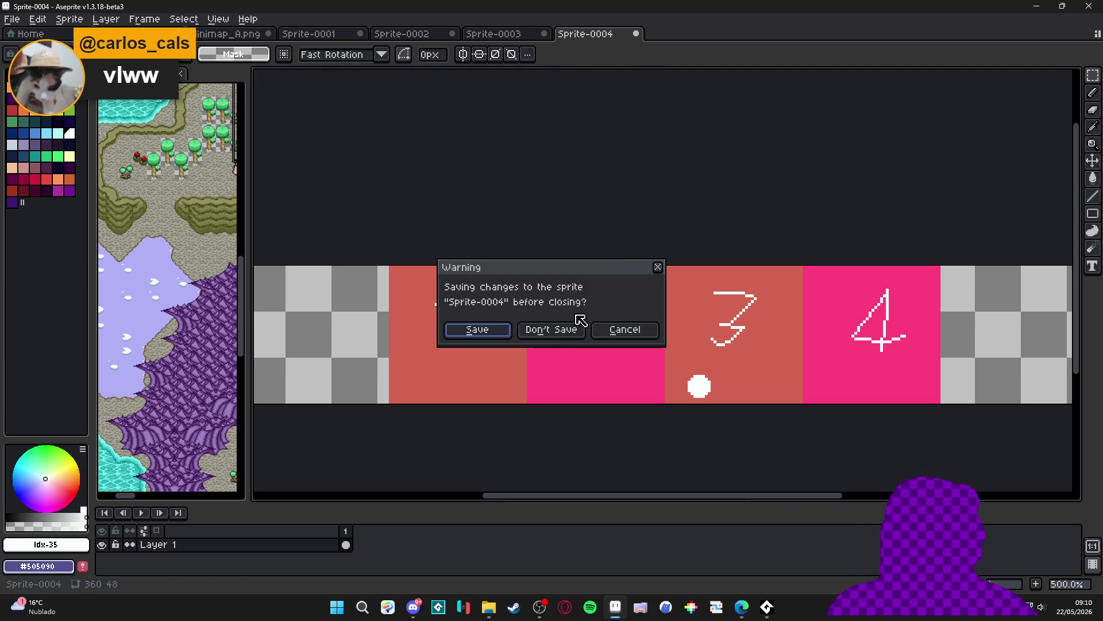
{"action": "left_click", "coordinate": [562, 331]}
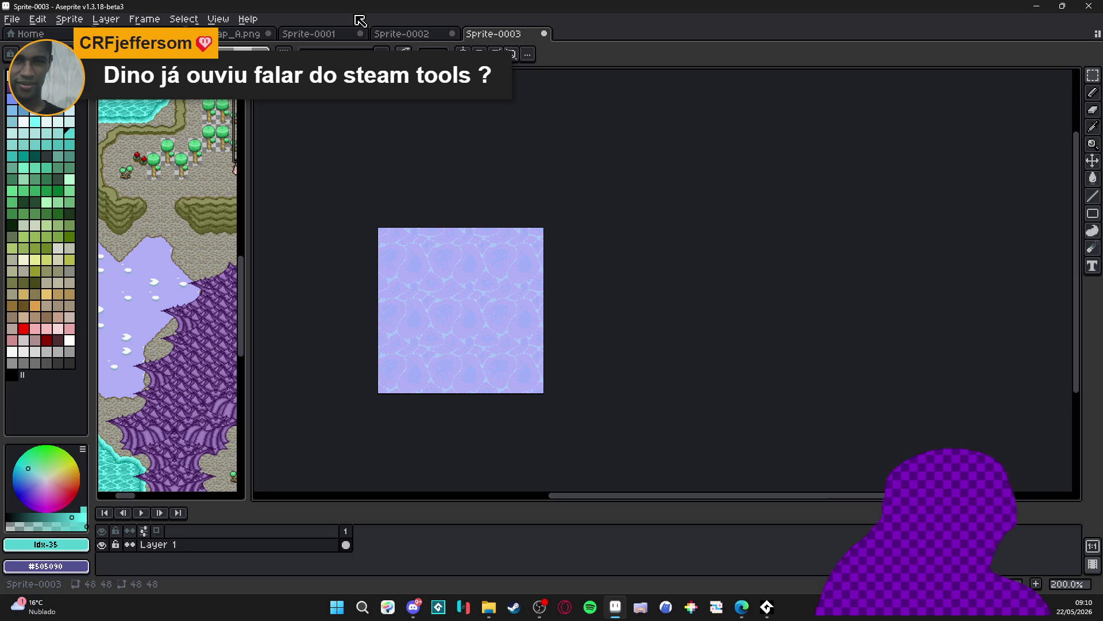
{"action": "scroll", "coordinate": [522, 301], "scroll_direction": "up", "scroll_amount": 1}
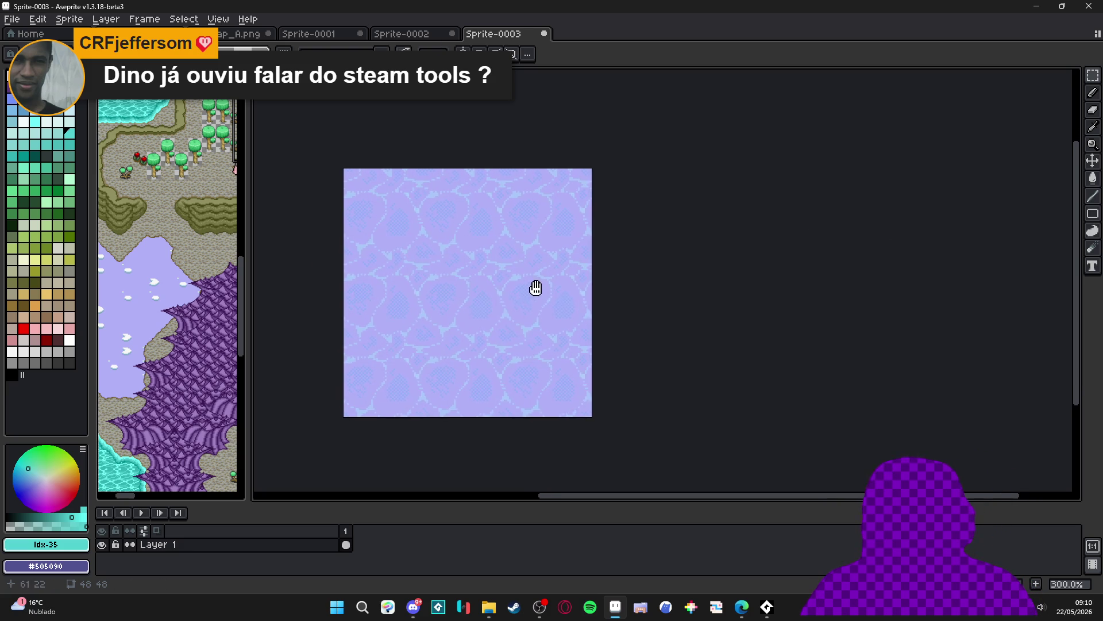
On Sprite-0002, duplicate the lavender tiles sideways and clear the leftover extra tile columns
{"action": "left_click", "coordinate": [401, 34]}
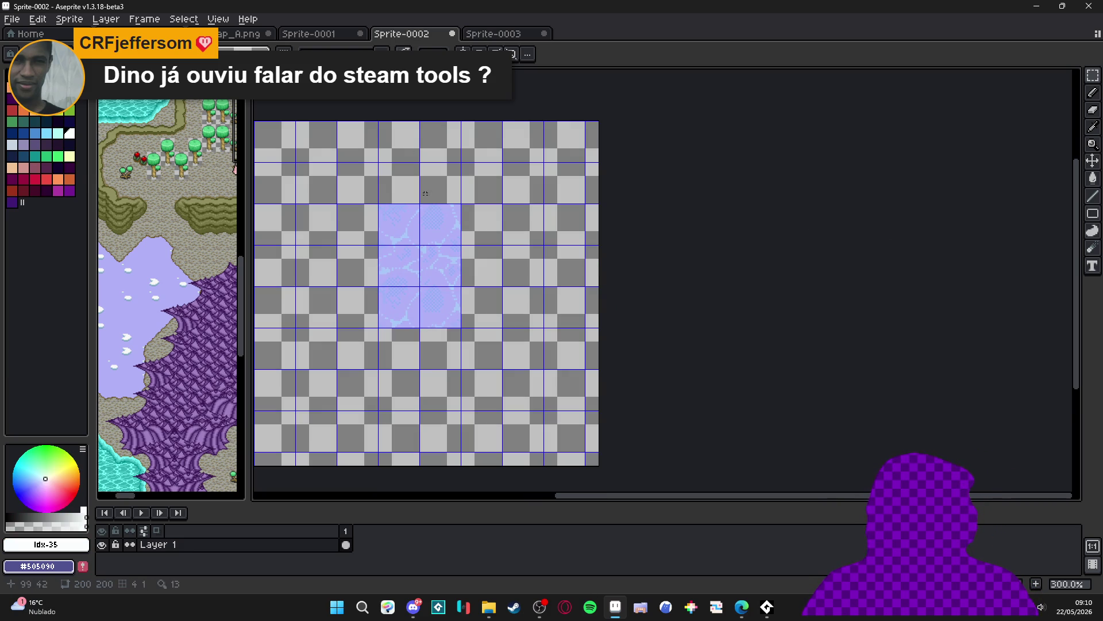
{"action": "left_click_drag", "start_coordinate": [412, 225], "coordinate": [484, 220]}
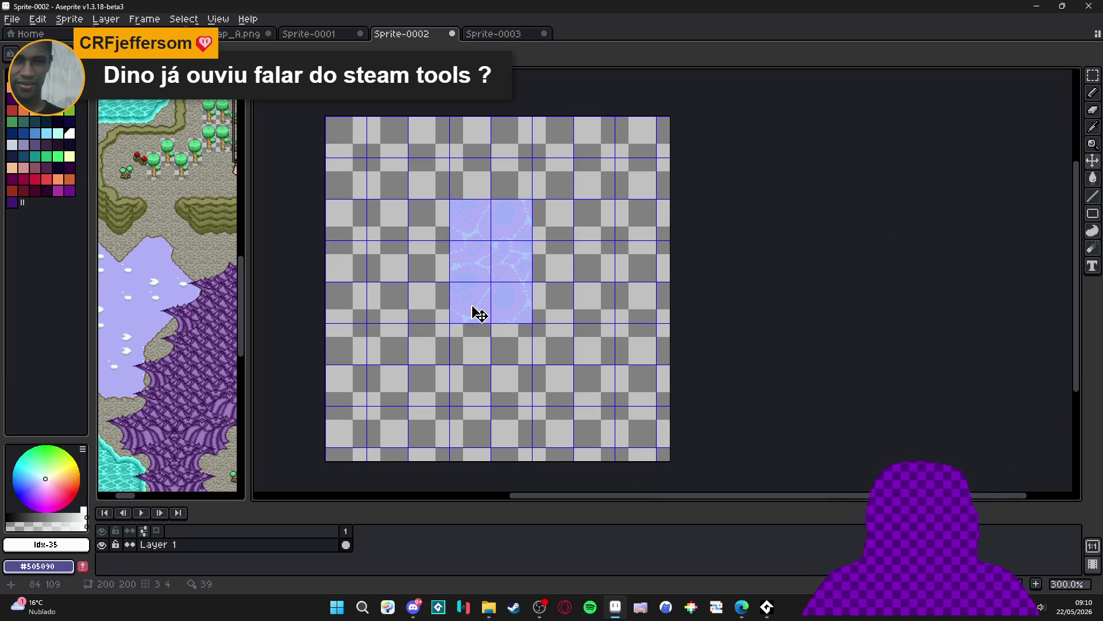
{"action": "mouse_move", "coordinate": [471, 305]}
{"action": "left_mouse_down"}
{"action": "mouse_move", "coordinate": [523, 285]}
{"action": "mouse_move", "coordinate": [439, 285]}
{"action": "left_mouse_up"}
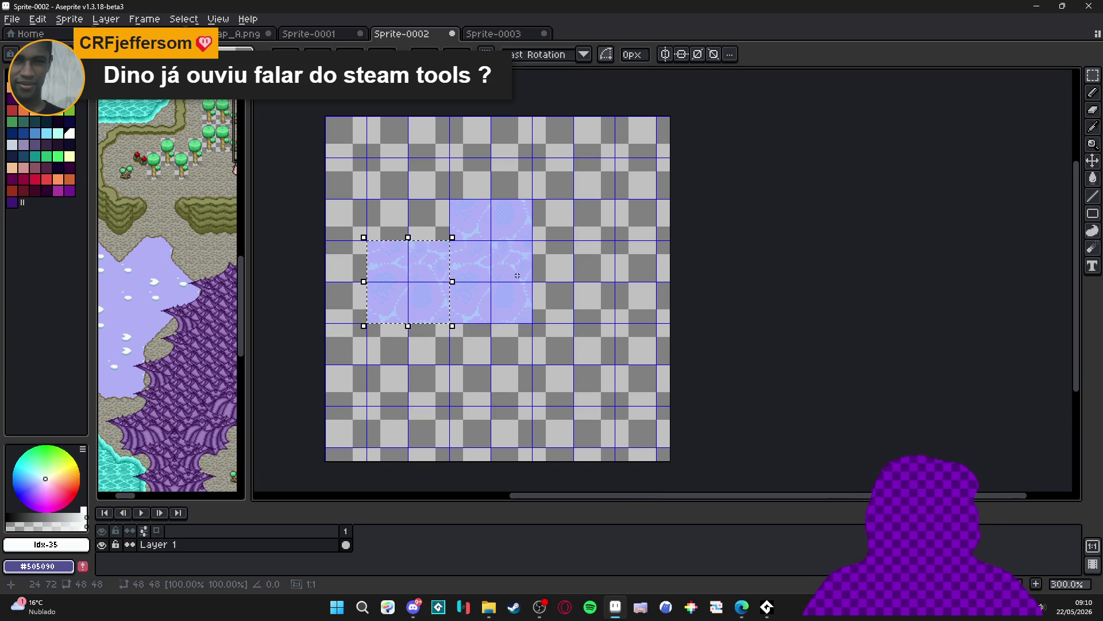
{"action": "left_click", "coordinate": [517, 275]}
{"action": "left_click_drag", "start_coordinate": [375, 263], "coordinate": [376, 305]}
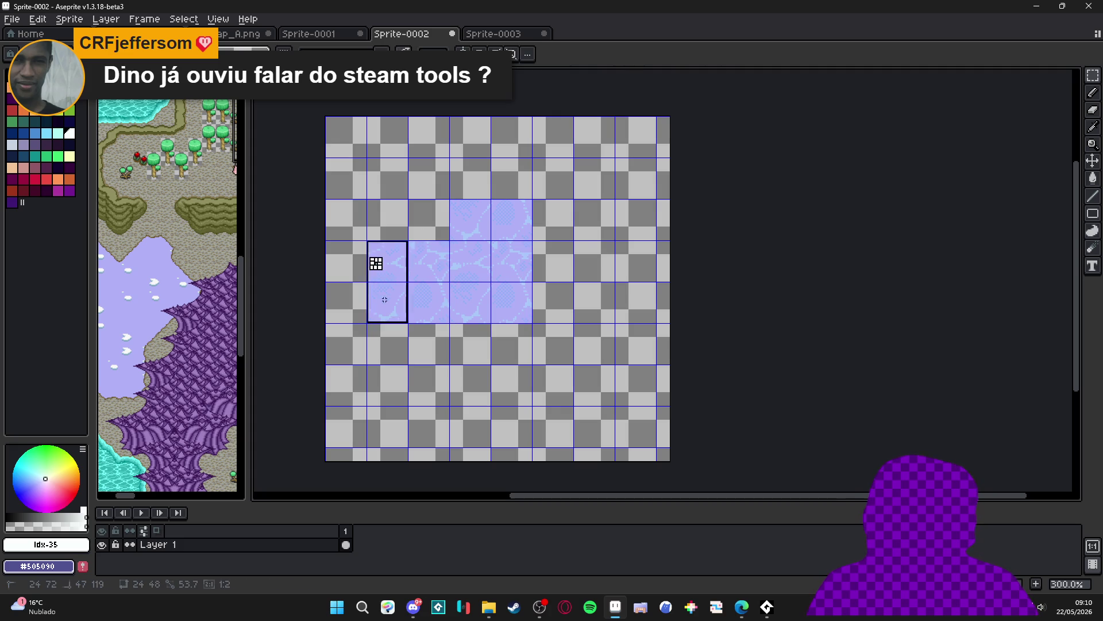
{"action": "key", "text": "Delete"}
{"action": "mouse_move", "coordinate": [463, 264]}
{"action": "left_mouse_down"}
{"action": "mouse_move", "coordinate": [524, 303]}
{"action": "mouse_move", "coordinate": [524, 386]}
{"action": "mouse_move", "coordinate": [470, 375]}
{"action": "mouse_move", "coordinate": [507, 382]}
{"action": "left_mouse_up"}
{"action": "key", "text": "Delete"}
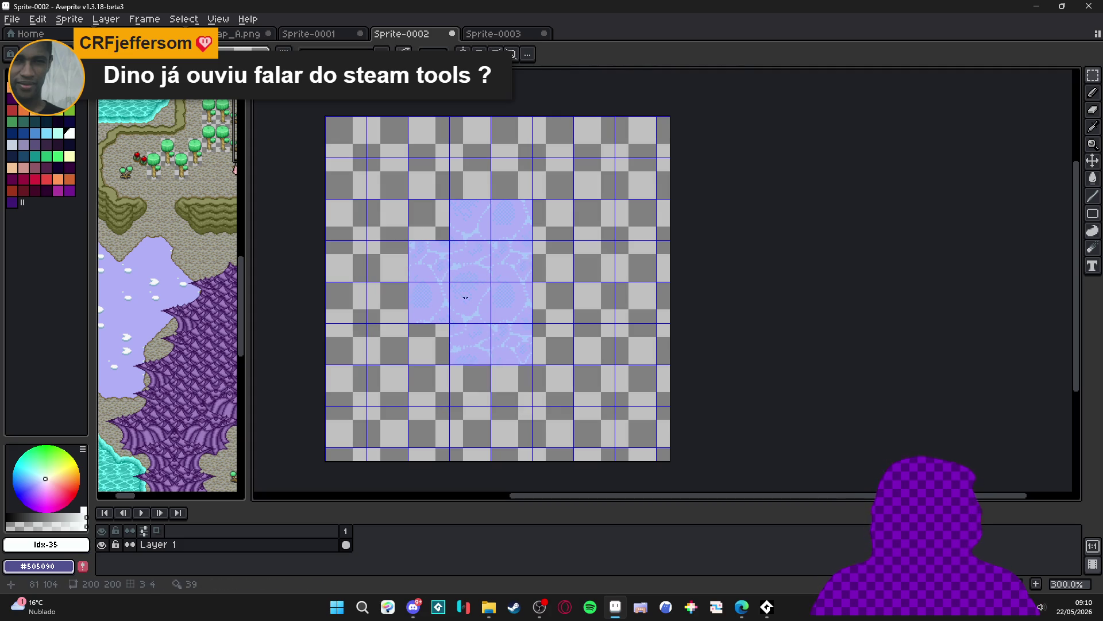
{"action": "mouse_move", "coordinate": [469, 271]}
{"action": "left_mouse_down"}
{"action": "mouse_move", "coordinate": [505, 305]}
{"action": "mouse_move", "coordinate": [525, 308]}
{"action": "mouse_move", "coordinate": [551, 284]}
{"action": "mouse_move", "coordinate": [598, 313]}
{"action": "left_mouse_up"}
{"action": "key", "text": "Return"}
{"action": "key", "text": "Delete"}
Copy the centre 2x2 lavender block up-right and clear stray top-right and bottom-left tiles
{"action": "left_click_drag", "start_coordinate": [520, 313], "coordinate": [470, 262]}
{"action": "mouse_move", "coordinate": [513, 312]}
{"action": "left_mouse_down"}
{"action": "mouse_move", "coordinate": [555, 227]}
{"action": "mouse_move", "coordinate": [595, 185]}
{"action": "mouse_move", "coordinate": [596, 230]}
{"action": "left_mouse_up"}
{"action": "key", "text": "Return"}
{"action": "mouse_move", "coordinate": [547, 184]}
{"action": "left_mouse_down"}
{"action": "mouse_move", "coordinate": [595, 193]}
{"action": "mouse_move", "coordinate": [598, 217]}
{"action": "left_mouse_up"}
{"action": "key", "text": "Delete"}
{"action": "key", "text": "Delete"}
{"action": "mouse_move", "coordinate": [478, 265]}
{"action": "left_mouse_down"}
{"action": "mouse_move", "coordinate": [521, 302]}
{"action": "mouse_move", "coordinate": [435, 383]}
{"action": "left_mouse_up"}
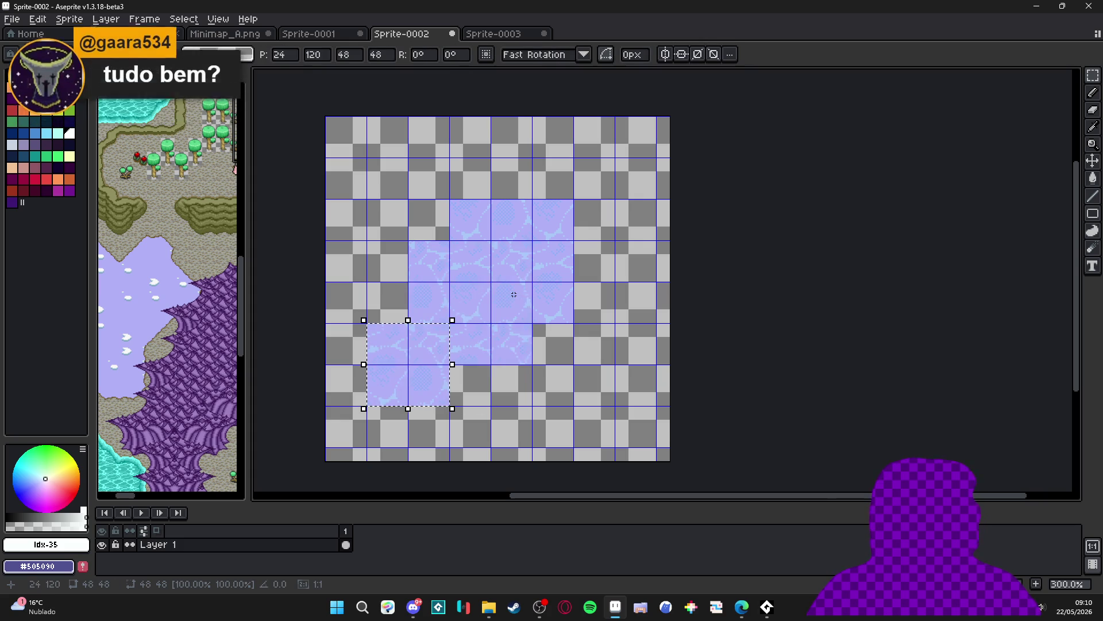
{"action": "key", "text": "ctrl+d"}
{"action": "key", "text": "Delete"}
{"action": "mouse_move", "coordinate": [390, 346]}
{"action": "left_mouse_down"}
{"action": "mouse_move", "coordinate": [396, 391]}
{"action": "mouse_move", "coordinate": [437, 397]}
{"action": "left_mouse_up"}
{"action": "key", "text": "Delete"}
Copy and paste the centre 2x2 lavender block, nudging the copy down-right into place
{"action": "left_click", "coordinate": [522, 300]}
{"action": "mouse_move", "coordinate": [522, 300]}
{"action": "left_mouse_down"}
{"action": "mouse_move", "coordinate": [485, 286]}
{"action": "mouse_move", "coordinate": [510, 292]}
{"action": "left_mouse_up"}
{"action": "left_click", "coordinate": [467, 251]}
{"action": "key", "text": "ctrl+c"}
{"action": "key", "text": "ctrl+v"}
{"action": "key", "text": "Right"}
{"action": "key", "text": "Down"}
{"action": "key", "text": "Right"}
{"action": "key", "text": "Right"}
{"action": "key", "text": "Down"}
{"action": "key", "text": "Left"}
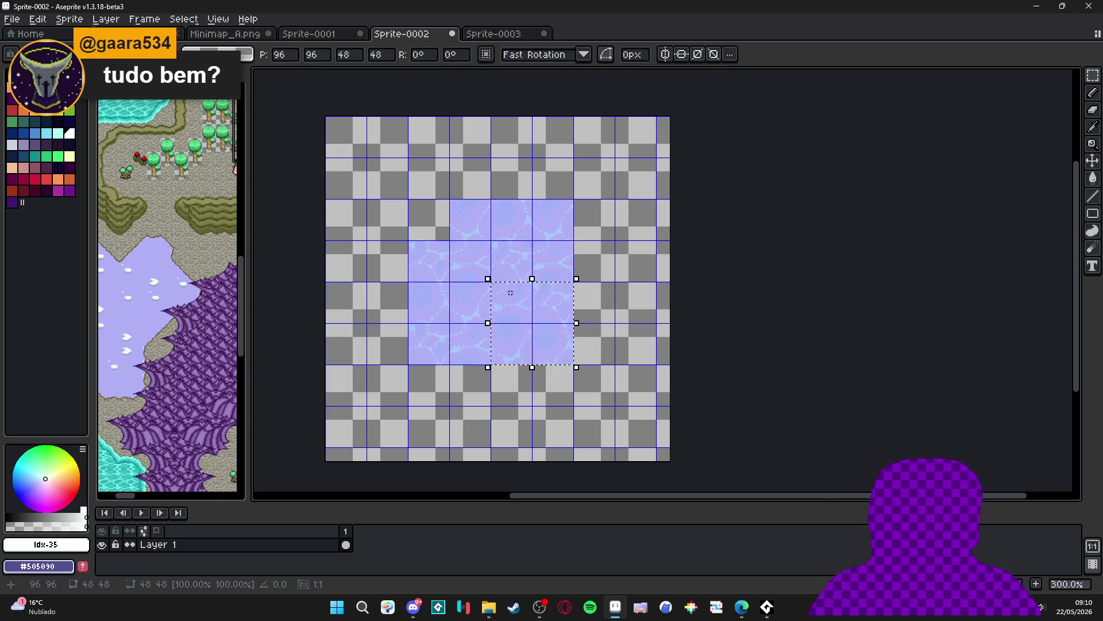
{"action": "left_click", "coordinate": [510, 293]}
Erase the stray pasted tiles at the bottom right and clear the leftover selection
{"action": "left_click_drag", "start_coordinate": [577, 379], "coordinate": [564, 382]}
{"action": "key", "text": "Delete"}
{"action": "left_click_drag", "start_coordinate": [581, 331], "coordinate": [591, 337]}
{"action": "key", "text": "Delete"}
{"action": "left_click_drag", "start_coordinate": [470, 264], "coordinate": [484, 266]}
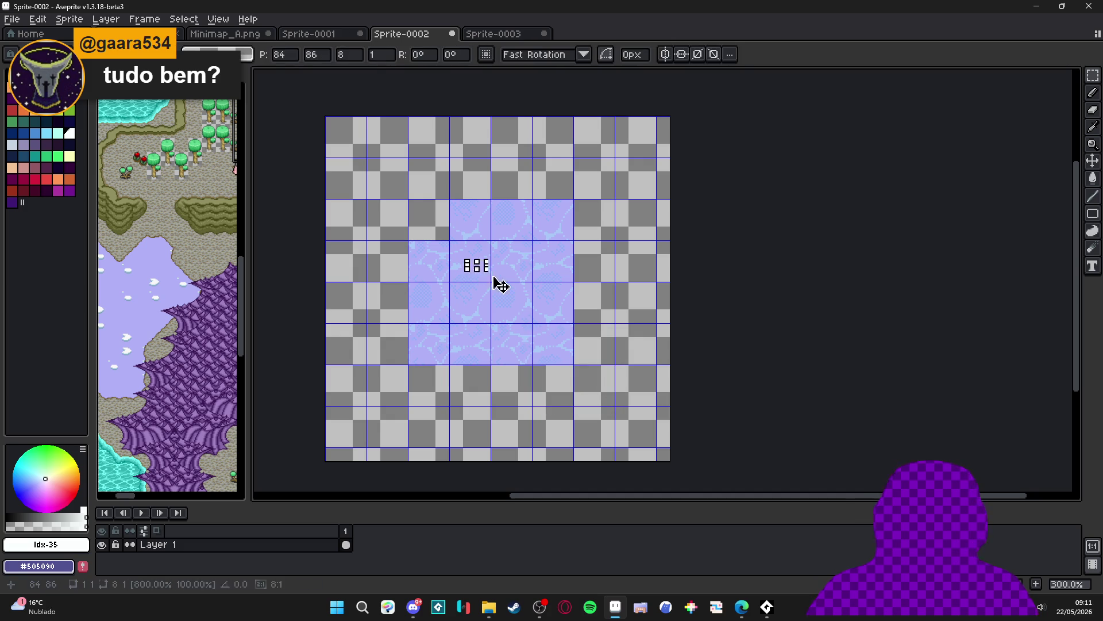
{"action": "left_click", "coordinate": [482, 279]}
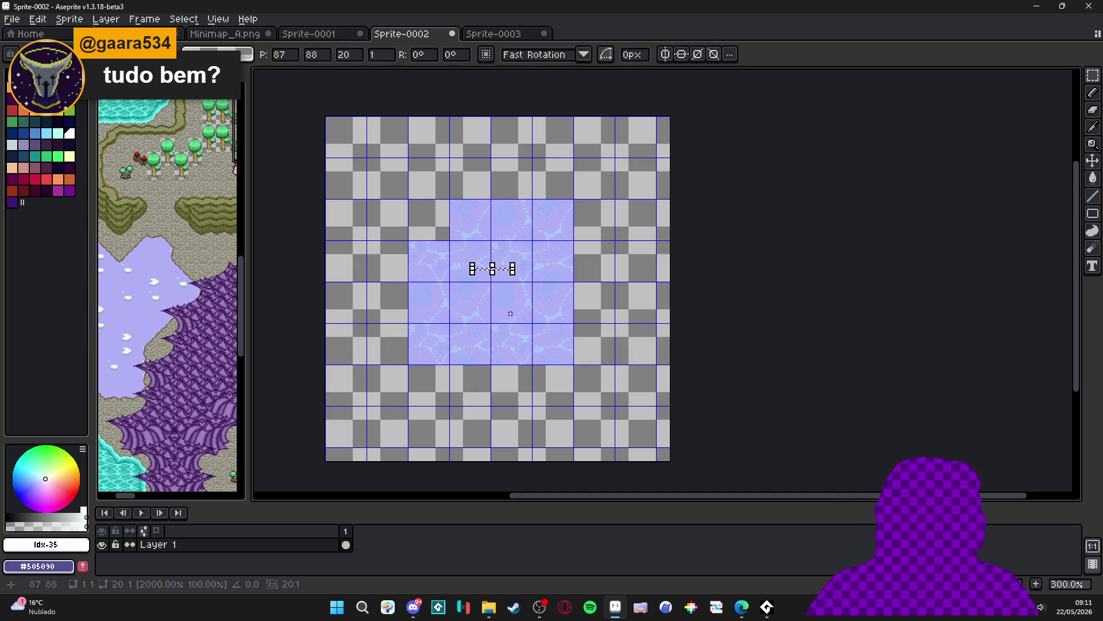
{"action": "key", "text": "ctrl+d"}
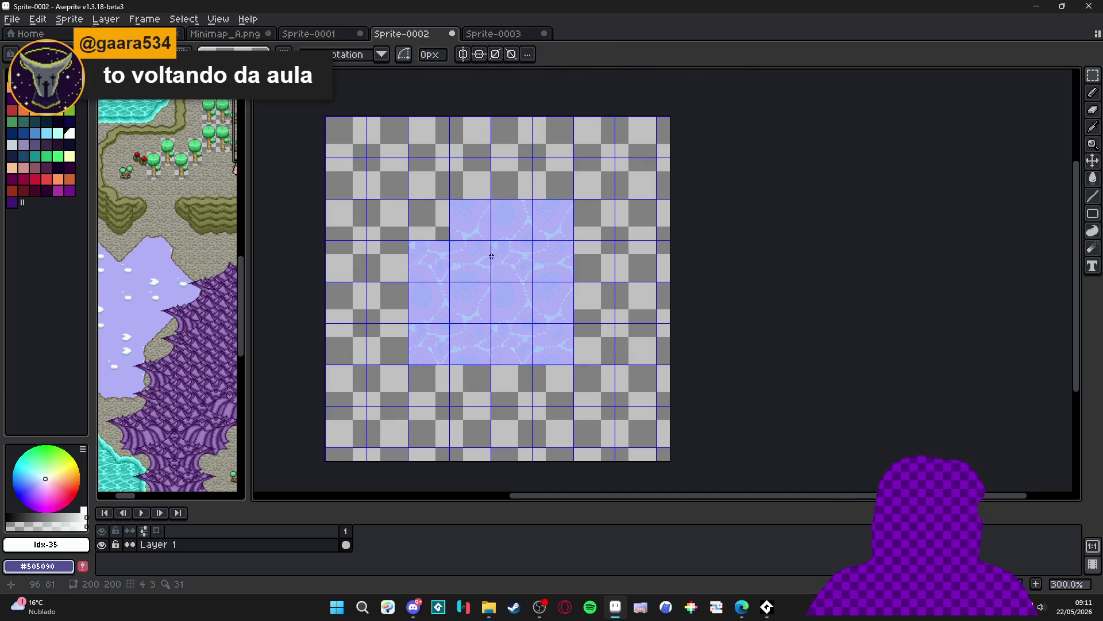
Paste another 2x2 lavender block at the upper left and delete the extra tiles
{"action": "left_click_drag", "start_coordinate": [465, 259], "coordinate": [505, 300]}
{"action": "key", "text": "ctrl+c"}
{"action": "key", "text": "ctrl+v"}
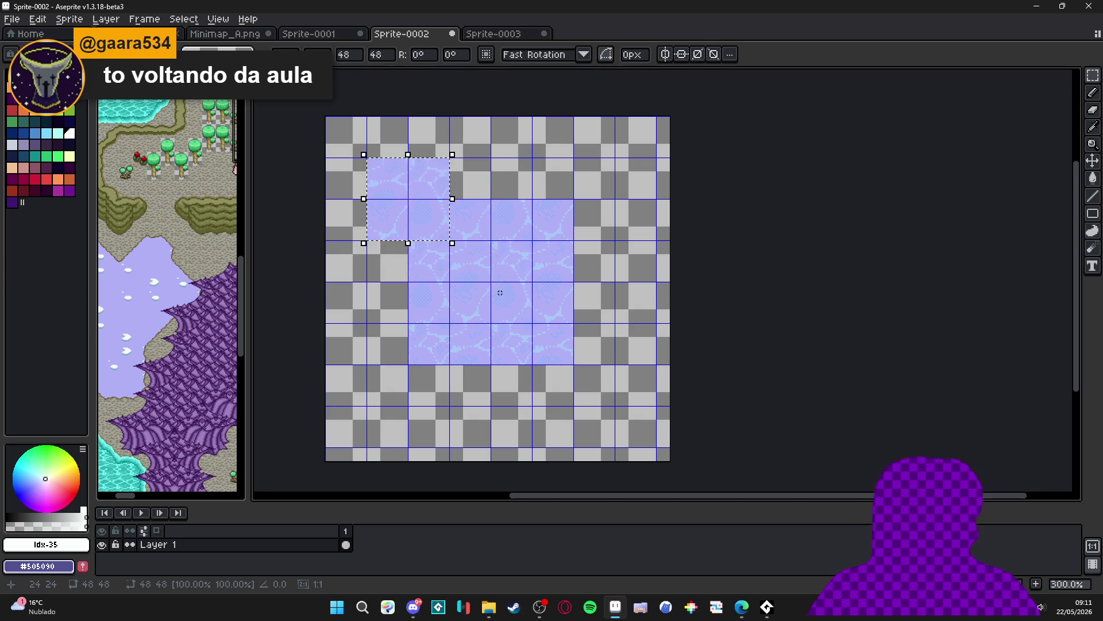
{"action": "left_click", "coordinate": [500, 293]}
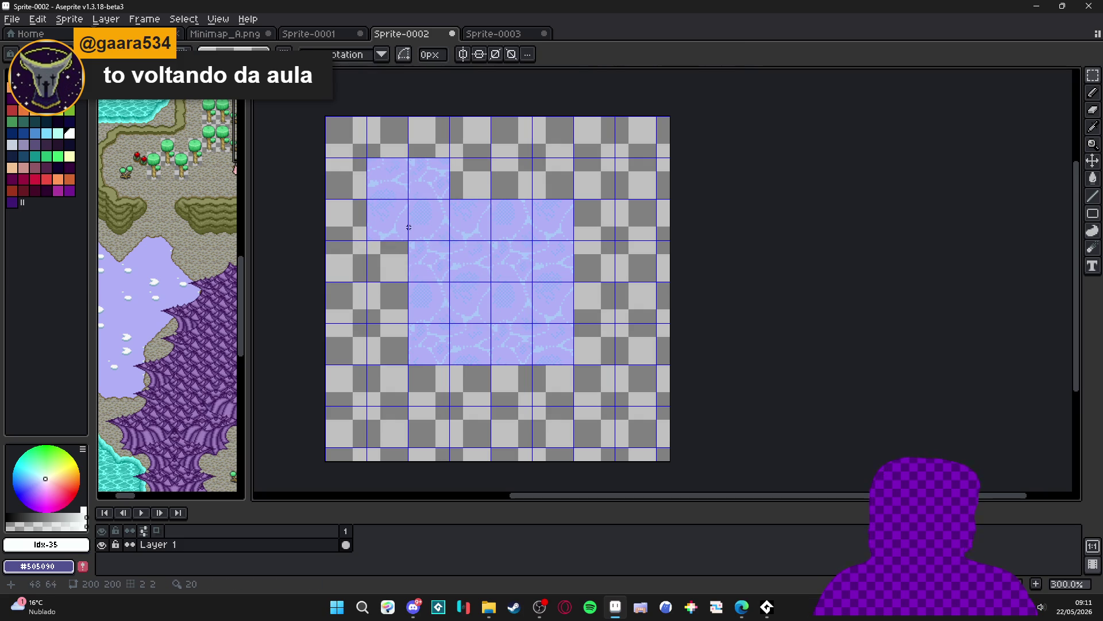
{"action": "left_click_drag", "start_coordinate": [369, 183], "coordinate": [387, 214]}
{"action": "key", "text": "Delete"}
{"action": "left_click_drag", "start_coordinate": [409, 176], "coordinate": [410, 181]}
{"action": "key", "text": "Delete"}
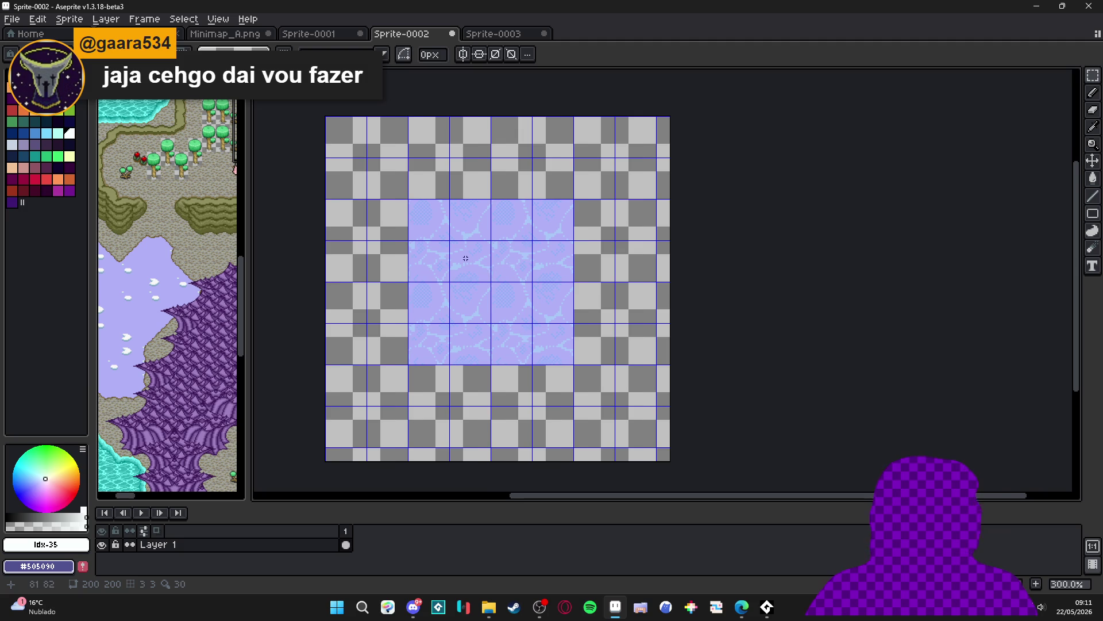
{"action": "left_click_drag", "start_coordinate": [466, 258], "coordinate": [508, 263]}
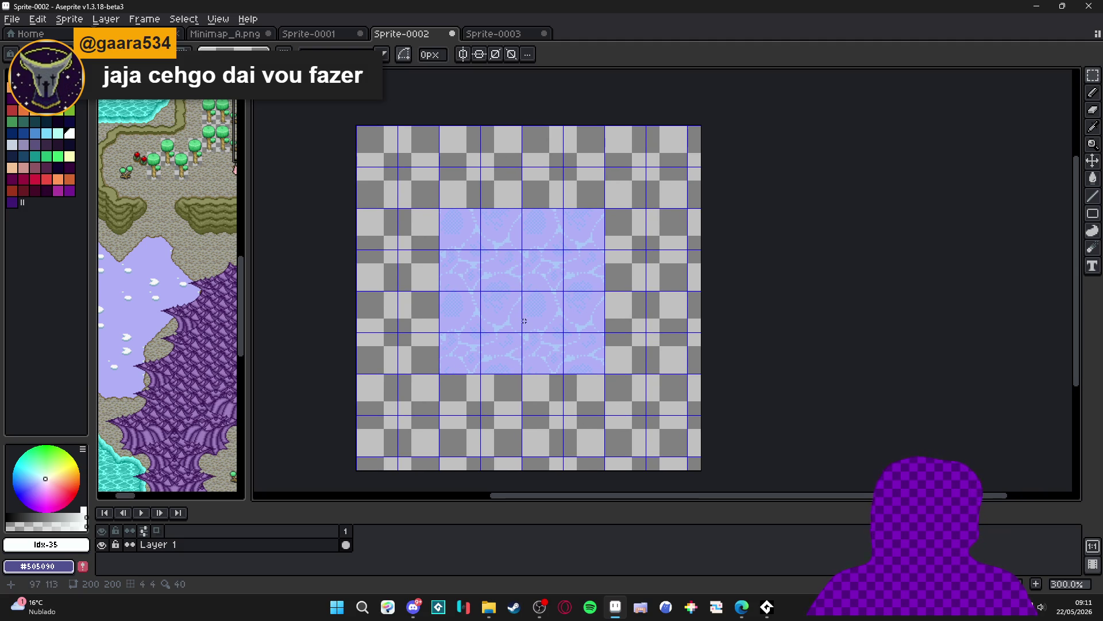
{"action": "key", "text": "Return"}
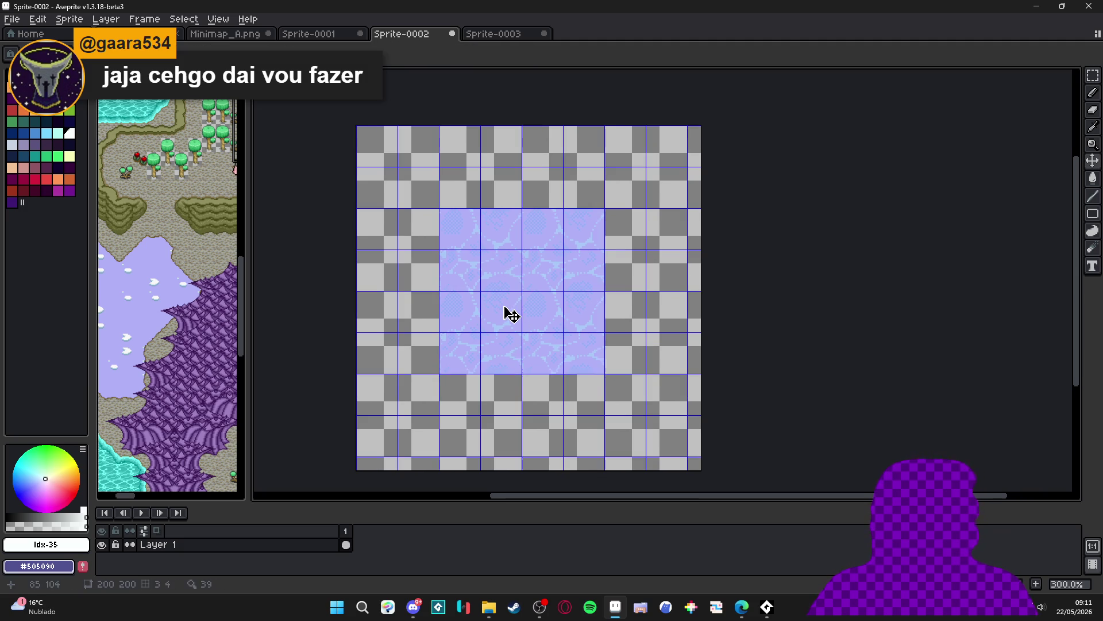
{"action": "scroll", "coordinate": [566, 387], "scroll_direction": "down", "scroll_amount": 1}
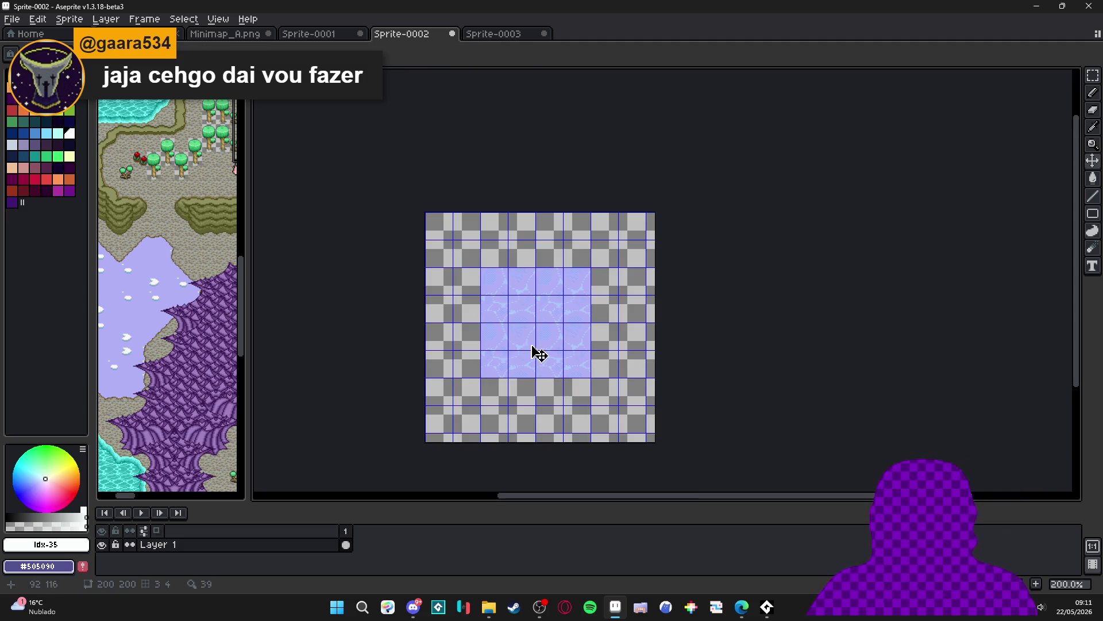
Copy the large lake tile block from Sprite-0001
{"action": "left_click", "coordinate": [482, 35]}
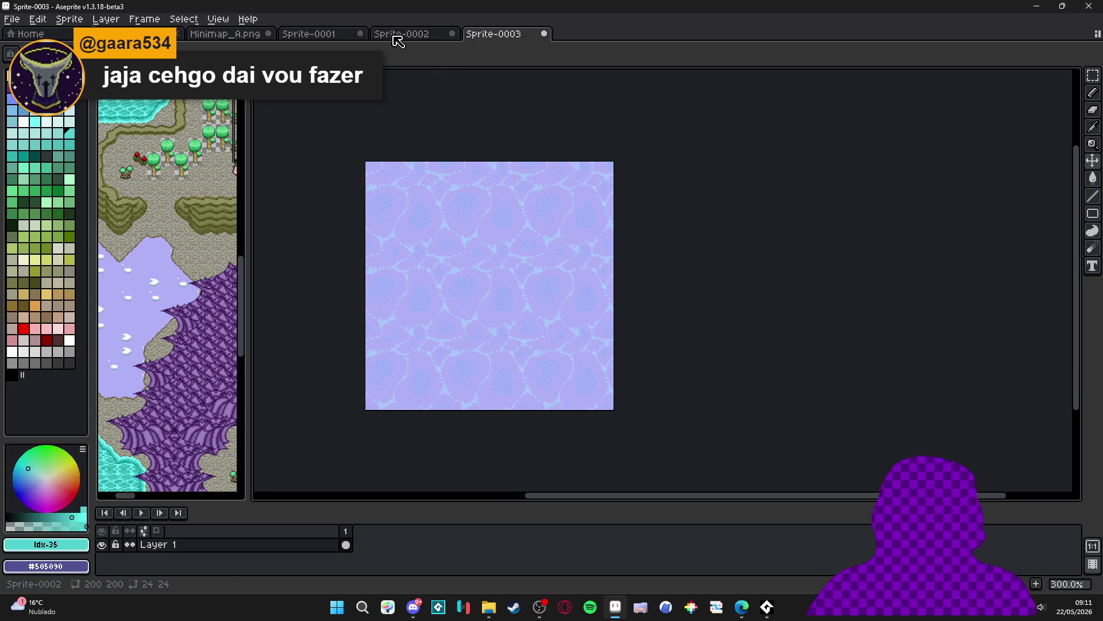
{"action": "left_click", "coordinate": [397, 35]}
{"action": "left_click", "coordinate": [308, 34]}
{"action": "scroll", "coordinate": [321, 242], "scroll_direction": "up", "scroll_amount": 1}
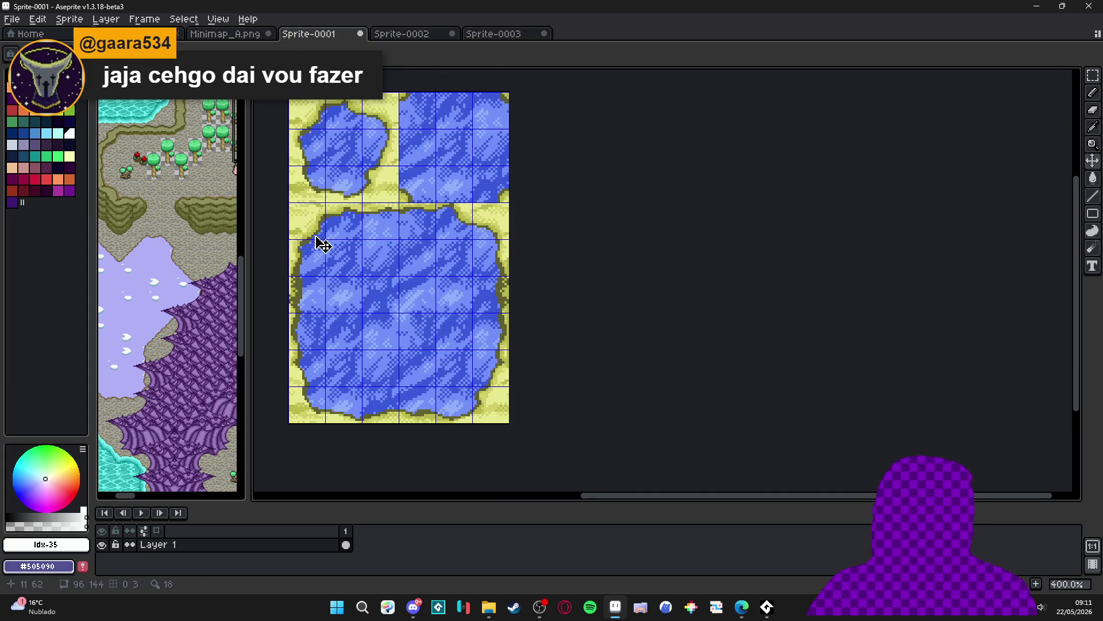
{"action": "key", "text": "m"}
{"action": "mouse_move", "coordinate": [297, 227]}
{"action": "left_mouse_down"}
{"action": "mouse_move", "coordinate": [362, 310]}
{"action": "mouse_move", "coordinate": [485, 414]}
{"action": "left_mouse_up"}
{"action": "key", "text": "ctrl+c"}
Try pasting the lake block into Sprite-0002, cancel it, and open Canvas Size
{"action": "left_click", "coordinate": [515, 35]}
{"action": "key", "text": "ctrl+v"}
{"action": "key", "text": "Escape"}
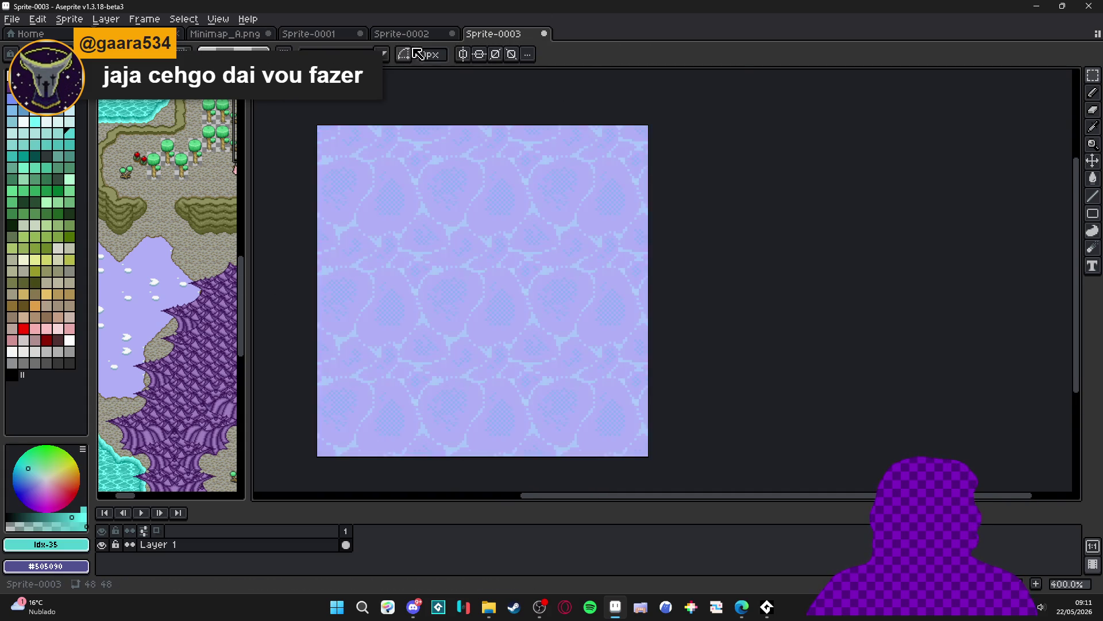
{"action": "left_click", "coordinate": [401, 33]}
{"action": "key", "text": "ctrl+v"}
{"action": "left_click_drag", "start_coordinate": [491, 309], "coordinate": [538, 306]}
{"action": "key", "text": "Escape"}
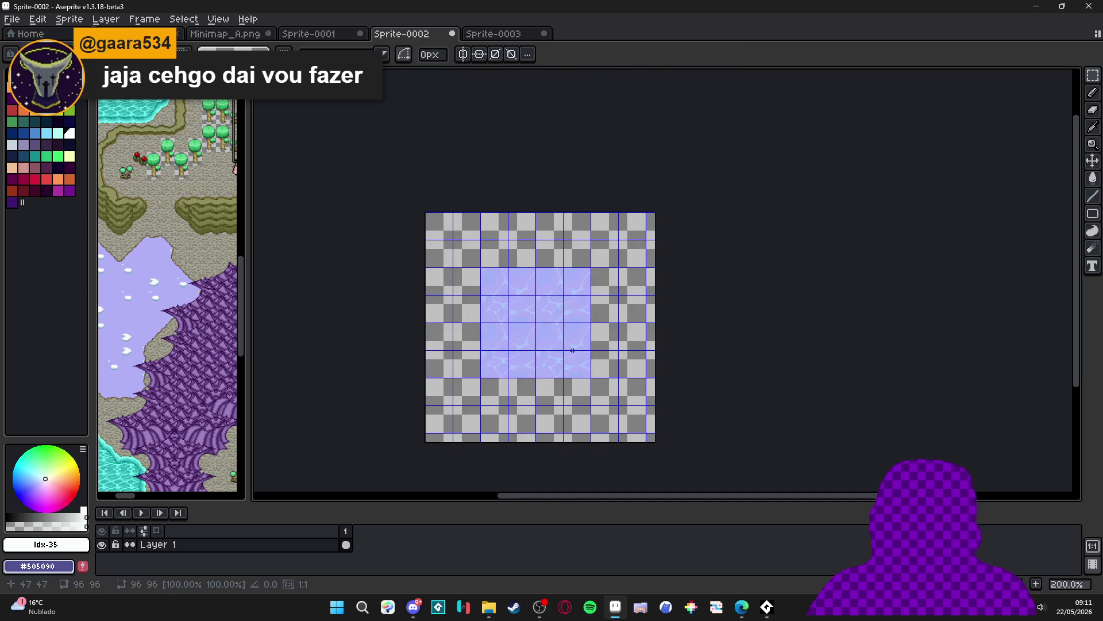
{"action": "key", "text": "ctrl+alt+c"}
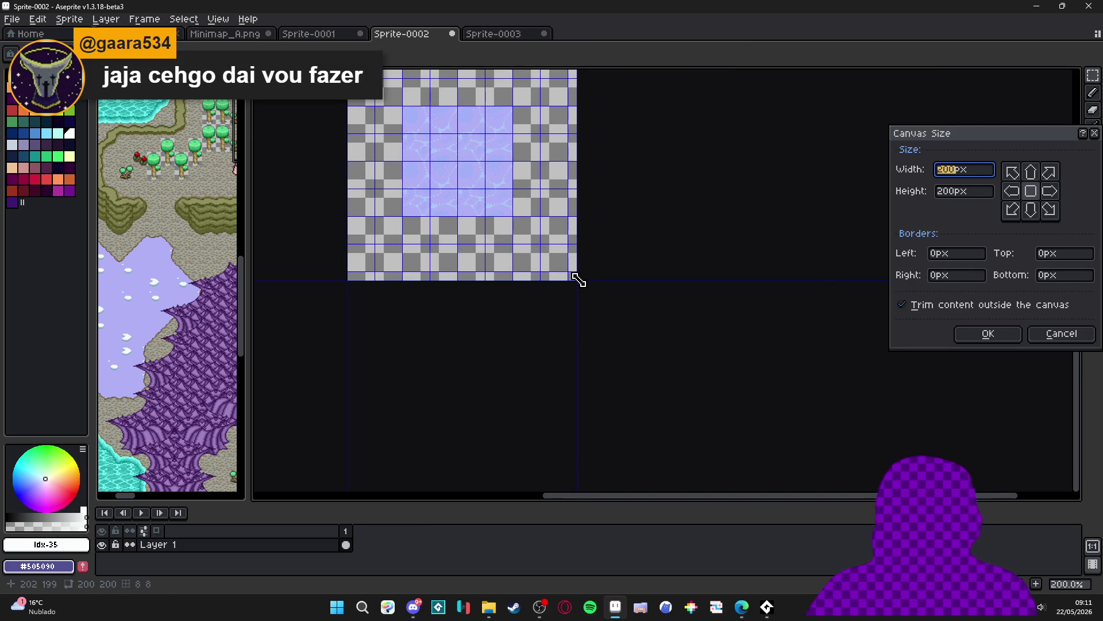
Resize the canvas to 515×414 and paste the blue lake tile right of the lavender block
{"action": "left_click_drag", "start_coordinate": [579, 279], "coordinate": [939, 491]}
{"action": "left_click", "coordinate": [988, 333]}
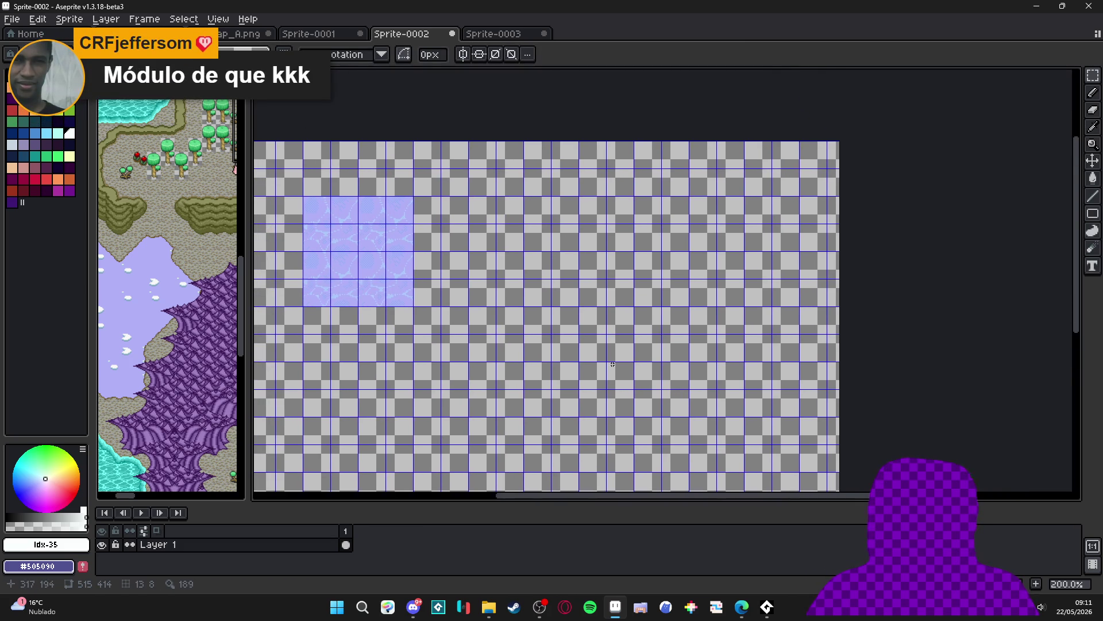
{"action": "scroll", "coordinate": [561, 335], "scroll_direction": "up", "scroll_amount": 2}
{"action": "key", "text": "ctrl+v"}
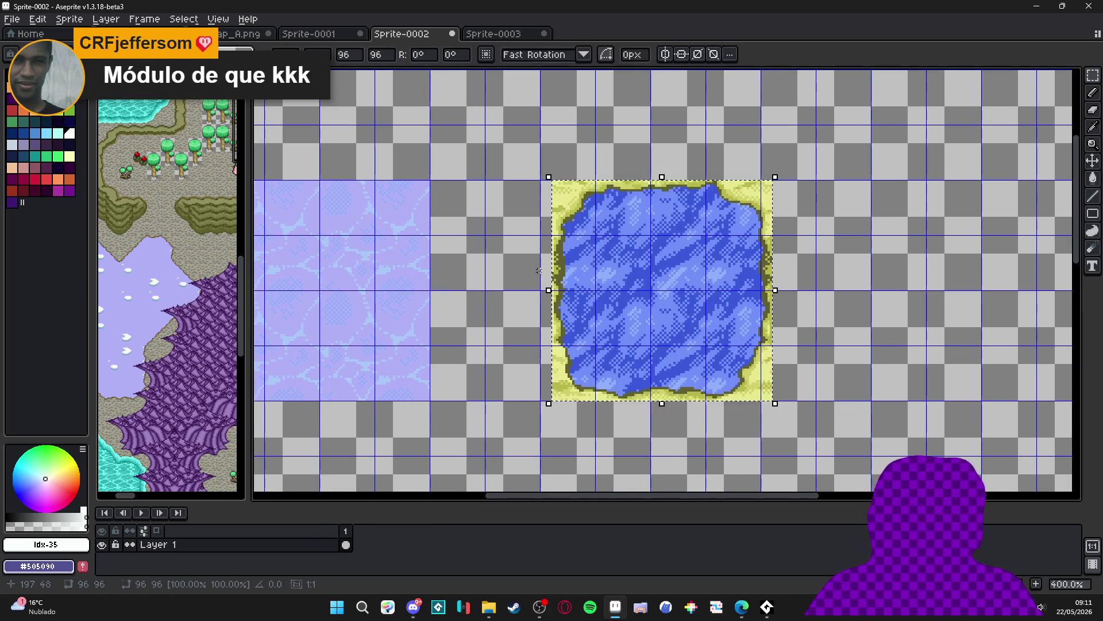
{"action": "left_click_drag", "start_coordinate": [596, 247], "coordinate": [584, 249]}
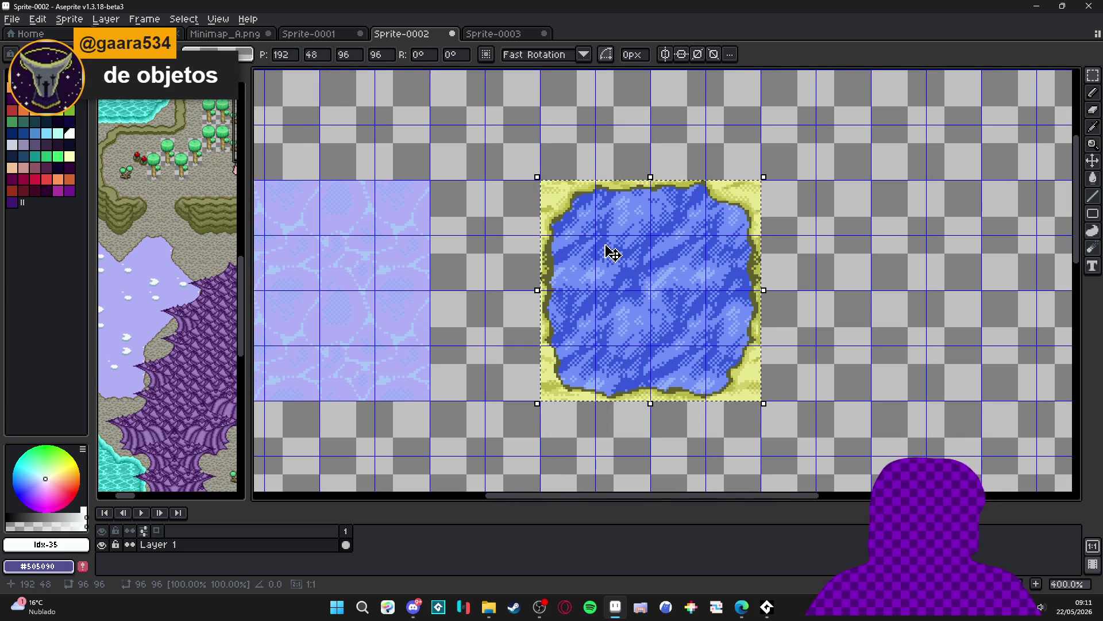
{"action": "scroll", "coordinate": [612, 253], "scroll_direction": "right", "scroll_amount": 2}
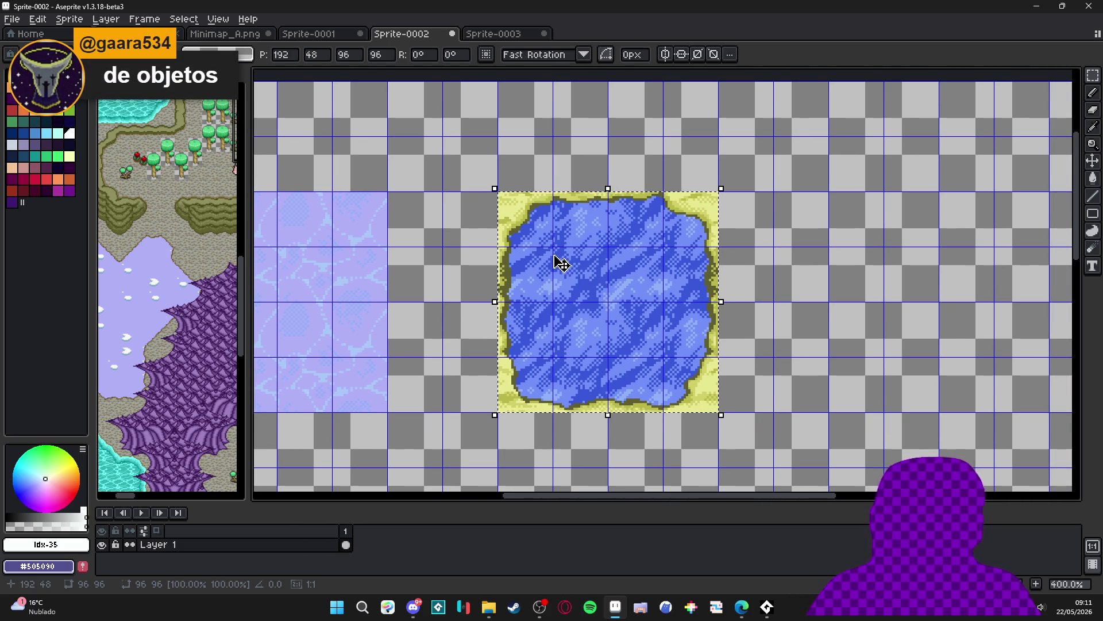
Sample the pond's water blue as the foreground colour
{"action": "key", "text": "g"}
{"action": "scroll", "coordinate": [548, 223], "scroll_direction": "up", "scroll_amount": 2}
{"action": "key", "text": "i"}
{"action": "left_click", "coordinate": [551, 227]}
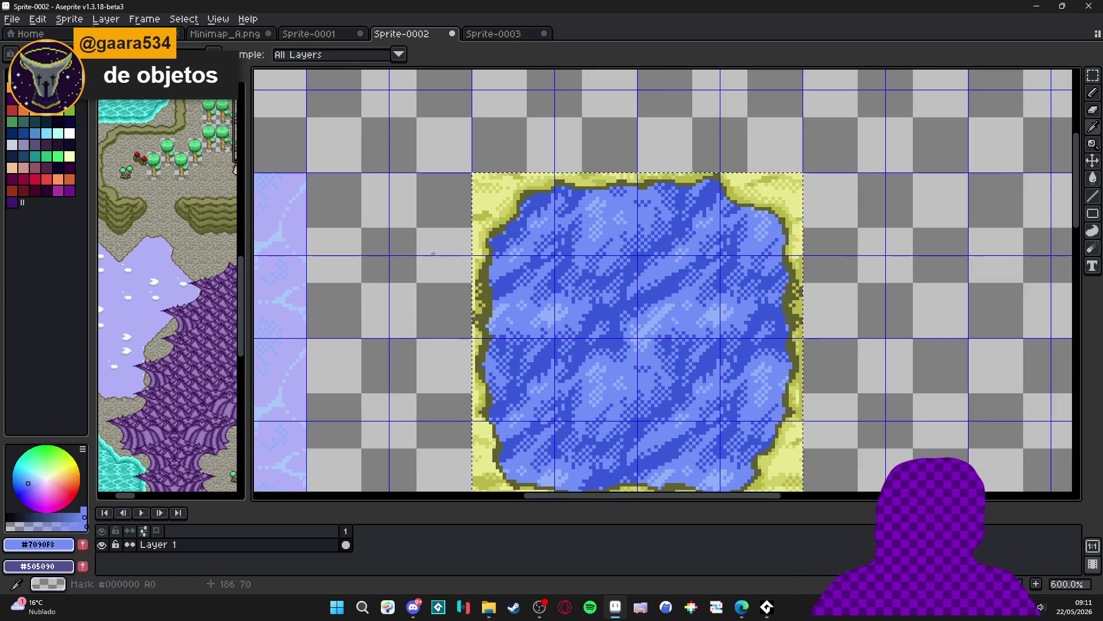
Replace the pond's water blue and dark blue pixels with transparency
{"action": "right_click", "coordinate": [423, 243]}
{"action": "key", "text": "shift+r"}
{"action": "left_click", "coordinate": [790, 127]}
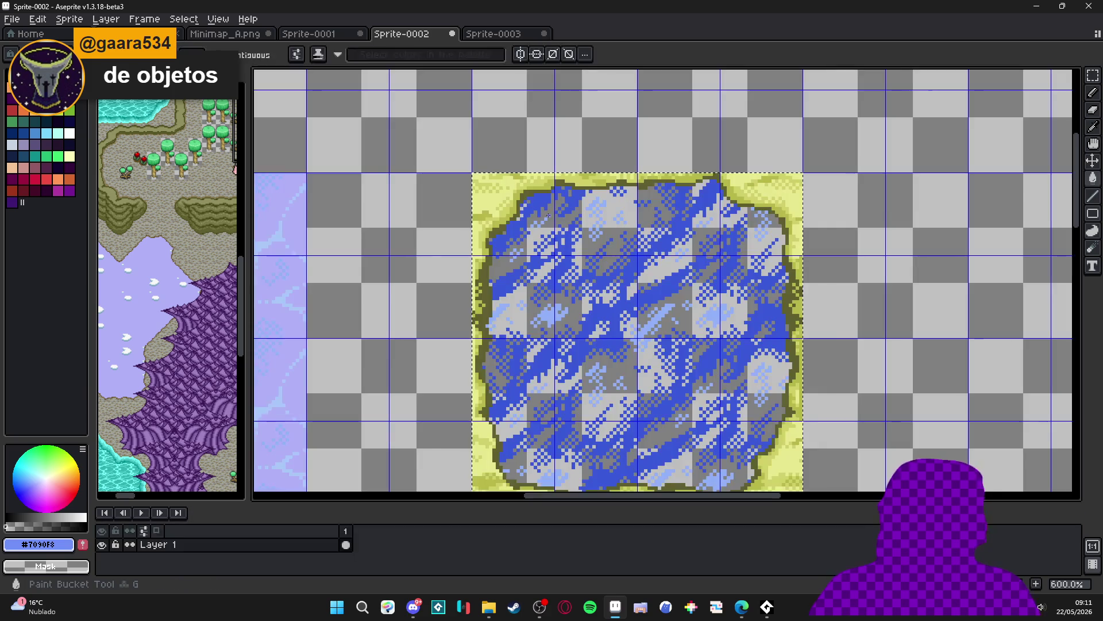
{"action": "left_click", "coordinate": [549, 208]}
{"action": "key", "text": "shift+r"}
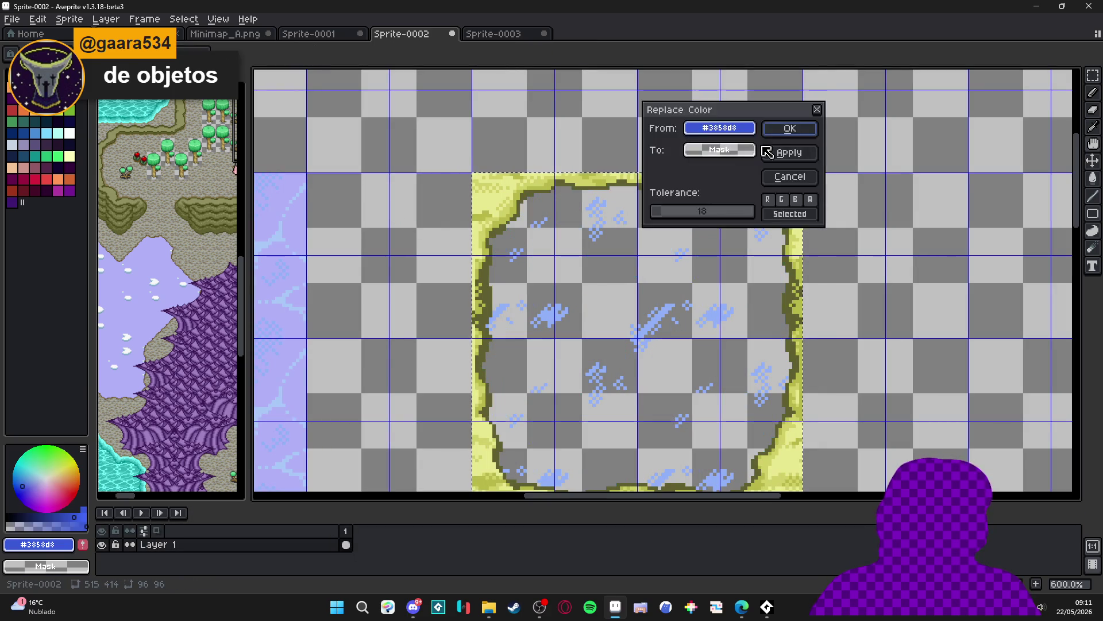
{"action": "key", "text": "Return"}
Remove the light blue highlight pixels from the pond as well
{"action": "key", "text": "g"}
{"action": "key", "text": "i"}
{"action": "left_click", "coordinate": [611, 215]}
{"action": "key", "text": "shift+r"}
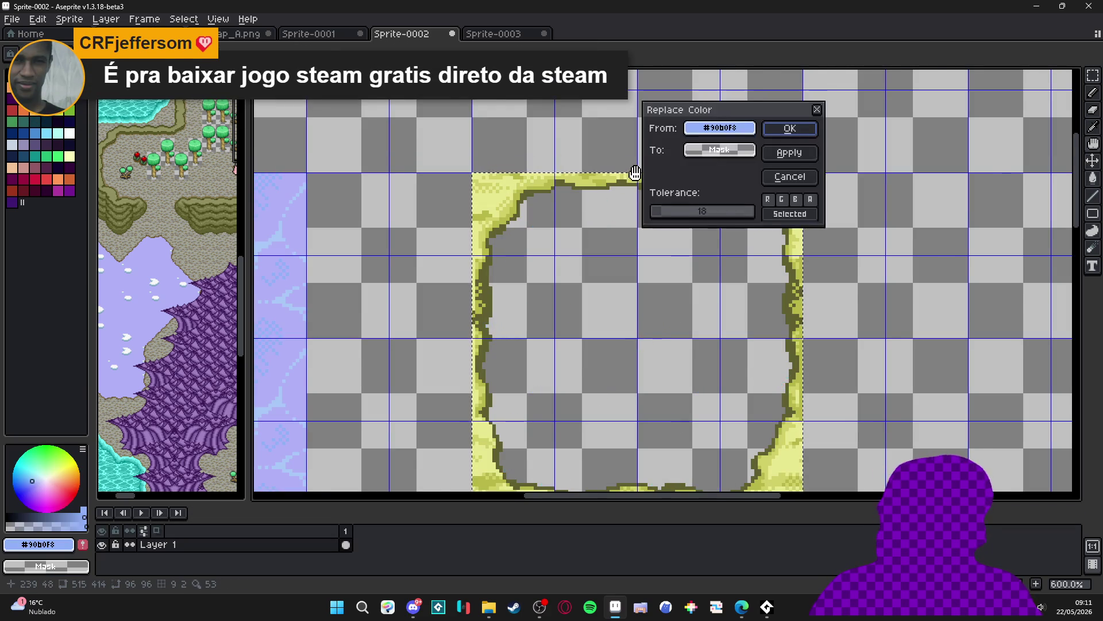
{"action": "scroll", "coordinate": [631, 177], "scroll_direction": "down", "scroll_amount": 1}
{"action": "left_click", "coordinate": [787, 127]}
{"action": "scroll", "coordinate": [523, 135], "scroll_direction": "down", "scroll_amount": 1}
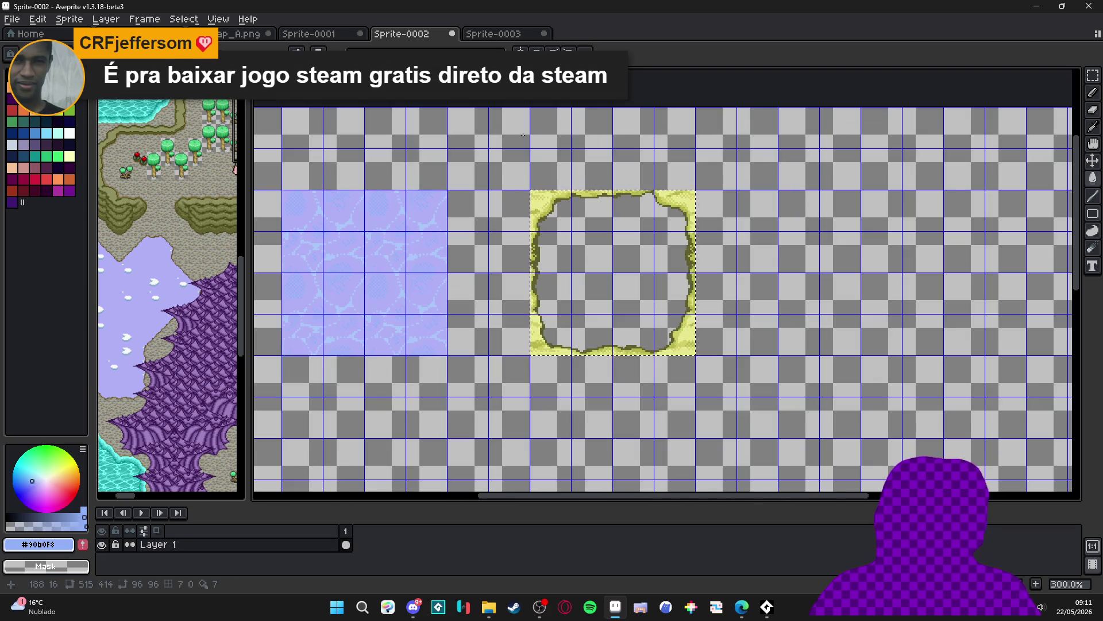
Cycle through the open sprites and return to Sprite-0002
{"action": "left_click", "coordinate": [494, 34]}
{"action": "left_click", "coordinate": [308, 35]}
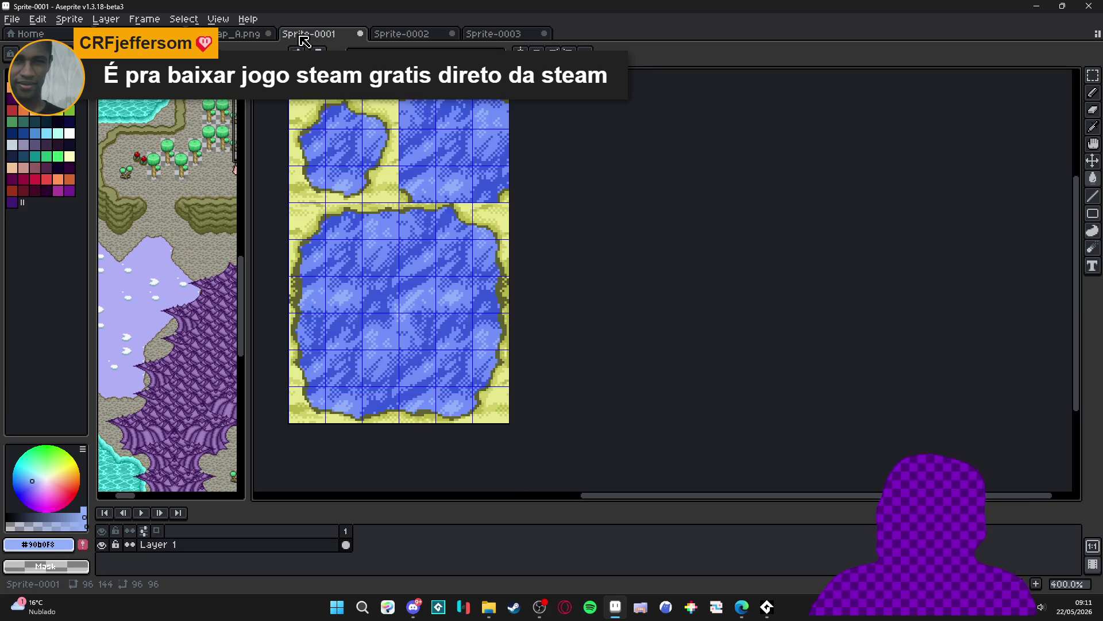
{"action": "left_click", "coordinate": [493, 33]}
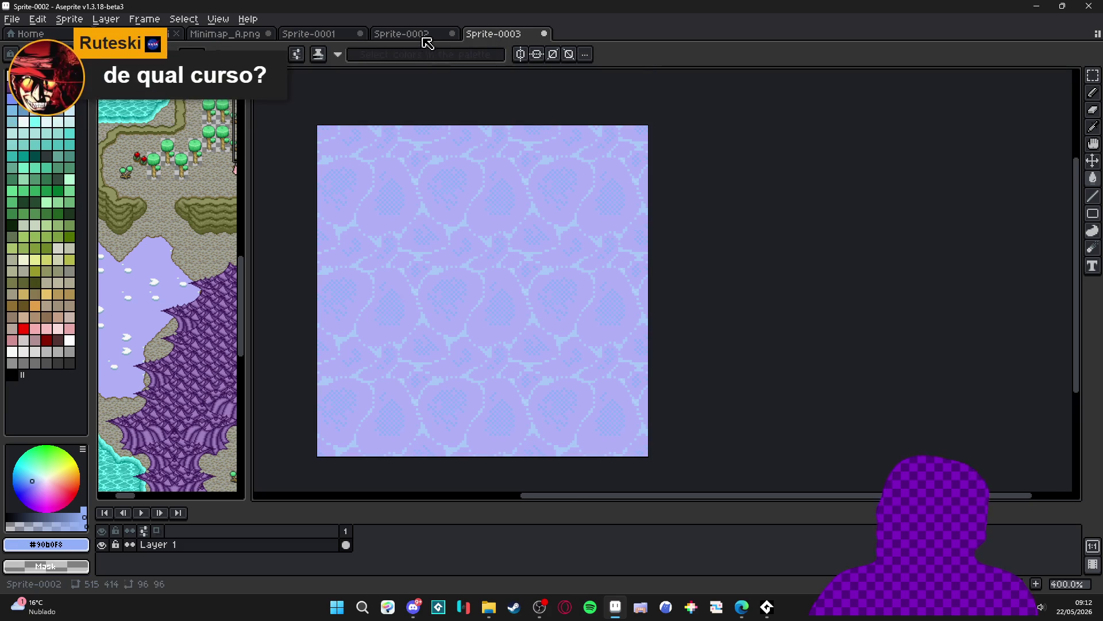
{"action": "left_click", "coordinate": [403, 34]}
{"action": "scroll", "coordinate": [175, 307], "scroll_direction": "up", "scroll_amount": 2}
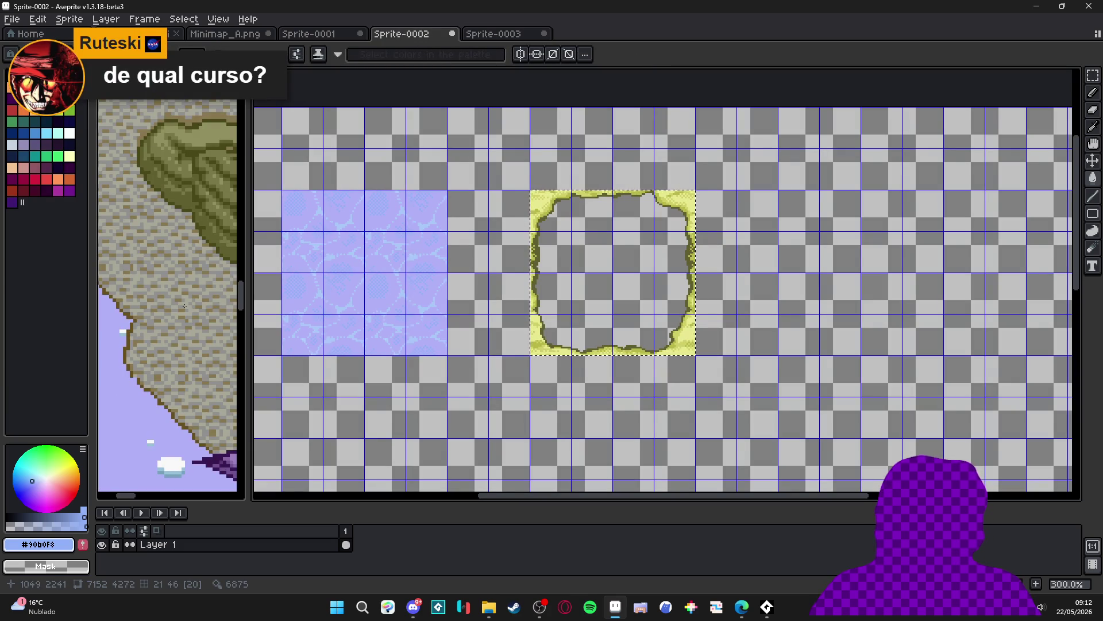
Replace the frame's dark olive #606030 with brown #685020
{"action": "scroll", "coordinate": [189, 285], "scroll_direction": "up", "scroll_amount": 1}
{"action": "key", "text": "alt"}
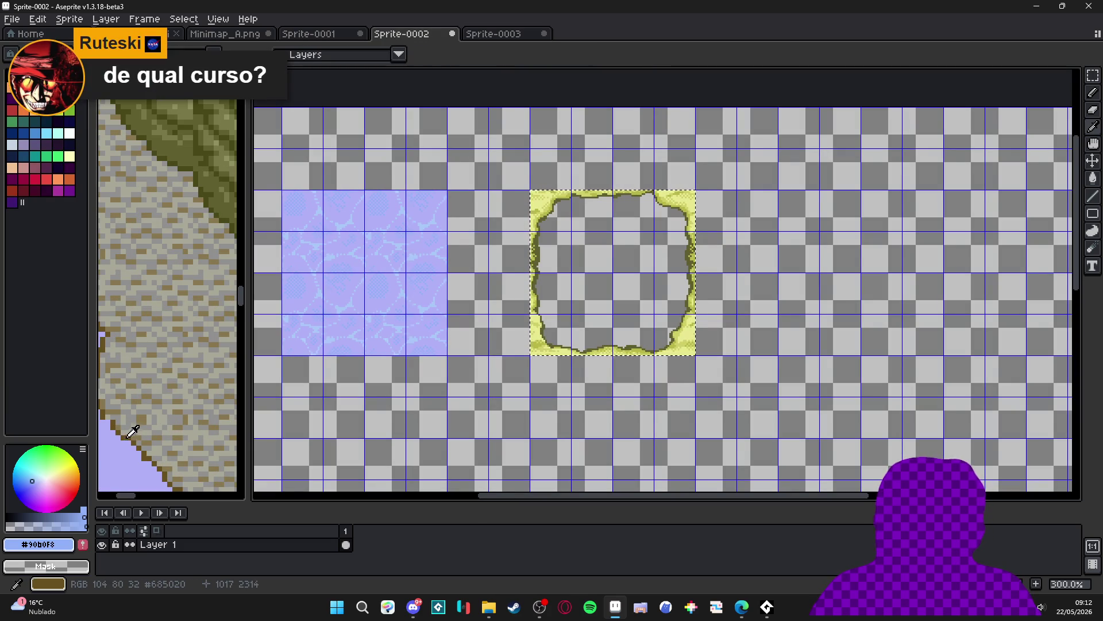
{"action": "right_click", "coordinate": [131, 432]}
{"action": "scroll", "coordinate": [634, 261], "scroll_direction": "up", "scroll_amount": 6}
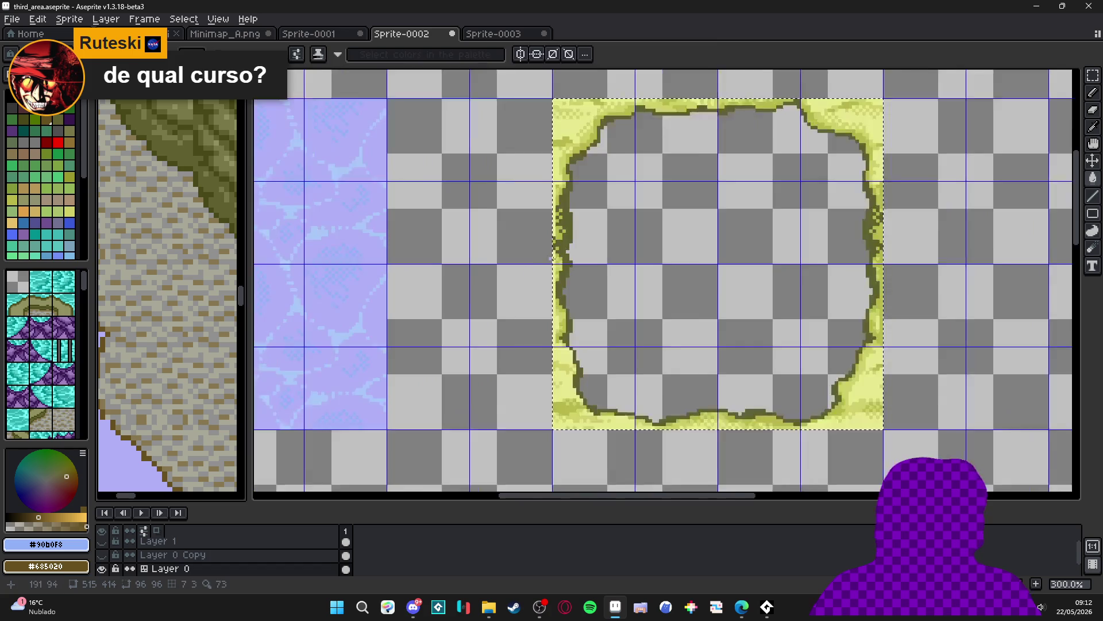
{"action": "key", "text": "shift+r"}
{"action": "key", "text": "Return"}
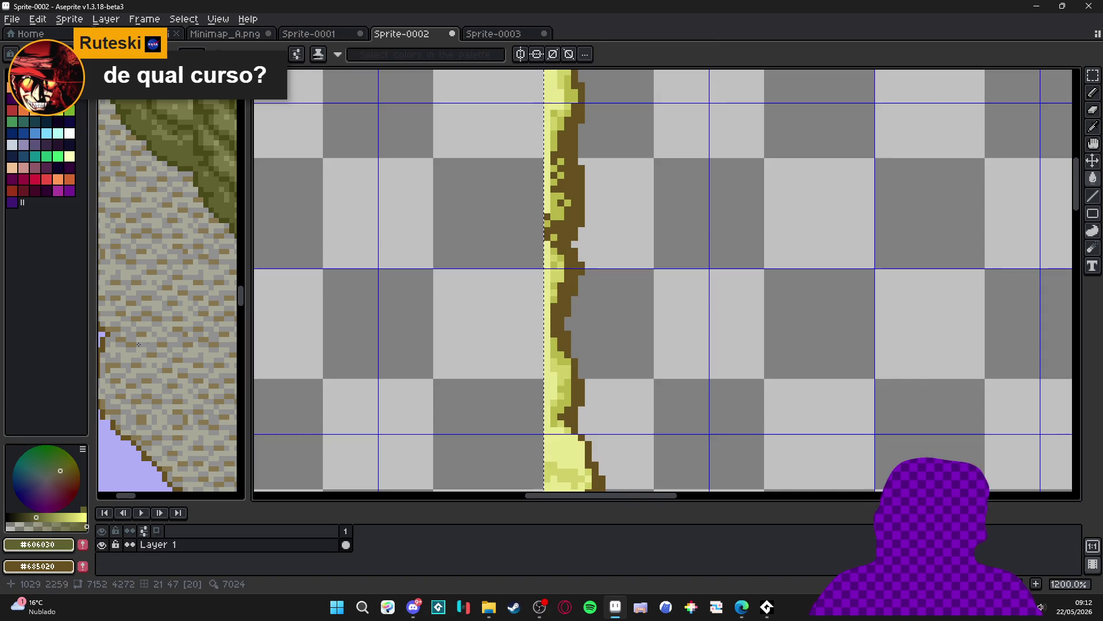
Replace the frame's yellow-green #b8b848 with khaki #887850
{"action": "scroll", "coordinate": [145, 443], "scroll_direction": "up", "scroll_amount": 2}
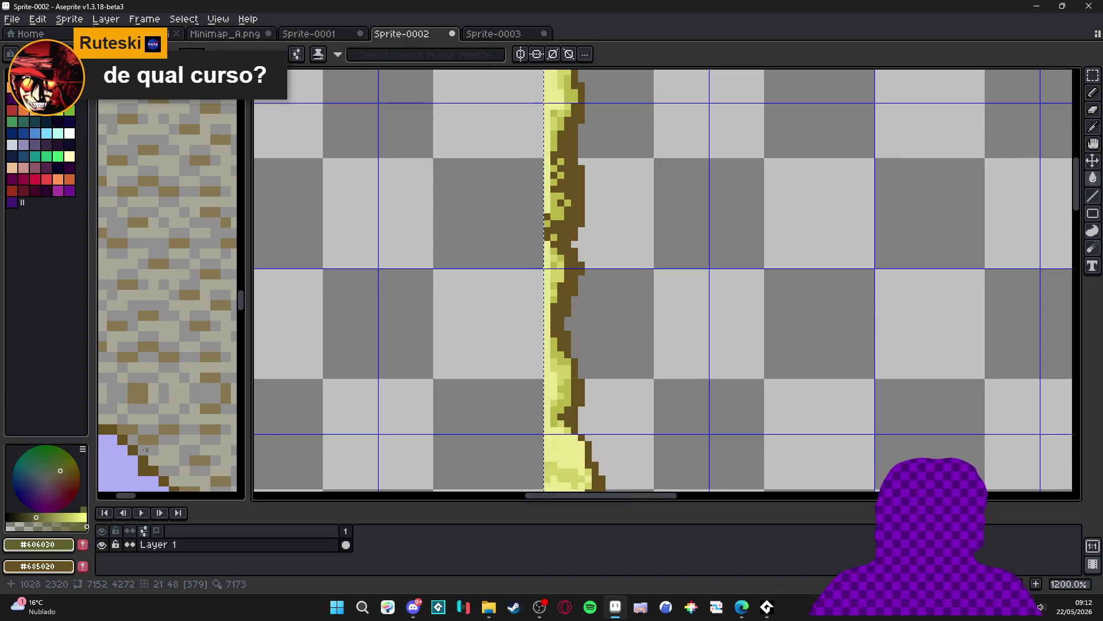
{"action": "key", "text": "alt"}
{"action": "right_click", "coordinate": [155, 435]}
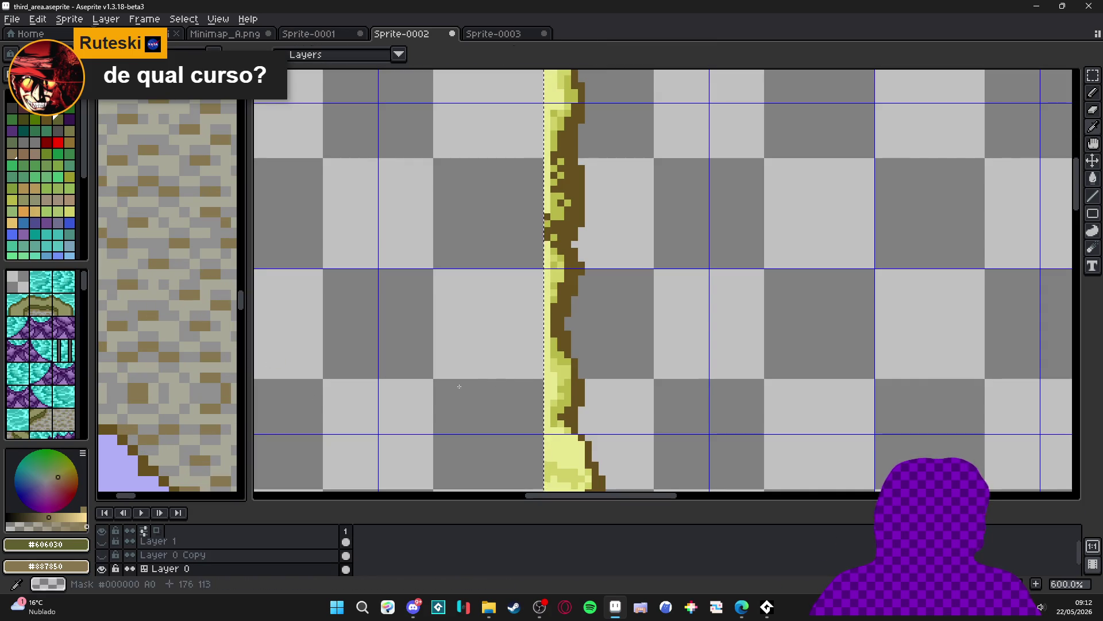
{"action": "left_click", "coordinate": [561, 387]}
{"action": "key", "text": "shift+r"}
{"action": "left_click", "coordinate": [798, 128]}
Replace the frame's pale #c8c890 with grey #909090
{"action": "key", "text": "alt"}
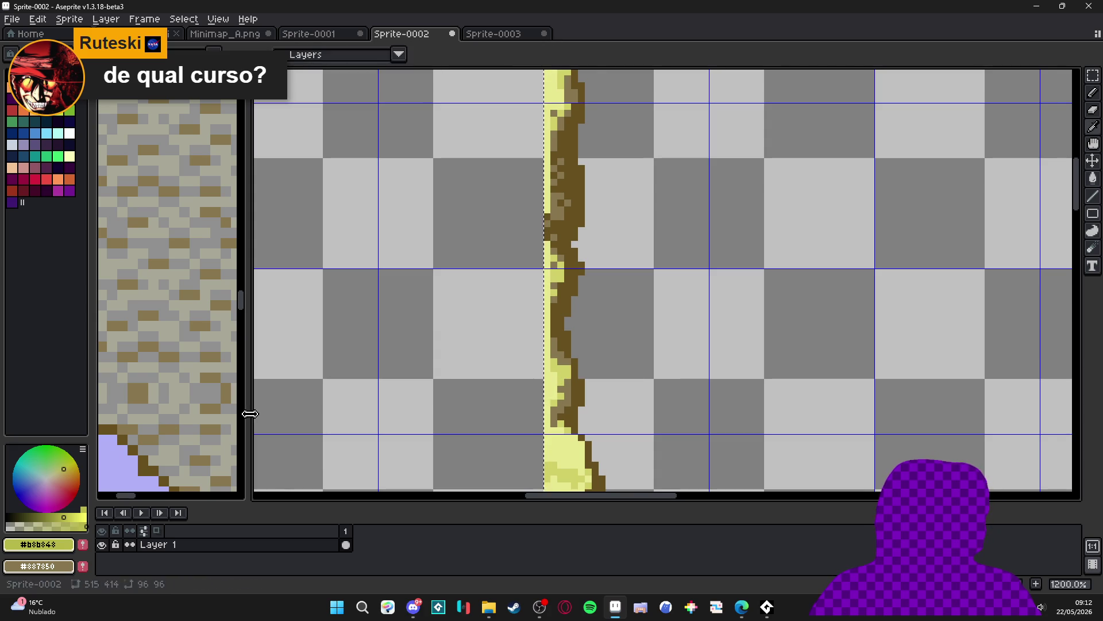
{"action": "right_click", "coordinate": [157, 419]}
{"action": "left_click", "coordinate": [150, 426]}
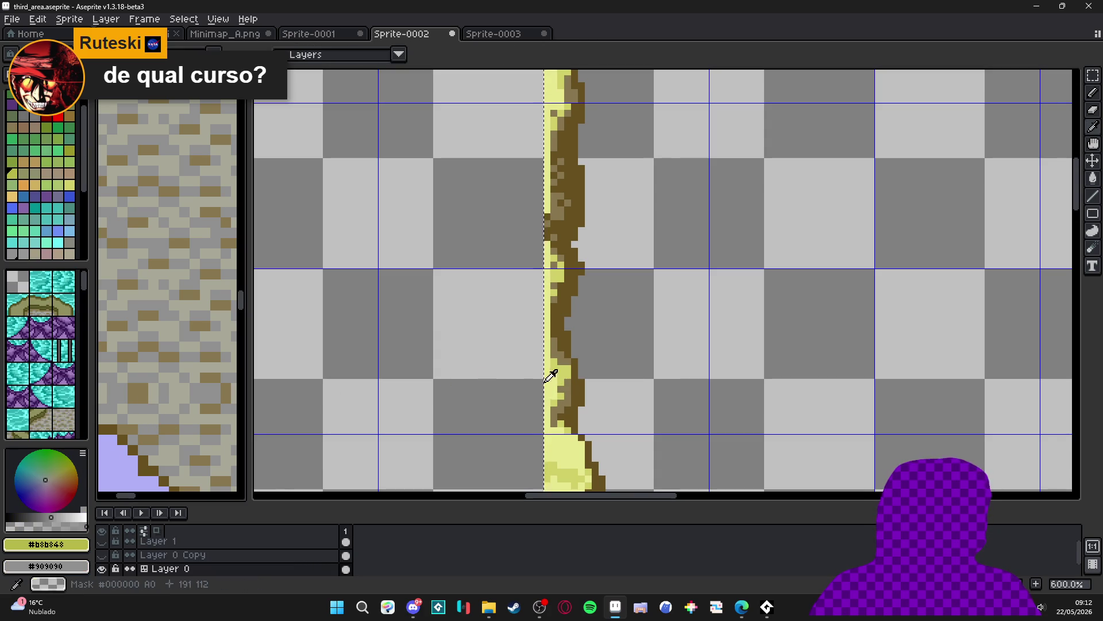
{"action": "key", "text": "shift+r"}
{"action": "left_click", "coordinate": [809, 129]}
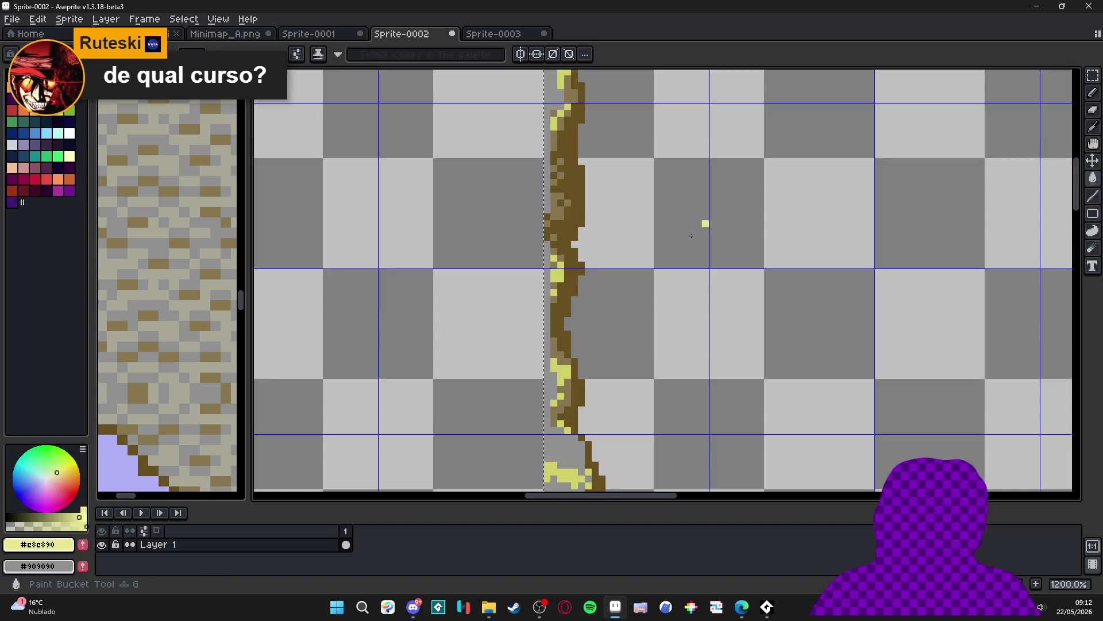
Load a fuller palette preset and choose palette colour Idx-40
{"action": "left_click", "coordinate": [561, 382], "text": "alt"}
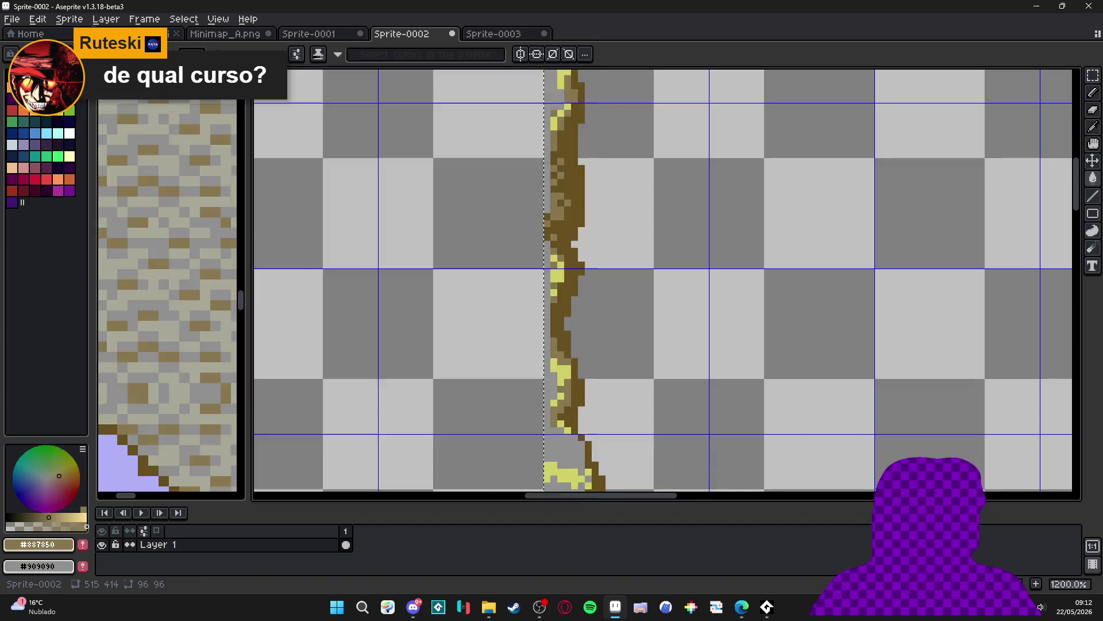
{"action": "left_click", "coordinate": [23, 54]}
{"action": "left_click", "coordinate": [86, 109]}
{"action": "left_click", "coordinate": [62, 266]}
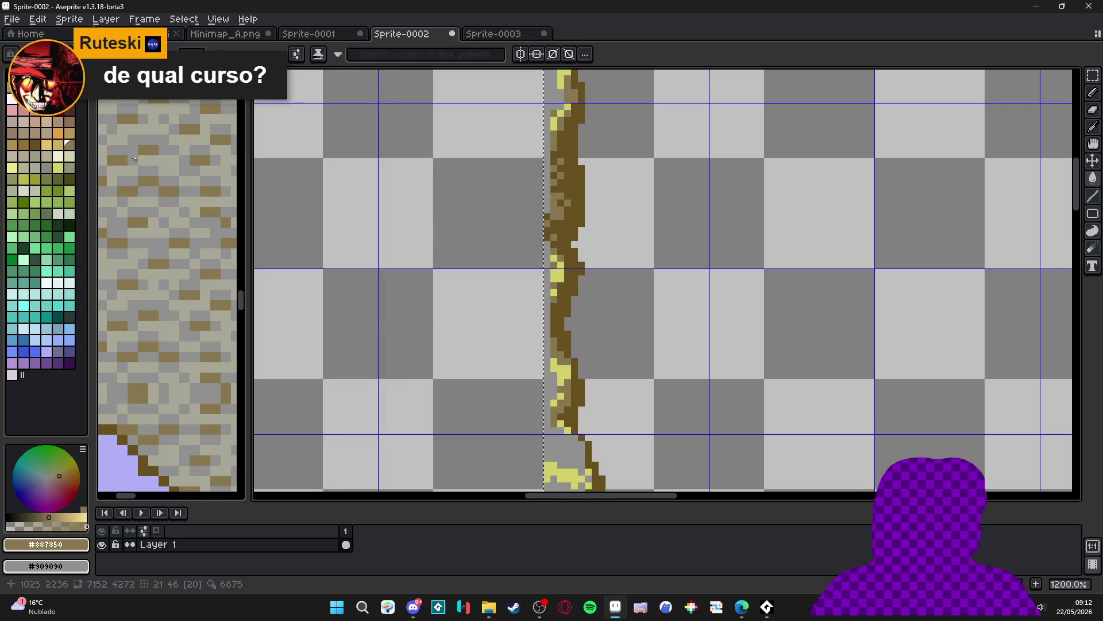
{"action": "key", "text": "9"}
Undo the tan paint-bucket fill on the frame
{"action": "key", "text": "g"}
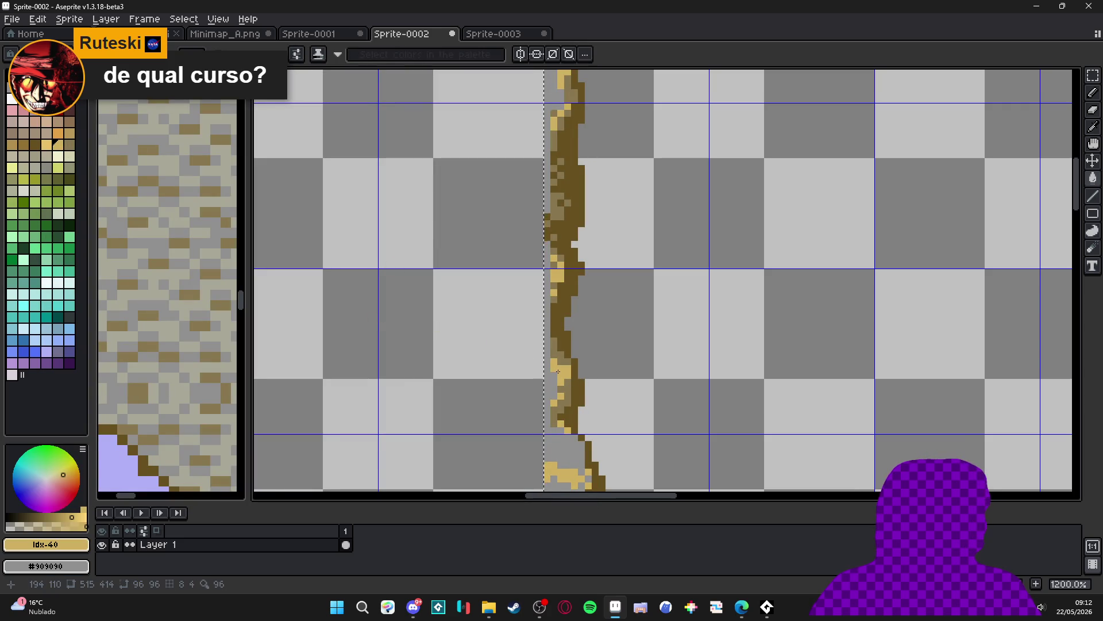
{"action": "scroll", "coordinate": [556, 366], "scroll_direction": "down", "scroll_amount": 5}
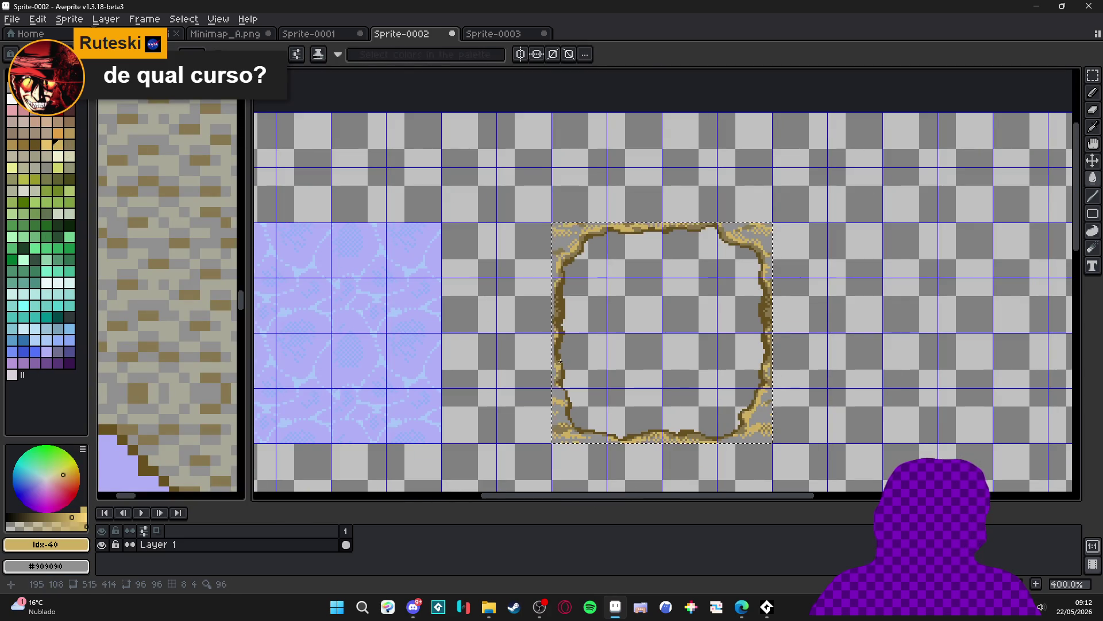
{"action": "scroll", "coordinate": [555, 399], "scroll_direction": "up", "scroll_amount": 1}
{"action": "scroll", "coordinate": [567, 426], "scroll_direction": "up", "scroll_amount": 1}
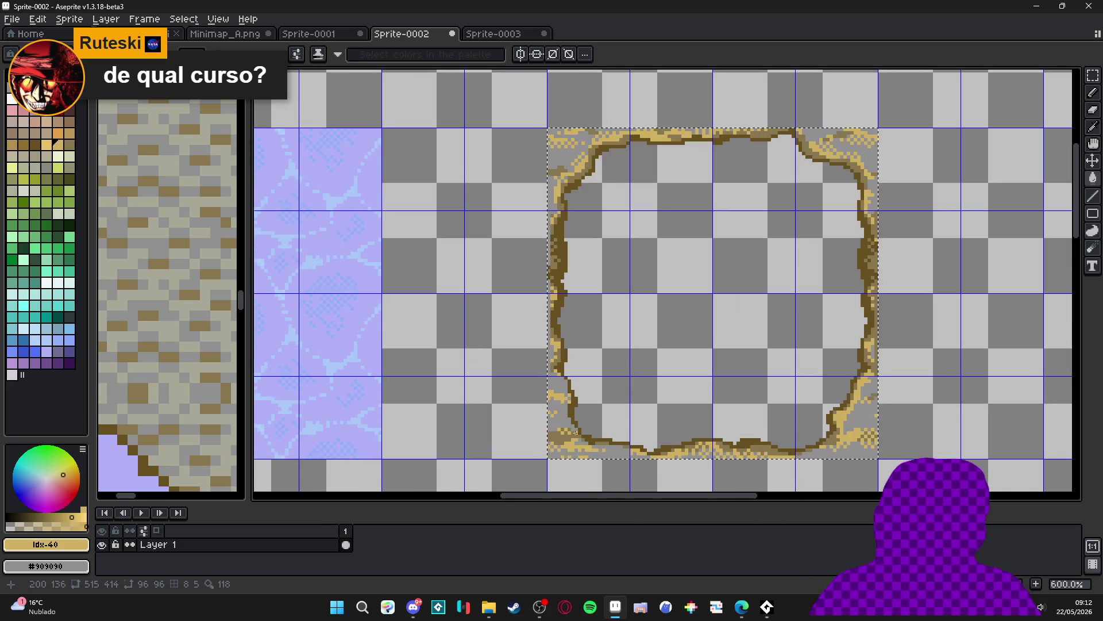
{"action": "key", "text": "ctrl+z"}
{"action": "scroll", "coordinate": [560, 428], "scroll_direction": "up", "scroll_amount": 1}
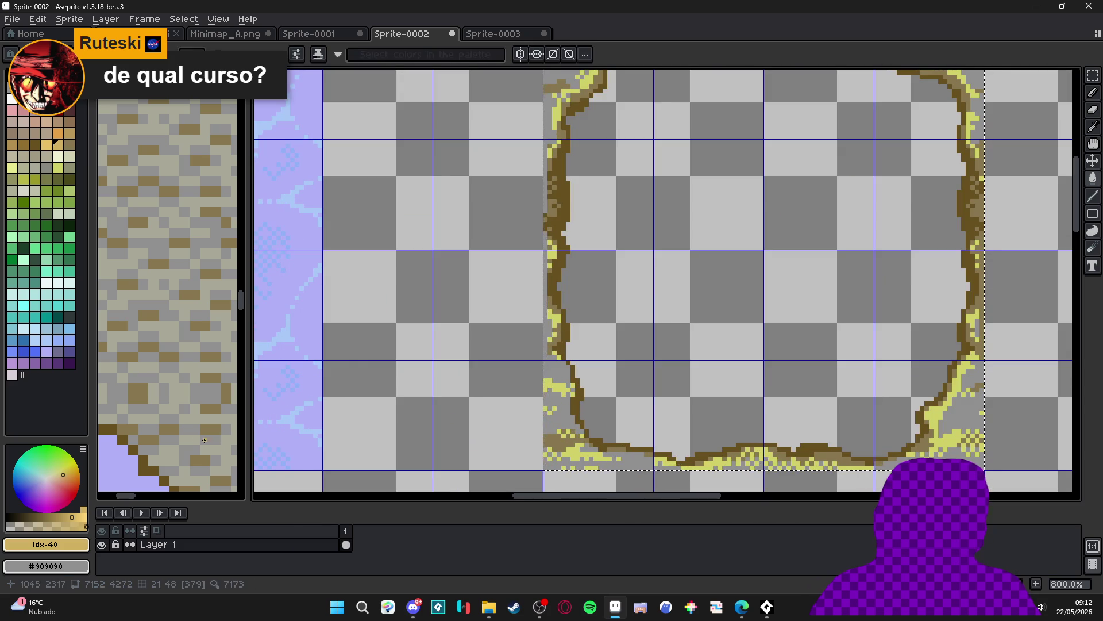
{"action": "key", "text": "i"}
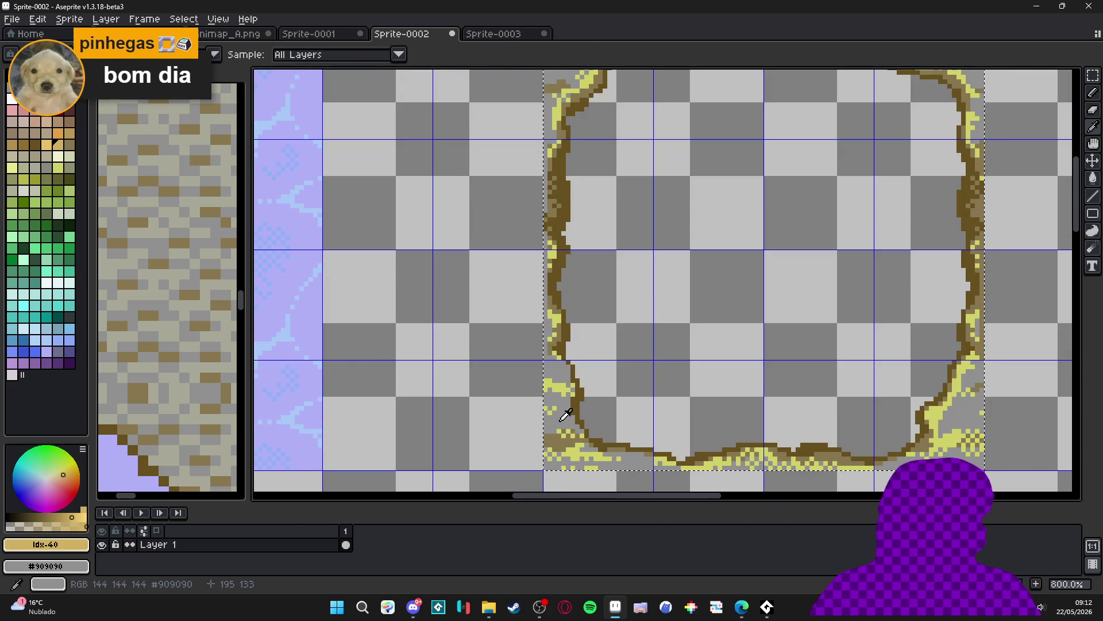
Swap colours and replace the frame's grey #909090 with lighter #a8a898
{"action": "key", "text": "x"}
{"action": "key", "text": "w"}
{"action": "key", "text": "shift+r"}
{"action": "left_click", "coordinate": [787, 127]}
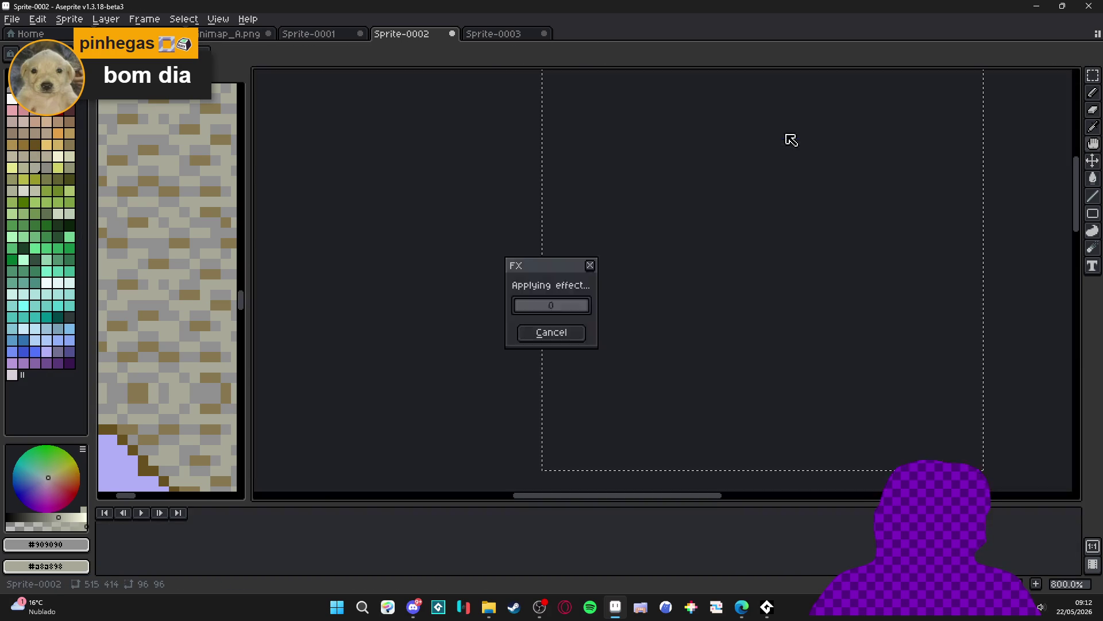
{"action": "key", "text": "g"}
{"action": "scroll", "coordinate": [561, 438], "scroll_direction": "up", "scroll_amount": 2}
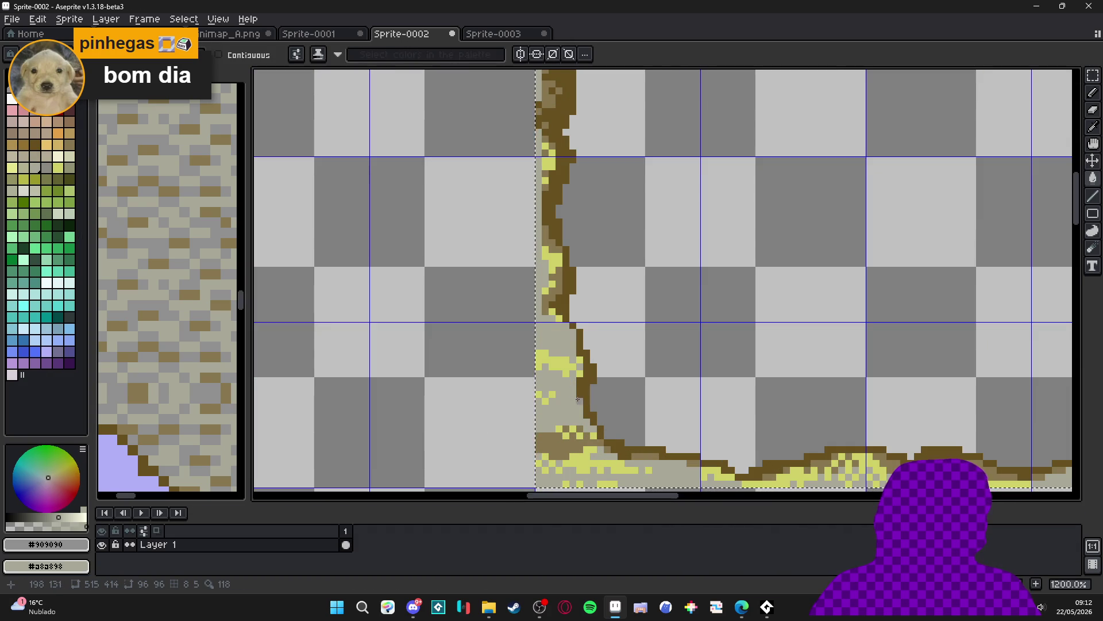
Replace the bright yellow #d0d068 highlights with pale cream palette colour Idx-47
{"action": "key", "text": "i"}
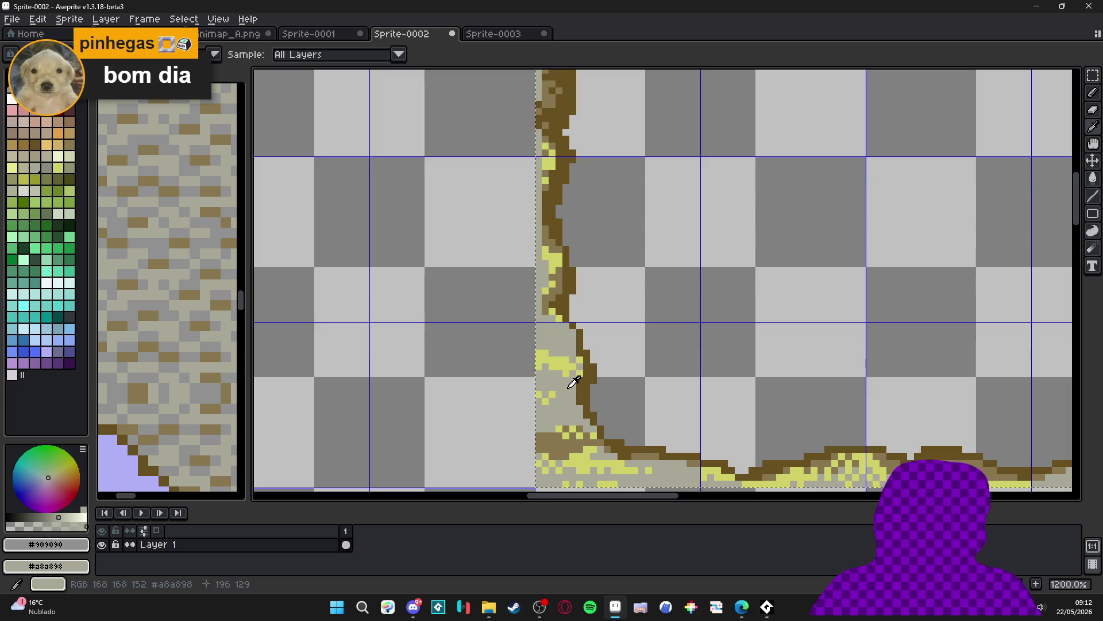
{"action": "left_click", "coordinate": [573, 383]}
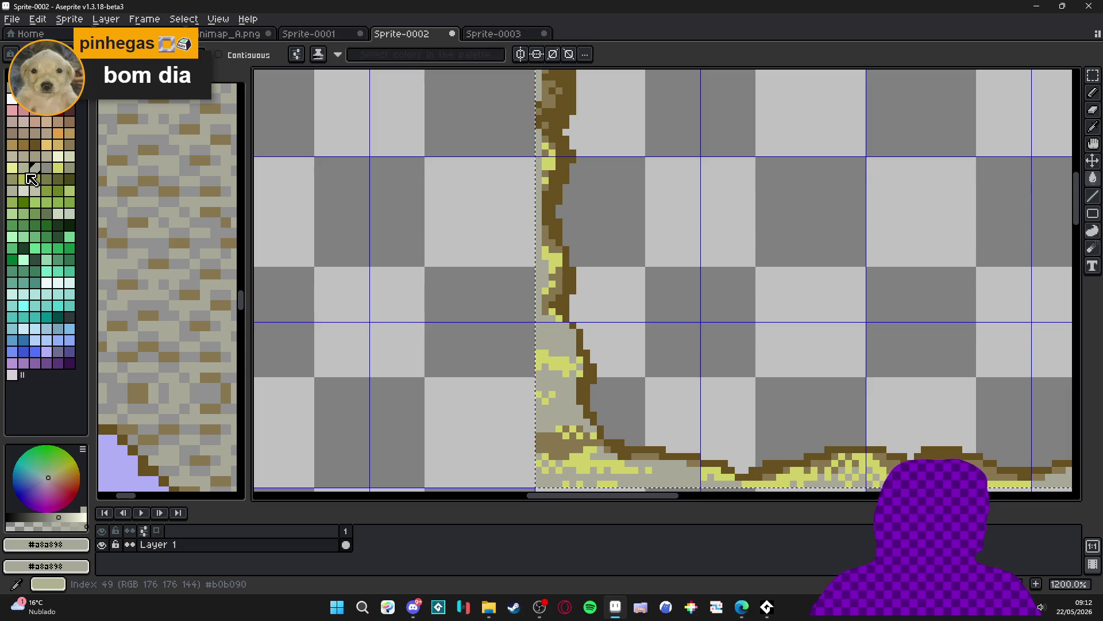
{"action": "right_click", "coordinate": [74, 161]}
{"action": "key", "text": "i"}
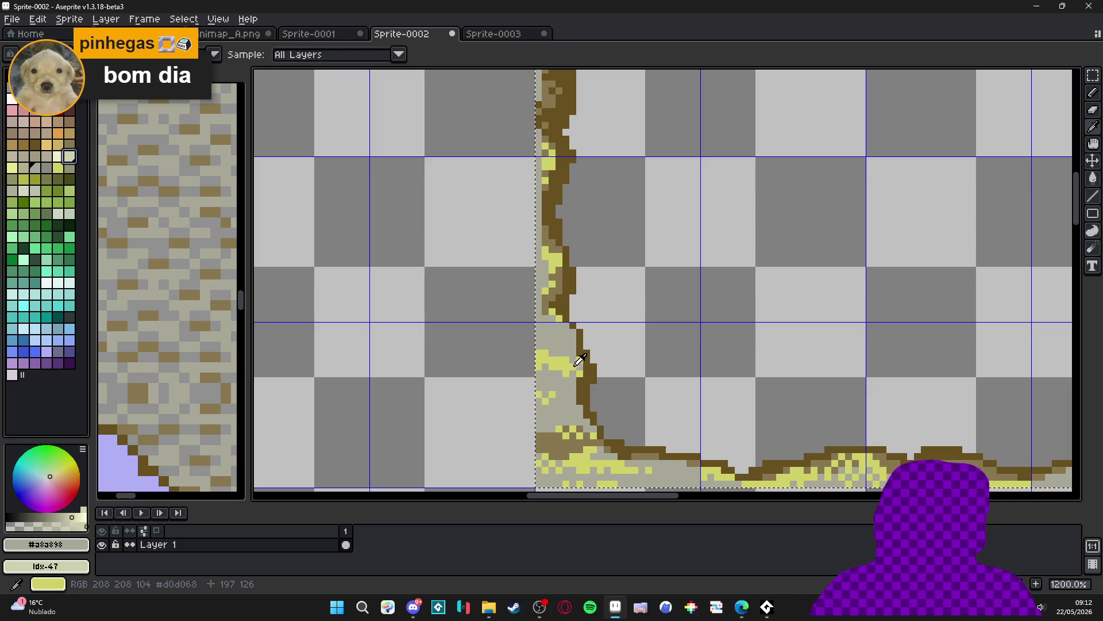
{"action": "left_click", "coordinate": [550, 164]}
{"action": "key", "text": "shift+r"}
{"action": "left_click", "coordinate": [799, 132]}
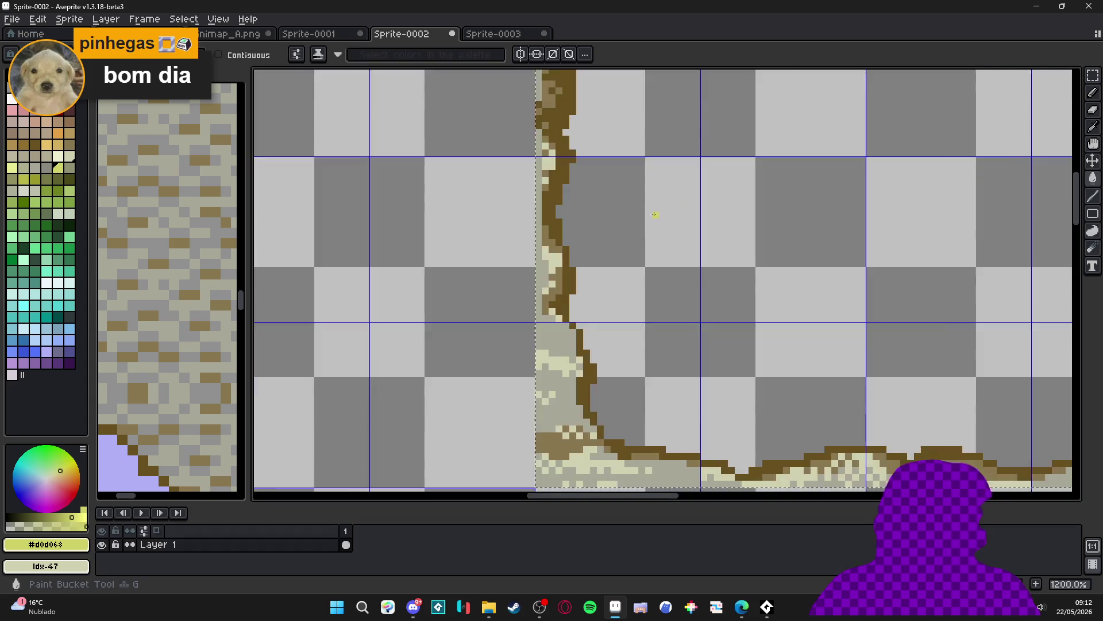
{"action": "scroll", "coordinate": [655, 368], "scroll_direction": "down", "scroll_amount": 4}
{"action": "scroll", "coordinate": [652, 359], "scroll_direction": "down", "scroll_amount": 2}
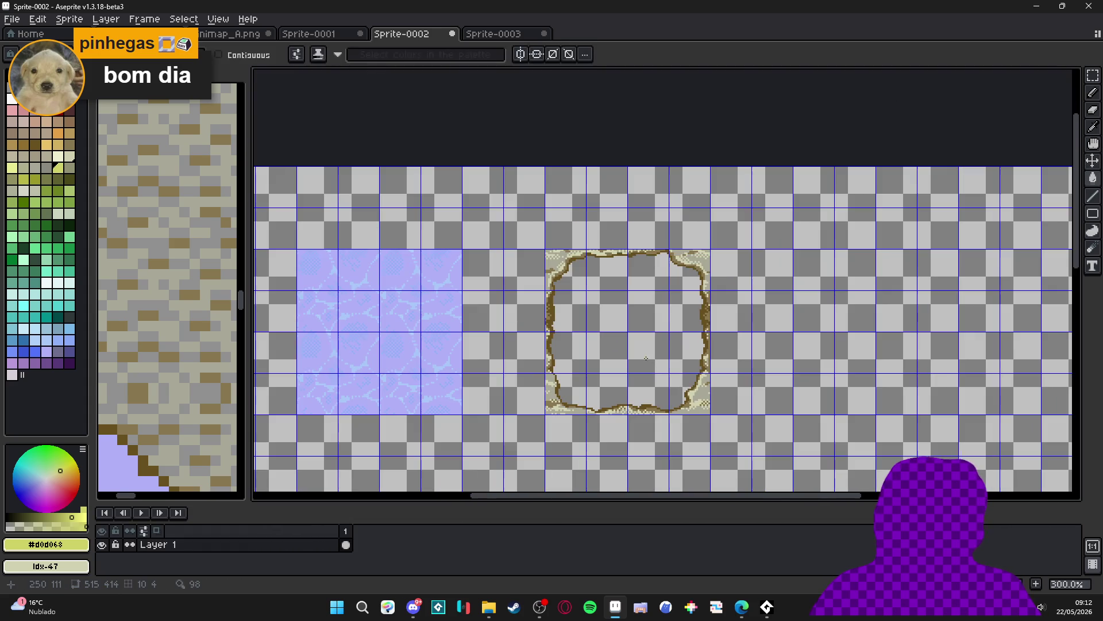
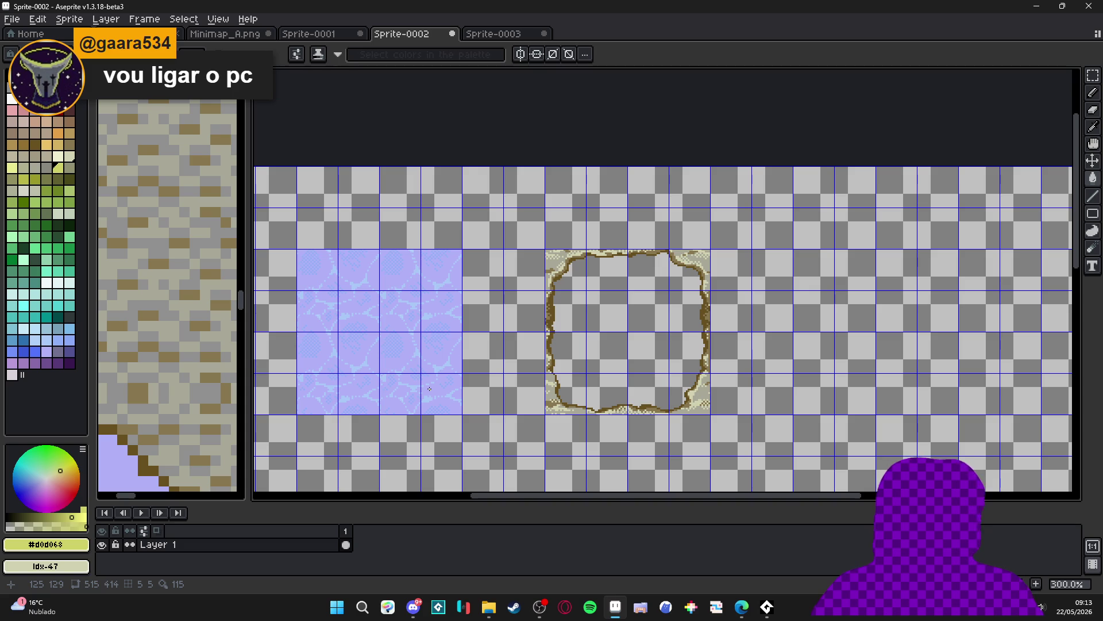
Move a copy of the 96x96 dirt frame onto the lavender water block to form a pond tile
{"action": "key", "text": "m"}
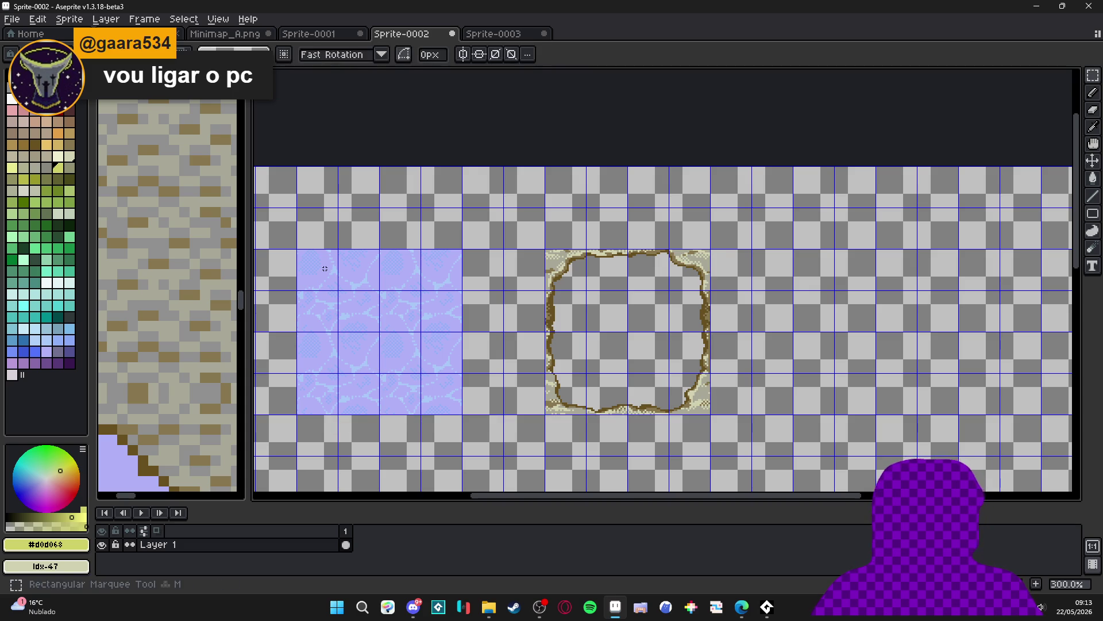
{"action": "mouse_move", "coordinate": [322, 266]}
{"action": "left_mouse_down"}
{"action": "mouse_move", "coordinate": [460, 374]}
{"action": "mouse_move", "coordinate": [462, 416]}
{"action": "left_mouse_up"}
{"action": "left_click", "coordinate": [562, 268]}
{"action": "mouse_move", "coordinate": [562, 269]}
{"action": "left_mouse_down"}
{"action": "mouse_move", "coordinate": [704, 374]}
{"action": "mouse_move", "coordinate": [727, 405]}
{"action": "left_mouse_up"}
{"action": "left_click", "coordinate": [684, 330]}
{"action": "mouse_move", "coordinate": [546, 250]}
{"action": "left_mouse_down"}
{"action": "mouse_move", "coordinate": [571, 258]}
{"action": "mouse_move", "coordinate": [673, 394]}
{"action": "left_mouse_up"}
{"action": "left_click_drag", "start_coordinate": [818, 335], "coordinate": [570, 334]}
{"action": "left_click", "coordinate": [944, 260]}
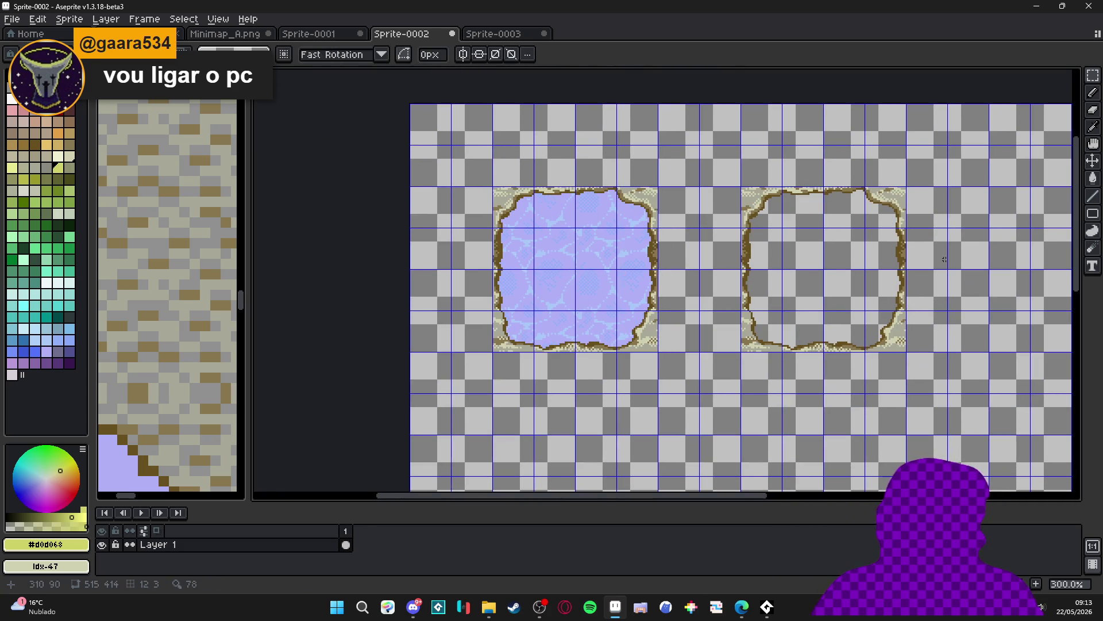
Erase the leftover dirt frame on the right
{"action": "mouse_move", "coordinate": [748, 210]}
{"action": "left_mouse_down"}
{"action": "mouse_move", "coordinate": [781, 228]}
{"action": "mouse_move", "coordinate": [905, 351]}
{"action": "left_mouse_up"}
{"action": "key", "text": "Delete"}
{"action": "scroll", "coordinate": [586, 302], "scroll_direction": "down", "scroll_amount": 2}
{"action": "scroll", "coordinate": [586, 302], "scroll_direction": "up", "scroll_amount": 1}
Undo a stray pond-tile copy and switch to the Sprite-0003 document
{"action": "left_click_drag", "start_coordinate": [586, 302], "coordinate": [523, 283]}
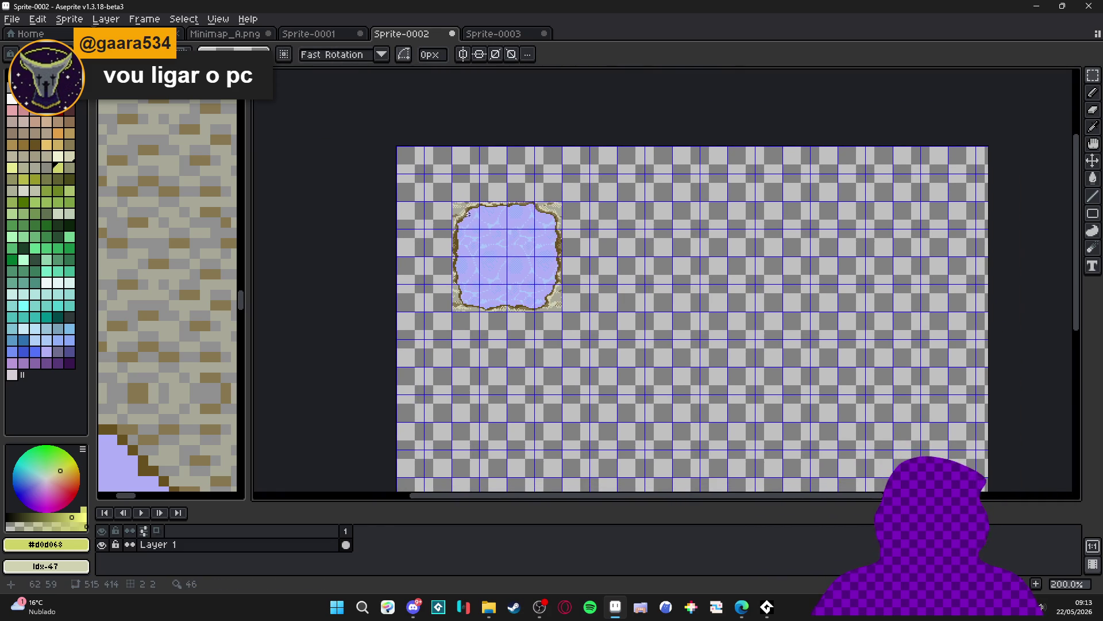
{"action": "mouse_move", "coordinate": [460, 210]}
{"action": "left_mouse_down"}
{"action": "mouse_move", "coordinate": [552, 307]}
{"action": "mouse_move", "coordinate": [545, 410]}
{"action": "left_mouse_up"}
{"action": "key", "text": "ctrl+z"}
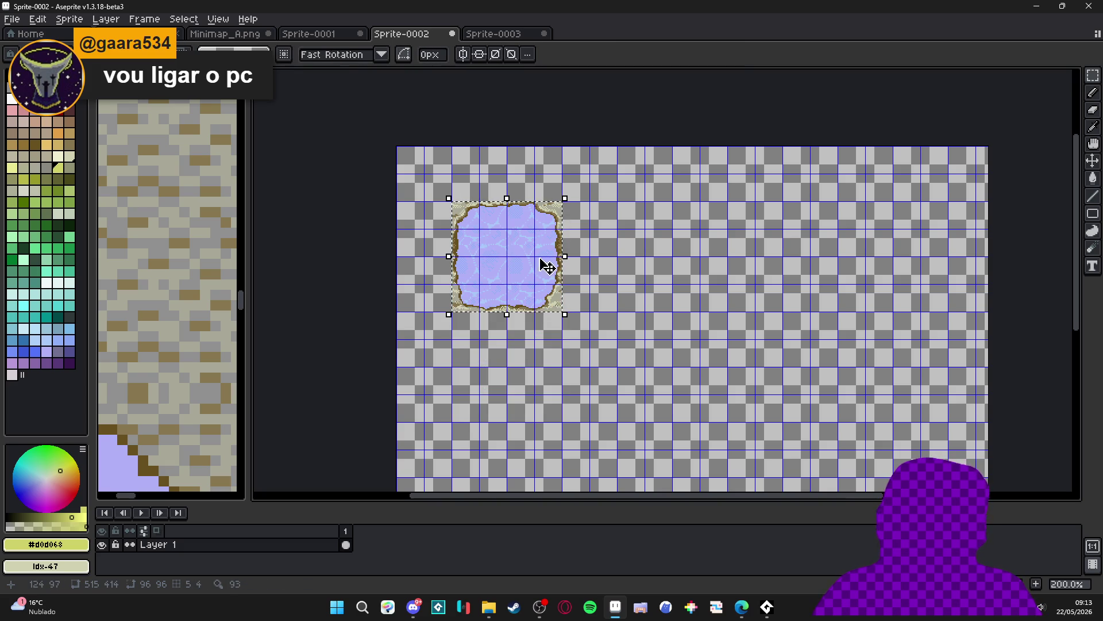
{"action": "scroll", "coordinate": [547, 266], "scroll_direction": "up", "scroll_amount": 1}
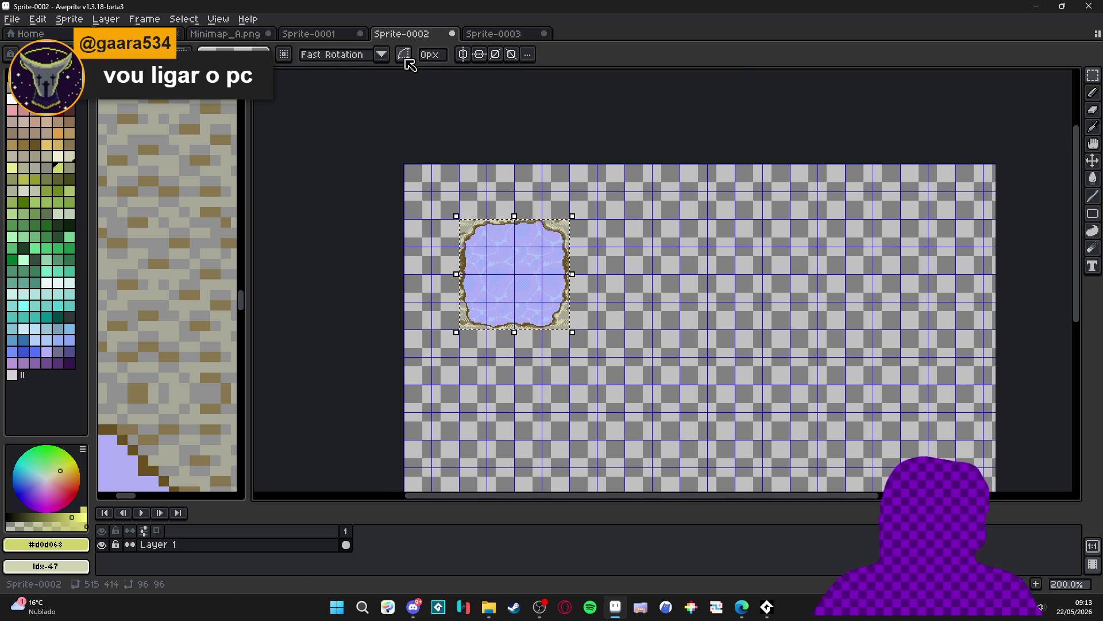
{"action": "left_click", "coordinate": [495, 37]}
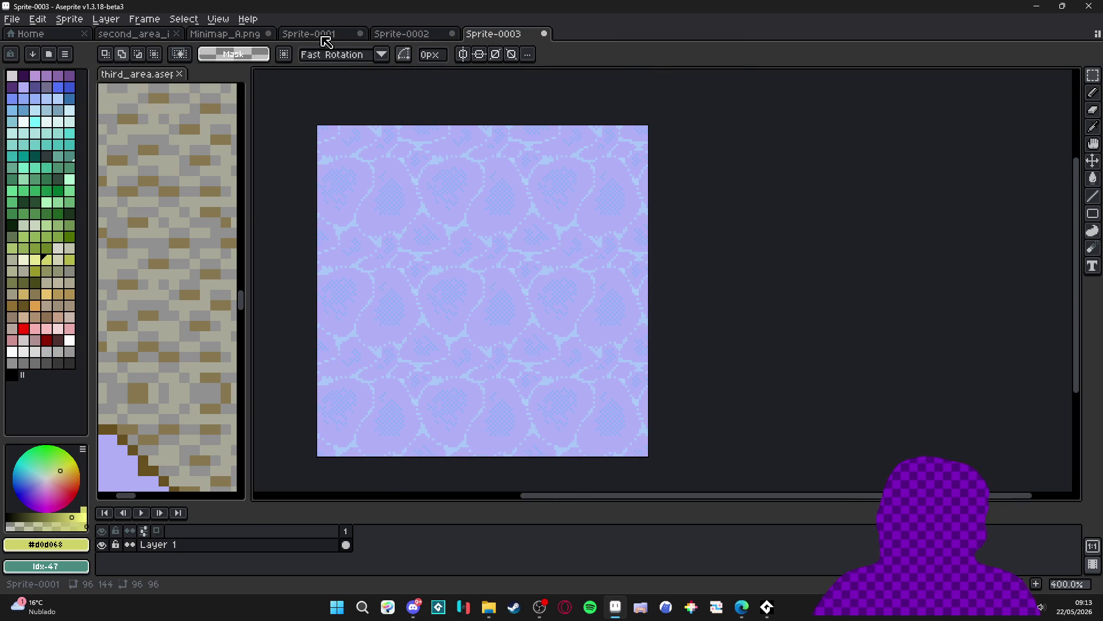
Dock Sprite-0001 in a side-by-side split view next to Sprite-0002
{"action": "left_click", "coordinate": [329, 37]}
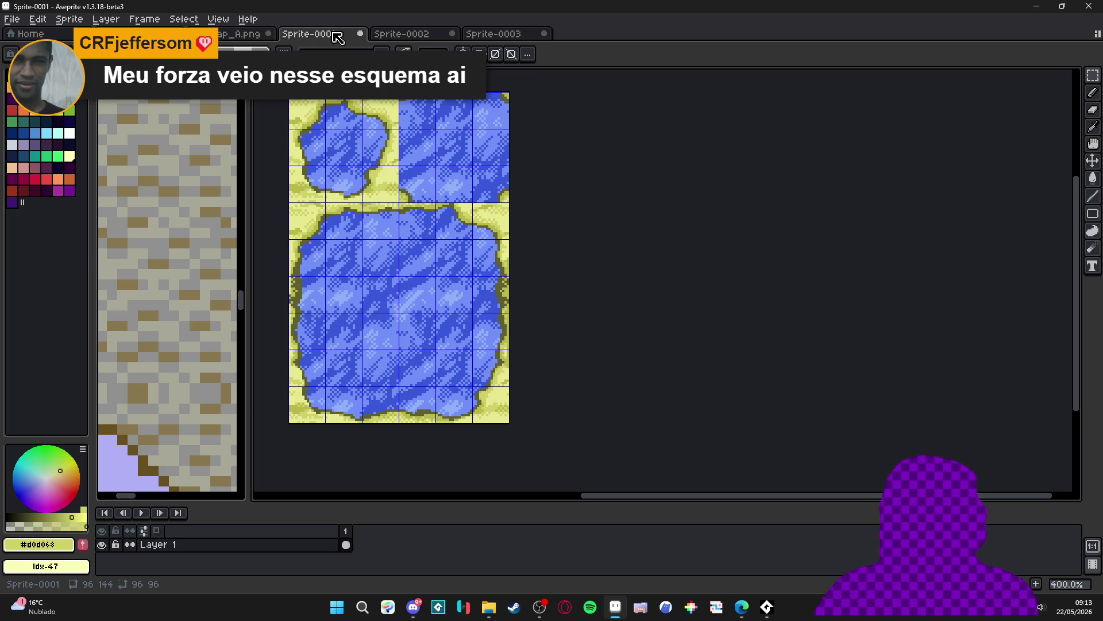
{"action": "left_click_drag", "start_coordinate": [310, 34], "coordinate": [402, 229]}
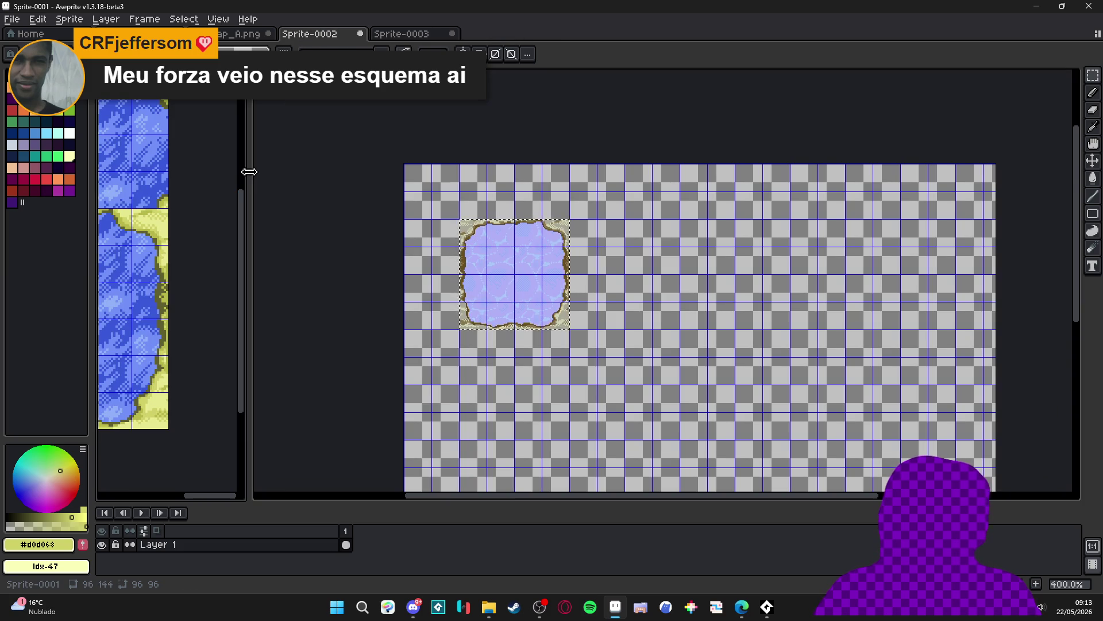
{"action": "left_click_drag", "start_coordinate": [244, 172], "coordinate": [425, 178]}
{"action": "scroll", "coordinate": [350, 247], "scroll_direction": "down", "scroll_amount": 1}
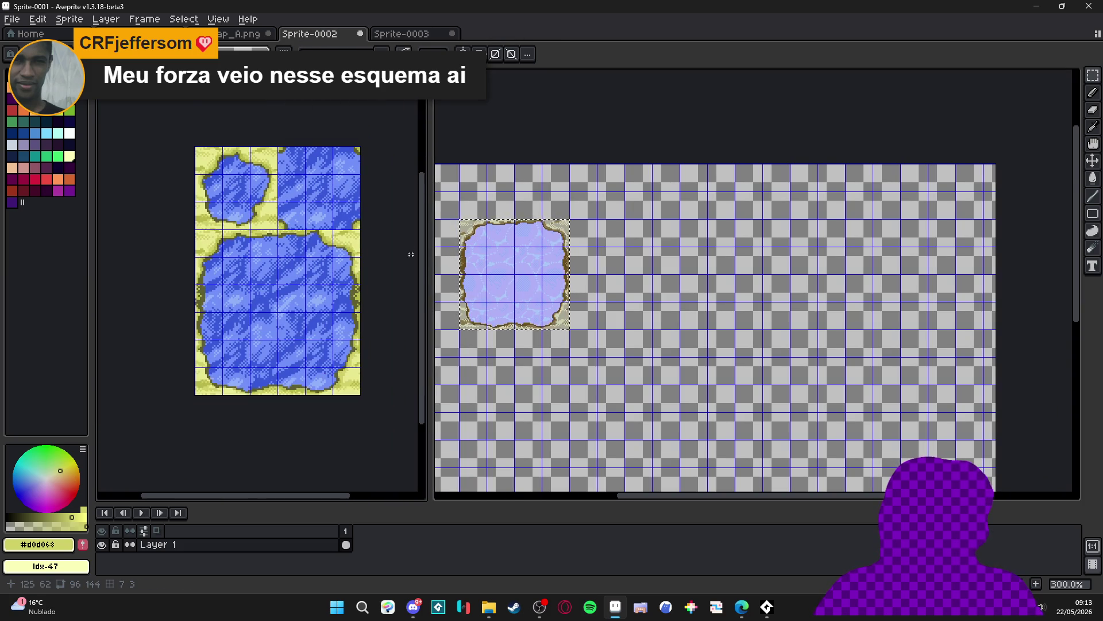
{"action": "left_click_drag", "start_coordinate": [425, 253], "coordinate": [343, 254]}
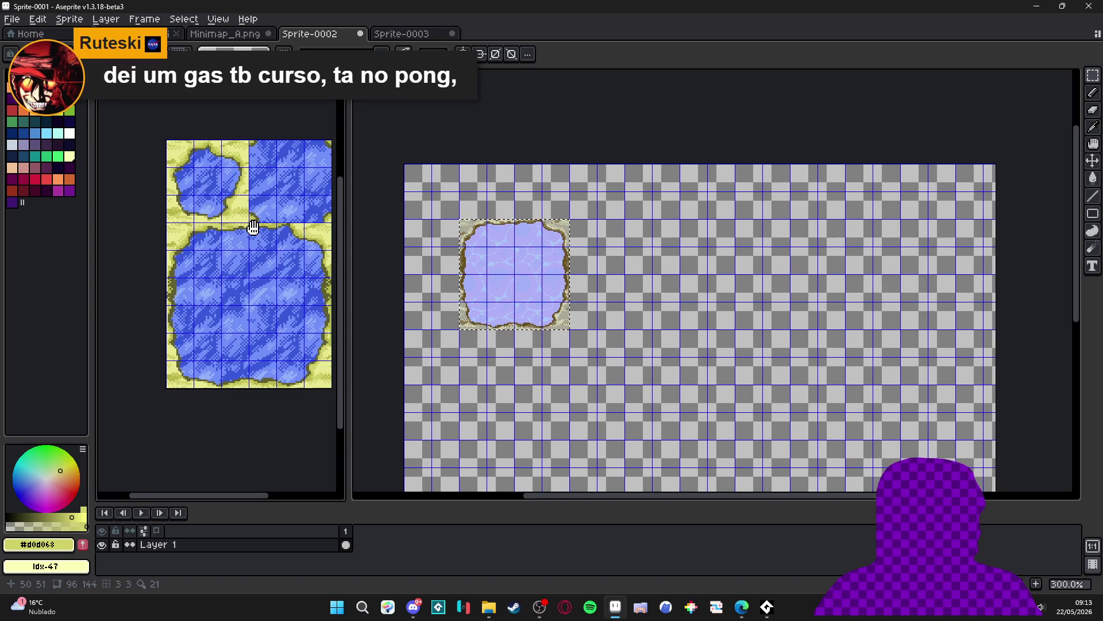
{"action": "left_click_drag", "start_coordinate": [251, 222], "coordinate": [258, 241]}
Narrow the Sprite-0001 reference pane and recentre the pond tile in the Sprite-0002 editor
{"action": "left_click_drag", "start_coordinate": [285, 291], "coordinate": [258, 288]}
{"action": "left_click_drag", "start_coordinate": [347, 312], "coordinate": [318, 310]}
{"action": "left_click_drag", "start_coordinate": [241, 303], "coordinate": [217, 301]}
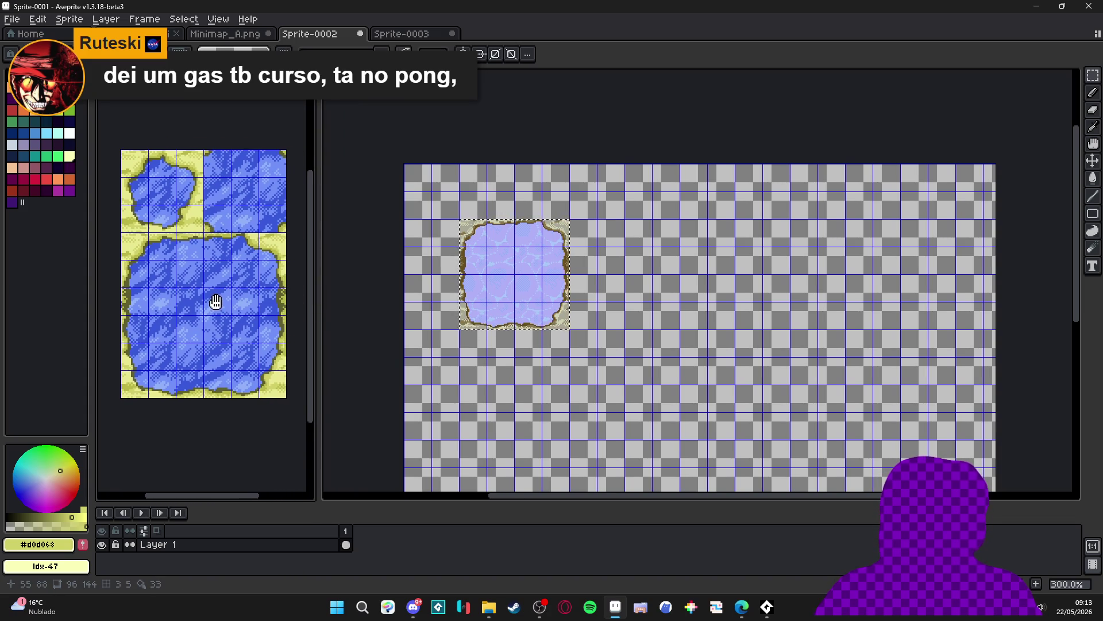
{"action": "left_click_drag", "start_coordinate": [319, 325], "coordinate": [307, 326]}
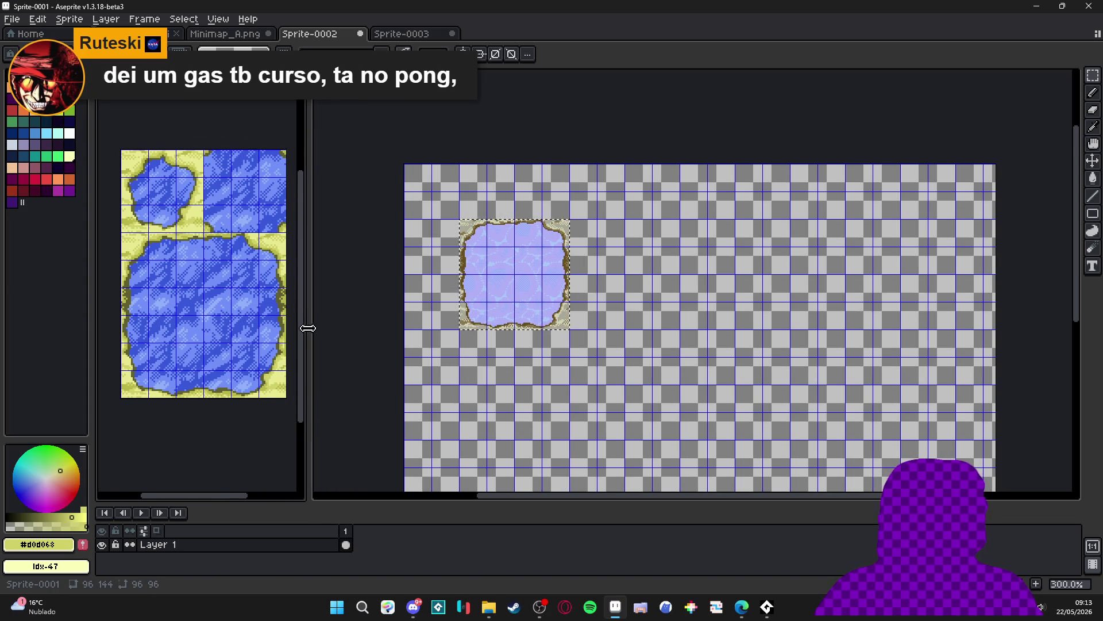
{"action": "left_click", "coordinate": [438, 327]}
{"action": "mouse_move", "coordinate": [438, 326]}
{"action": "left_mouse_down"}
{"action": "mouse_move", "coordinate": [402, 340]}
{"action": "mouse_move", "coordinate": [451, 362]}
{"action": "left_mouse_up"}
{"action": "scroll", "coordinate": [425, 345], "scroll_direction": "up", "scroll_amount": 1}
Move the big pond tile down one grid cell
{"action": "key", "text": "ctrl+d"}
{"action": "key", "text": "m"}
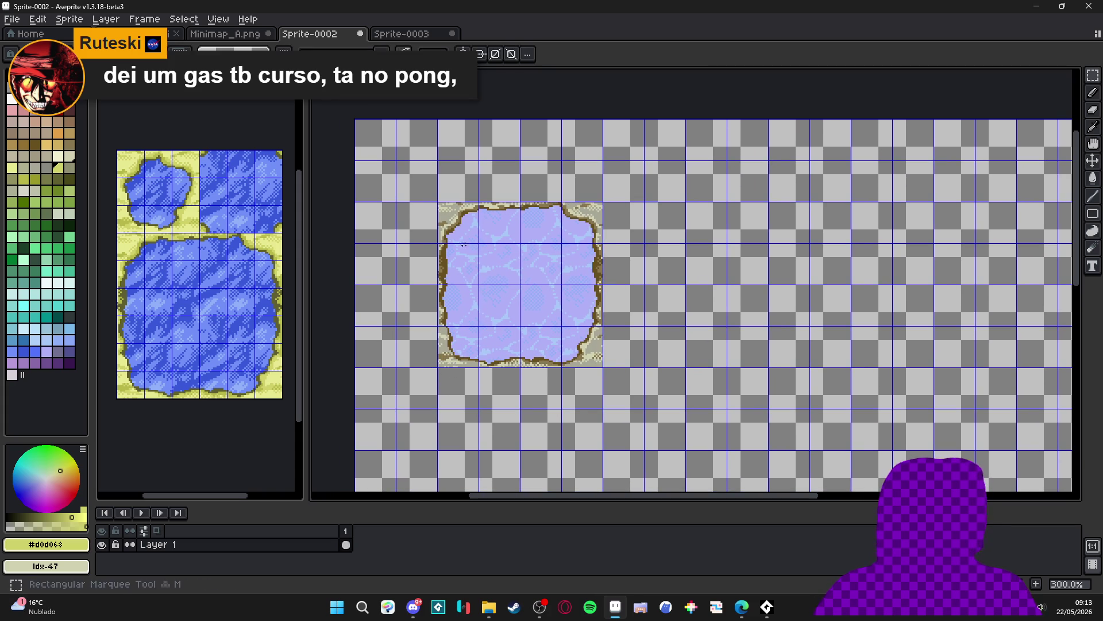
{"action": "left_click_drag", "start_coordinate": [468, 222], "coordinate": [595, 347]}
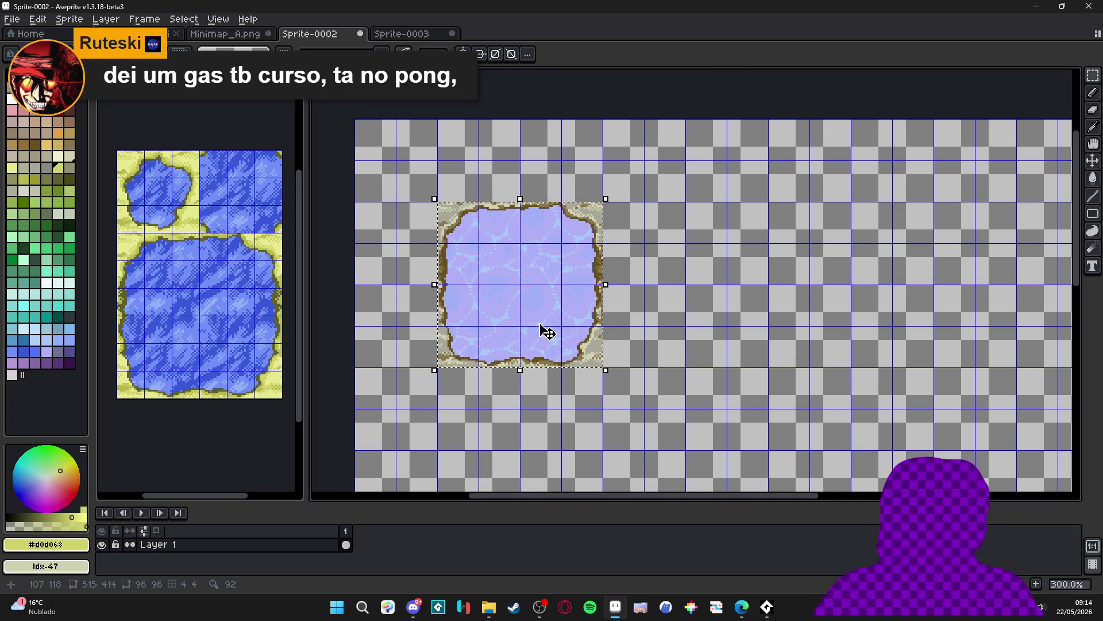
{"action": "key", "text": "Down"}
{"action": "key", "text": "Down"}
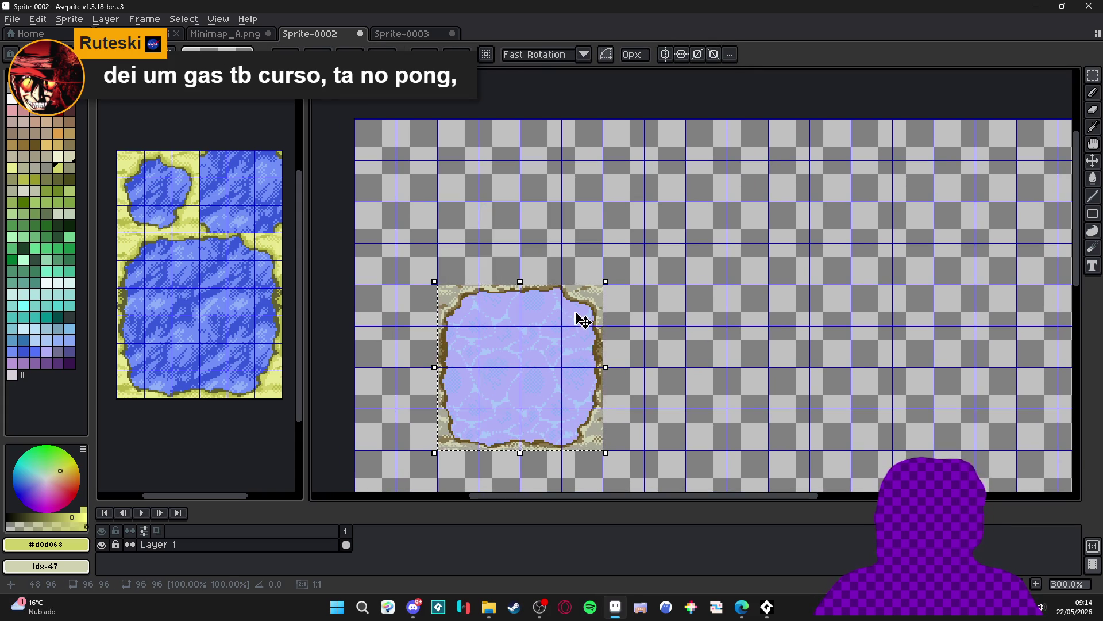
{"action": "left_click_drag", "start_coordinate": [581, 315], "coordinate": [593, 311]}
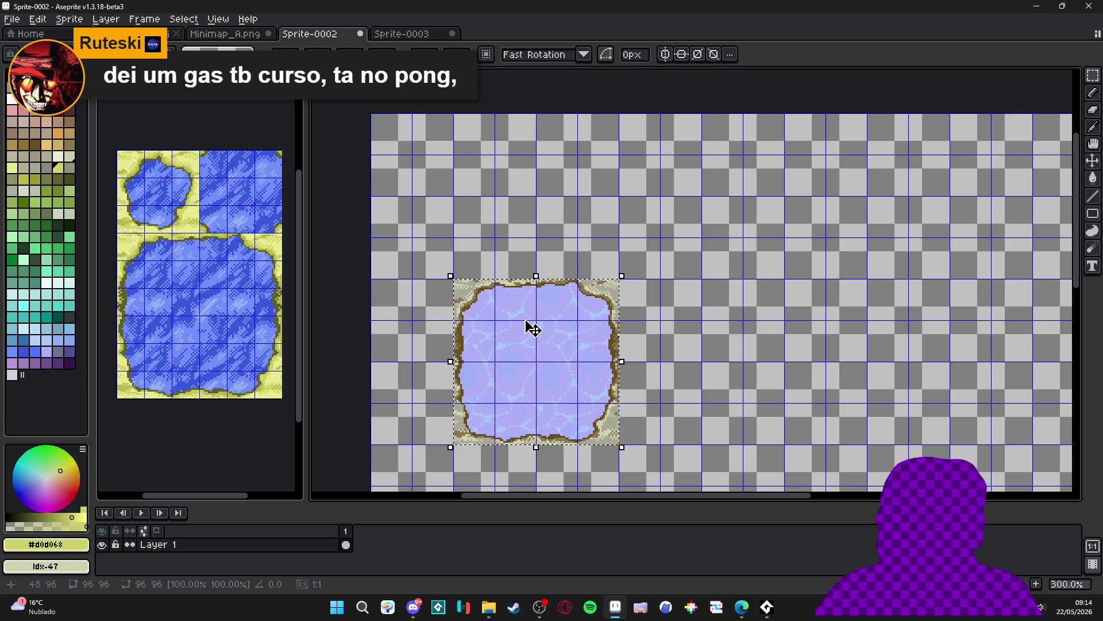
{"action": "key", "text": "ctrl+d"}
Copy the pond's four 24x24 corner cells above it to form a small pool
{"action": "left_click_drag", "start_coordinate": [457, 282], "coordinate": [480, 292]}
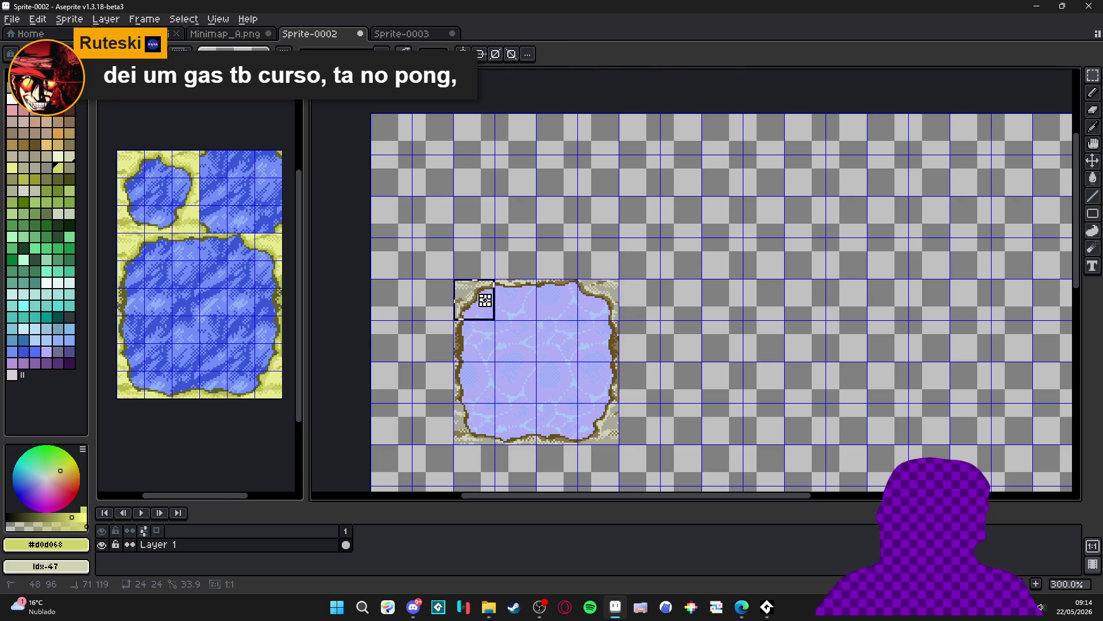
{"action": "key", "text": "shift+Up"}
{"action": "key", "text": "shift+Up"}
{"action": "key", "text": "ctrl+d"}
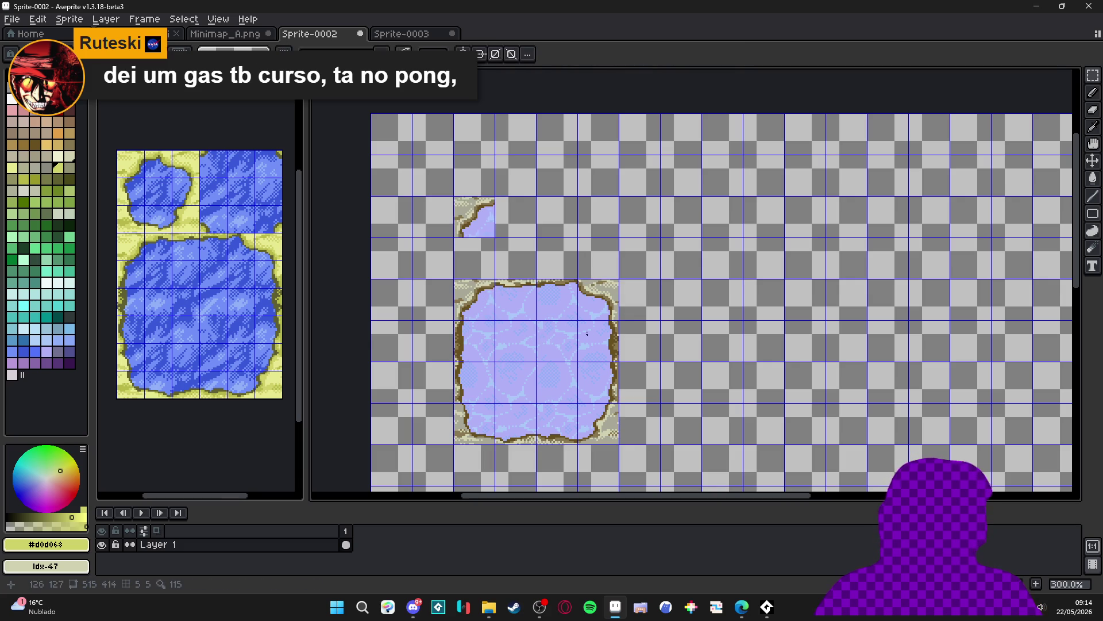
{"action": "mouse_move", "coordinate": [610, 310]}
{"action": "left_mouse_down"}
{"action": "mouse_move", "coordinate": [567, 223]}
{"action": "mouse_move", "coordinate": [527, 223]}
{"action": "left_mouse_up"}
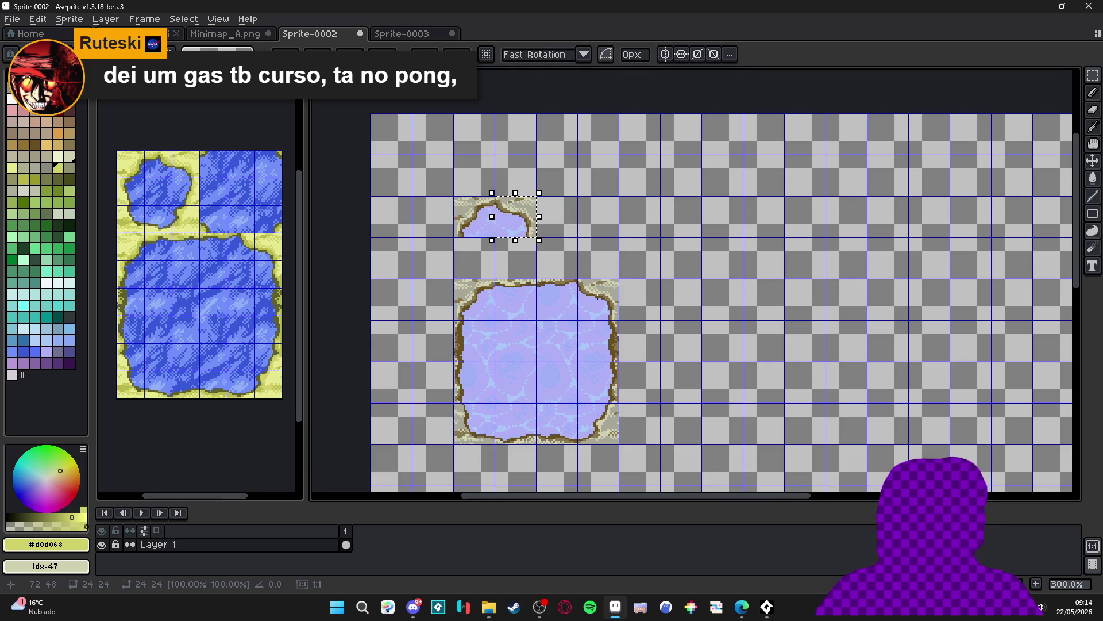
{"action": "key", "text": "ctrl+d"}
{"action": "mouse_move", "coordinate": [480, 447]}
{"action": "left_mouse_down"}
{"action": "mouse_move", "coordinate": [516, 299]}
{"action": "mouse_move", "coordinate": [516, 248]}
{"action": "left_mouse_up"}
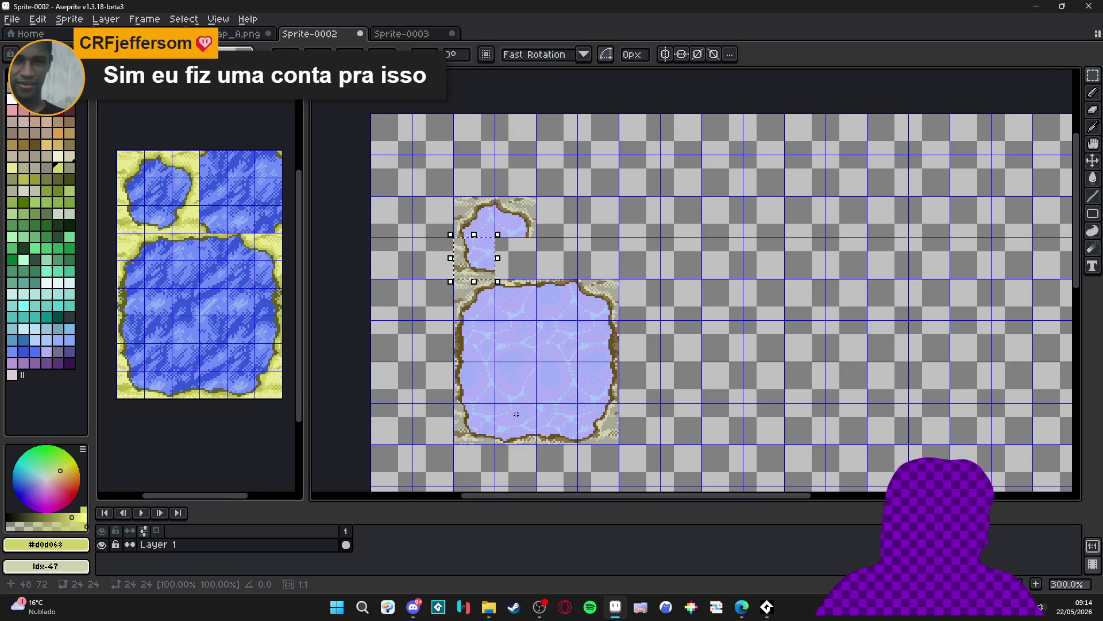
{"action": "key", "text": "ctrl+d"}
{"action": "mouse_move", "coordinate": [614, 441]}
{"action": "left_mouse_down"}
{"action": "mouse_move", "coordinate": [474, 263]}
{"action": "mouse_move", "coordinate": [516, 263]}
{"action": "left_mouse_up"}
{"action": "key", "text": "ctrl+d"}
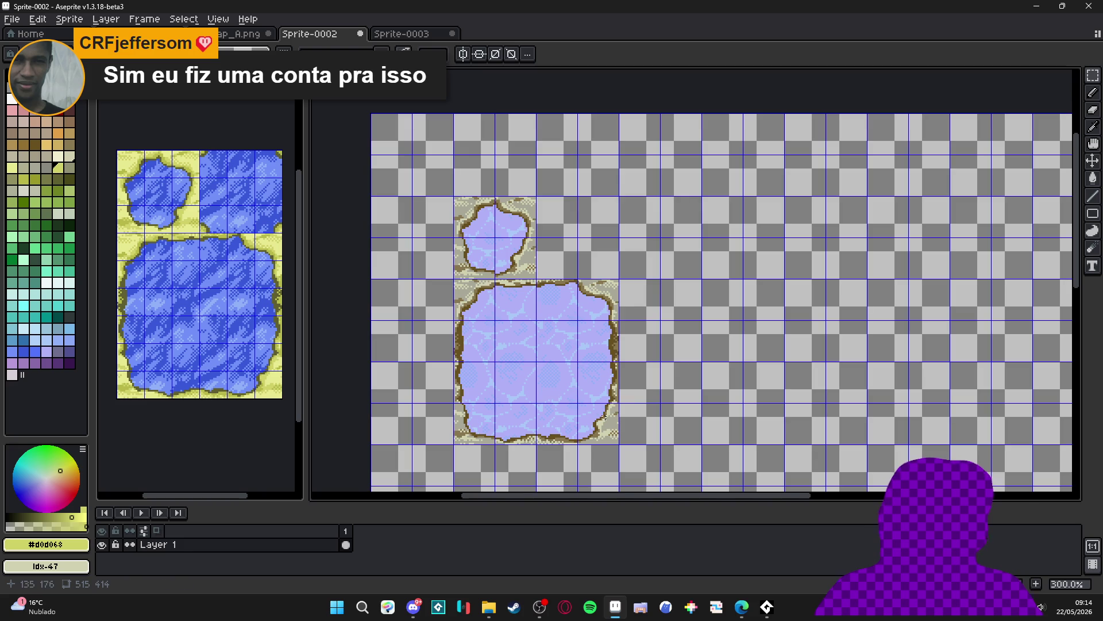
Duplicate the big pond tile and place the copy two cells to the right
{"action": "left_click_drag", "start_coordinate": [529, 315], "coordinate": [440, 280]}
{"action": "mouse_move", "coordinate": [385, 257]}
{"action": "left_mouse_down"}
{"action": "mouse_move", "coordinate": [517, 397]}
{"action": "mouse_move", "coordinate": [512, 389]}
{"action": "mouse_move", "coordinate": [803, 384]}
{"action": "mouse_move", "coordinate": [756, 384]}
{"action": "left_mouse_up"}
{"action": "key", "text": "ctrl+c"}
{"action": "key", "text": "ctrl+v"}
{"action": "key", "text": "Right"}
{"action": "key", "text": "Right"}
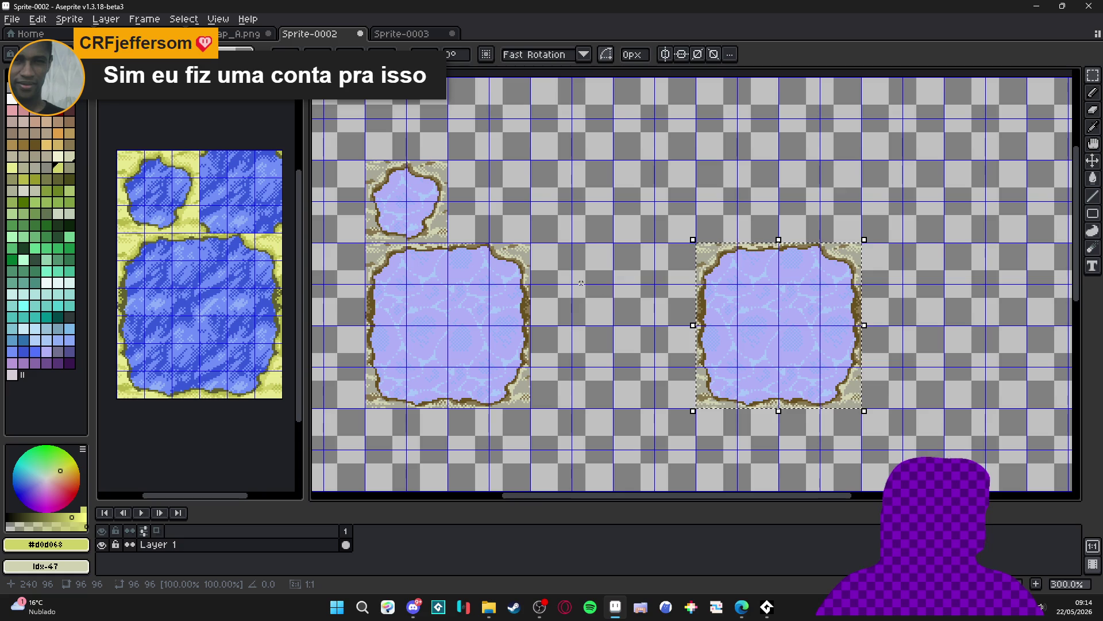
{"action": "scroll", "coordinate": [623, 322], "scroll_direction": "right", "scroll_amount": 2}
{"action": "scroll", "coordinate": [623, 322], "scroll_direction": "right", "scroll_amount": 3}
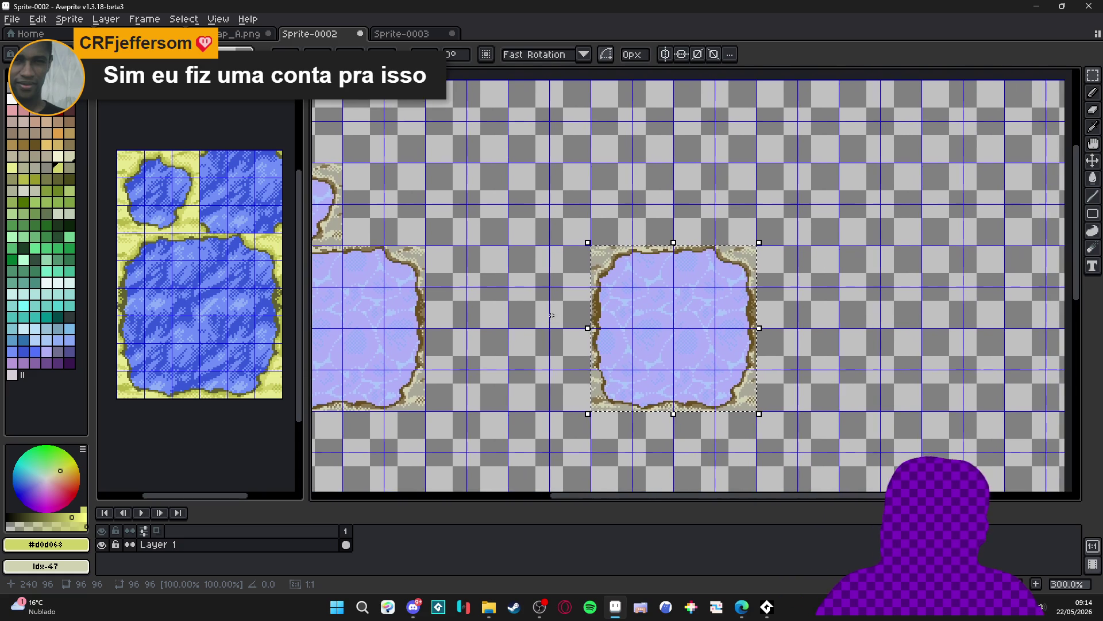
{"action": "scroll", "coordinate": [694, 331], "scroll_direction": "down", "scroll_amount": 1}
{"action": "scroll", "coordinate": [626, 323], "scroll_direction": "up", "scroll_amount": 1}
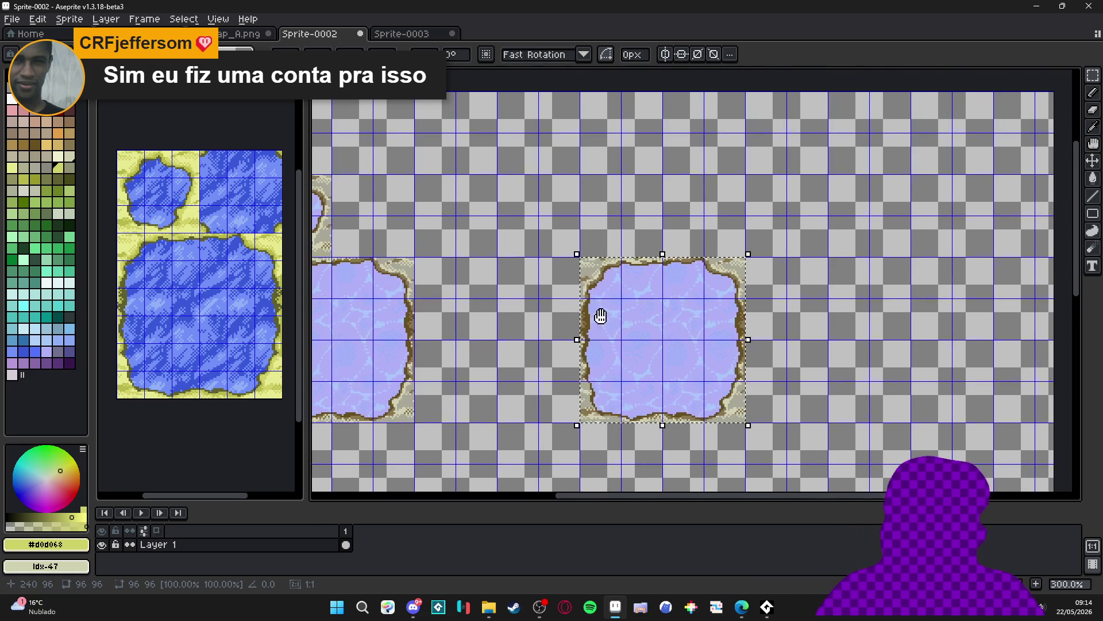
{"action": "left_click_drag", "start_coordinate": [611, 310], "coordinate": [558, 319]}
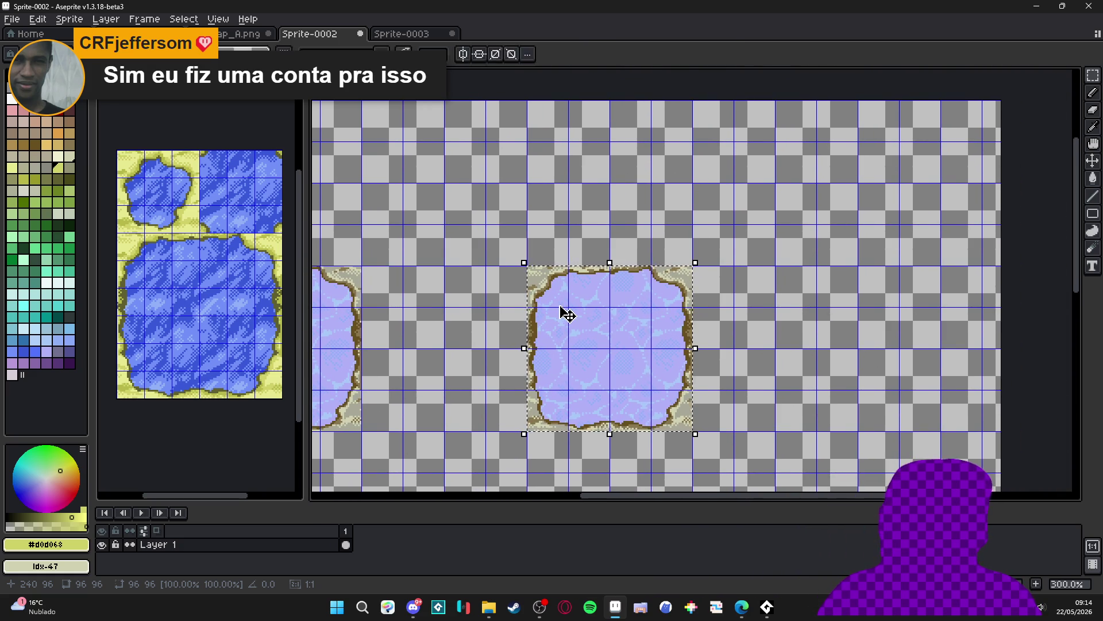
Position the duplicate pond tile to join the others into a cross shape
{"action": "key", "text": "shift+Up"}
{"action": "key", "text": "shift+Up"}
{"action": "key", "text": "shift+Down"}
{"action": "key", "text": "shift+Down"}
{"action": "key", "text": "shift+Left"}
{"action": "key", "text": "shift+Left"}
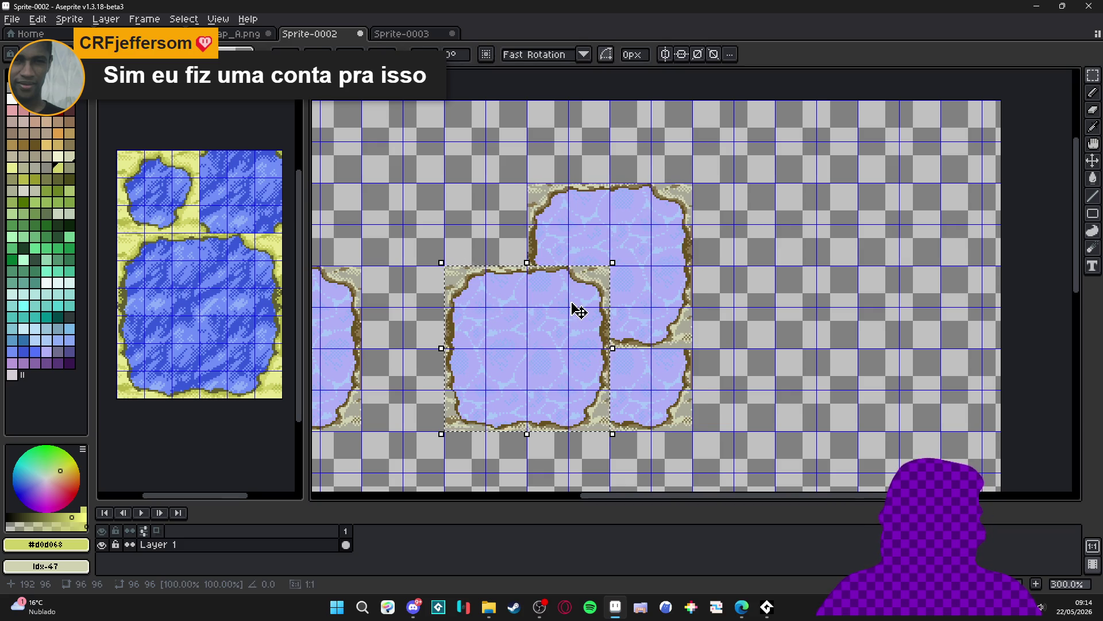
{"action": "key", "text": "shift+Right"}
{"action": "key", "text": "shift+Right"}
{"action": "key", "text": "shift+Right"}
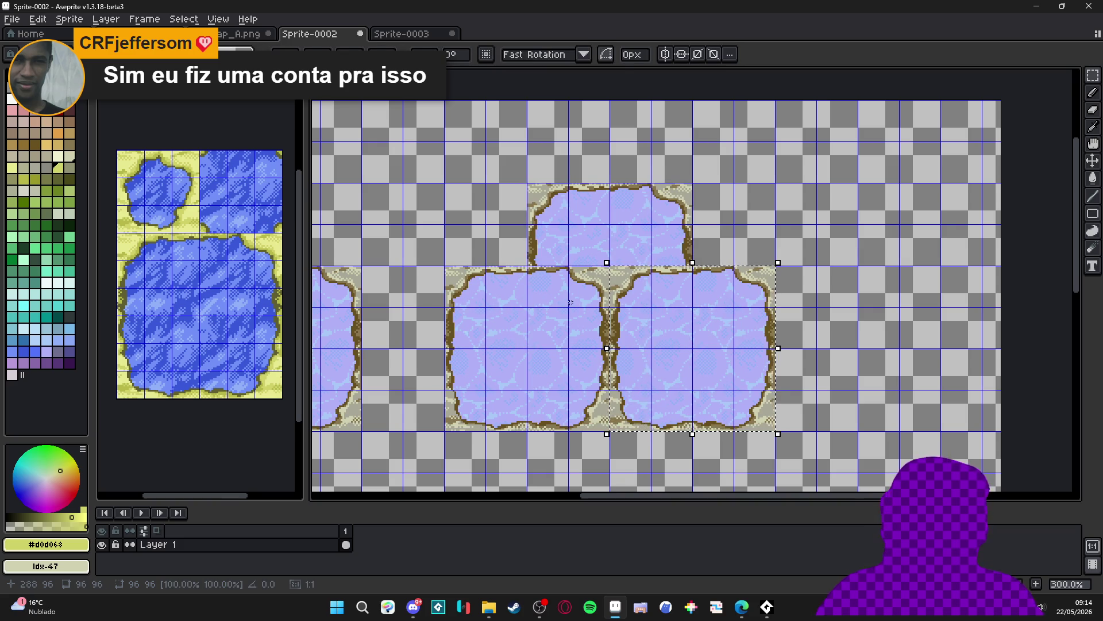
{"action": "scroll", "coordinate": [548, 270], "scroll_direction": "down", "scroll_amount": 1}
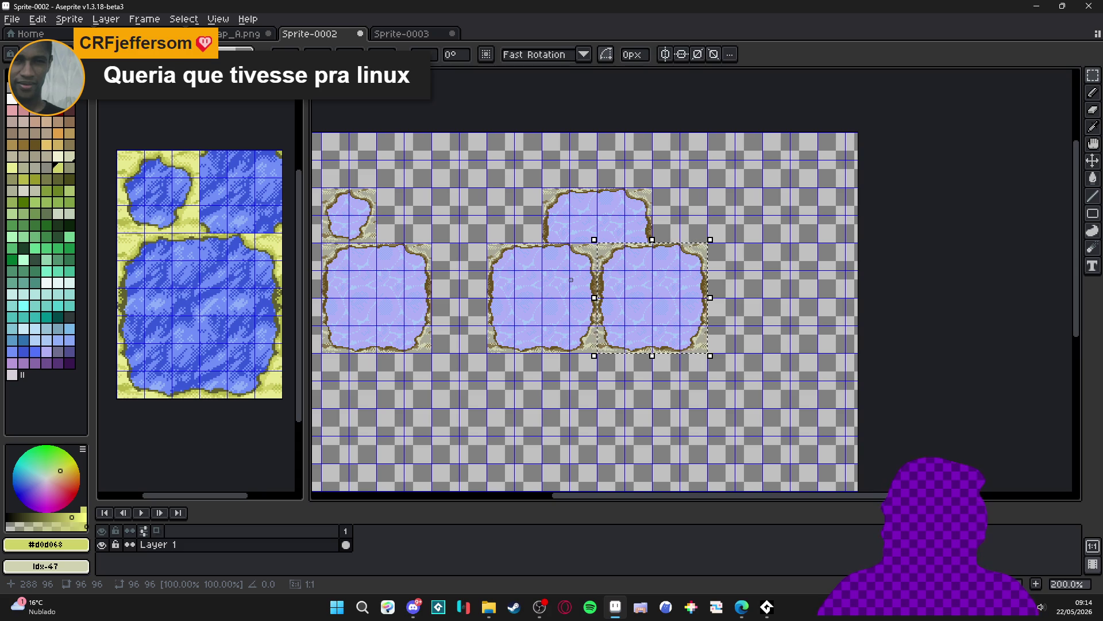
{"action": "key", "text": "shift+Left"}
{"action": "key", "text": "shift+Left"}
{"action": "key", "text": "shift+Down"}
{"action": "key", "text": "shift+Down"}
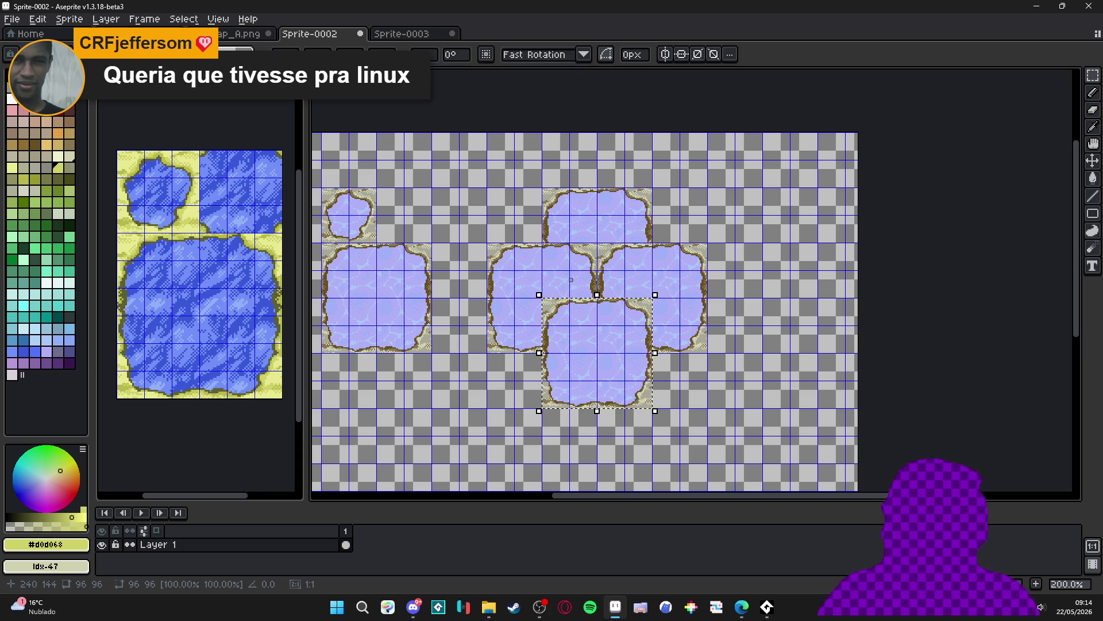
{"action": "key", "text": "shift+Up"}
{"action": "key", "text": "shift+Up"}
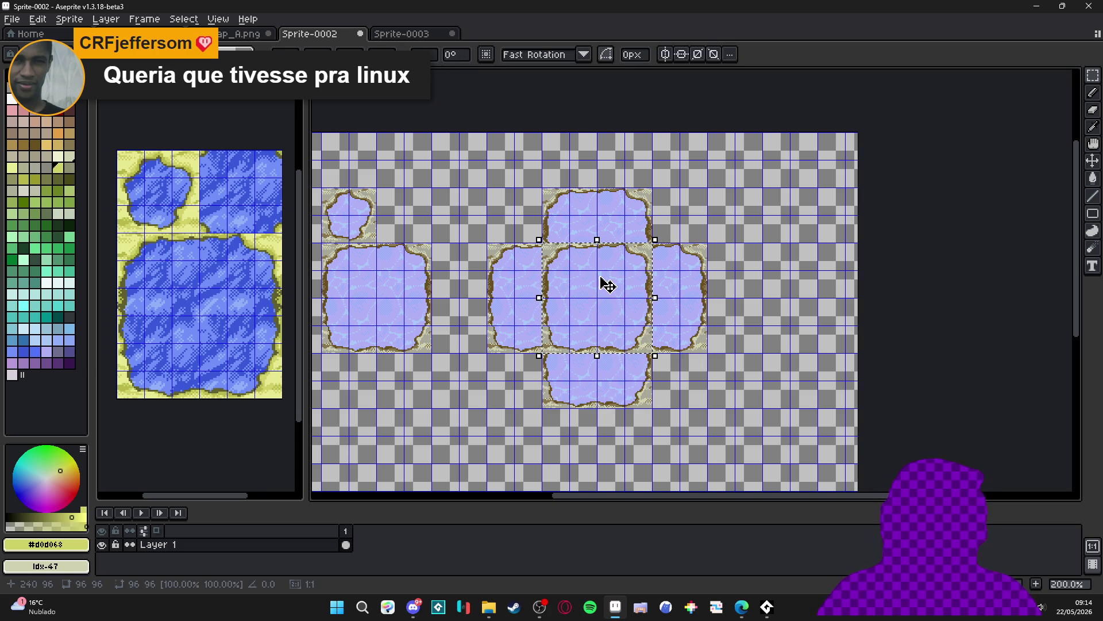
{"action": "key", "text": "ctrl+d"}
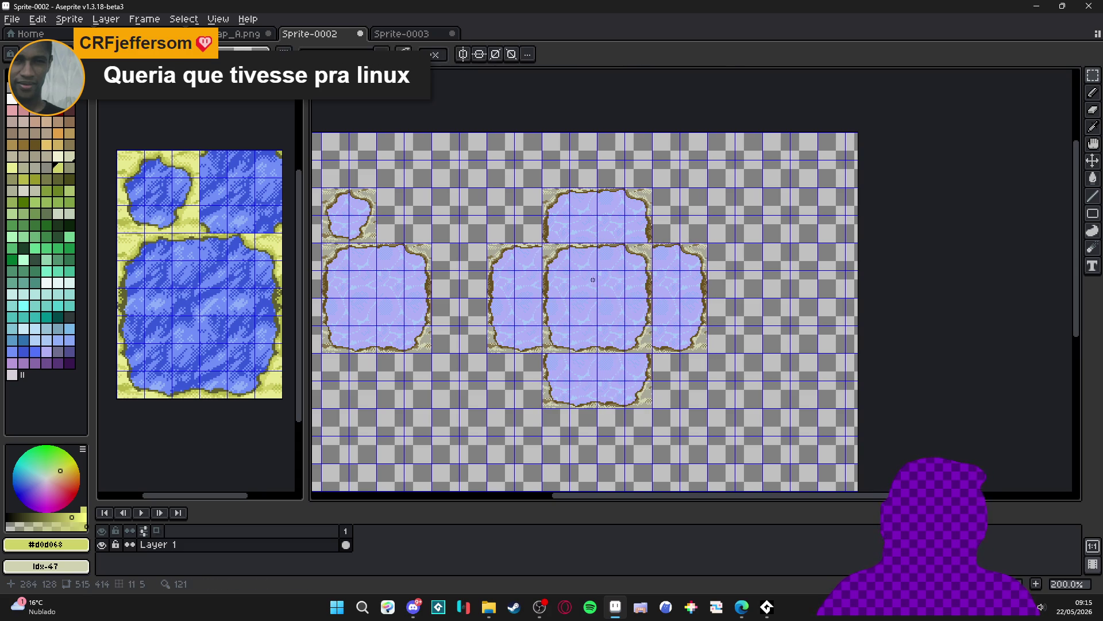
Paste the plain water tile over the cross's centre tile
{"action": "key", "text": "m"}
{"action": "left_click_drag", "start_coordinate": [581, 285], "coordinate": [609, 313]}
{"action": "key", "text": "b"}
{"action": "mouse_move", "coordinate": [549, 247]}
{"action": "left_mouse_down"}
{"action": "mouse_move", "coordinate": [580, 257]}
{"action": "mouse_move", "coordinate": [632, 329]}
{"action": "left_mouse_up"}
{"action": "key", "text": "ctrl+z"}
{"action": "key", "text": "m"}
{"action": "key", "text": "ctrl+v"}
{"action": "key", "text": "b"}
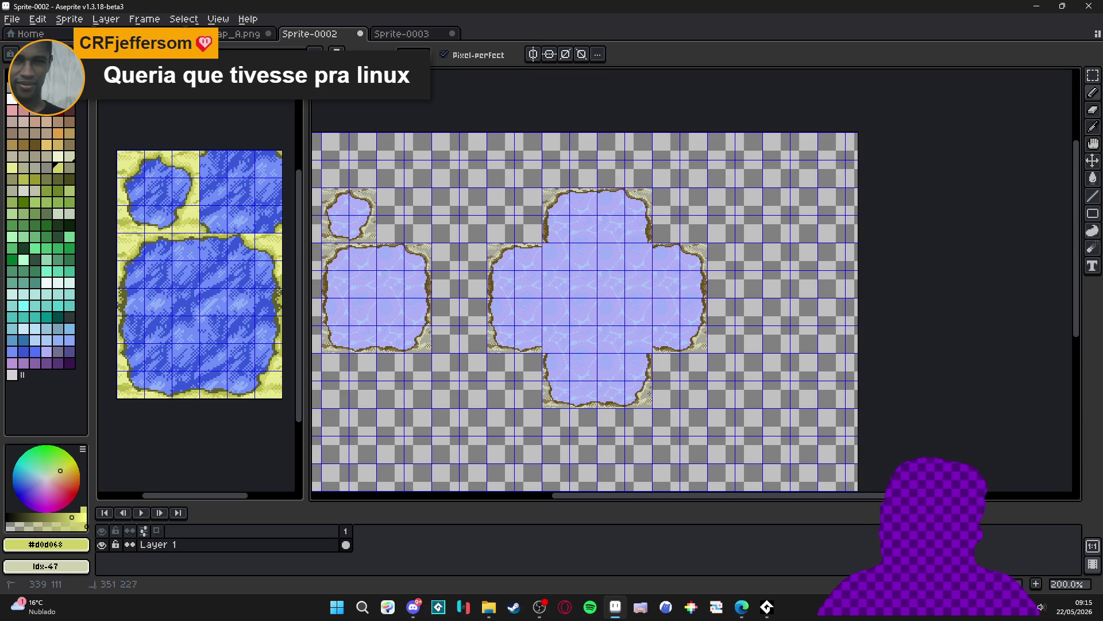
{"action": "scroll", "coordinate": [636, 290], "scroll_direction": "left", "scroll_amount": 1}
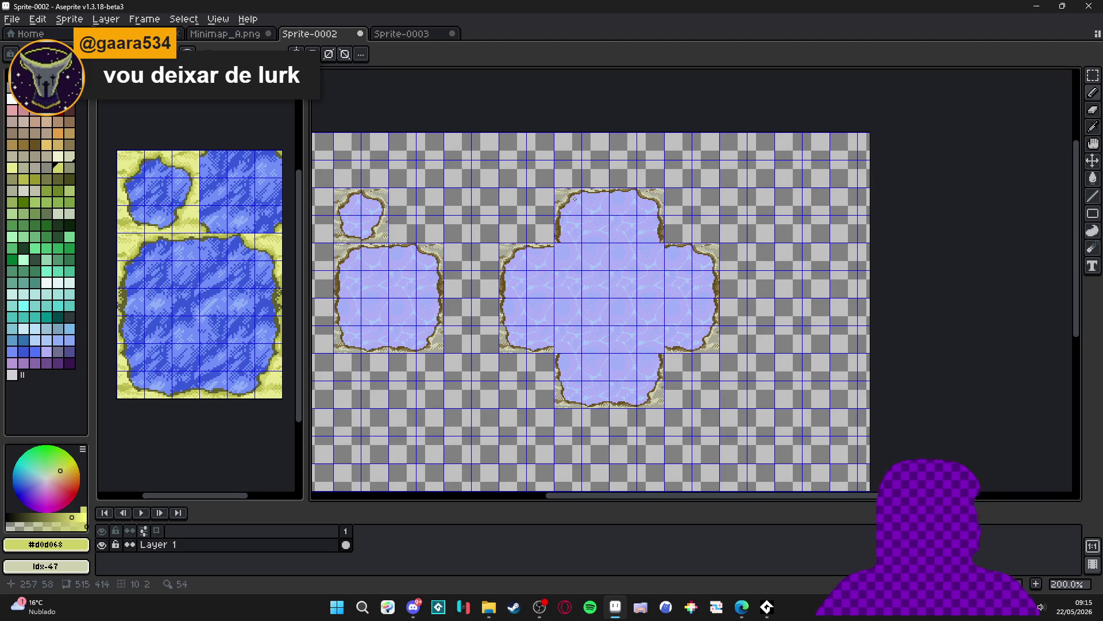
Patch the lake's upper-left inner corner with dark brown shoreline and tan shading pixels
{"action": "scroll", "coordinate": [548, 231], "scroll_direction": "up", "scroll_amount": 4}
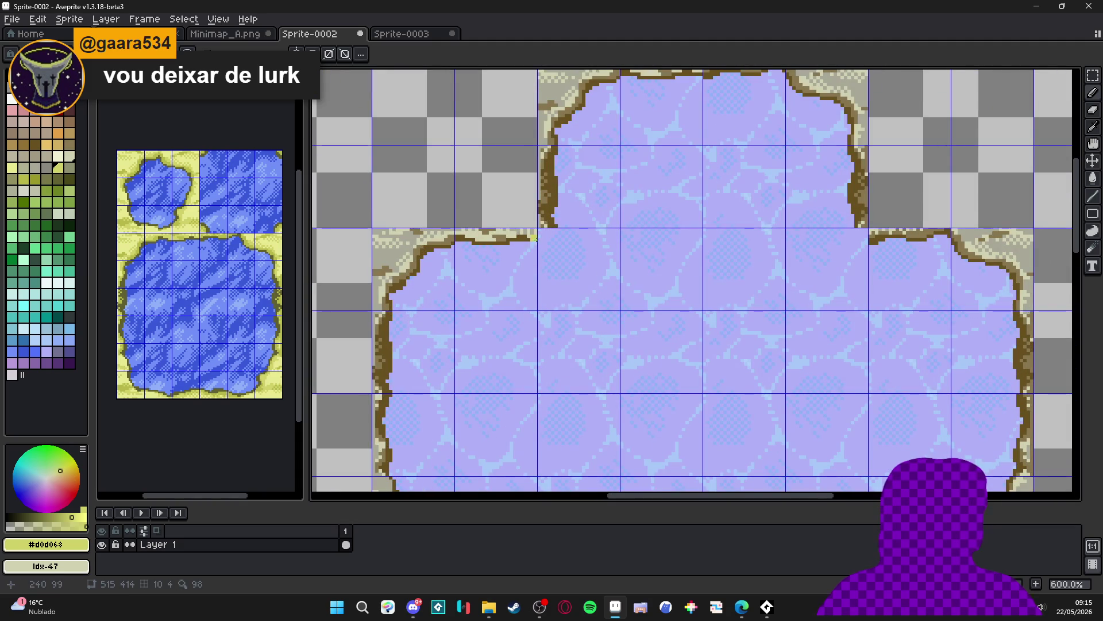
{"action": "scroll", "coordinate": [549, 232], "scroll_direction": "up", "scroll_amount": 4}
{"action": "left_click", "coordinate": [567, 215], "text": "alt"}
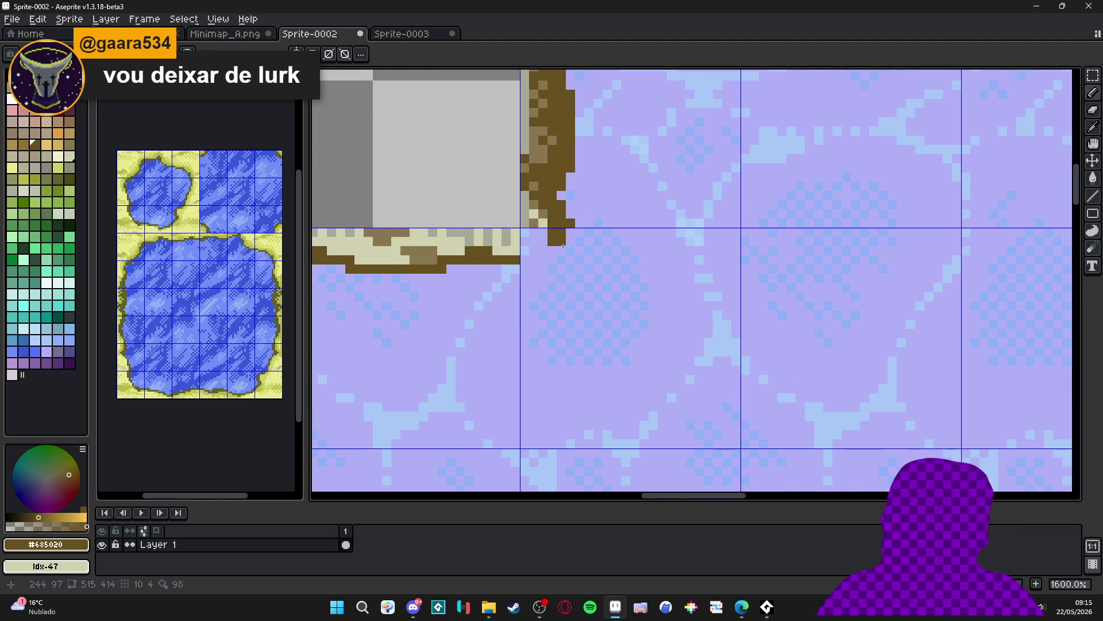
{"action": "scroll", "coordinate": [566, 235], "scroll_direction": "down", "scroll_amount": 3}
{"action": "scroll", "coordinate": [566, 241], "scroll_direction": "up", "scroll_amount": 2}
{"action": "left_click", "coordinate": [565, 245]}
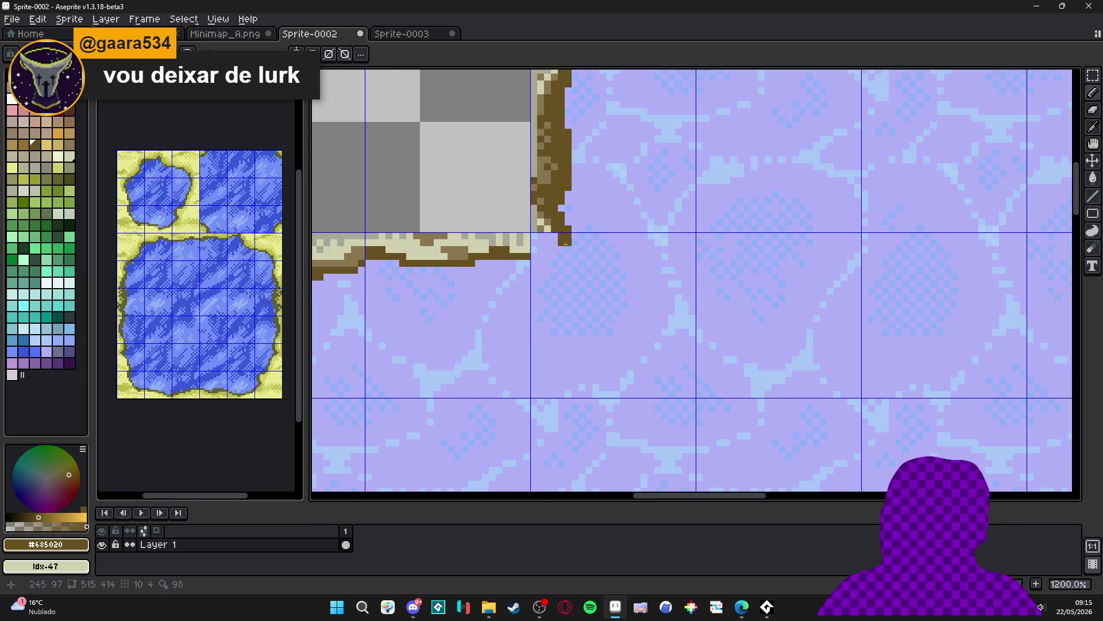
{"action": "mouse_move", "coordinate": [555, 236]}
{"action": "left_mouse_down"}
{"action": "mouse_move", "coordinate": [559, 249]}
{"action": "mouse_move", "coordinate": [541, 259]}
{"action": "mouse_move", "coordinate": [555, 238]}
{"action": "left_mouse_up"}
{"action": "left_click", "coordinate": [543, 226], "text": "alt"}
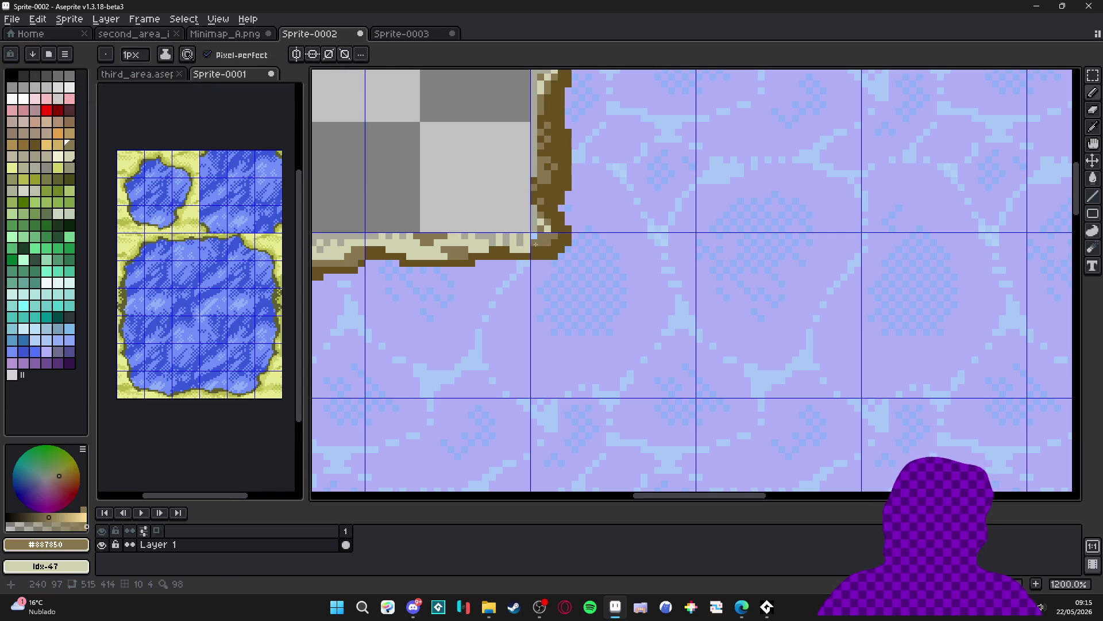
{"action": "scroll", "coordinate": [573, 255], "scroll_direction": "down", "scroll_amount": 4}
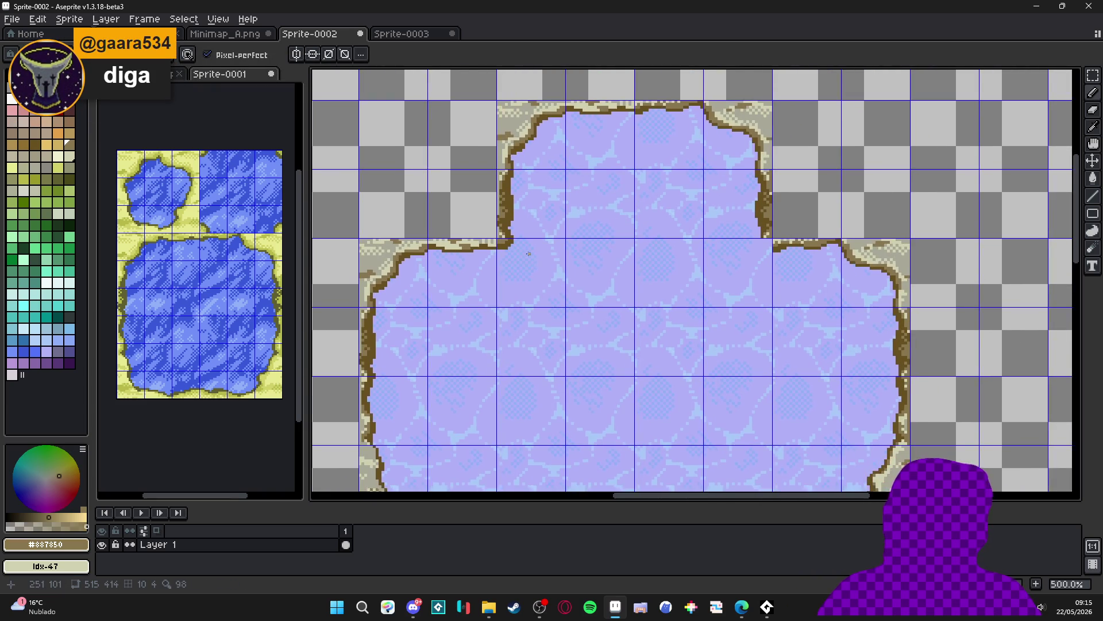
{"action": "scroll", "coordinate": [484, 249], "scroll_direction": "up", "scroll_amount": 6}
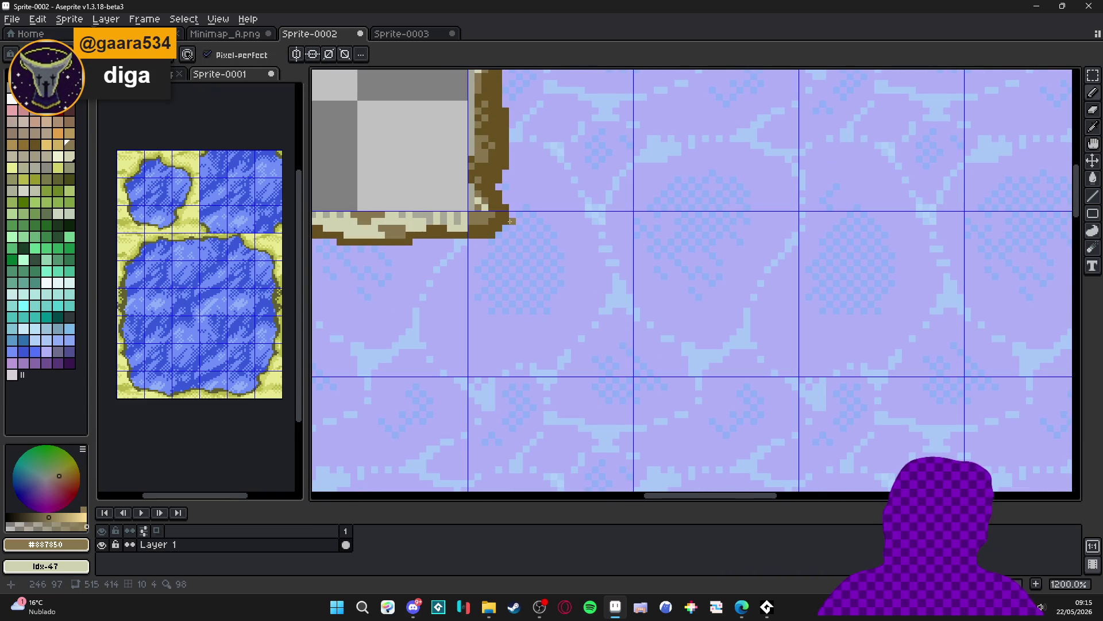
{"action": "scroll", "coordinate": [512, 214], "scroll_direction": "down", "scroll_amount": 5}
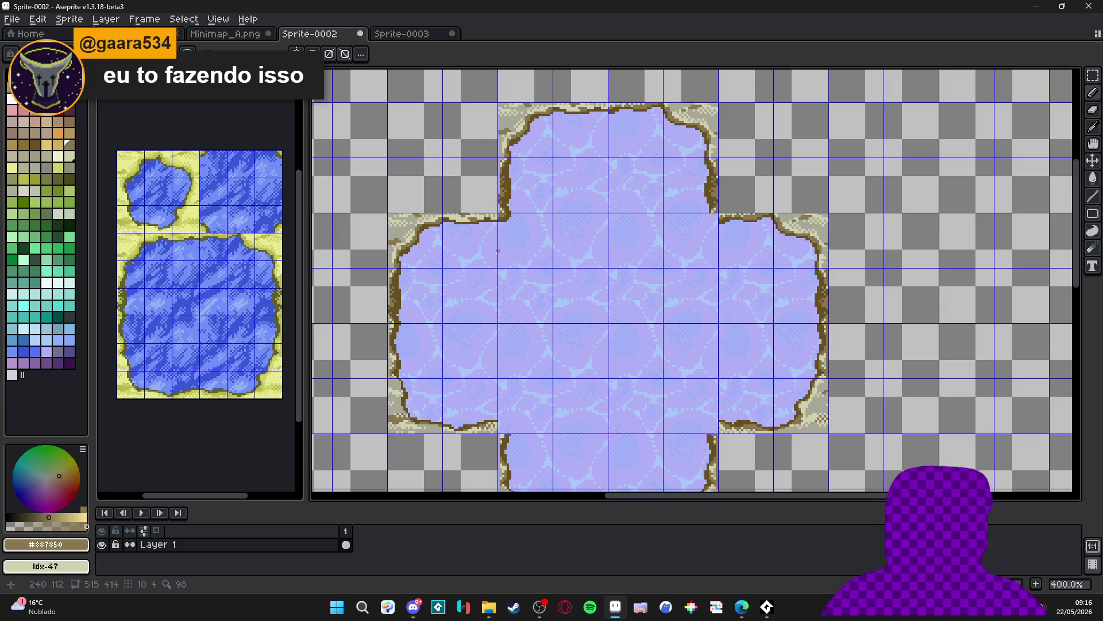
Extend the brown edge two pixels at the lower-left inner corner, undoing the beige overpaint
{"action": "scroll", "coordinate": [449, 348], "scroll_direction": "up", "scroll_amount": 5}
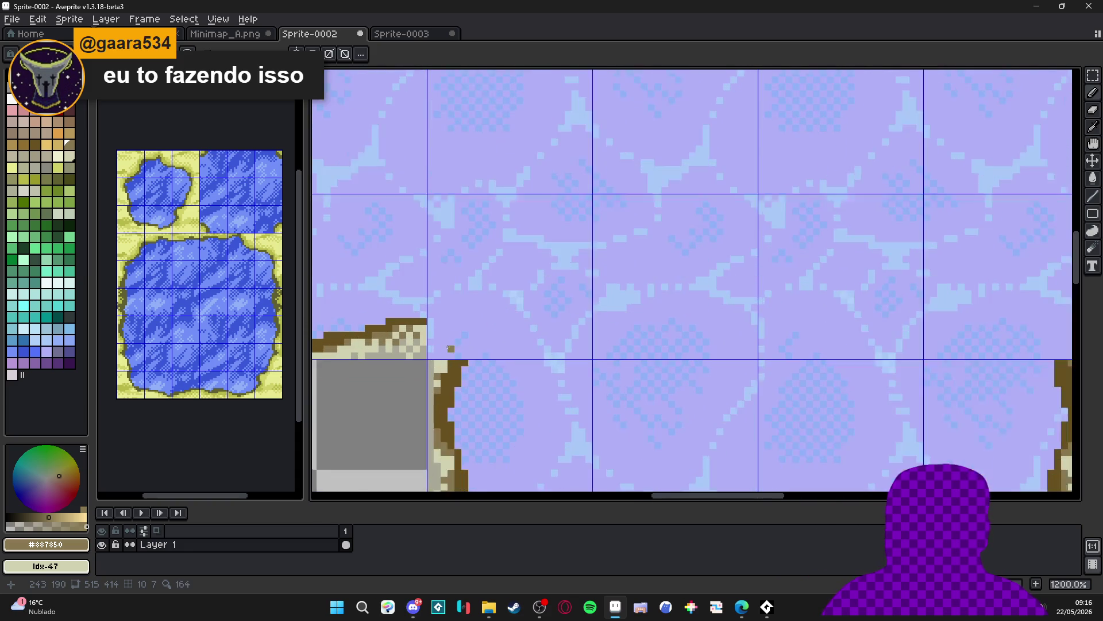
{"action": "scroll", "coordinate": [449, 348], "scroll_direction": "up", "scroll_amount": 1}
{"action": "left_click", "coordinate": [426, 313], "text": "alt"}
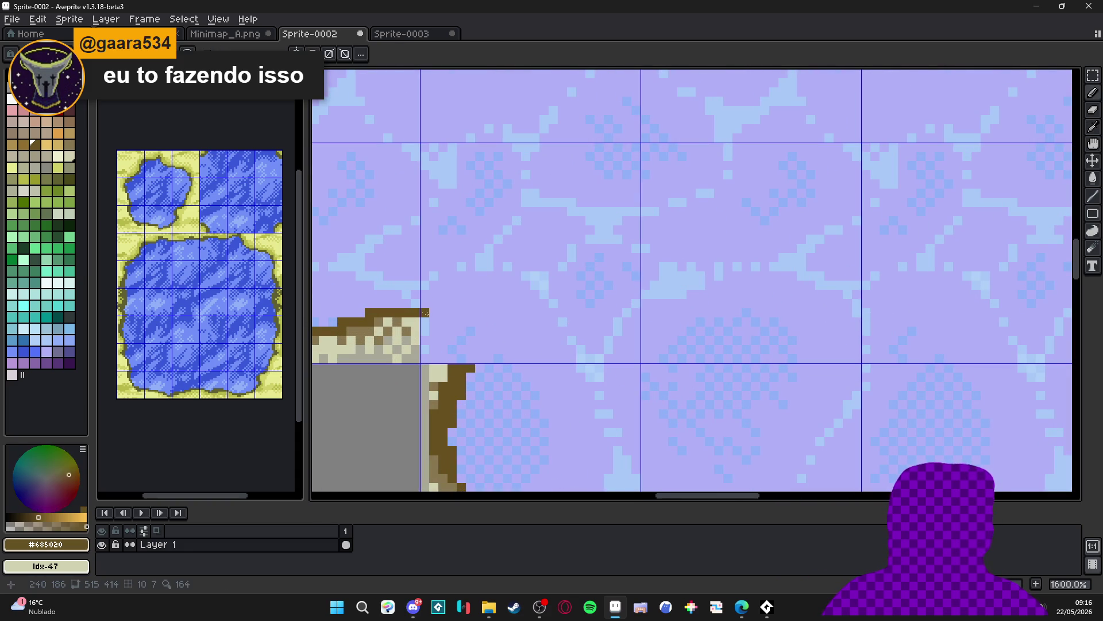
{"action": "mouse_move", "coordinate": [426, 313]}
{"action": "left_mouse_down"}
{"action": "mouse_move", "coordinate": [470, 342]}
{"action": "mouse_move", "coordinate": [470, 359]}
{"action": "mouse_move", "coordinate": [425, 353]}
{"action": "mouse_move", "coordinate": [433, 330]}
{"action": "mouse_move", "coordinate": [467, 358]}
{"action": "left_mouse_up"}
{"action": "left_click", "coordinate": [441, 371], "text": "alt"}
{"action": "left_click", "coordinate": [411, 345], "text": "alt"}
{"action": "key", "text": "ctrl+z"}
{"action": "left_click", "coordinate": [469, 358], "text": "alt"}
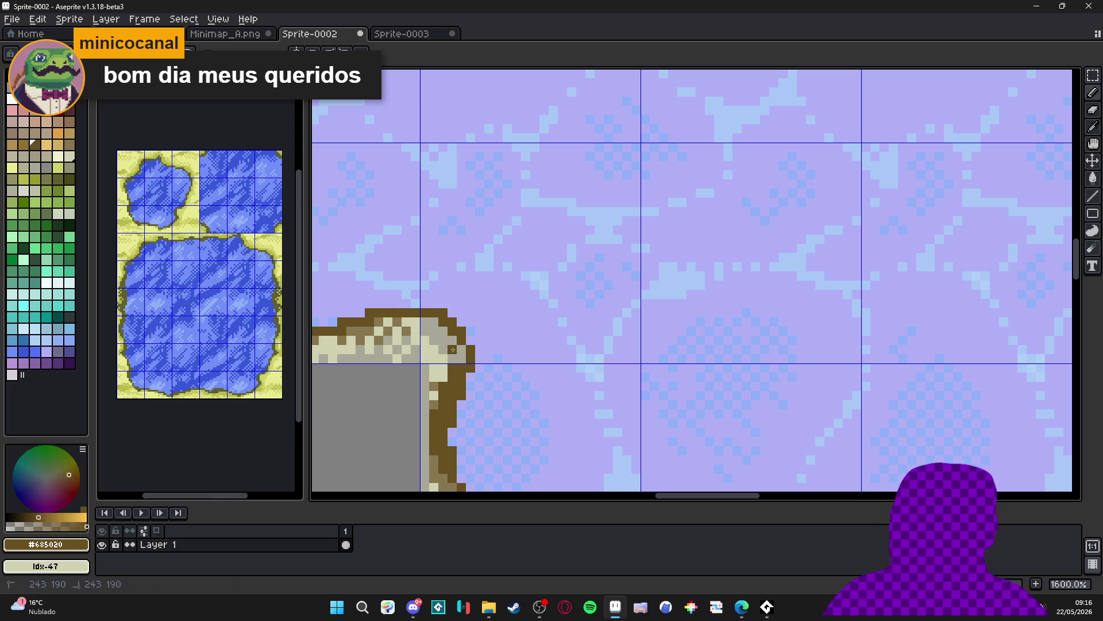
{"action": "left_click", "coordinate": [440, 340], "text": "alt"}
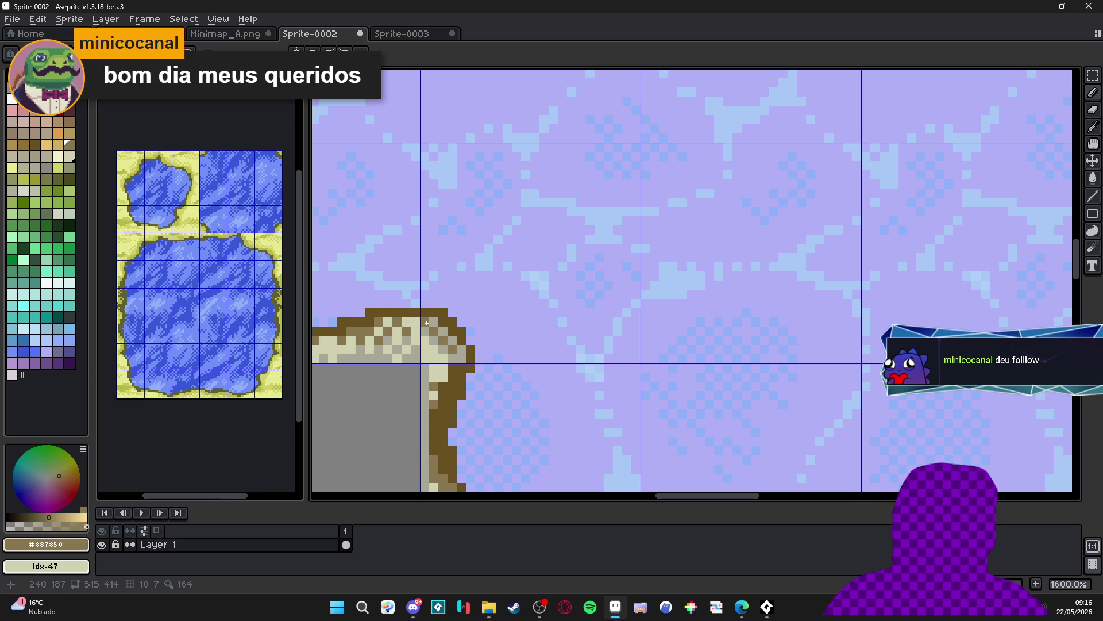
{"action": "scroll", "coordinate": [438, 322], "scroll_direction": "down", "scroll_amount": 4}
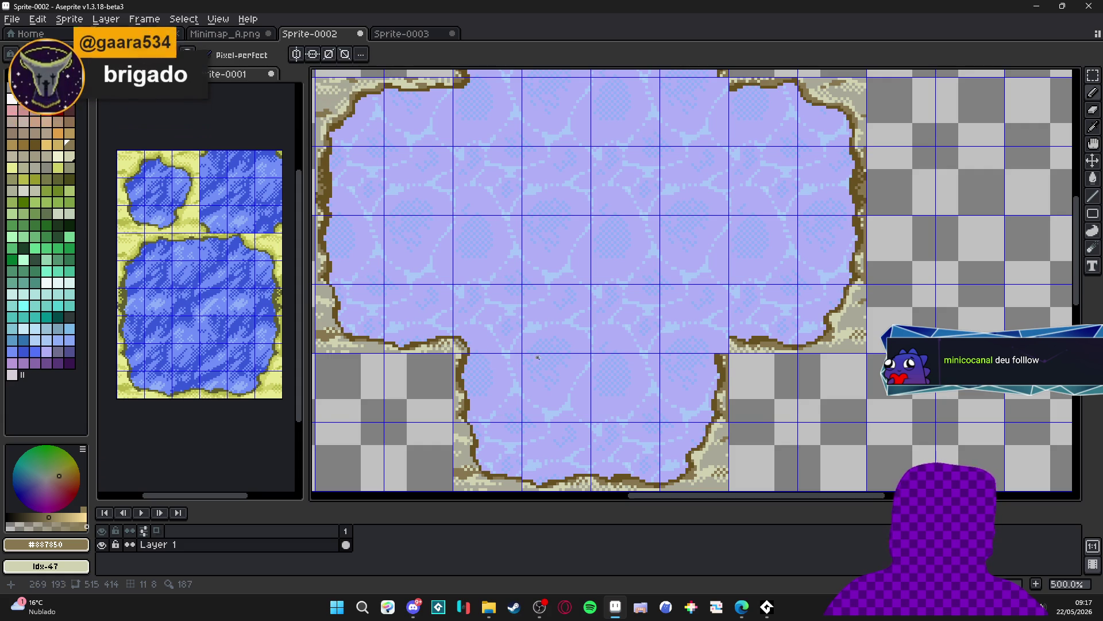
Extend the brown shoreline down and left at the lake's lower-right inner corner
{"action": "left_click_drag", "start_coordinate": [553, 357], "coordinate": [533, 344]}
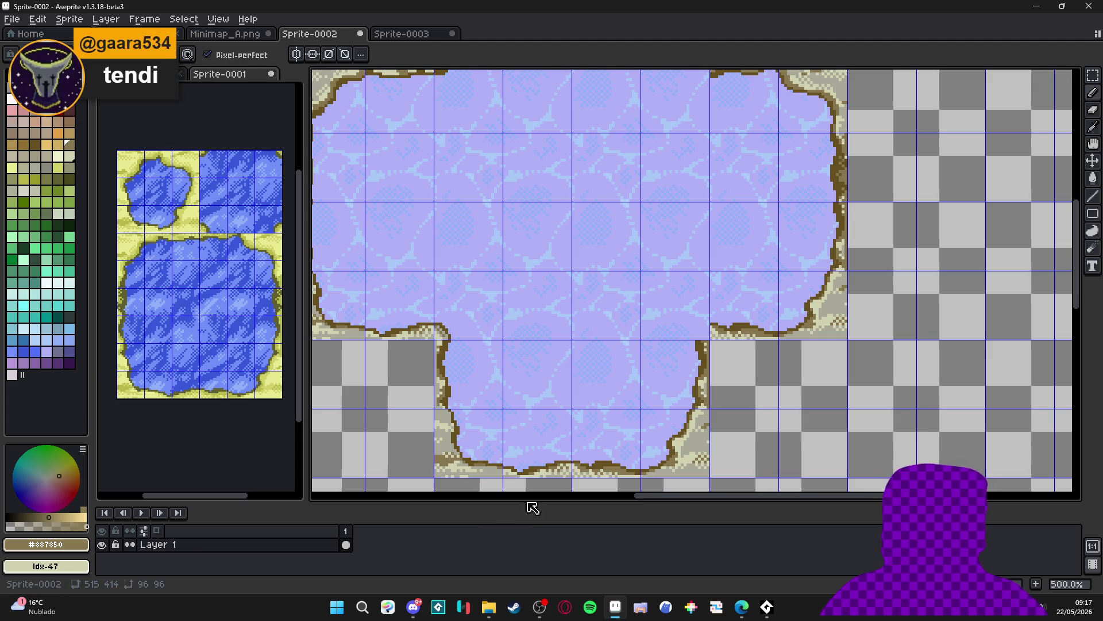
{"action": "left_click", "coordinate": [547, 603]}
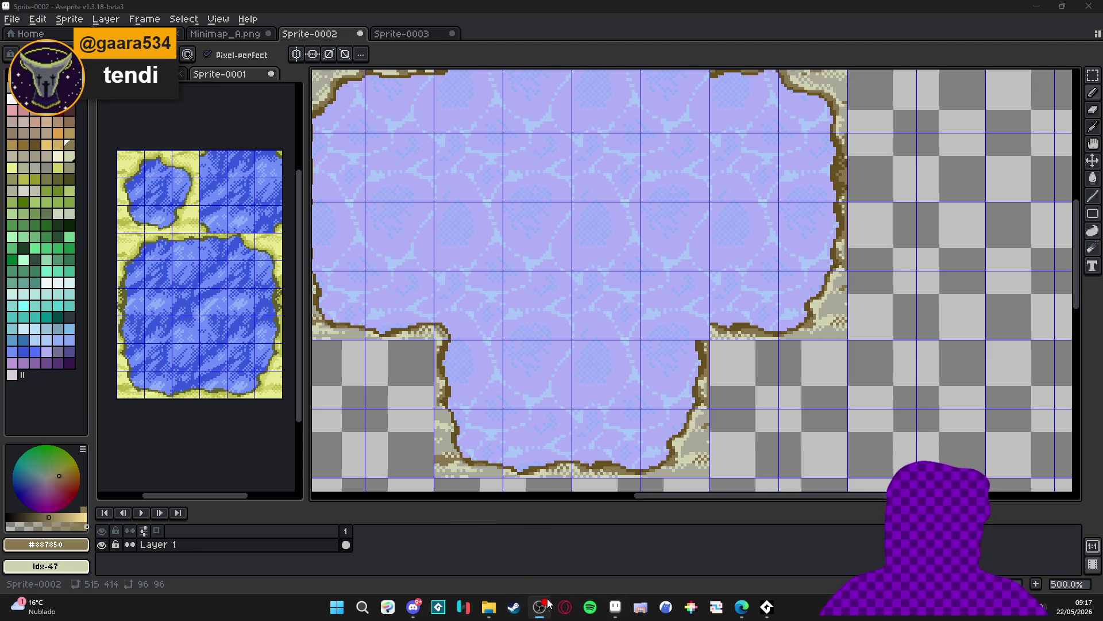
{"action": "left_click", "coordinate": [615, 607]}
{"action": "left_click_drag", "start_coordinate": [526, 379], "coordinate": [487, 360]}
{"action": "scroll", "coordinate": [707, 295], "scroll_direction": "up", "scroll_amount": 5}
{"action": "left_click", "coordinate": [653, 309], "text": "alt"}
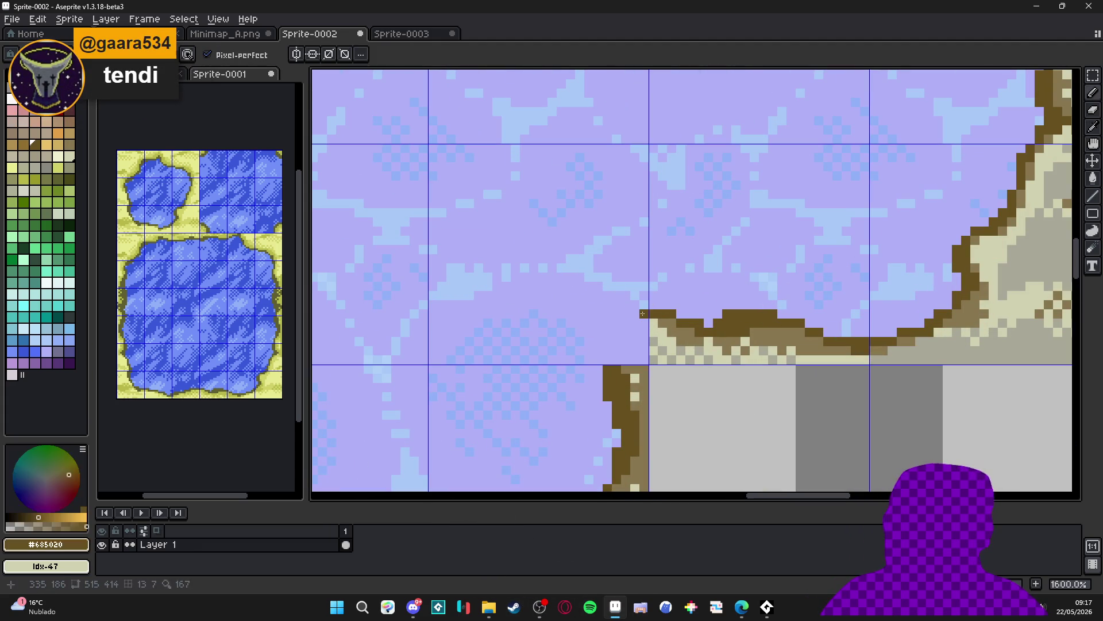
{"action": "mouse_move", "coordinate": [634, 314]}
{"action": "left_mouse_down"}
{"action": "mouse_move", "coordinate": [601, 334]}
{"action": "mouse_move", "coordinate": [611, 353]}
{"action": "left_mouse_up"}
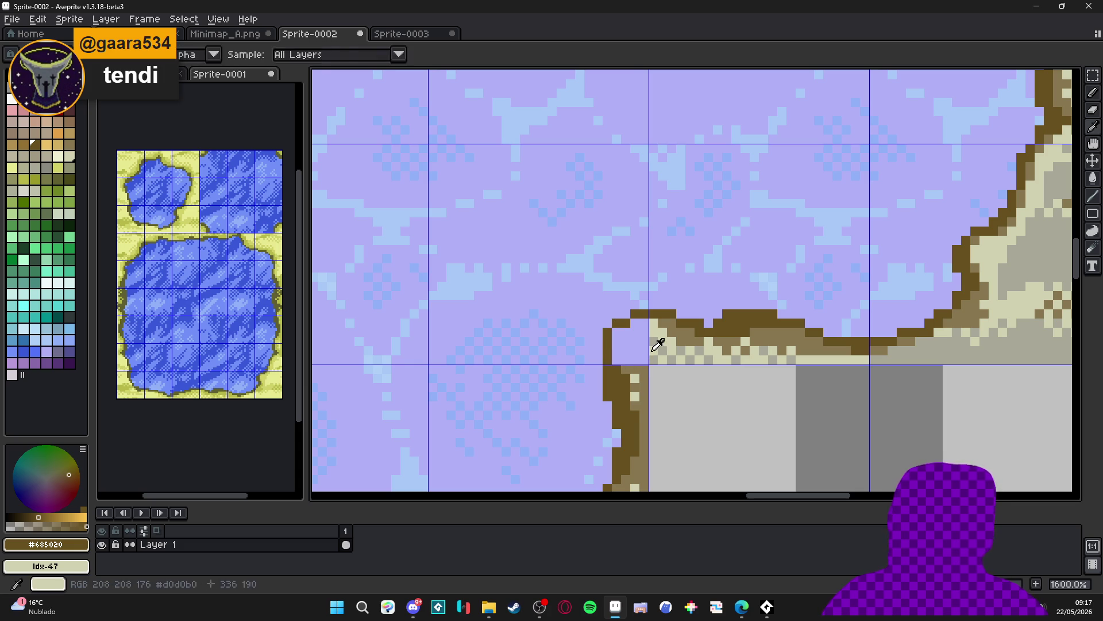
Add a cream highlight pixel at that corner
{"action": "scroll", "coordinate": [658, 339], "scroll_direction": "up", "scroll_amount": 2}
{"action": "left_click", "coordinate": [660, 315], "text": "alt"}
{"action": "left_click", "coordinate": [643, 323]}
{"action": "scroll", "coordinate": [638, 325], "scroll_direction": "down", "scroll_amount": 10}
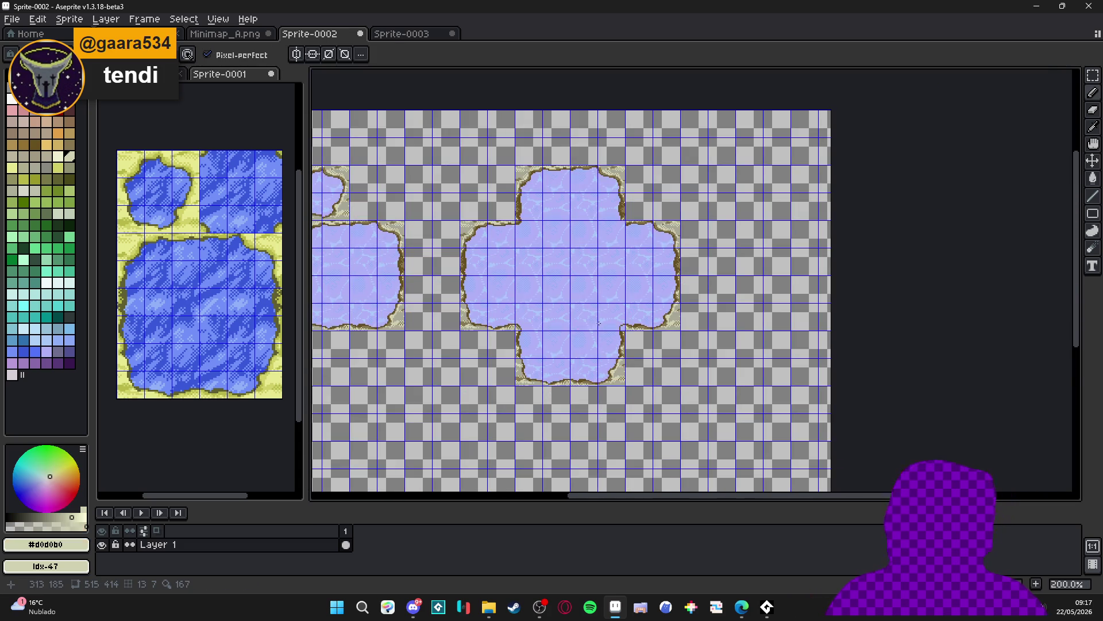
Add tan and cream pixels along the lower shoreline corner
{"action": "scroll", "coordinate": [588, 325], "scroll_direction": "down", "scroll_amount": 1}
{"action": "scroll", "coordinate": [481, 279], "scroll_direction": "up", "scroll_amount": 1}
{"action": "scroll", "coordinate": [286, 232], "scroll_direction": "up", "scroll_amount": 5}
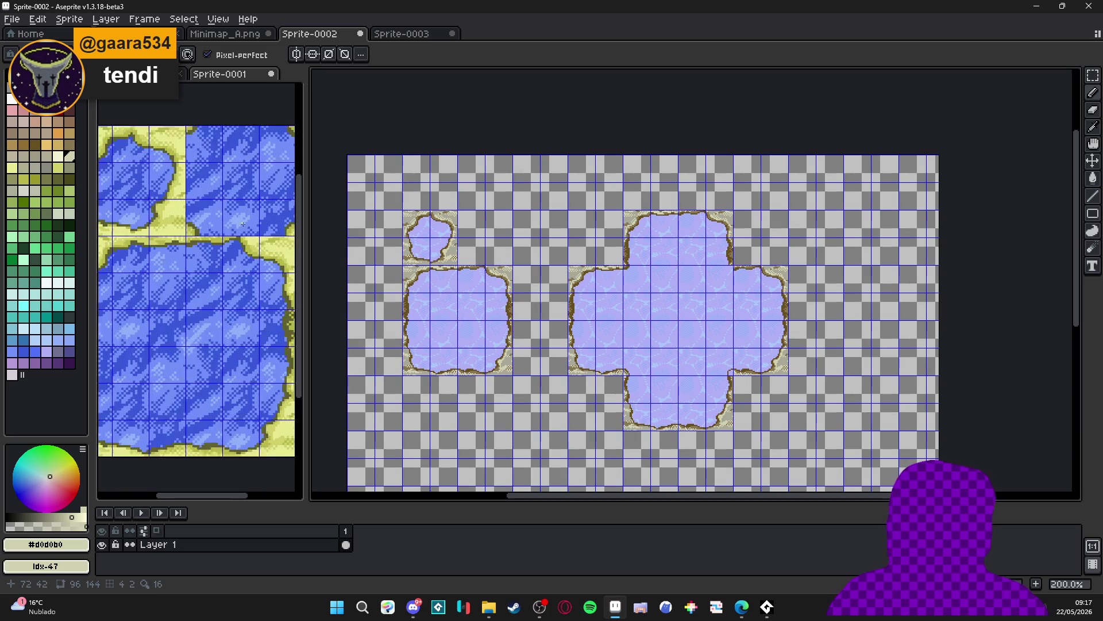
{"action": "scroll", "coordinate": [197, 256], "scroll_direction": "up", "scroll_amount": 2}
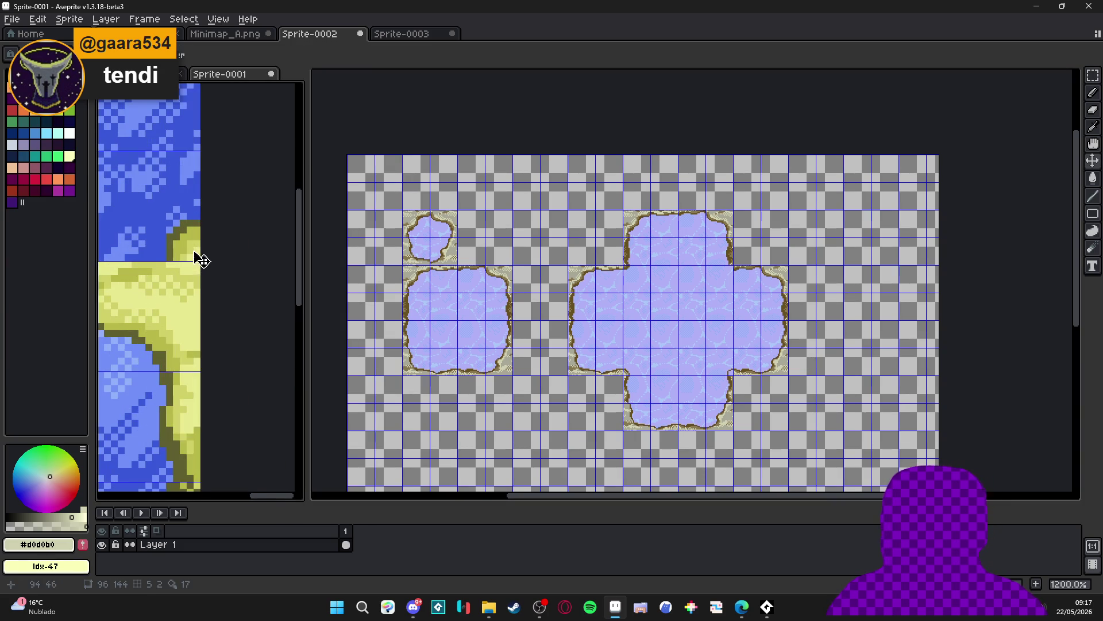
{"action": "scroll", "coordinate": [172, 246], "scroll_direction": "up", "scroll_amount": 2}
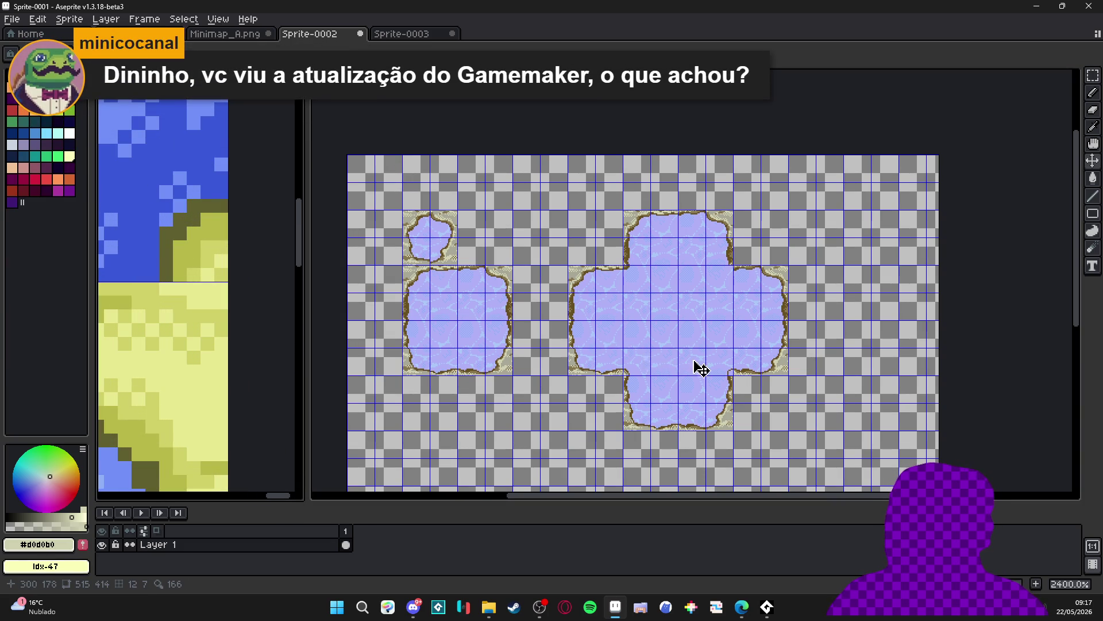
{"action": "scroll", "coordinate": [701, 366], "scroll_direction": "up", "scroll_amount": 5}
{"action": "scroll", "coordinate": [660, 380], "scroll_direction": "down", "scroll_amount": 1}
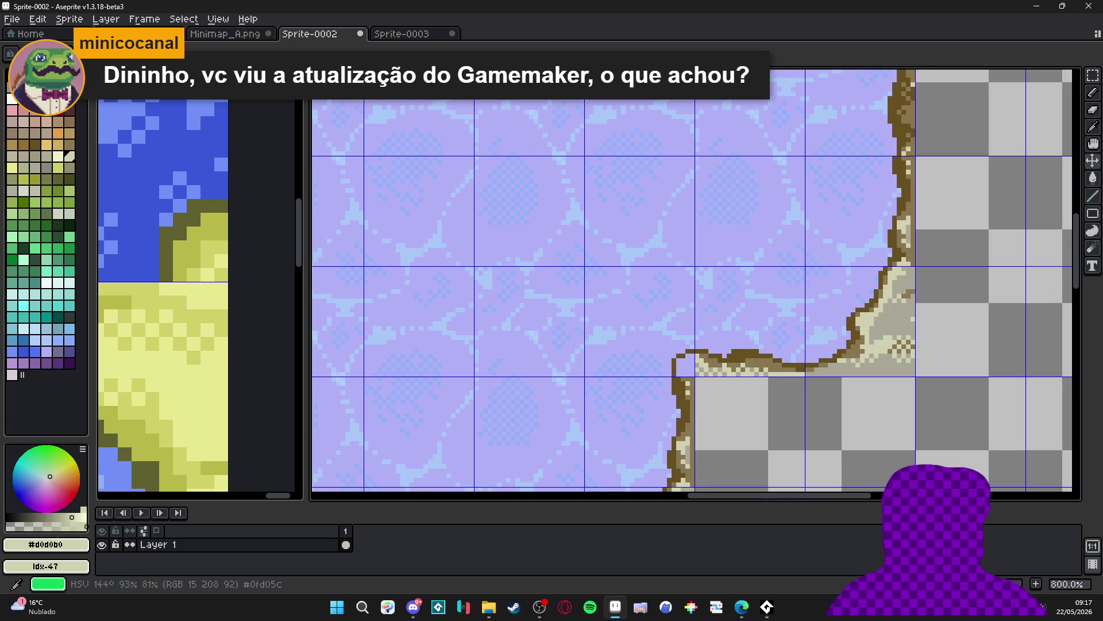
{"action": "scroll", "coordinate": [621, 395], "scroll_direction": "down", "scroll_amount": 1}
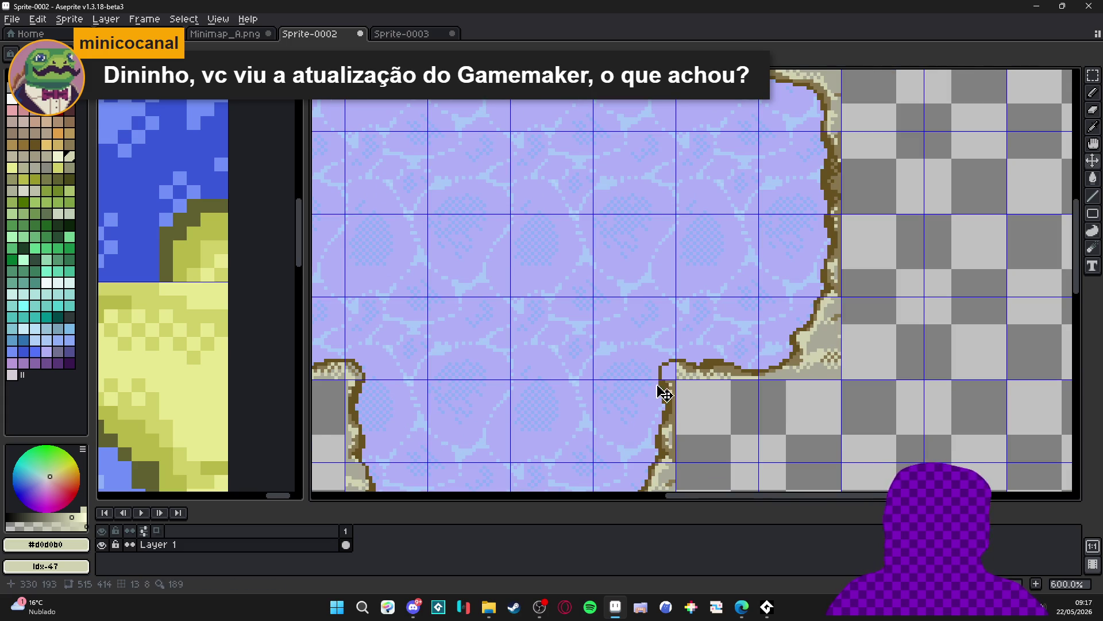
{"action": "scroll", "coordinate": [694, 377], "scroll_direction": "up", "scroll_amount": 4}
{"action": "left_click", "coordinate": [649, 354]}
{"action": "left_click", "coordinate": [622, 367]}
{"action": "mouse_move", "coordinate": [664, 353]}
{"action": "left_mouse_down"}
{"action": "mouse_move", "coordinate": [664, 368]}
{"action": "mouse_move", "coordinate": [621, 388]}
{"action": "mouse_move", "coordinate": [632, 408]}
{"action": "mouse_move", "coordinate": [659, 395]}
{"action": "left_mouse_up"}
{"action": "left_click", "coordinate": [660, 397], "text": "alt"}
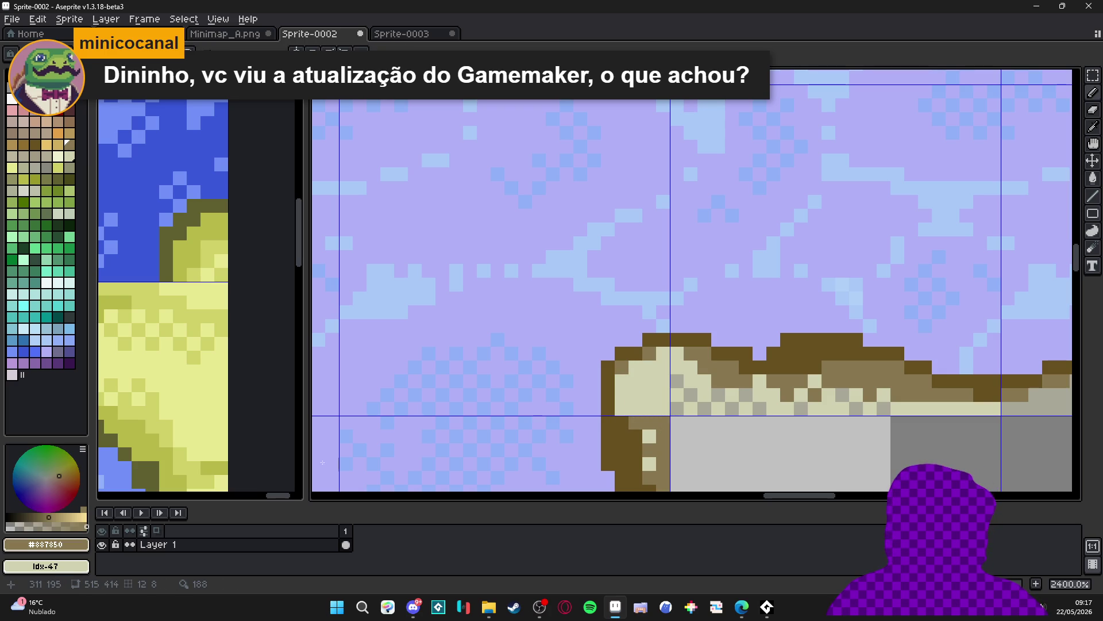
Repaint the lower shoreline's left end in grey-beige and darken its upper and lower edges
{"action": "key", "text": "alt+Tab"}
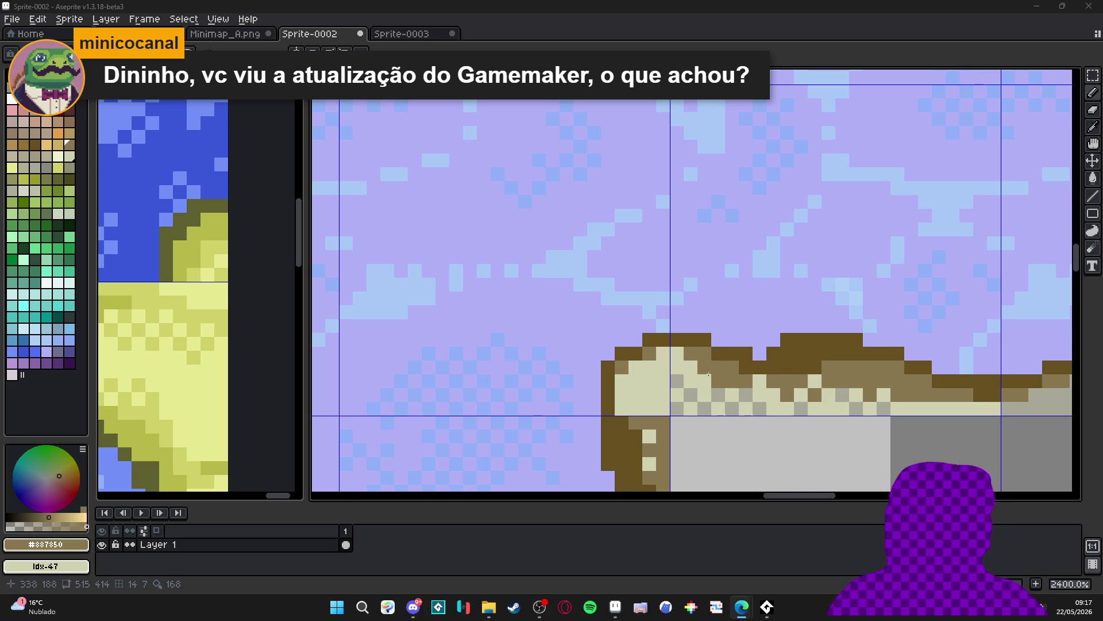
{"action": "scroll", "coordinate": [659, 395], "scroll_direction": "down", "scroll_amount": 2}
{"action": "scroll", "coordinate": [662, 395], "scroll_direction": "up", "scroll_amount": 1}
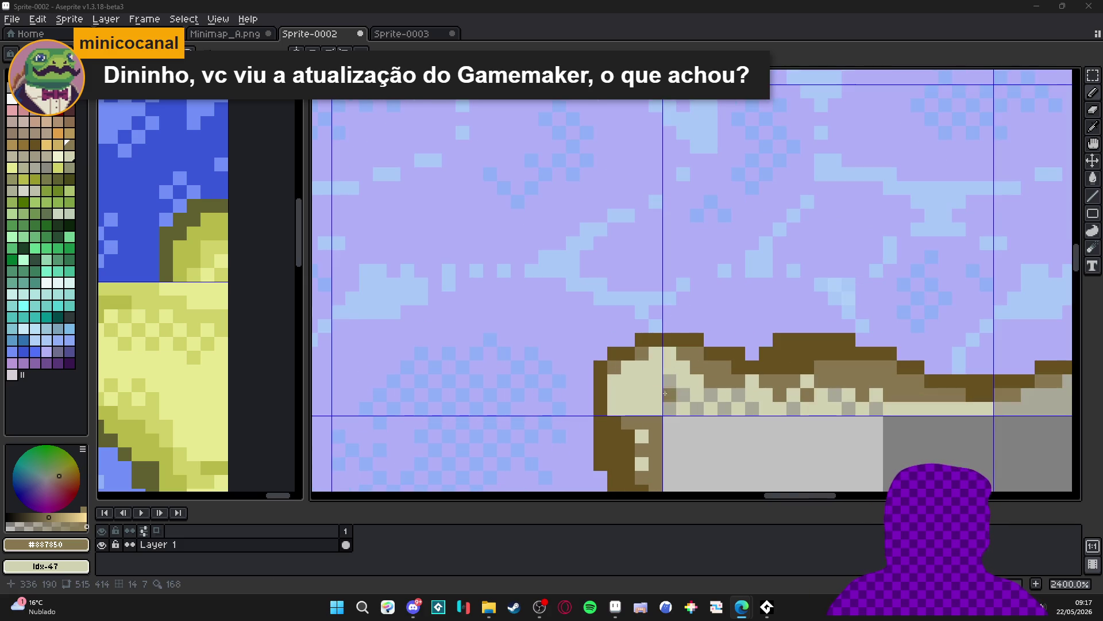
{"action": "left_click", "coordinate": [655, 395], "text": "alt"}
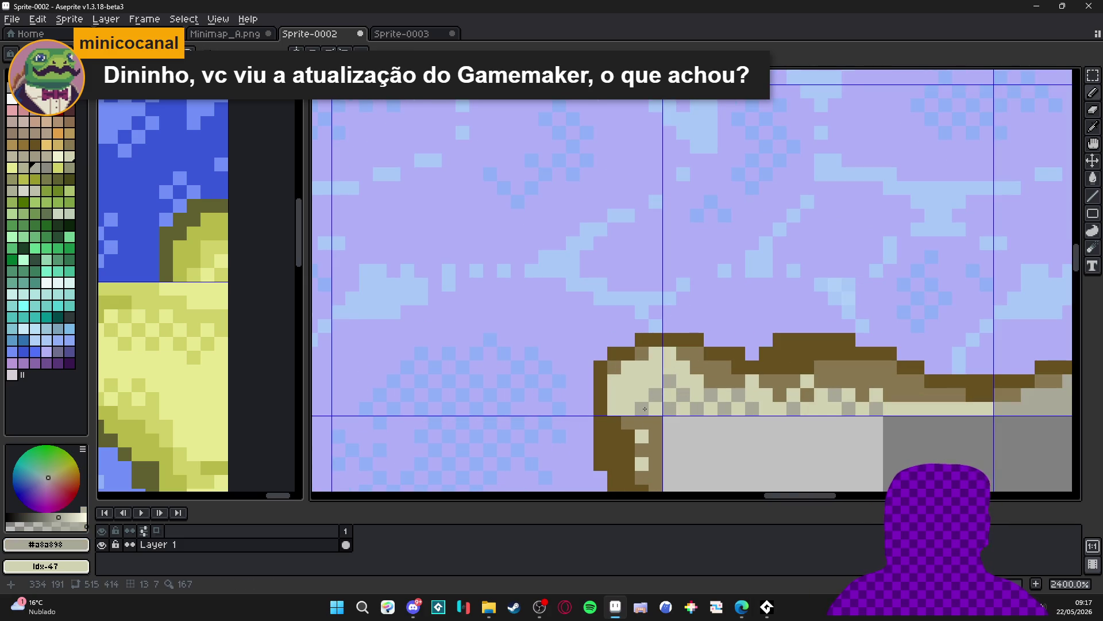
{"action": "scroll", "coordinate": [645, 405], "scroll_direction": "down", "scroll_amount": 3}
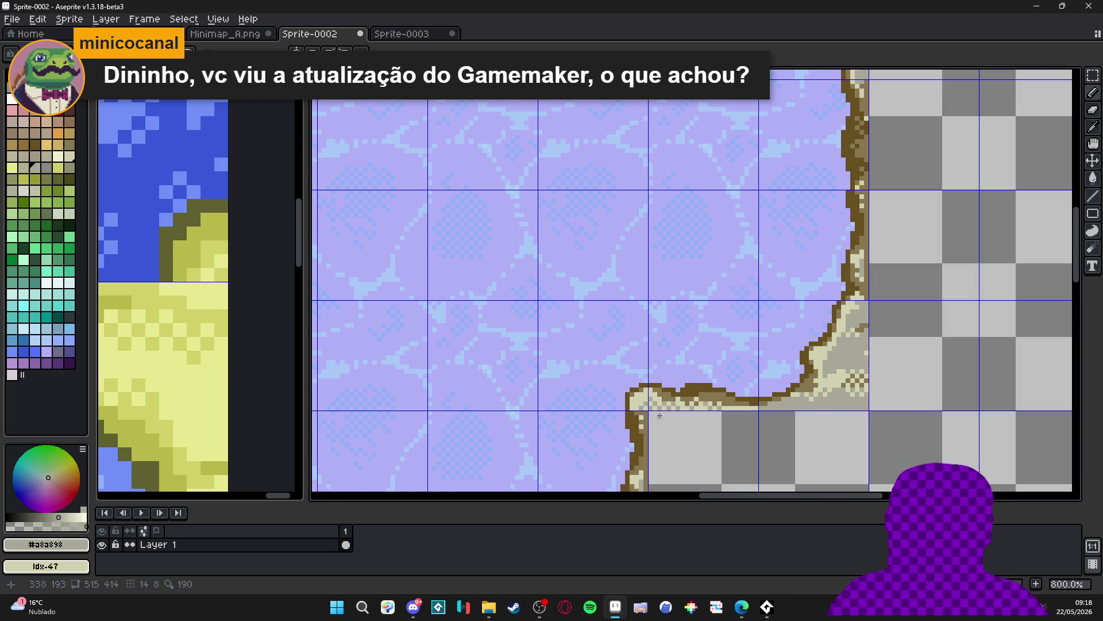
{"action": "scroll", "coordinate": [664, 401], "scroll_direction": "down", "scroll_amount": 2}
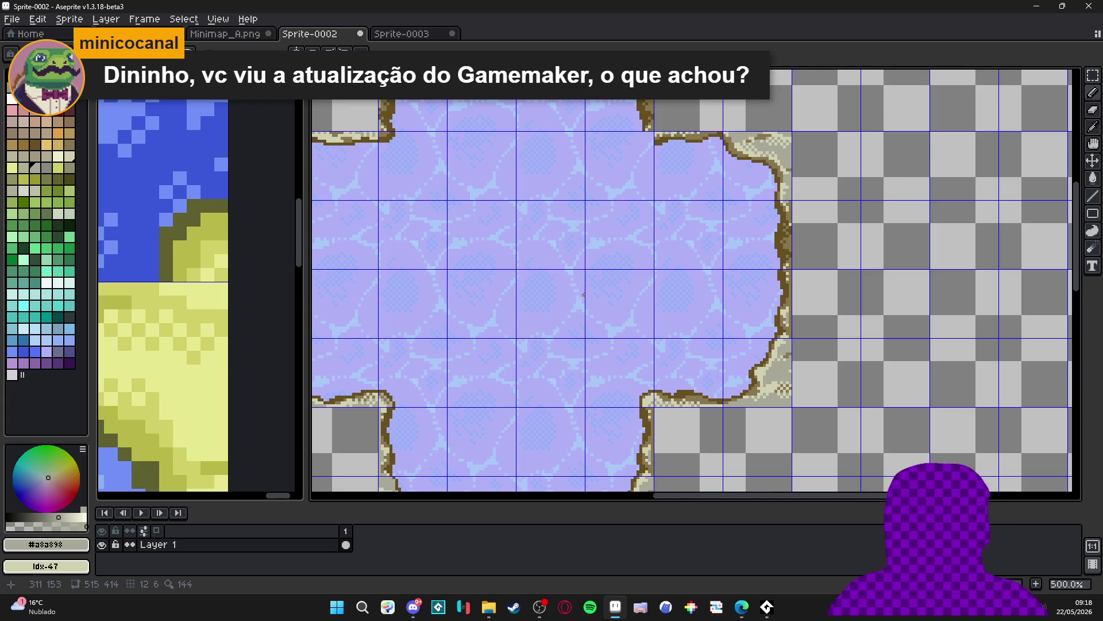
{"action": "scroll", "coordinate": [660, 403], "scroll_direction": "up", "scroll_amount": 4}
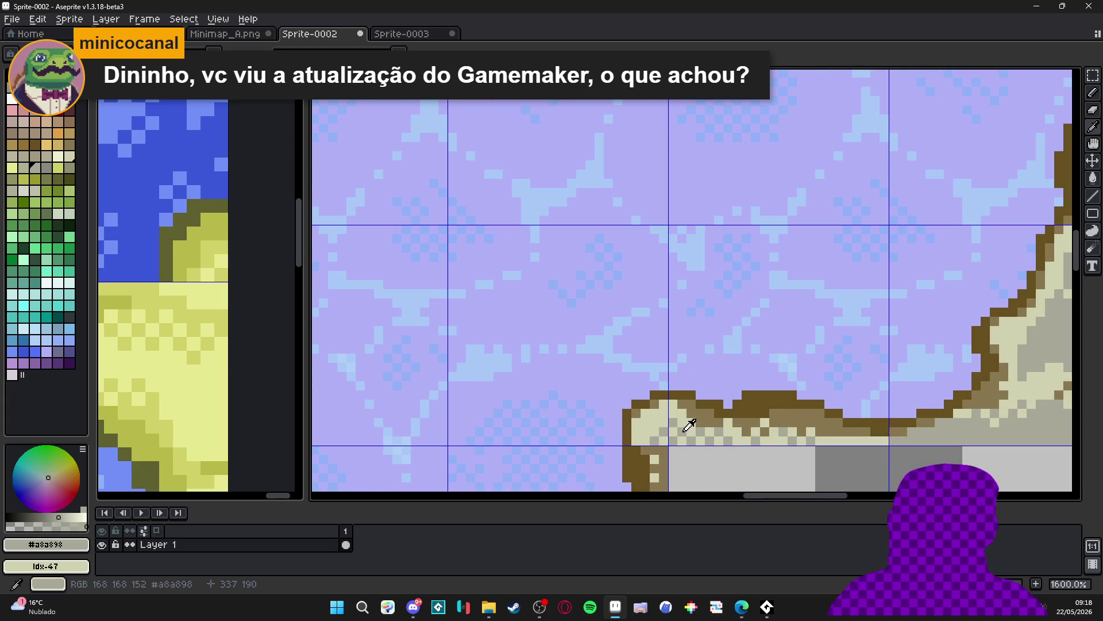
{"action": "mouse_move", "coordinate": [679, 418]}
{"action": "left_mouse_down"}
{"action": "mouse_move", "coordinate": [660, 434]}
{"action": "mouse_move", "coordinate": [643, 422]}
{"action": "left_mouse_up"}
{"action": "left_click", "coordinate": [651, 431]}
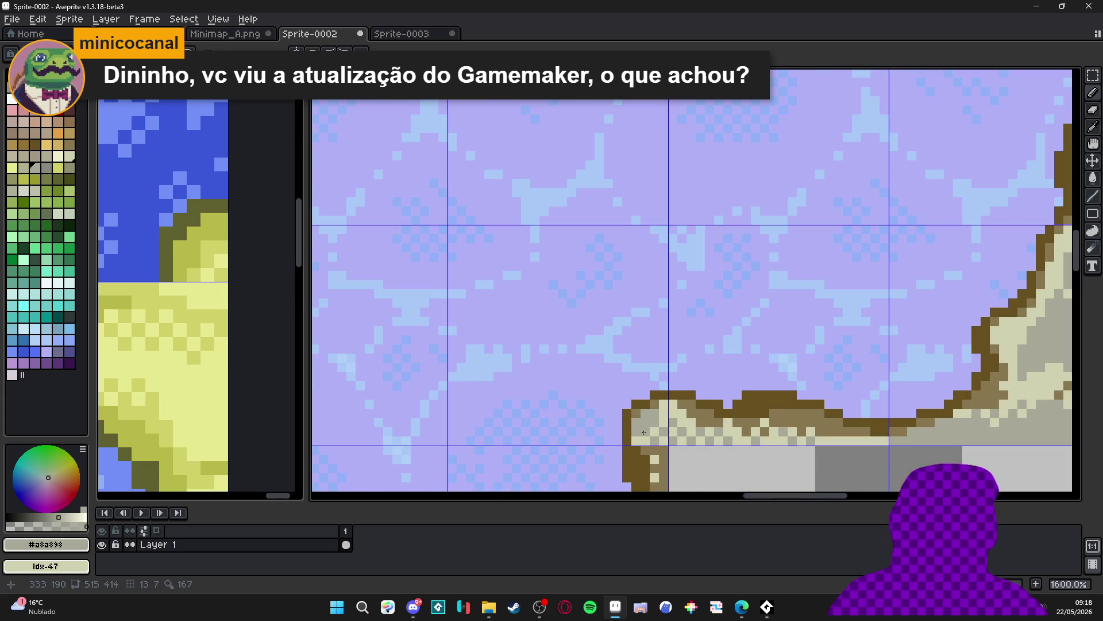
{"action": "left_click", "coordinate": [645, 435]}
{"action": "left_click", "coordinate": [663, 411]}
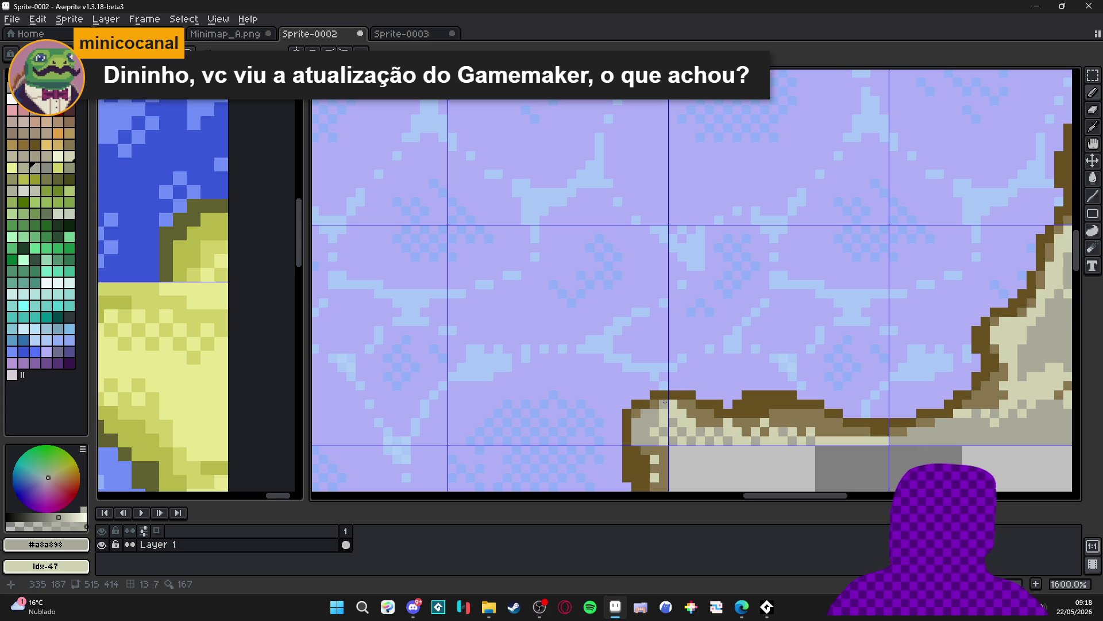
{"action": "scroll", "coordinate": [665, 402], "scroll_direction": "down", "scroll_amount": 5}
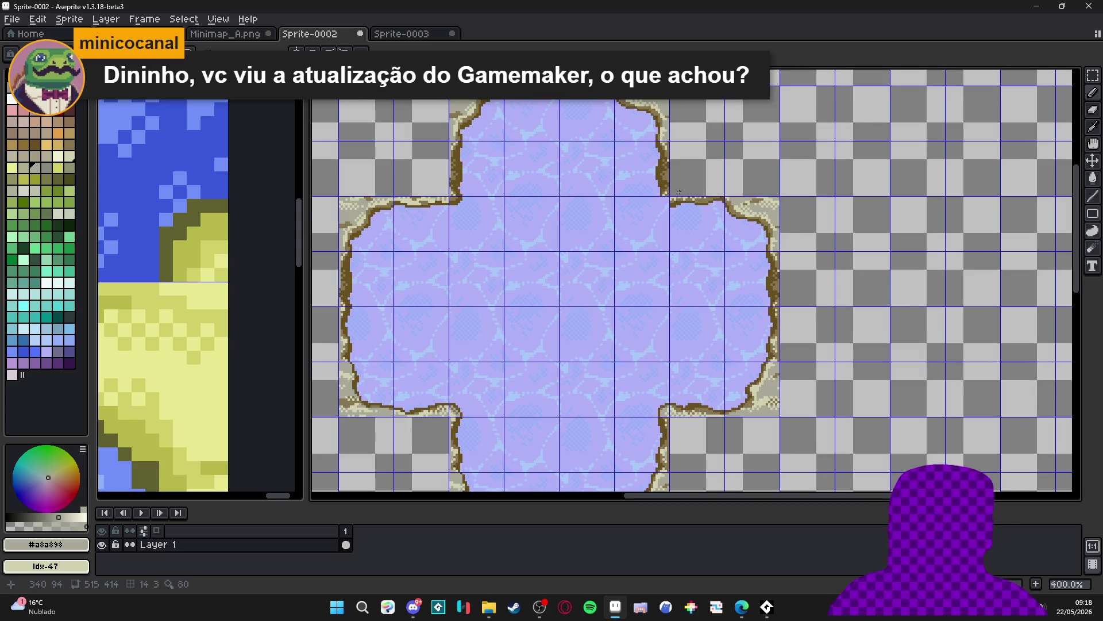
{"action": "scroll", "coordinate": [674, 198], "scroll_direction": "up", "scroll_amount": 8}
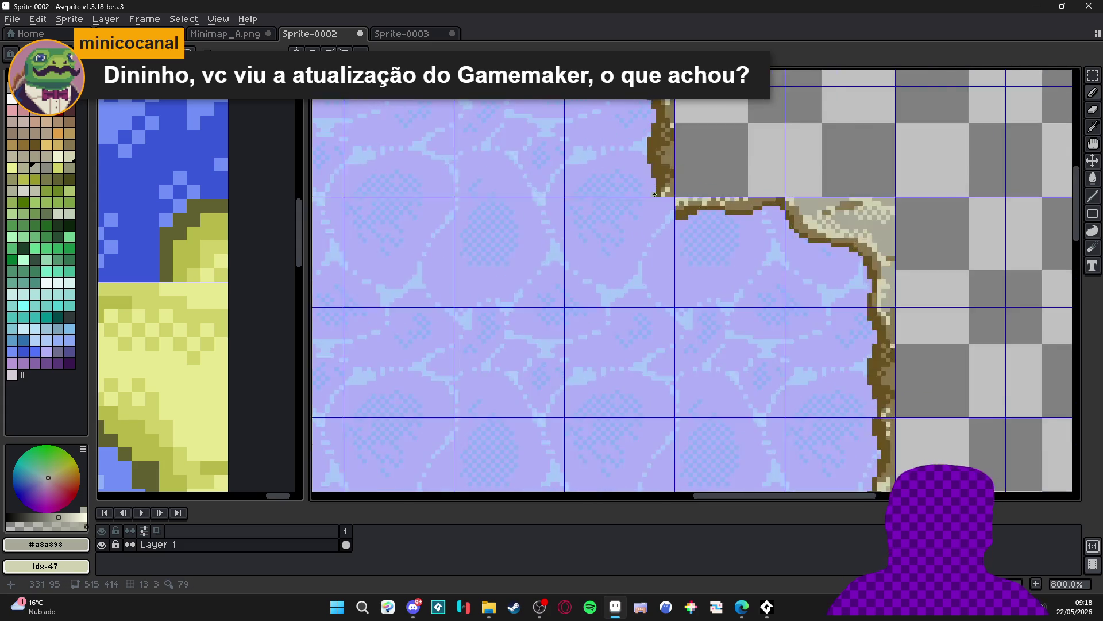
Pencil a dark brown #685020 outline around the inner corner where the shorelines meet
{"action": "left_click", "coordinate": [667, 190], "text": "alt"}
{"action": "left_click", "coordinate": [667, 220]}
{"action": "left_click", "coordinate": [667, 230]}
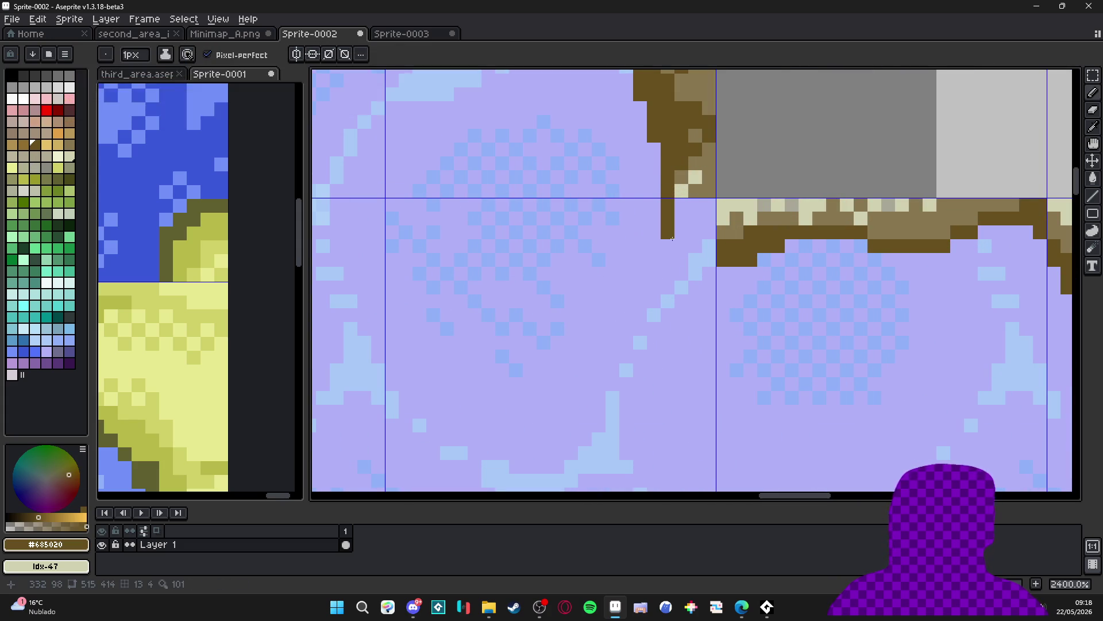
{"action": "left_click", "coordinate": [678, 237]}
{"action": "left_click", "coordinate": [682, 246]}
{"action": "left_click", "coordinate": [695, 246]}
{"action": "left_click", "coordinate": [708, 249]}
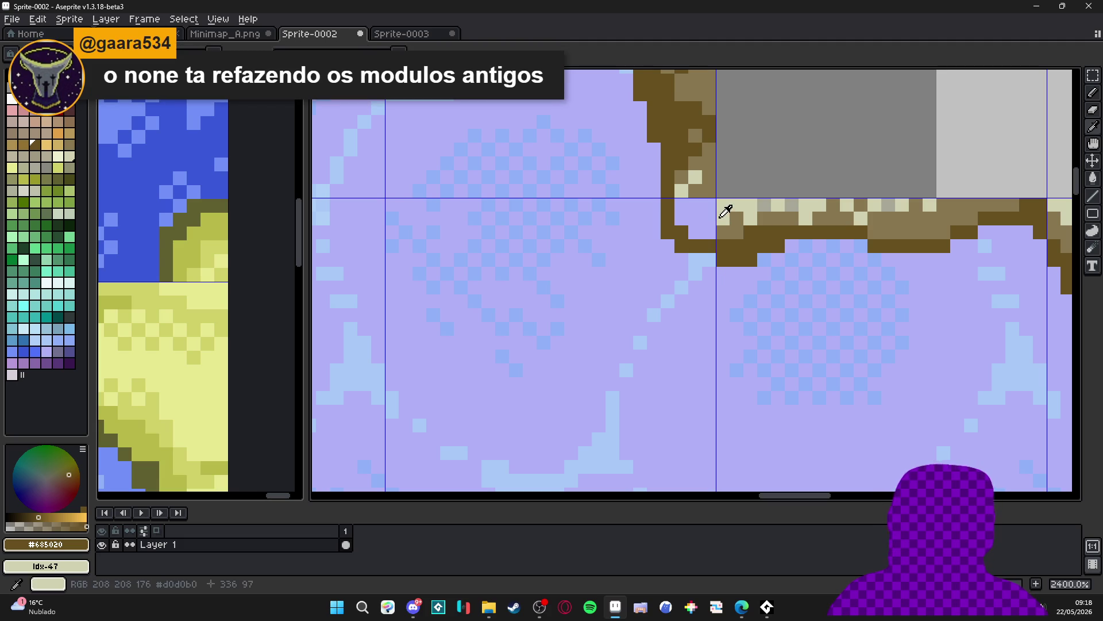
Fill the corner edge with cream highlight, #887850 mid-brown and grey pixels
{"action": "left_click", "coordinate": [722, 210], "text": "alt"}
{"action": "left_click", "coordinate": [710, 221]}
{"action": "left_click", "coordinate": [722, 238], "text": "alt"}
{"action": "mouse_move", "coordinate": [722, 239]}
{"action": "left_mouse_down"}
{"action": "mouse_move", "coordinate": [695, 231]}
{"action": "mouse_move", "coordinate": [682, 219]}
{"action": "mouse_move", "coordinate": [689, 207]}
{"action": "mouse_move", "coordinate": [700, 222]}
{"action": "mouse_move", "coordinate": [681, 235]}
{"action": "left_mouse_up"}
{"action": "scroll", "coordinate": [701, 222], "scroll_direction": "right", "scroll_amount": 1}
{"action": "left_click", "coordinate": [755, 207], "text": "alt"}
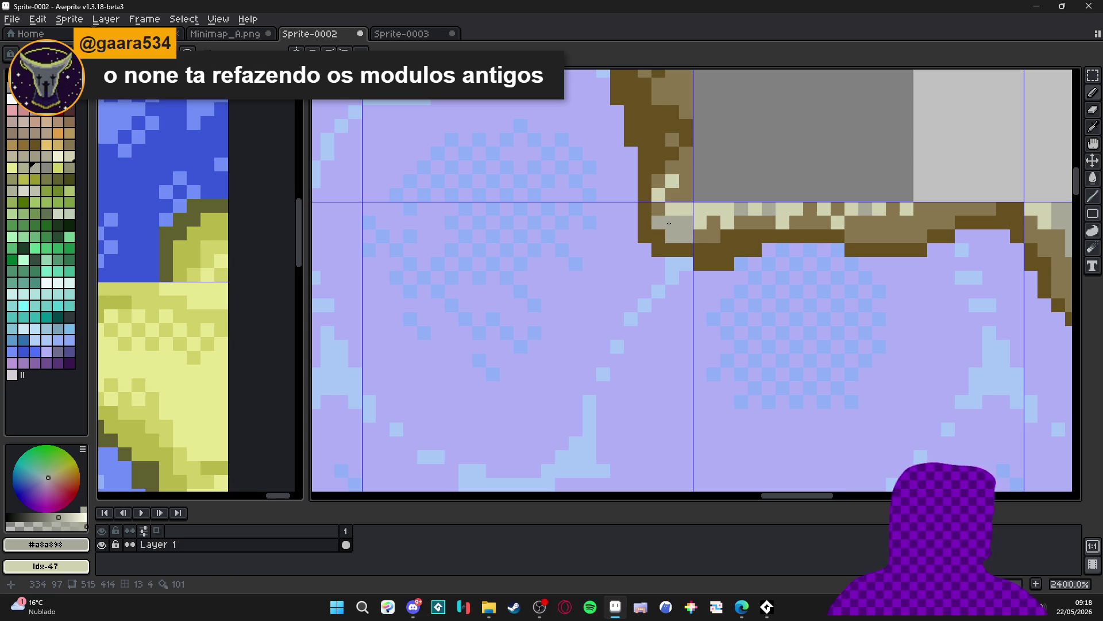
{"action": "left_click", "coordinate": [683, 220], "text": "alt"}
{"action": "scroll", "coordinate": [686, 229], "scroll_direction": "down", "scroll_amount": 5}
{"action": "scroll", "coordinate": [686, 232], "scroll_direction": "up", "scroll_amount": 4}
{"action": "scroll", "coordinate": [688, 241], "scroll_direction": "down", "scroll_amount": 3}
{"action": "scroll", "coordinate": [691, 255], "scroll_direction": "down", "scroll_amount": 2}
{"action": "scroll", "coordinate": [692, 255], "scroll_direction": "up", "scroll_amount": 5}
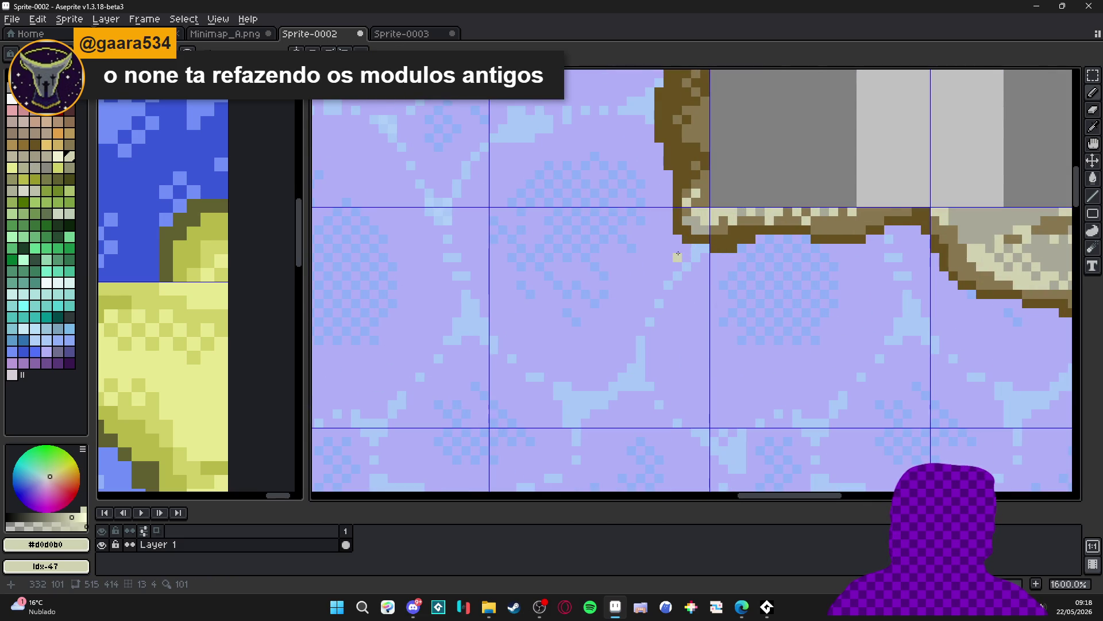
{"action": "scroll", "coordinate": [677, 248], "scroll_direction": "down", "scroll_amount": 6}
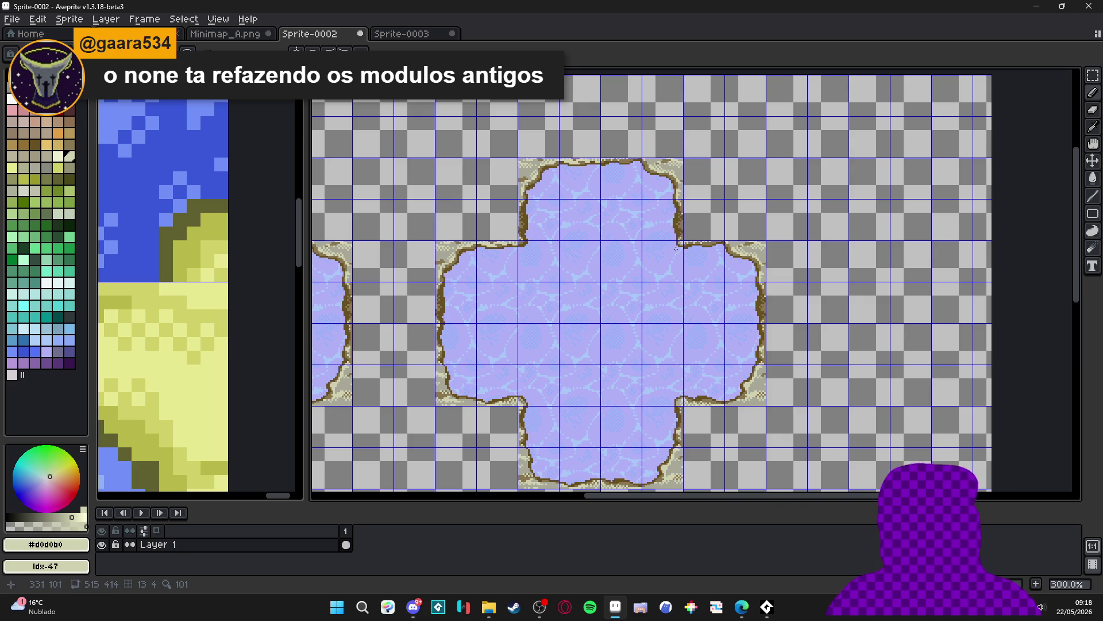
Marquee-select one water tile in Sprite-0002 and nudge it one cell left
{"action": "scroll", "coordinate": [598, 333], "scroll_direction": "down", "scroll_amount": 2}
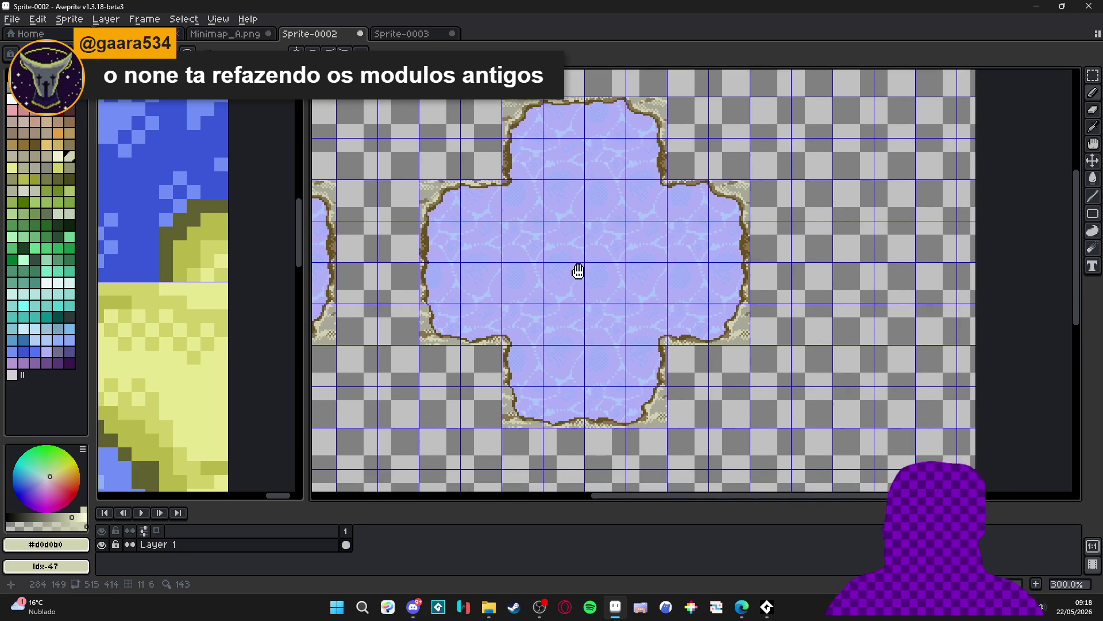
{"action": "scroll", "coordinate": [525, 261], "scroll_direction": "up", "scroll_amount": 1}
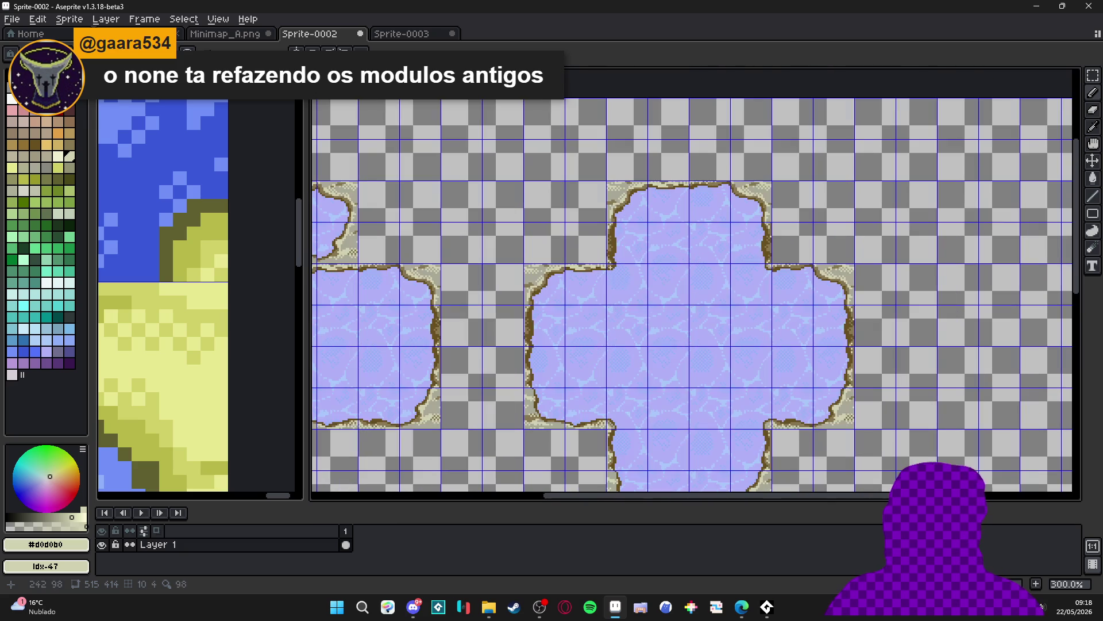
{"action": "key", "text": "m"}
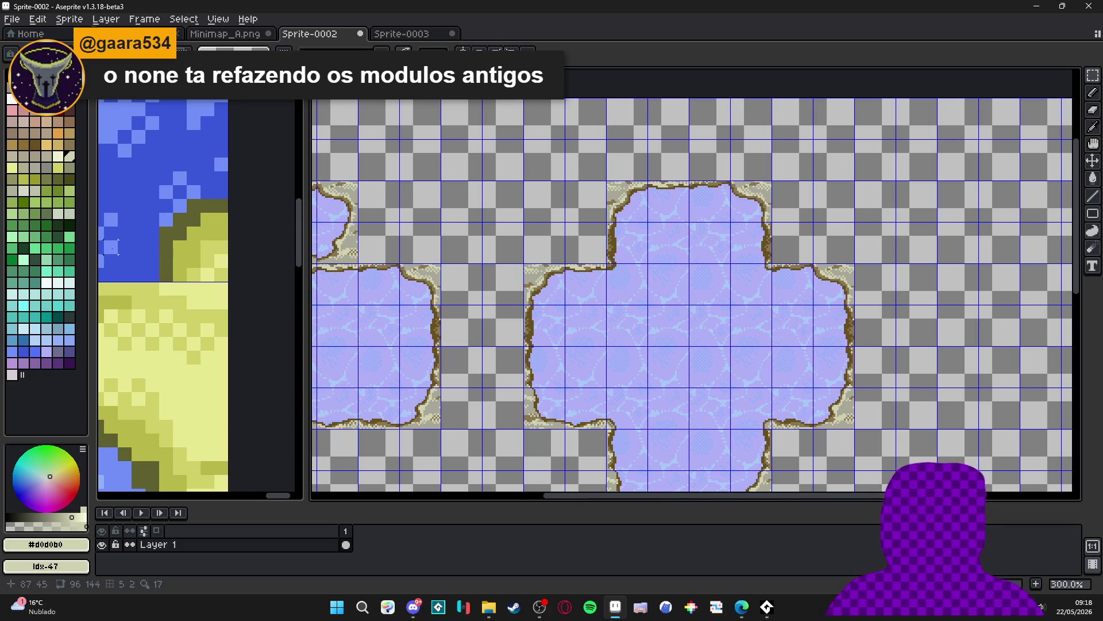
{"action": "scroll", "coordinate": [215, 276], "scroll_direction": "down", "scroll_amount": 4}
{"action": "left_click", "coordinate": [215, 277]}
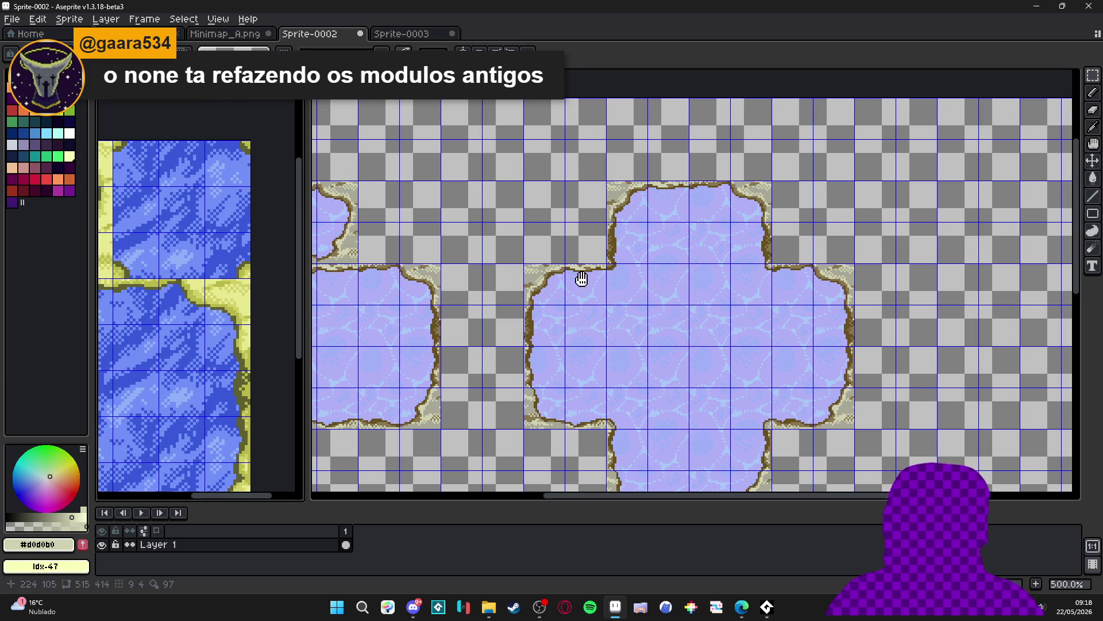
{"action": "left_click", "coordinate": [581, 279]}
{"action": "mouse_move", "coordinate": [667, 276]}
{"action": "left_mouse_down"}
{"action": "mouse_move", "coordinate": [690, 300]}
{"action": "mouse_move", "coordinate": [635, 245]}
{"action": "mouse_move", "coordinate": [511, 162]}
{"action": "mouse_move", "coordinate": [473, 208]}
{"action": "left_mouse_up"}
{"action": "key", "text": "shift+Left"}
{"action": "key", "text": "Return"}
Shift a second water tile left beside the small pond, then bring up Steam
{"action": "scroll", "coordinate": [862, 287], "scroll_direction": "down", "scroll_amount": 2}
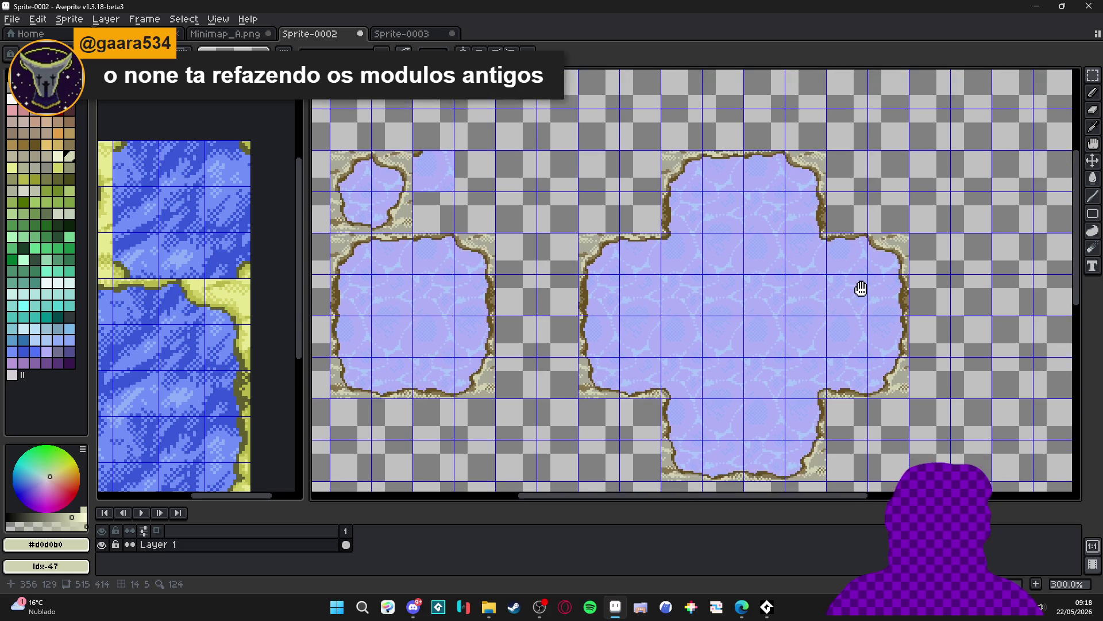
{"action": "mouse_move", "coordinate": [666, 355]}
{"action": "left_mouse_down"}
{"action": "mouse_move", "coordinate": [703, 394]}
{"action": "mouse_move", "coordinate": [635, 344]}
{"action": "mouse_move", "coordinate": [515, 221]}
{"action": "mouse_move", "coordinate": [473, 221]}
{"action": "left_mouse_up"}
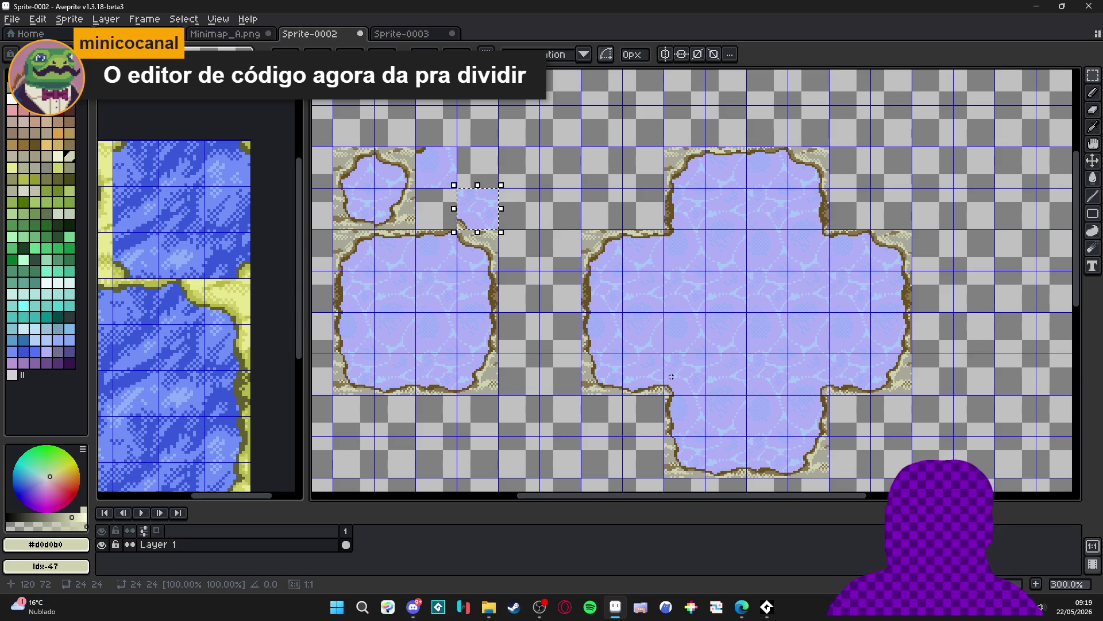
{"action": "key", "text": "Left"}
{"action": "key", "text": "ctrl+d"}
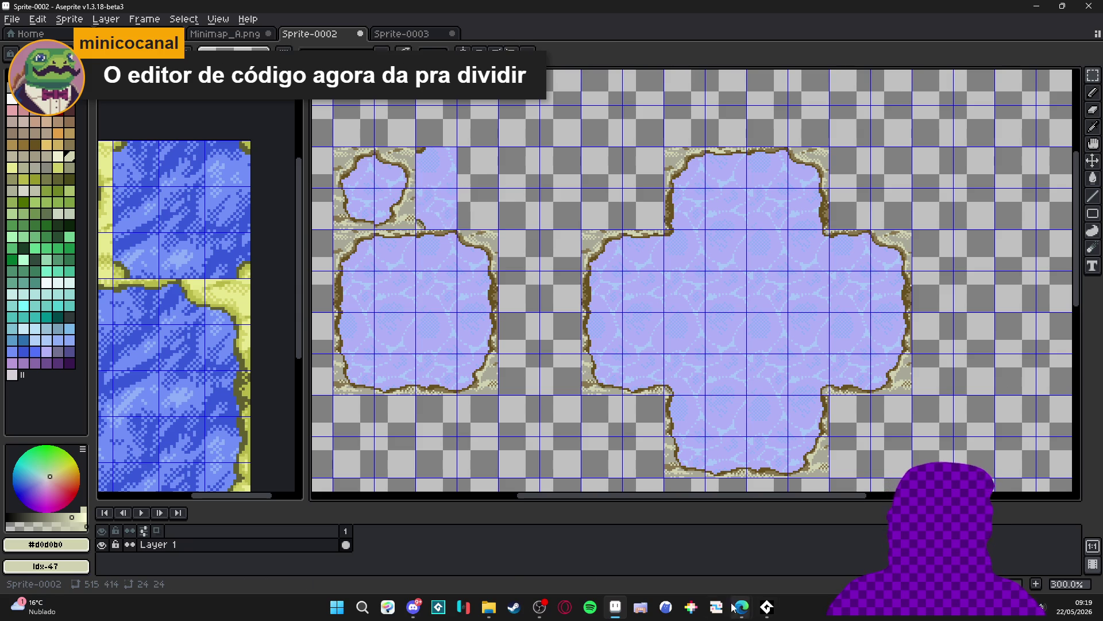
{"action": "left_click", "coordinate": [513, 607]}
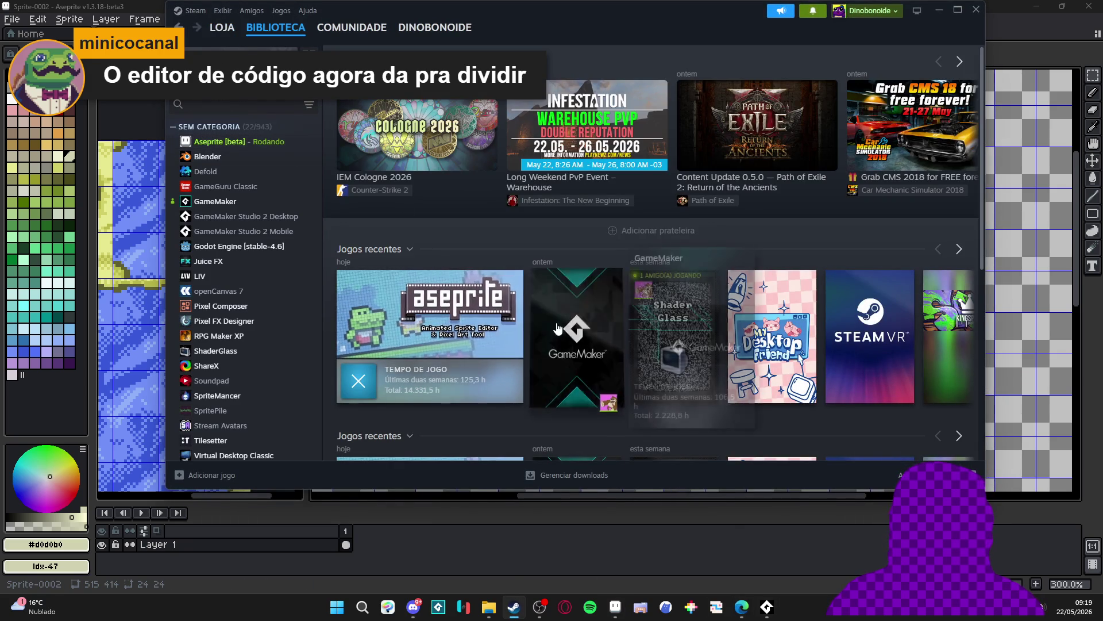
Launch GameMaker from its Steam library page and minimize Steam
{"action": "left_click", "coordinate": [557, 327]}
{"action": "left_click", "coordinate": [379, 248]}
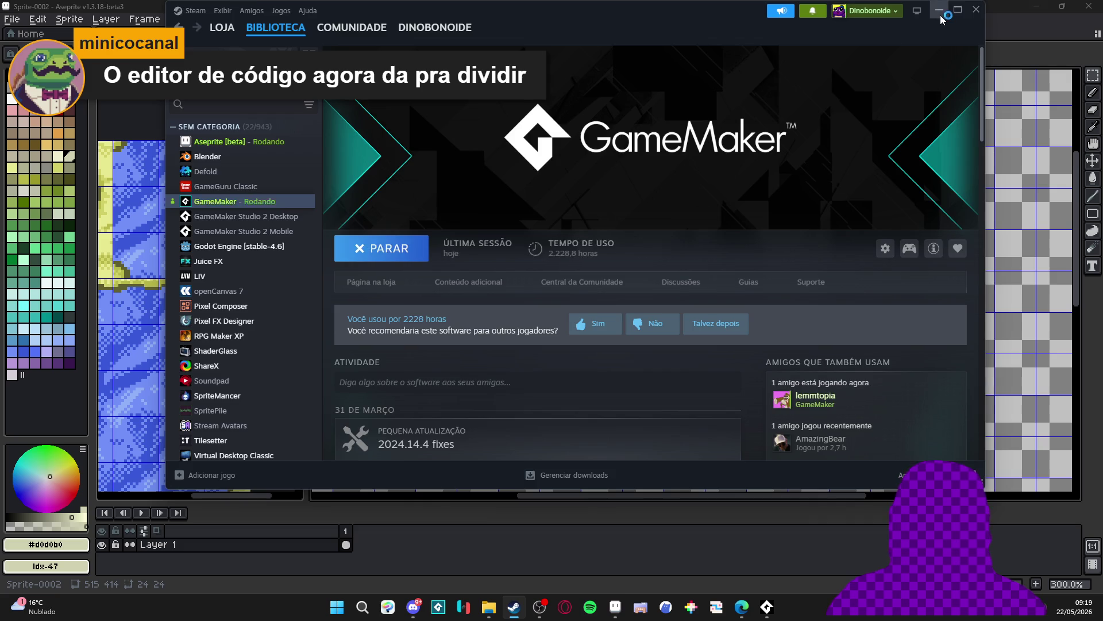
{"action": "left_click", "coordinate": [939, 10]}
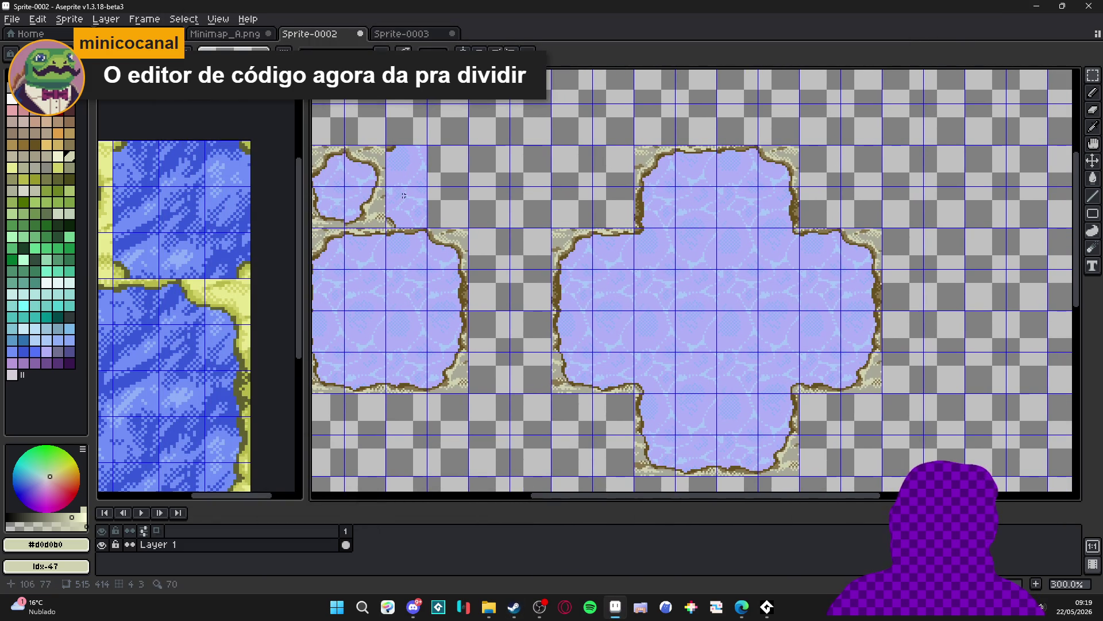
{"action": "key", "text": "v"}
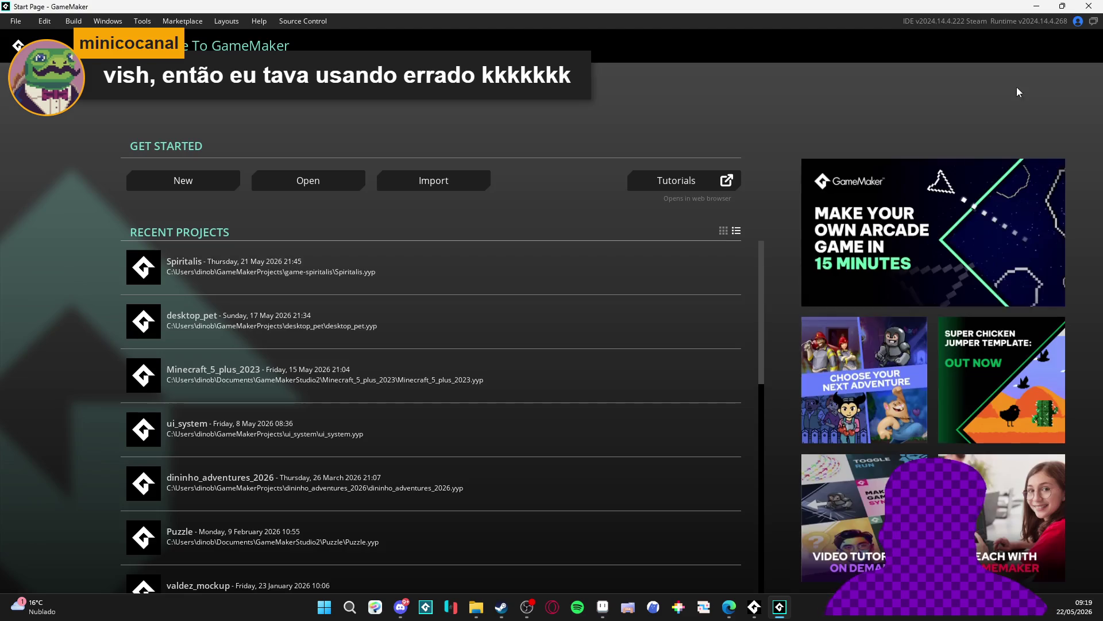
Open the desktop_pet recent project and dismiss the Project Health report
{"action": "left_click", "coordinate": [273, 308]}
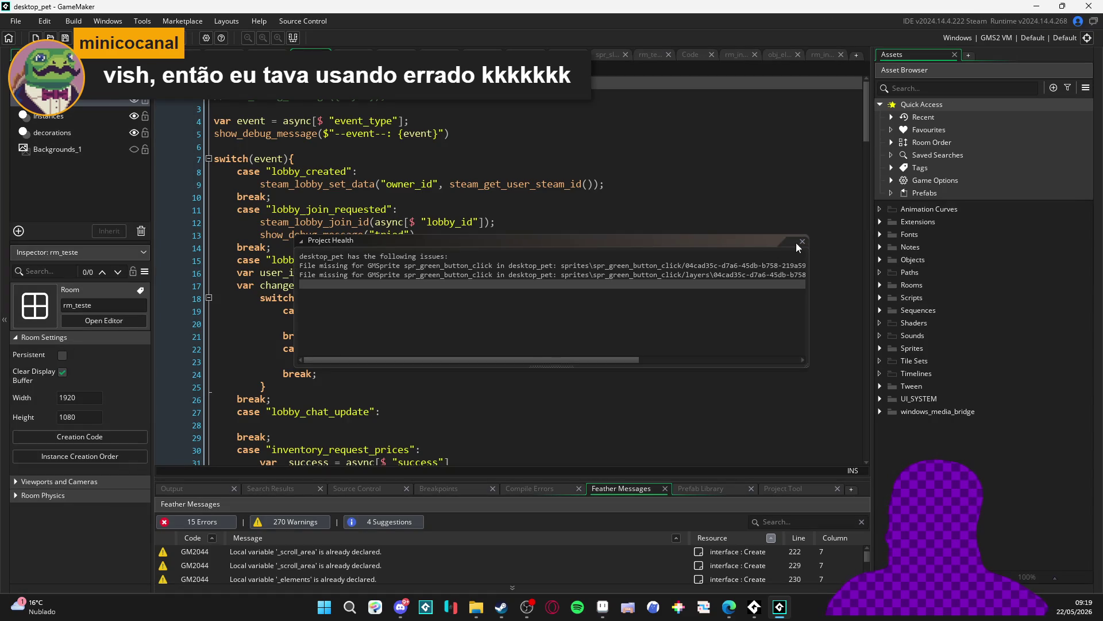
{"action": "left_click", "coordinate": [802, 241]}
{"action": "scroll", "coordinate": [431, 247], "scroll_direction": "down", "scroll_amount": 10}
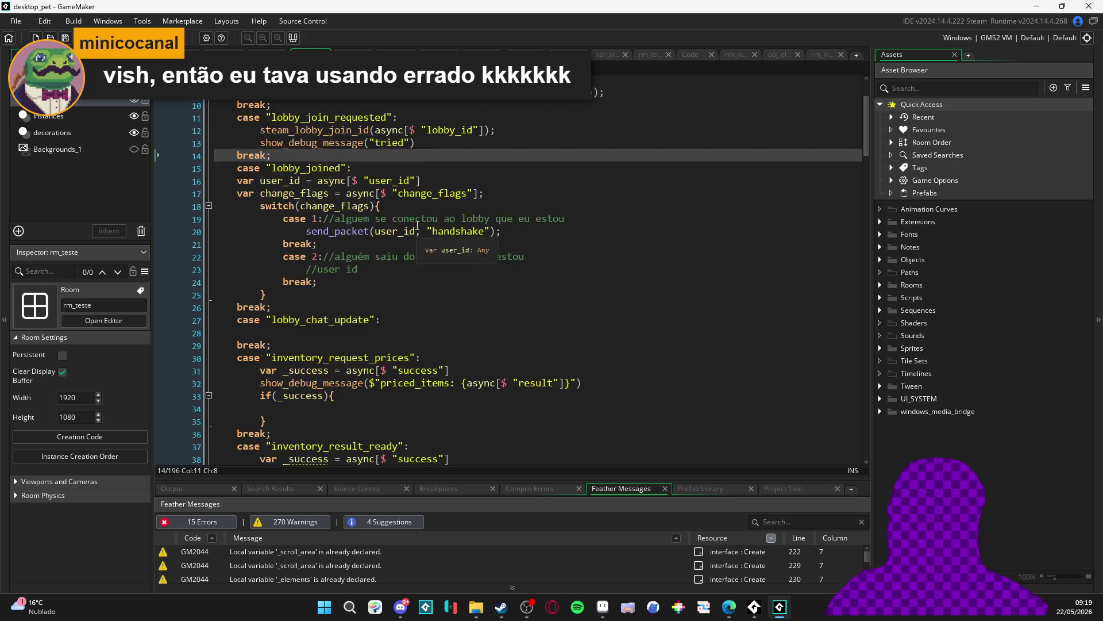
{"action": "scroll", "coordinate": [304, 163], "scroll_direction": "up", "scroll_amount": 10}
Split the code editor into 2 columns with the Step event code in the right pane
{"action": "right_click", "coordinate": [294, 147]}
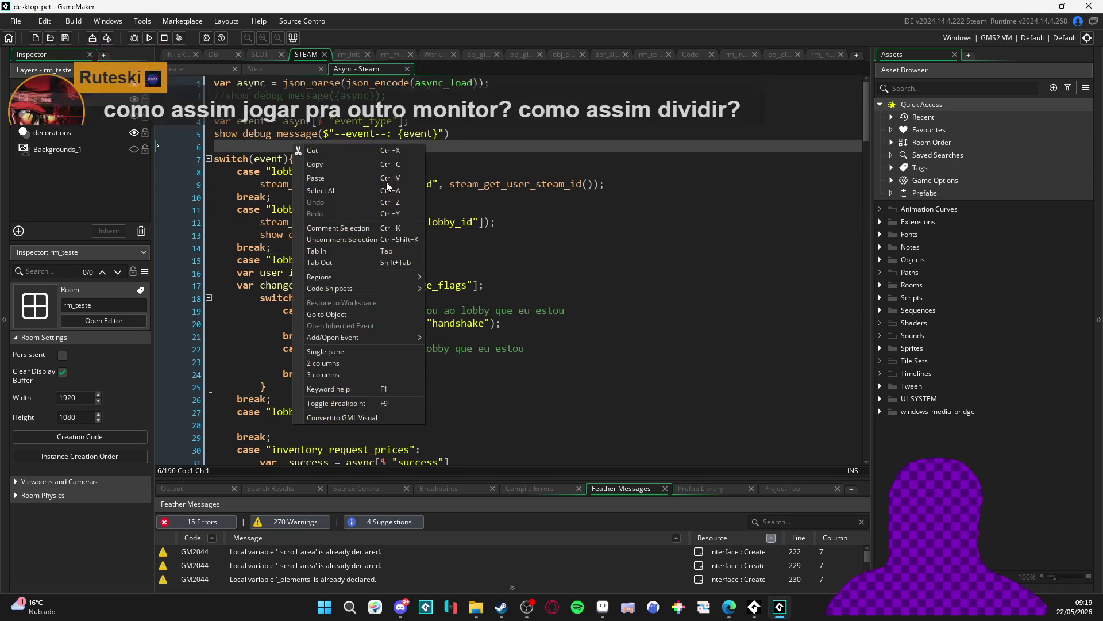
{"action": "right_click", "coordinate": [605, 121]}
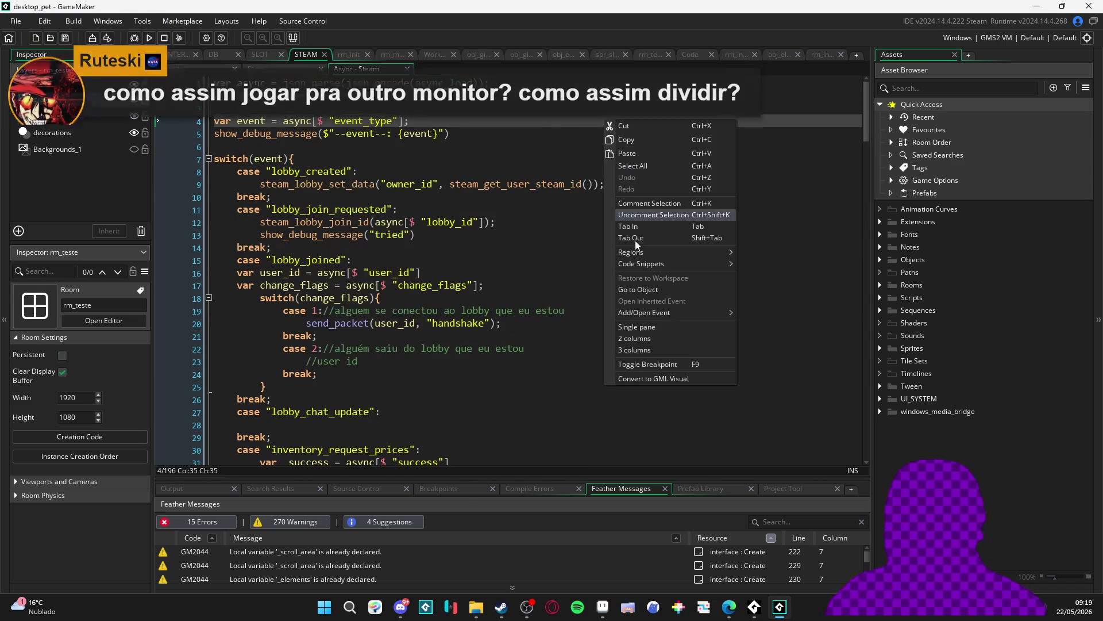
{"action": "left_click", "coordinate": [658, 339]}
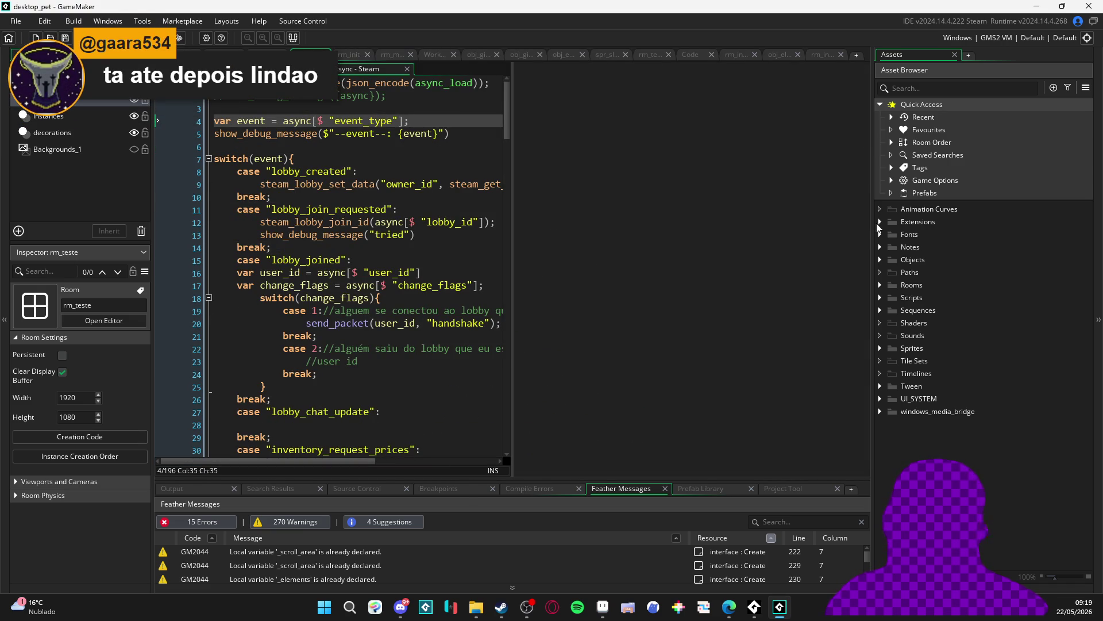
{"action": "mouse_move", "coordinate": [340, 65]}
{"action": "left_mouse_down"}
{"action": "mouse_move", "coordinate": [574, 172]}
{"action": "mouse_move", "coordinate": [661, 230]}
{"action": "left_mouse_up"}
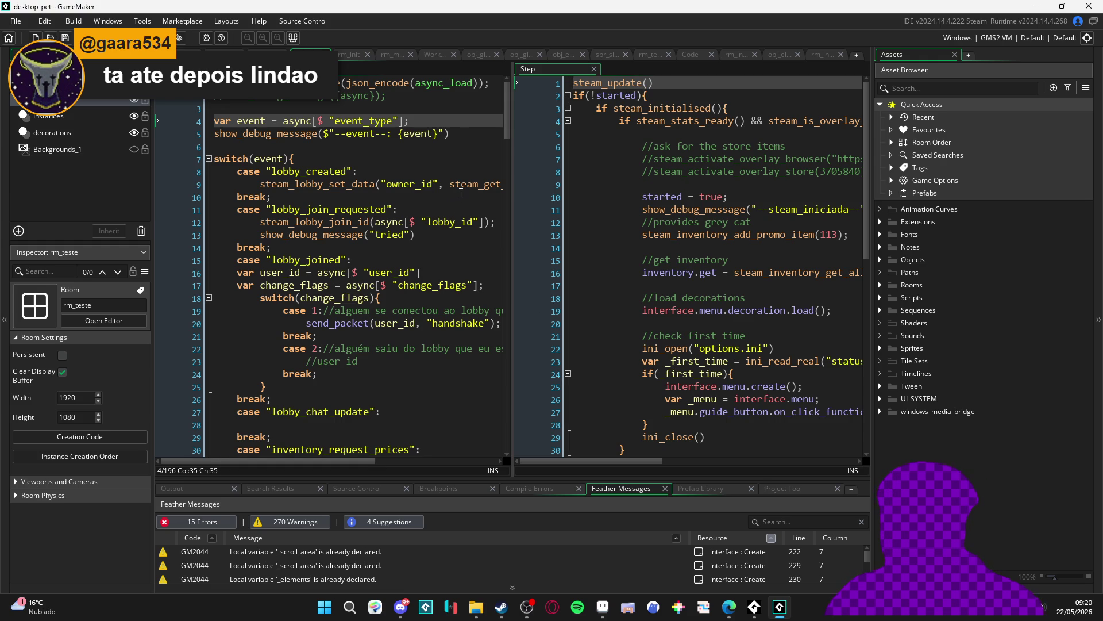
{"action": "left_click_drag", "start_coordinate": [512, 247], "coordinate": [502, 246]}
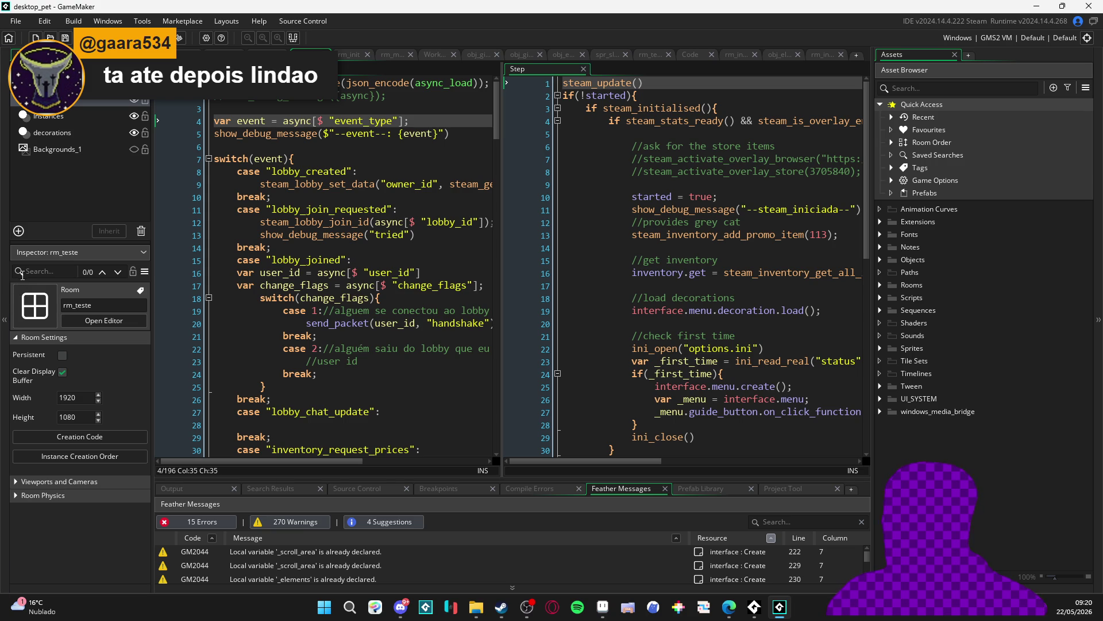
{"action": "right_click", "coordinate": [463, 222]}
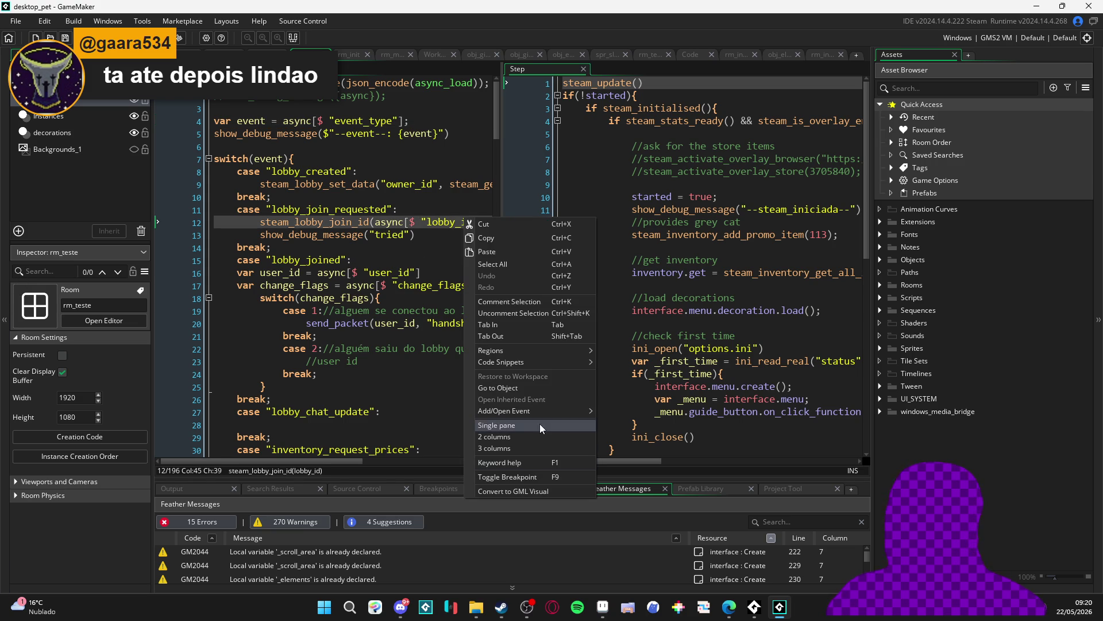
Close the extra GameMaker window that opened beside the code editor
{"action": "left_click", "coordinate": [540, 426]}
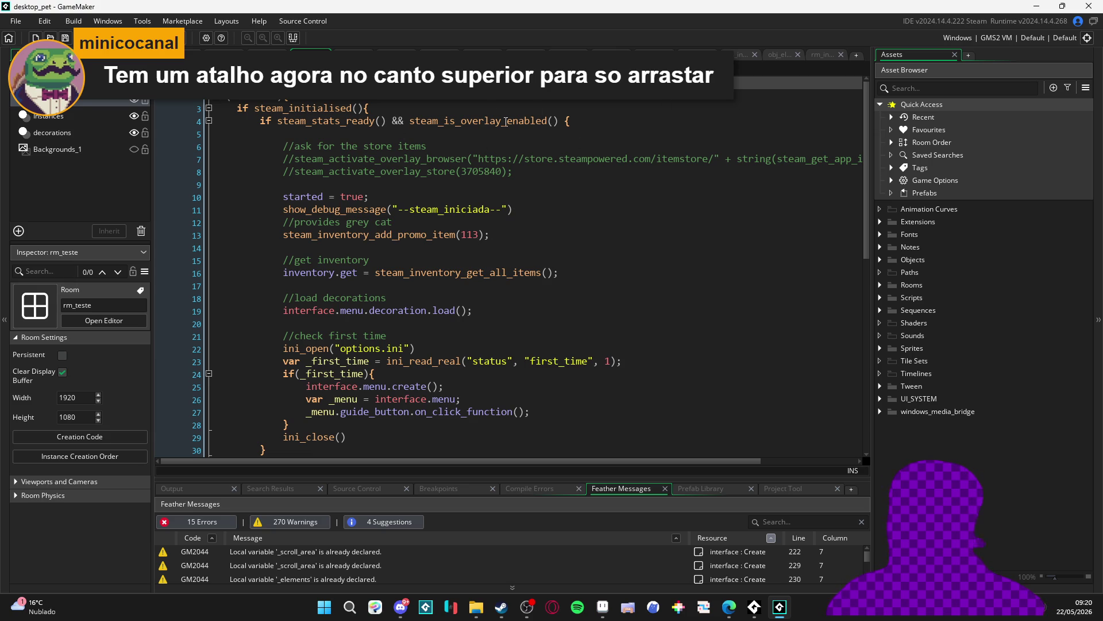
{"action": "left_click_drag", "start_coordinate": [504, 143], "coordinate": [370, 263]}
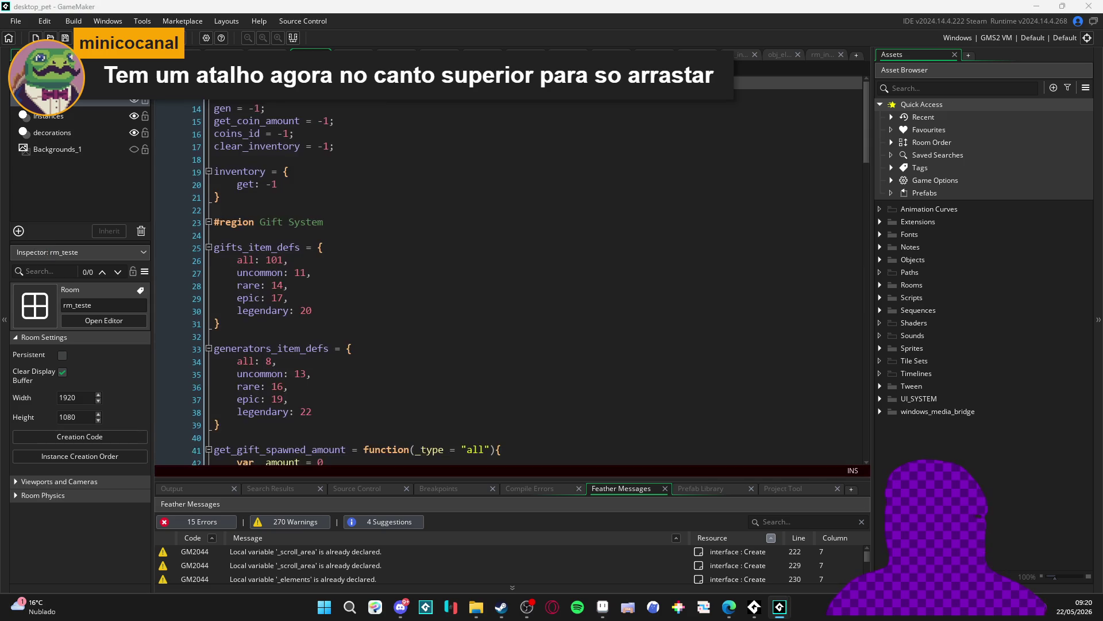
{"action": "mouse_move", "coordinate": [0, 158]}
{"action": "left_mouse_down"}
{"action": "mouse_move", "coordinate": [823, 183]}
{"action": "mouse_move", "coordinate": [0, 173]}
{"action": "mouse_move", "coordinate": [712, 134]}
{"action": "mouse_move", "coordinate": [0, 166]}
{"action": "mouse_move", "coordinate": [819, 162]}
{"action": "mouse_move", "coordinate": [736, 98]}
{"action": "left_mouse_up"}
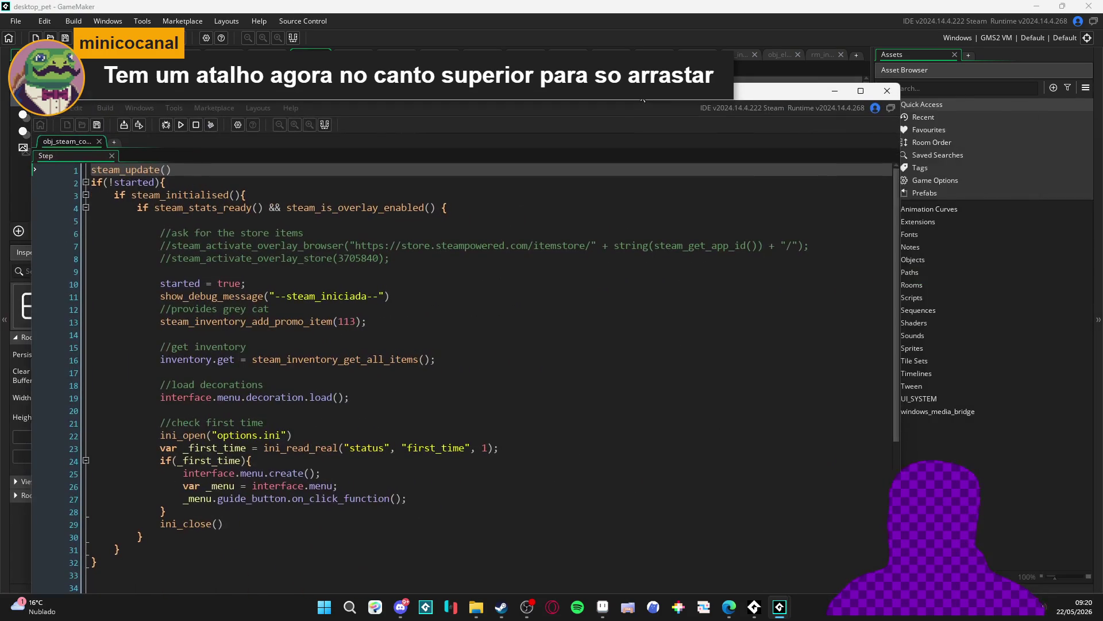
{"action": "left_click", "coordinate": [884, 92]}
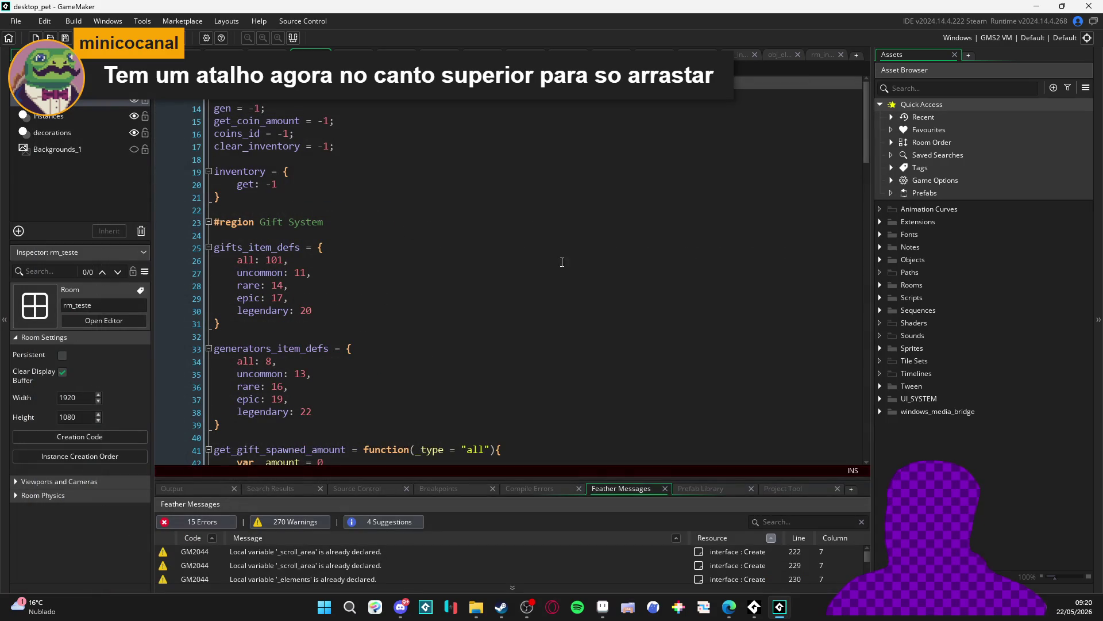
{"action": "left_click", "coordinate": [475, 211]}
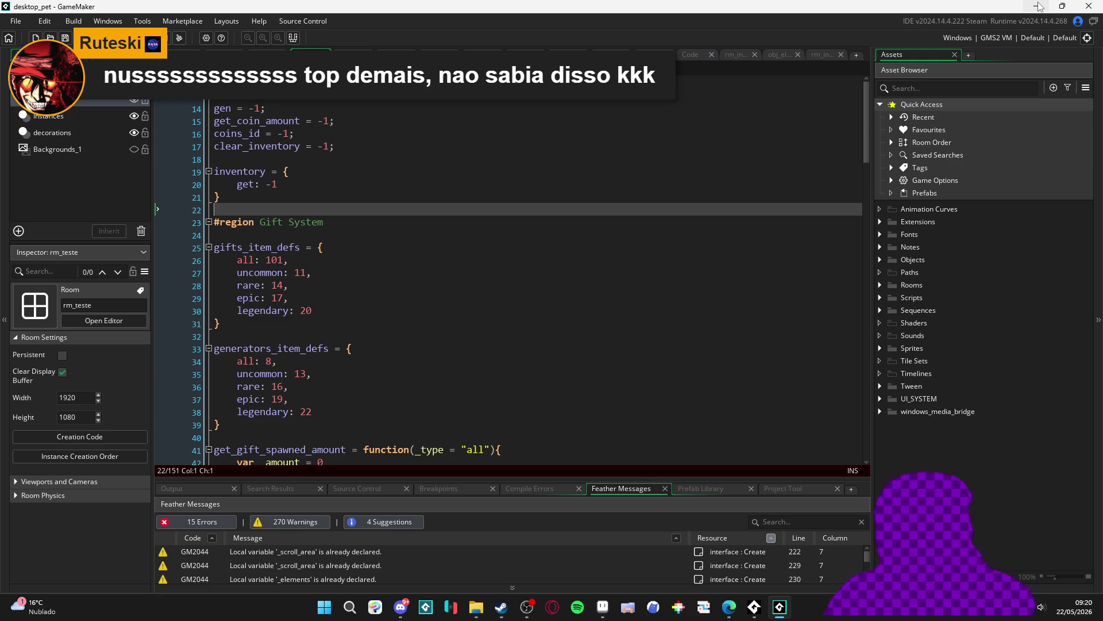
Set the code editor back to a single pane and minimise GameMaker
{"action": "right_click", "coordinate": [636, 163]}
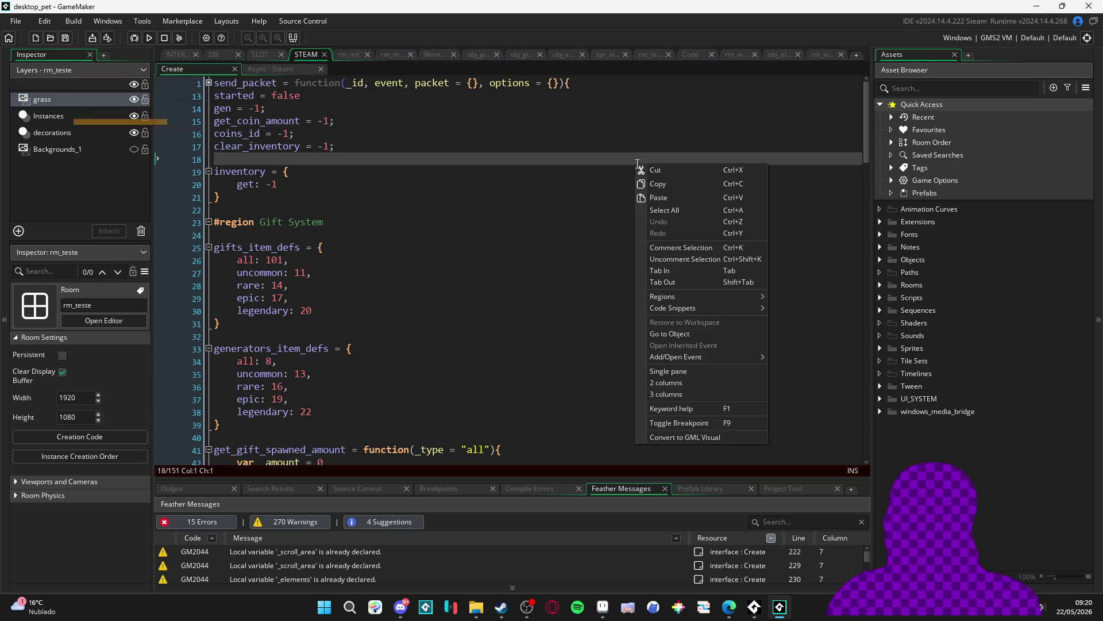
{"action": "key", "text": "Escape"}
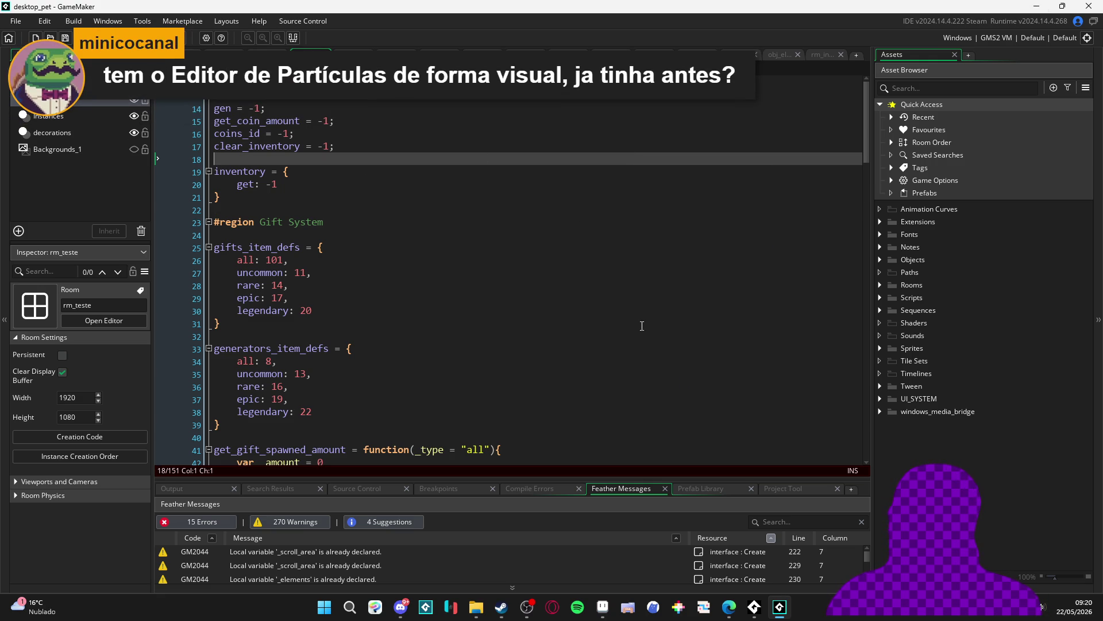
{"action": "right_click", "coordinate": [505, 180]}
{"action": "left_click", "coordinate": [577, 401]}
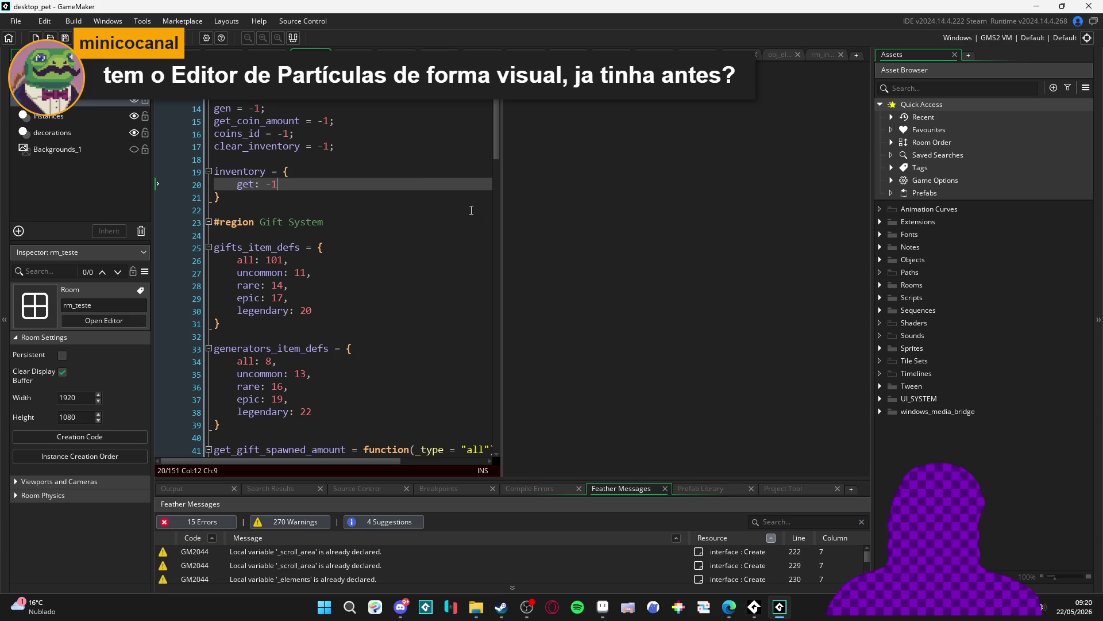
{"action": "scroll", "coordinate": [357, 264], "scroll_direction": "down", "scroll_amount": 2}
{"action": "scroll", "coordinate": [357, 265], "scroll_direction": "up", "scroll_amount": 2}
{"action": "right_click", "coordinate": [469, 182]}
{"action": "left_click", "coordinate": [525, 388]}
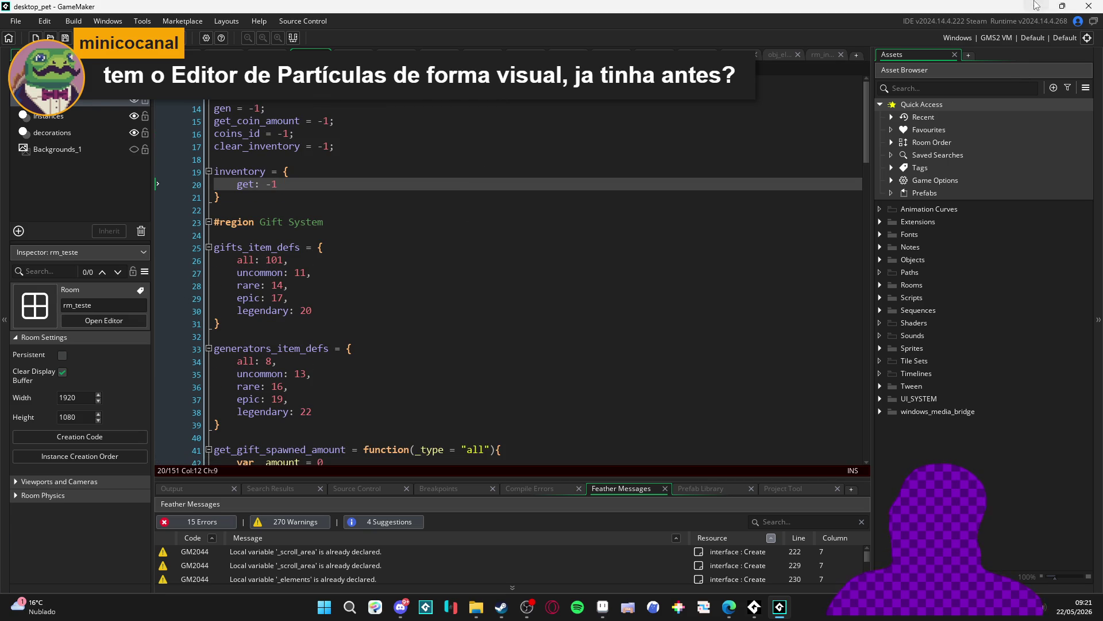
{"action": "left_click", "coordinate": [1036, 7]}
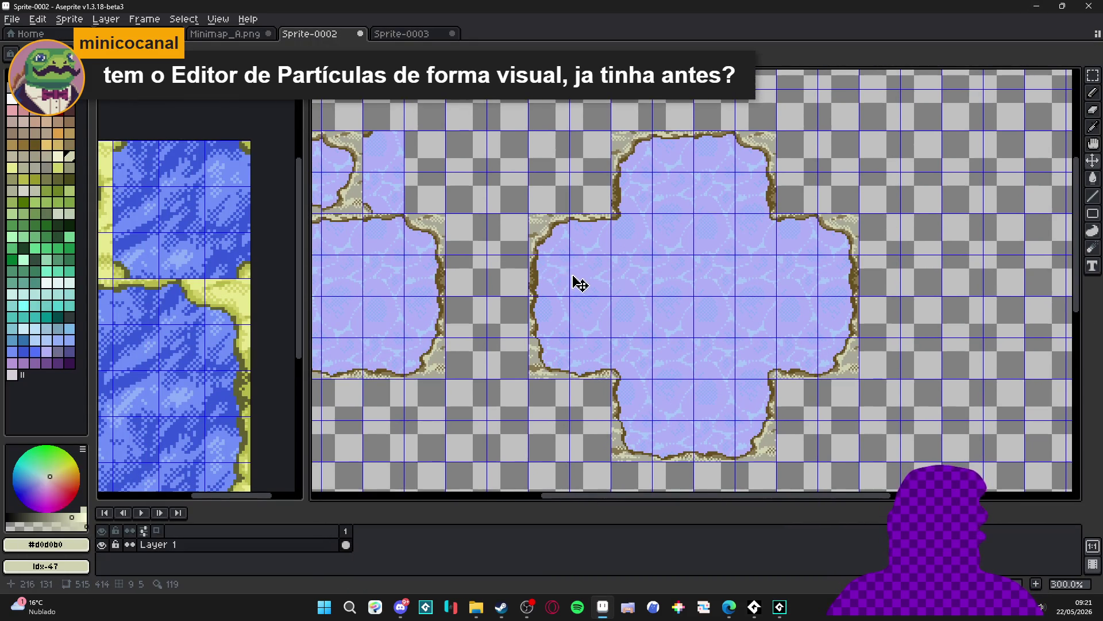
Switch Aseprite to Rectangular Marquee, bring GameMaker forward and open File > Open Recent
{"action": "scroll", "coordinate": [577, 285], "scroll_direction": "down", "scroll_amount": 1}
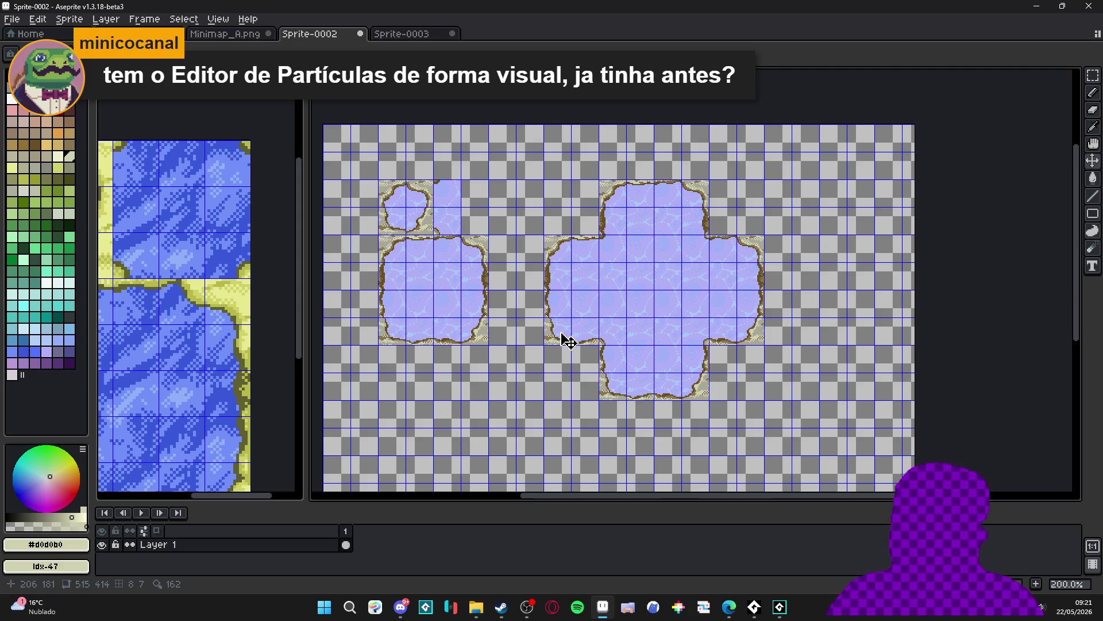
{"action": "scroll", "coordinate": [568, 341], "scroll_direction": "up", "scroll_amount": 1}
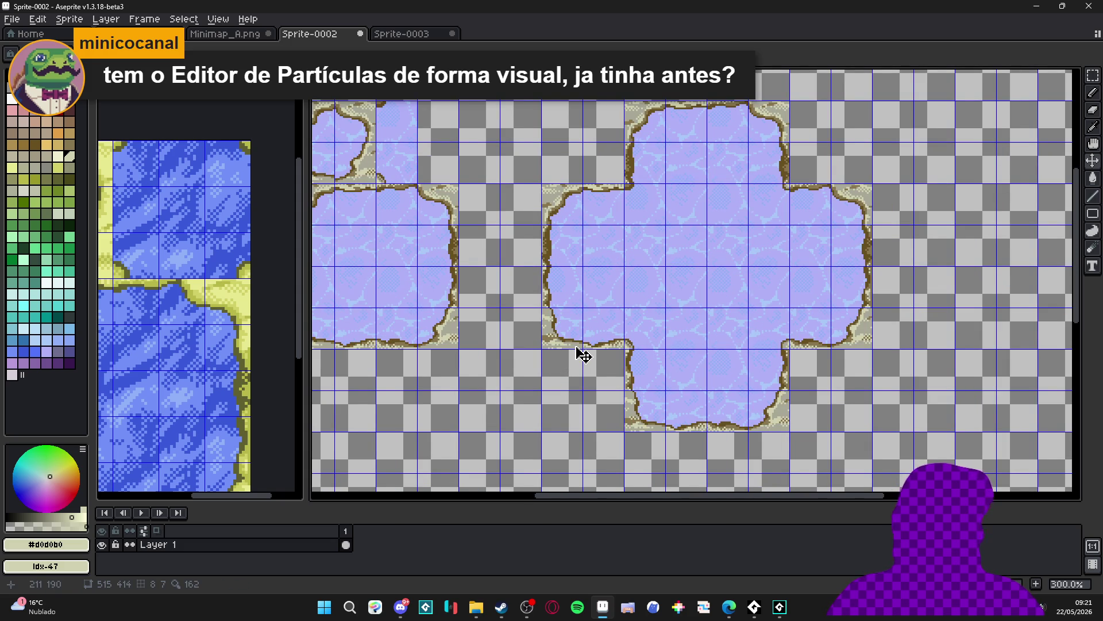
{"action": "scroll", "coordinate": [582, 354], "scroll_direction": "down", "scroll_amount": 1}
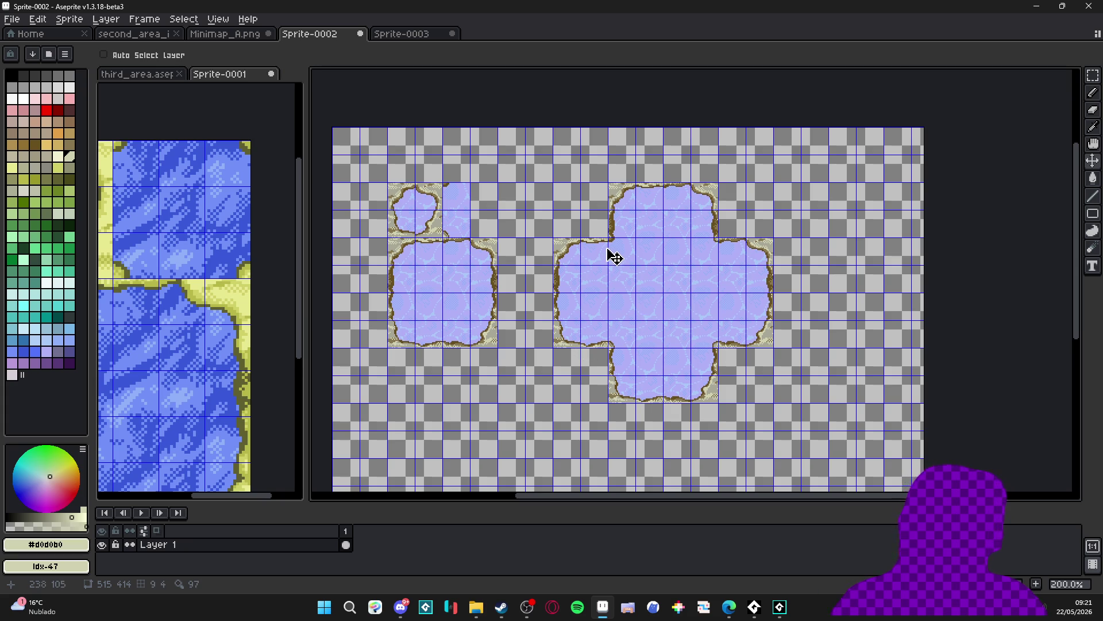
{"action": "key", "text": "v"}
{"action": "key", "text": "m"}
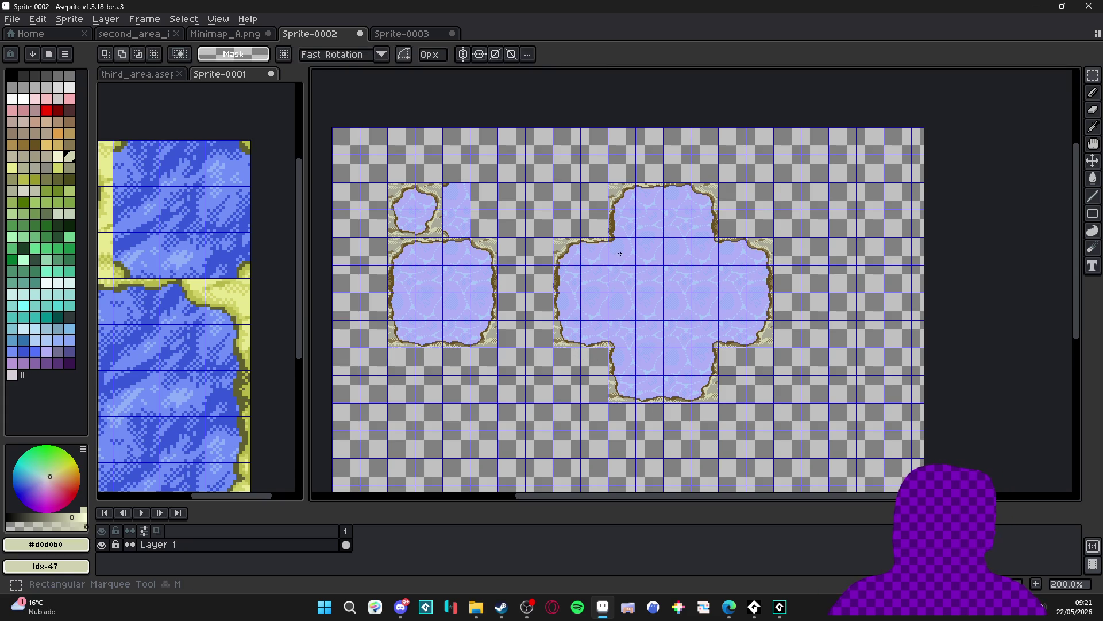
{"action": "left_click", "coordinate": [779, 607]}
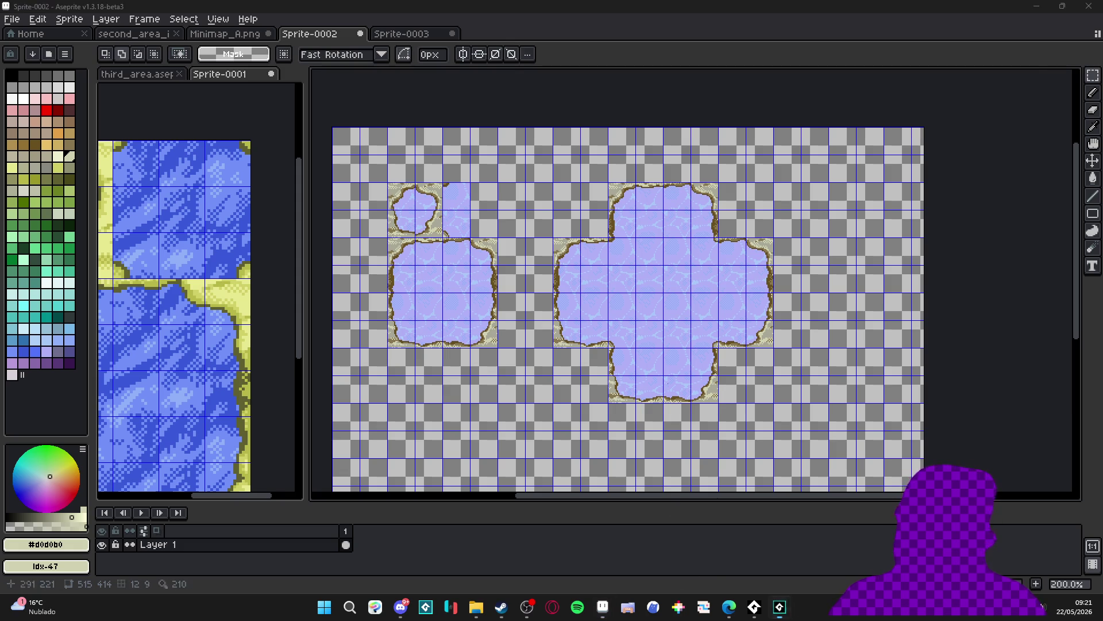
{"action": "left_click", "coordinate": [13, 25]}
Open Spiritalis from Open Recent without saving desktop_pet, and play the punch-impact preview
{"action": "mouse_move", "coordinate": [9, 69]}
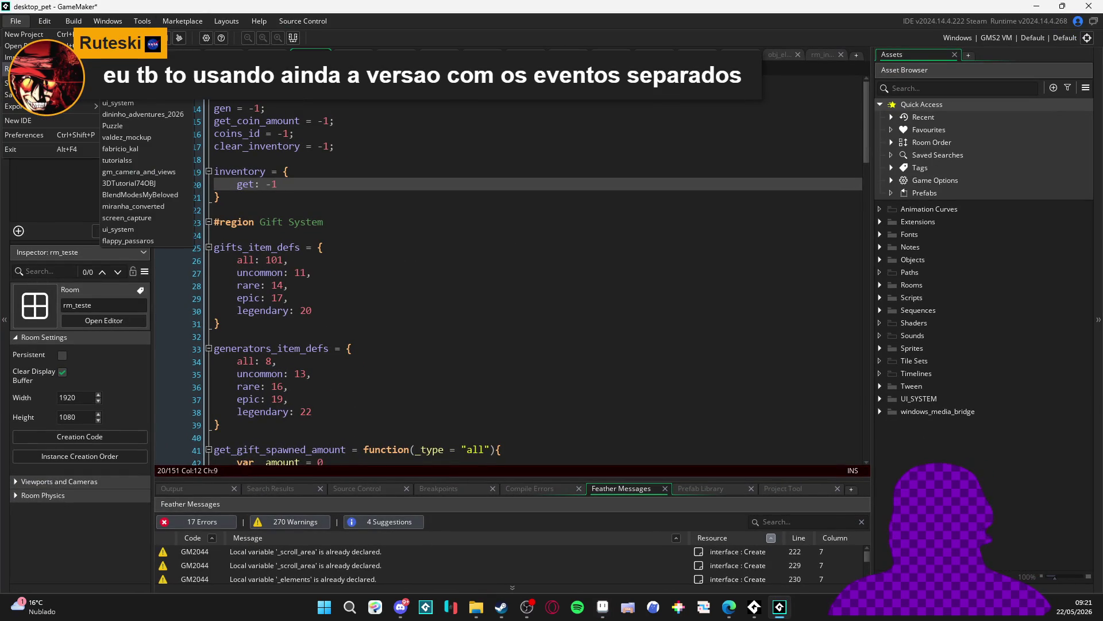
{"action": "left_click", "coordinate": [124, 69]}
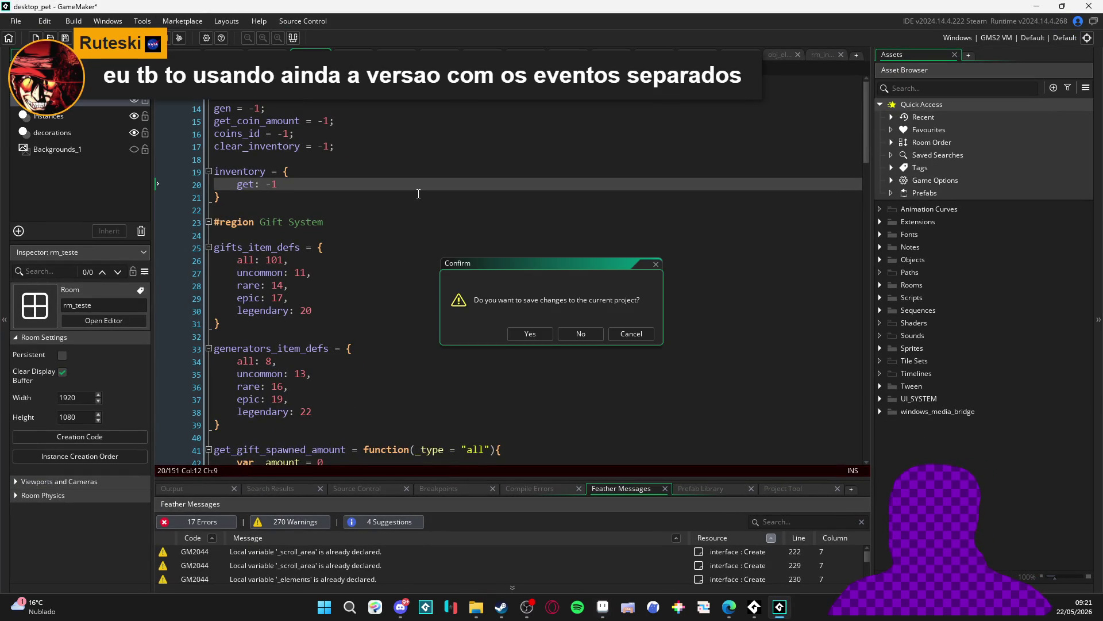
{"action": "left_click", "coordinate": [581, 333]}
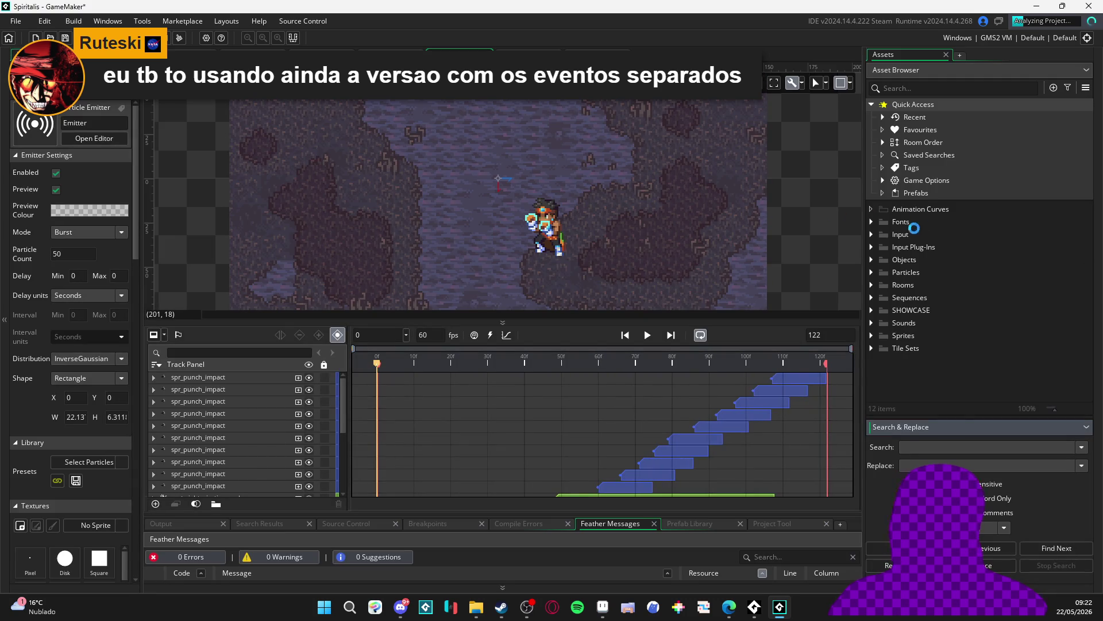
{"action": "left_click", "coordinate": [648, 335]}
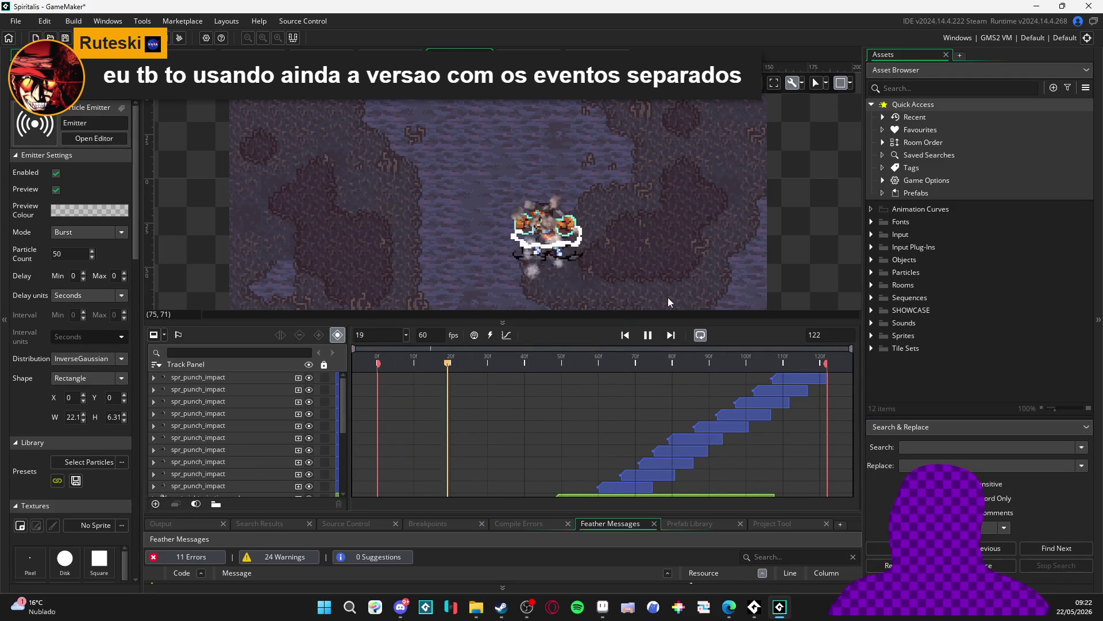
Search assets for 'Part' and open part_constant_shine, part_constant_wind, part_dark_ambient, part_diagonal_flares
{"action": "left_click", "coordinate": [946, 85]}
{"action": "type", "text": "Part"}
{"action": "scroll", "coordinate": [981, 302], "scroll_direction": "down", "scroll_amount": 5}
{"action": "double_click", "coordinate": [943, 270]}
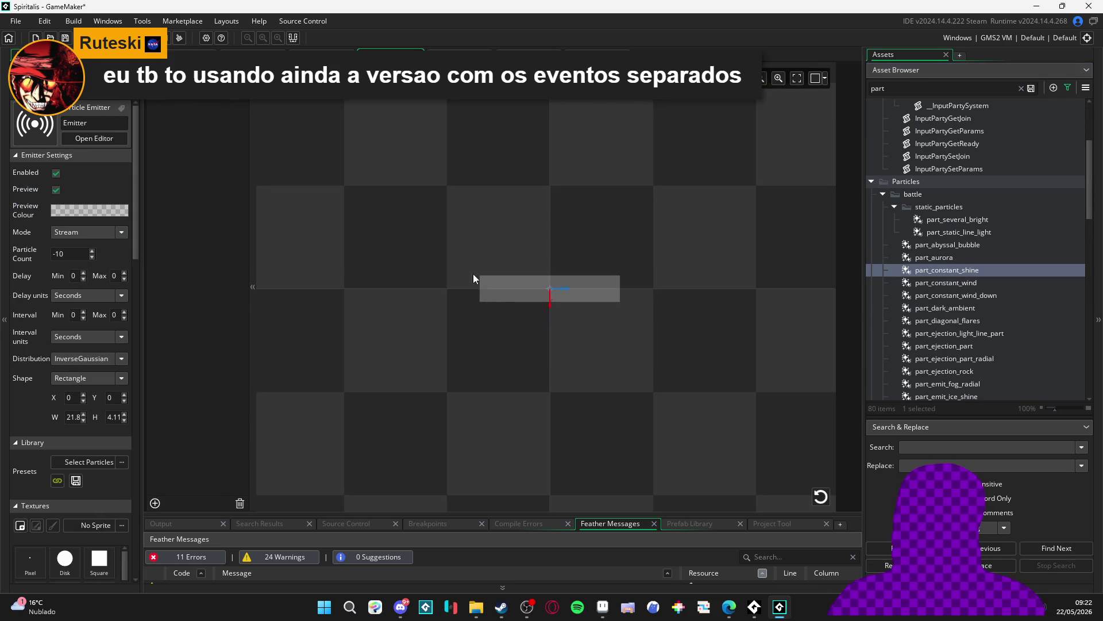
{"action": "double_click", "coordinate": [946, 284]}
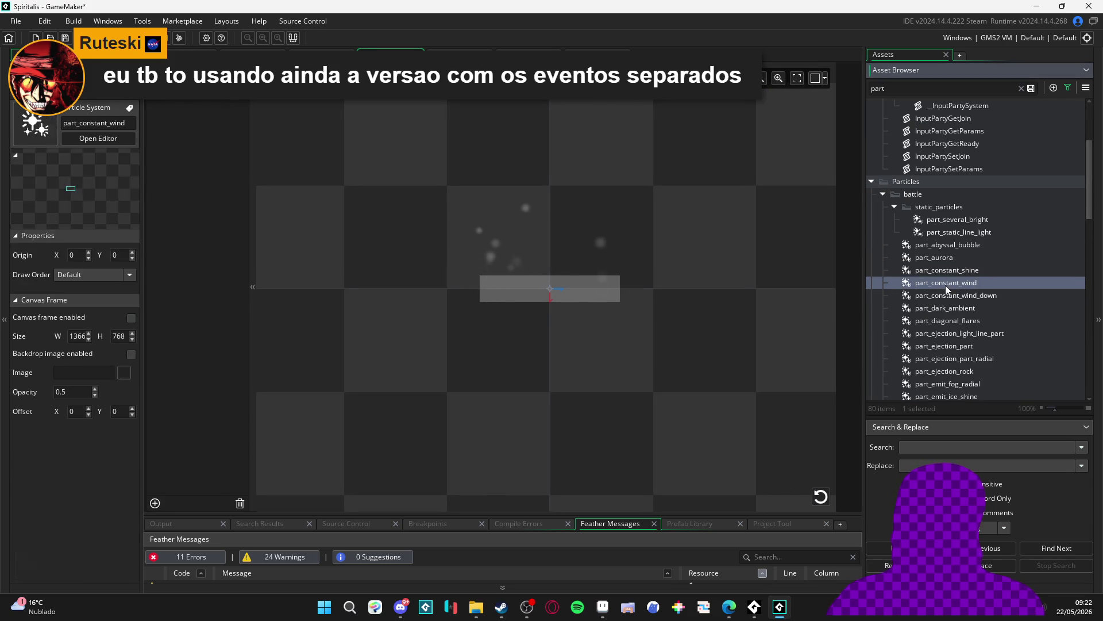
{"action": "double_click", "coordinate": [979, 309]}
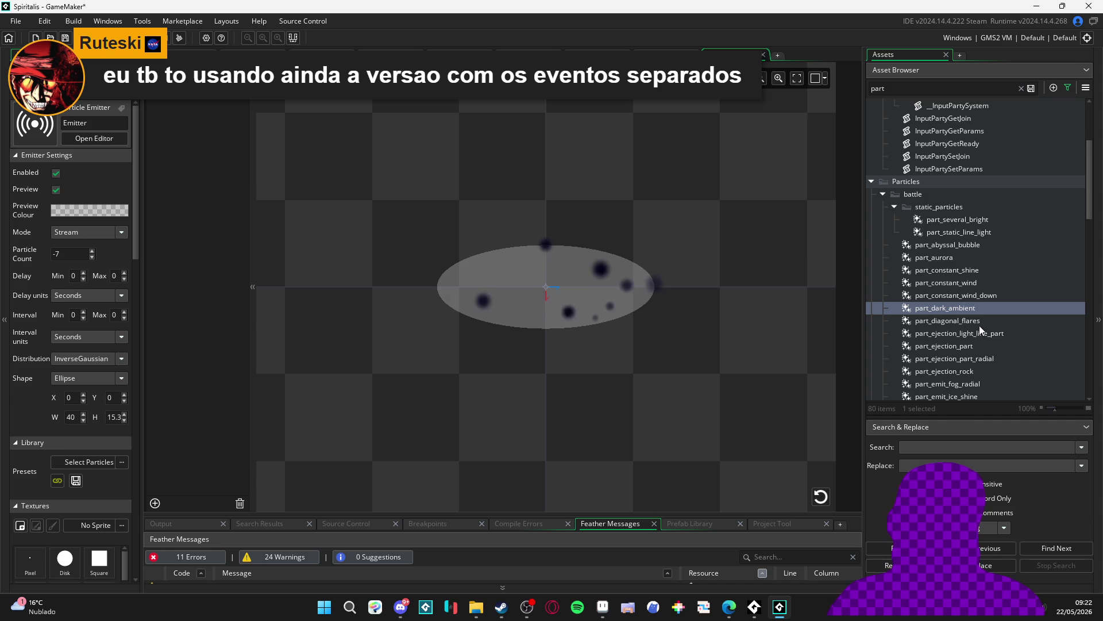
{"action": "double_click", "coordinate": [971, 321]}
Preview the part_ejection and part_emit particle systems through part_emit_ice_shine, then minimise GameMaker
{"action": "scroll", "coordinate": [798, 473], "scroll_direction": "down", "scroll_amount": 2}
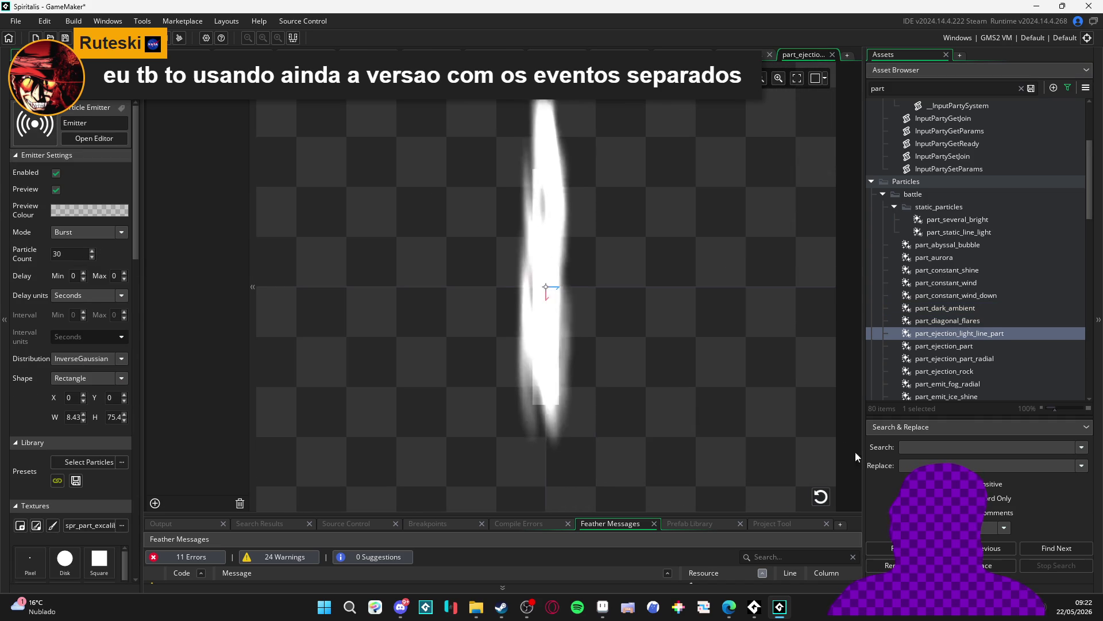
{"action": "double_click", "coordinate": [954, 346]}
{"action": "double_click", "coordinate": [955, 358]}
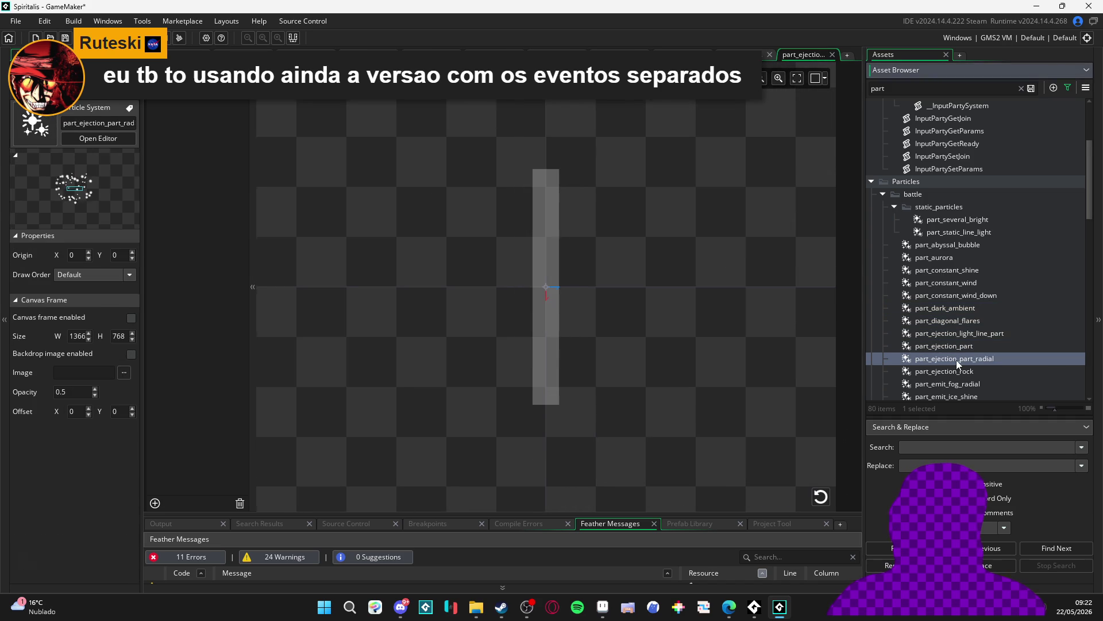
{"action": "left_click", "coordinate": [819, 498]}
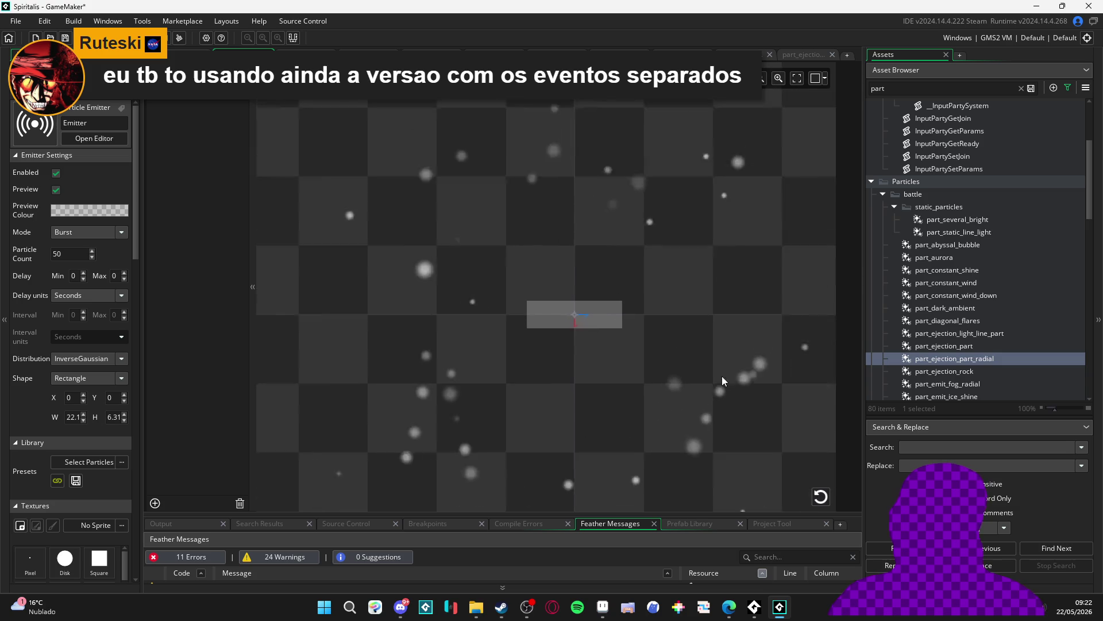
{"action": "double_click", "coordinate": [954, 371]}
{"action": "scroll", "coordinate": [708, 395], "scroll_direction": "down", "scroll_amount": 3}
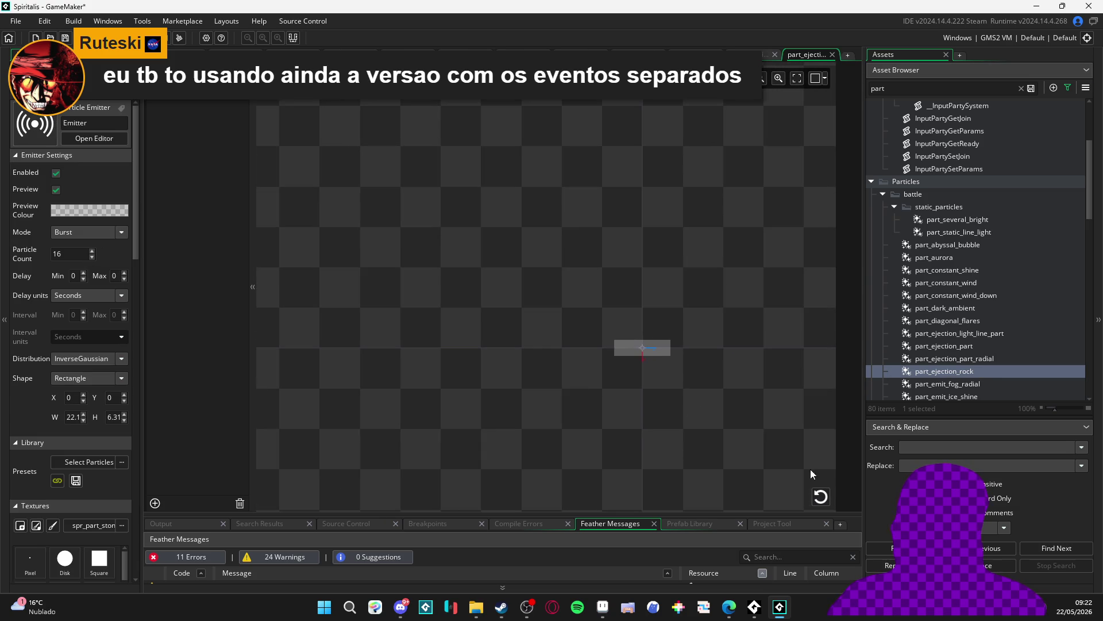
{"action": "left_click", "coordinate": [821, 496]}
{"action": "scroll", "coordinate": [960, 333], "scroll_direction": "down", "scroll_amount": 2}
{"action": "double_click", "coordinate": [960, 337]}
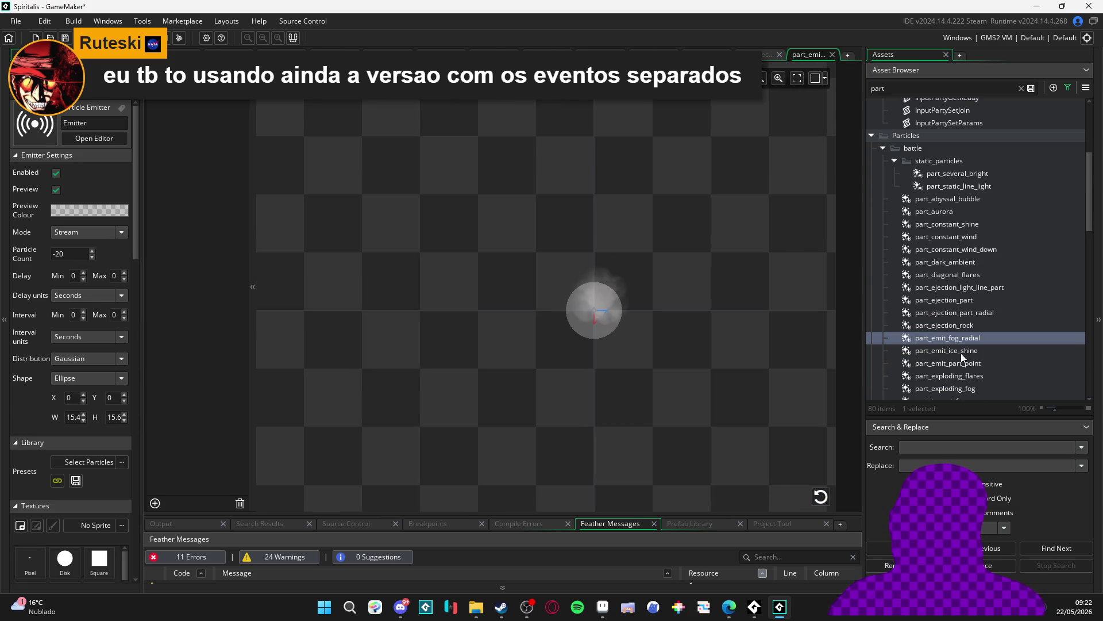
{"action": "double_click", "coordinate": [944, 352]}
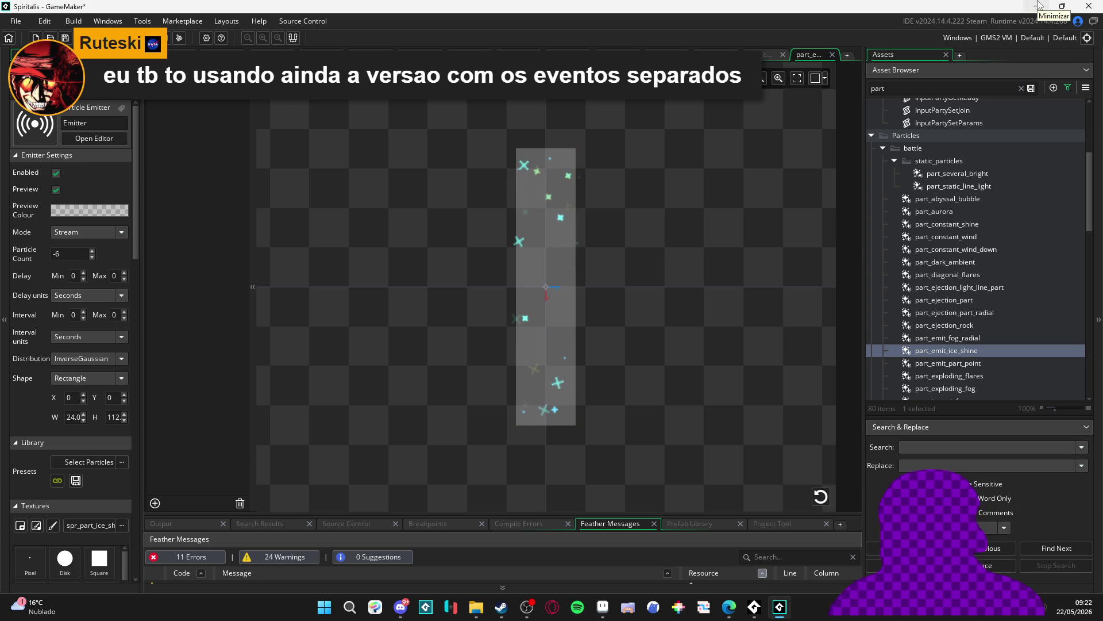
{"action": "left_click", "coordinate": [1037, 6]}
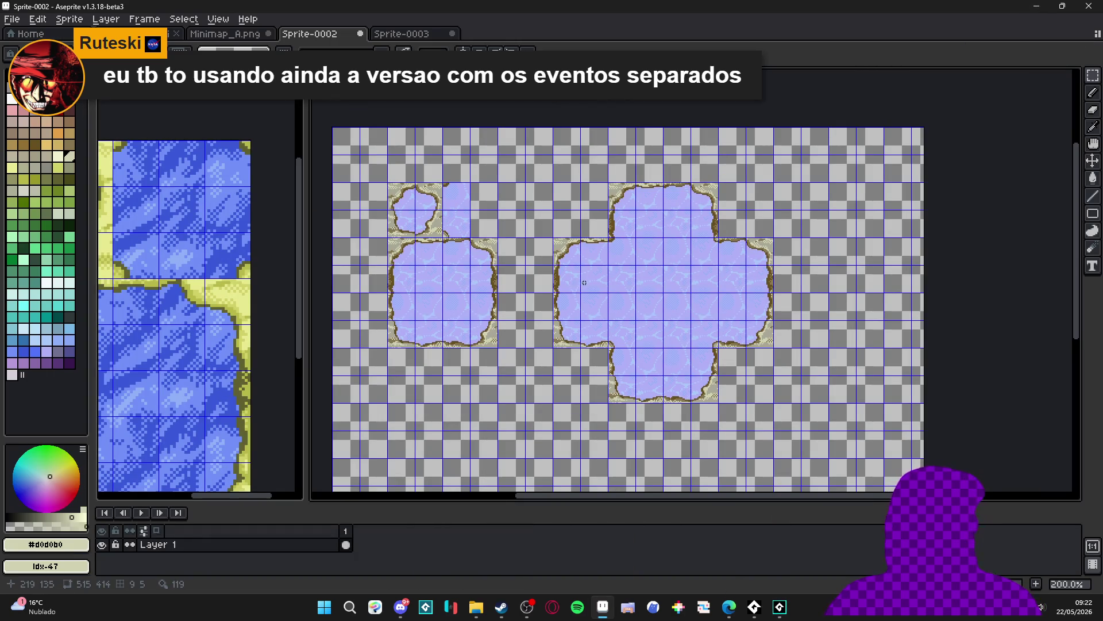
Clear the selection over the water tiles and bring Steam's GameMaker page forward
{"action": "left_click_drag", "start_coordinate": [569, 272], "coordinate": [559, 252]}
{"action": "left_click", "coordinate": [569, 238]}
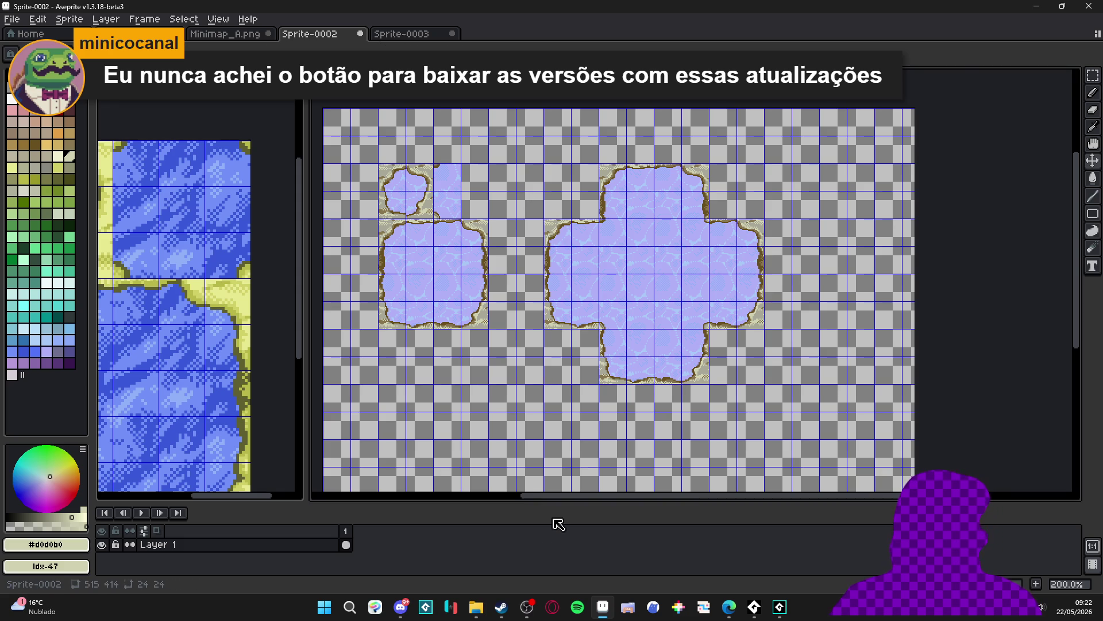
{"action": "left_click", "coordinate": [501, 607]}
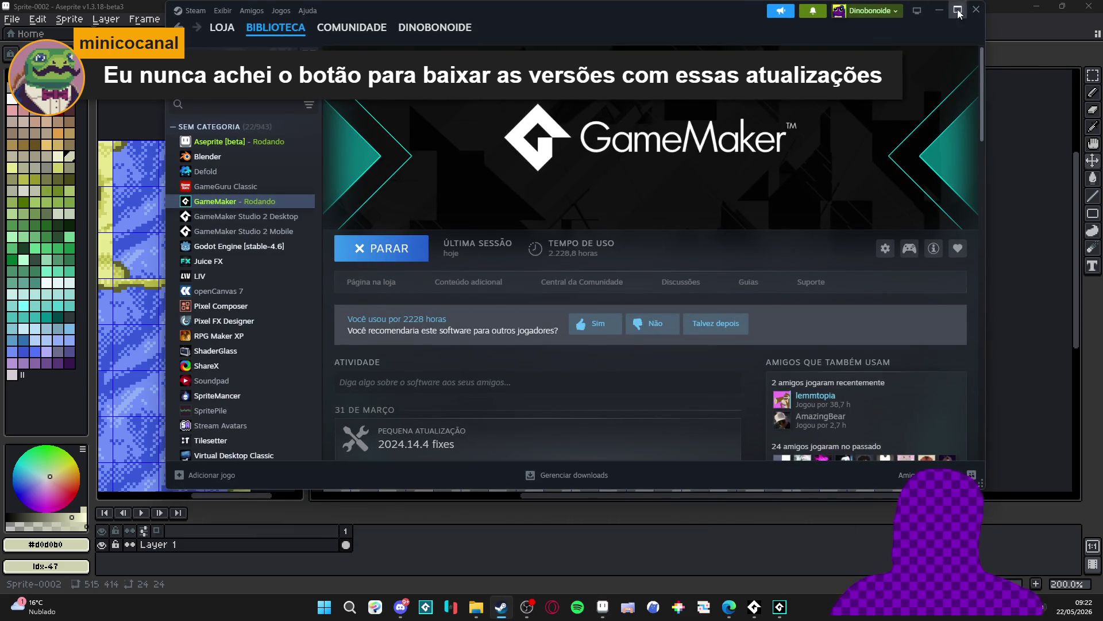
Maximize Steam and browse GameMaker's Propriedades under 'Versões e betas do jogo', then close it
{"action": "left_click", "coordinate": [958, 12]}
{"action": "right_click", "coordinate": [54, 201]}
{"action": "left_click", "coordinate": [103, 289]}
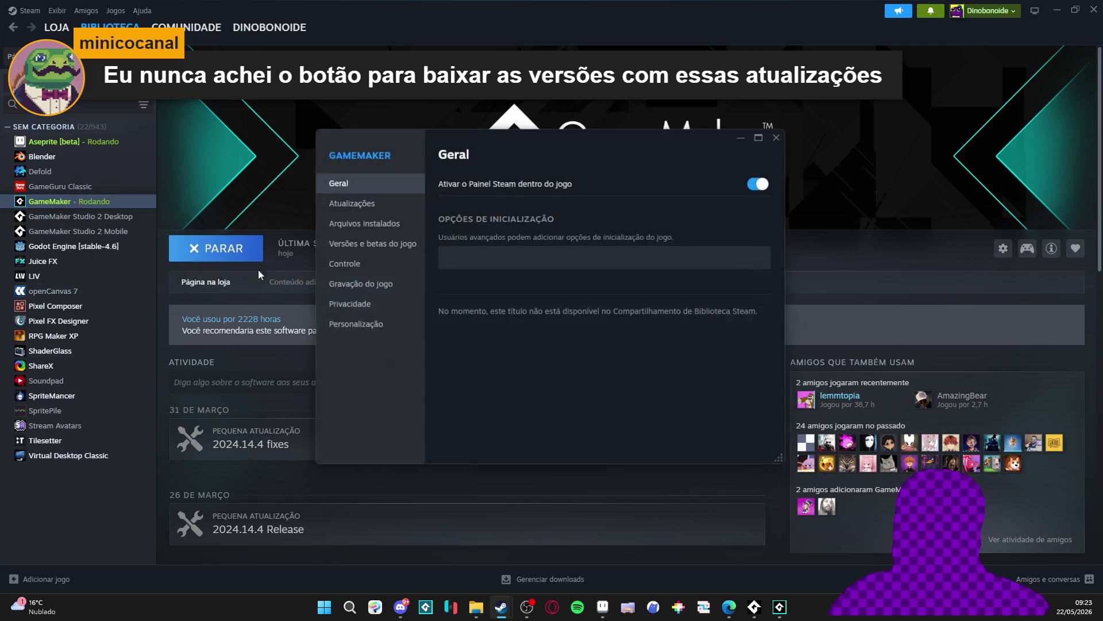
{"action": "left_click", "coordinate": [375, 243]}
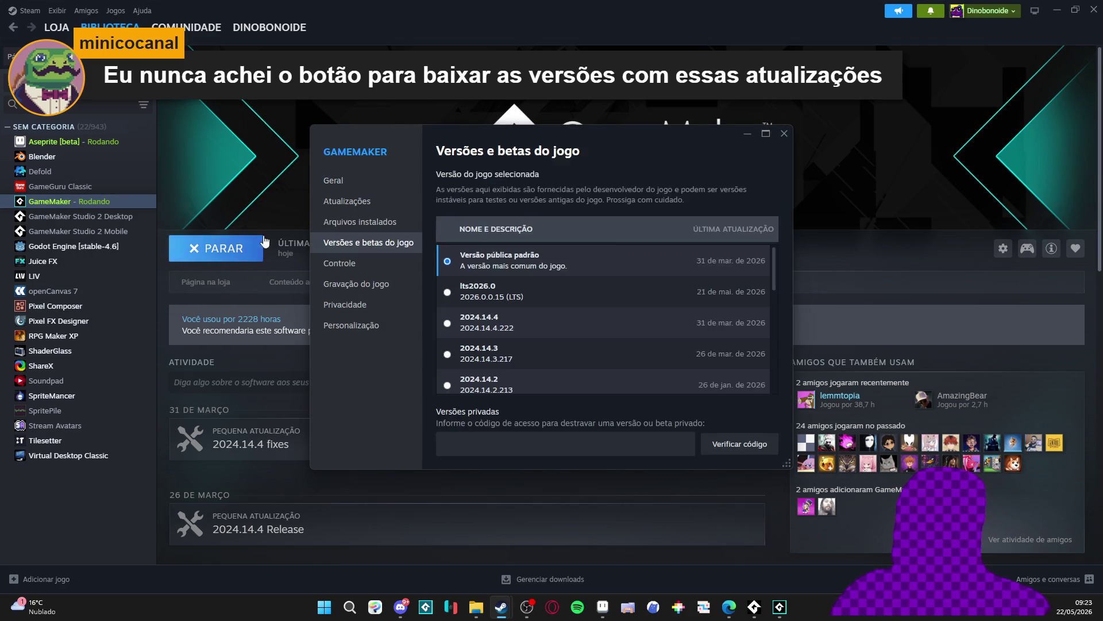
{"action": "scroll", "coordinate": [520, 316], "scroll_direction": "down", "scroll_amount": 5}
{"action": "scroll", "coordinate": [526, 305], "scroll_direction": "up", "scroll_amount": 5}
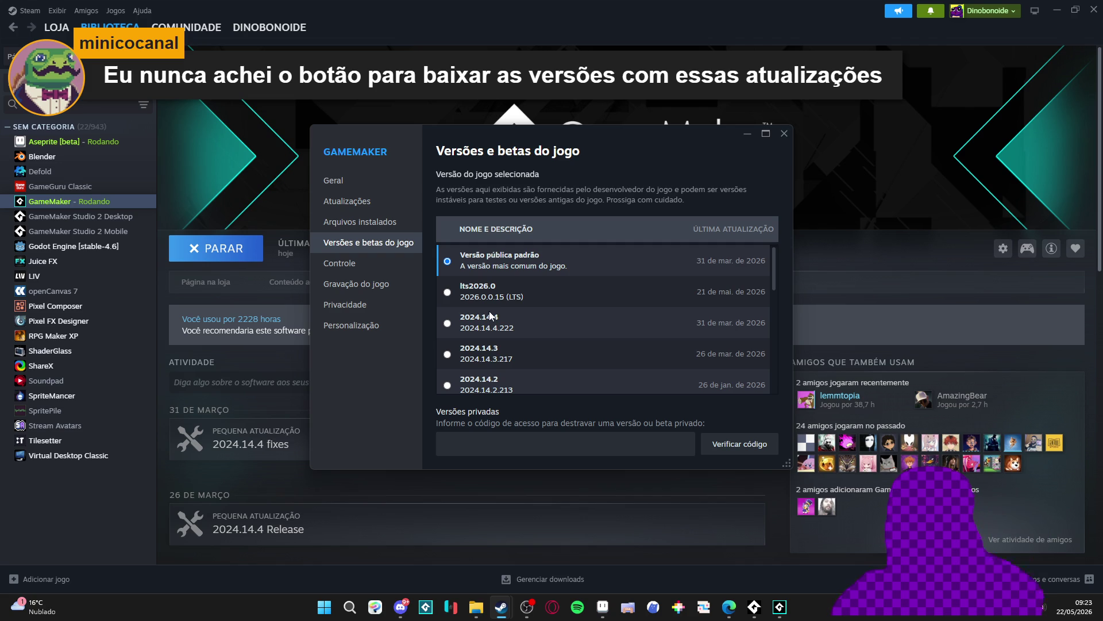
{"action": "scroll", "coordinate": [498, 308], "scroll_direction": "down", "scroll_amount": 3}
{"action": "scroll", "coordinate": [505, 304], "scroll_direction": "up", "scroll_amount": 3}
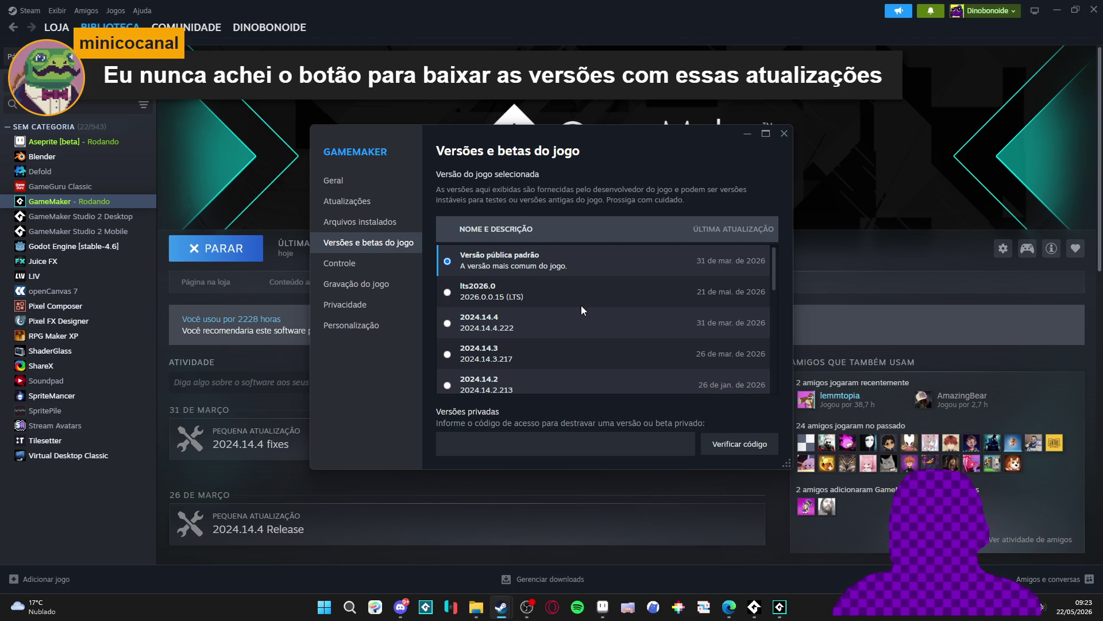
{"action": "scroll", "coordinate": [543, 274], "scroll_direction": "down", "scroll_amount": 5}
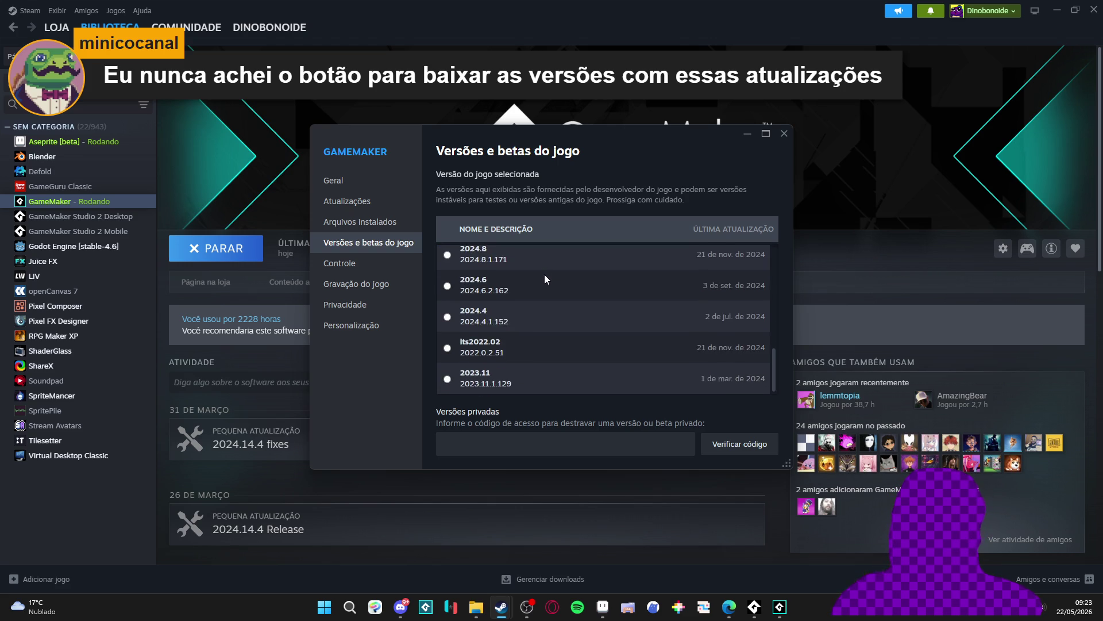
{"action": "scroll", "coordinate": [543, 275], "scroll_direction": "up", "scroll_amount": 5}
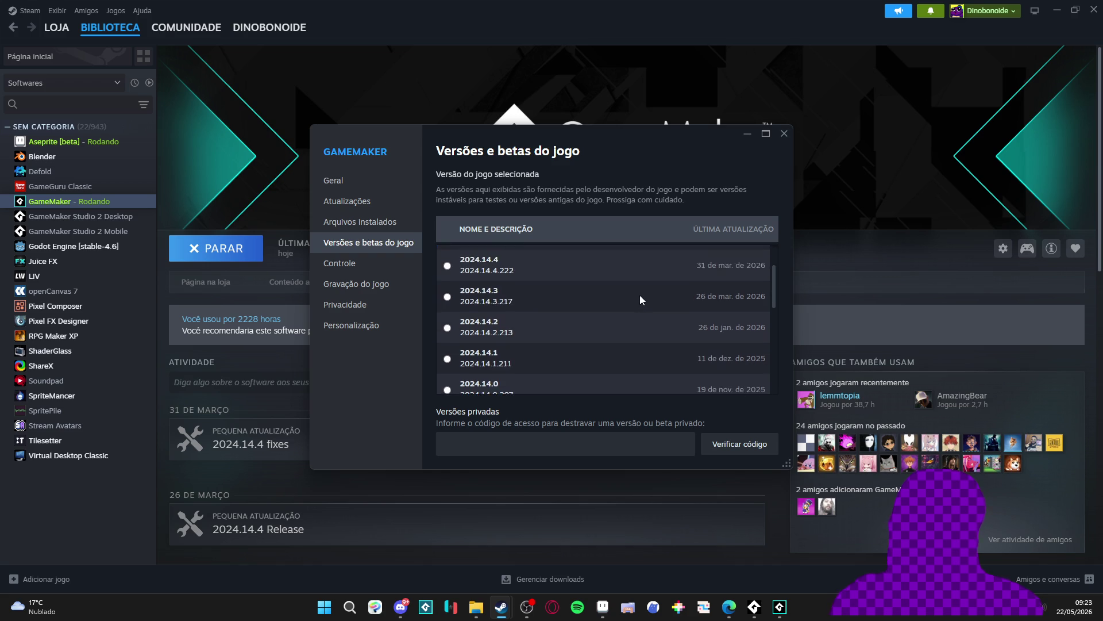
{"action": "scroll", "coordinate": [640, 296], "scroll_direction": "down", "scroll_amount": 5}
{"action": "scroll", "coordinate": [640, 295], "scroll_direction": "up", "scroll_amount": 2}
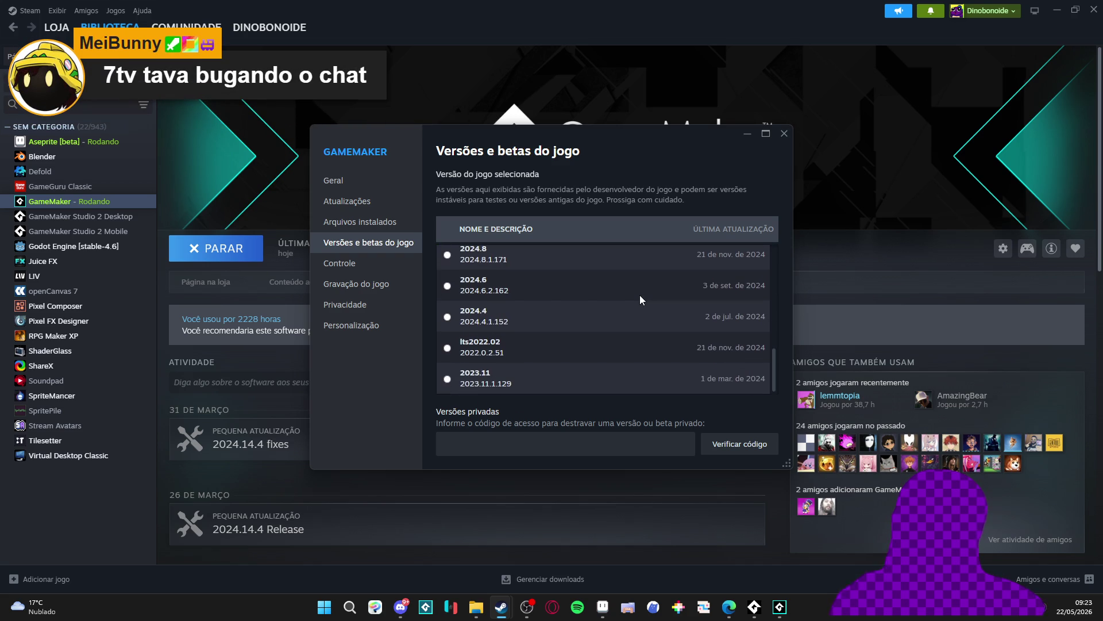
{"action": "scroll", "coordinate": [640, 295], "scroll_direction": "up", "scroll_amount": 2}
{"action": "scroll", "coordinate": [630, 301], "scroll_direction": "up", "scroll_amount": 5}
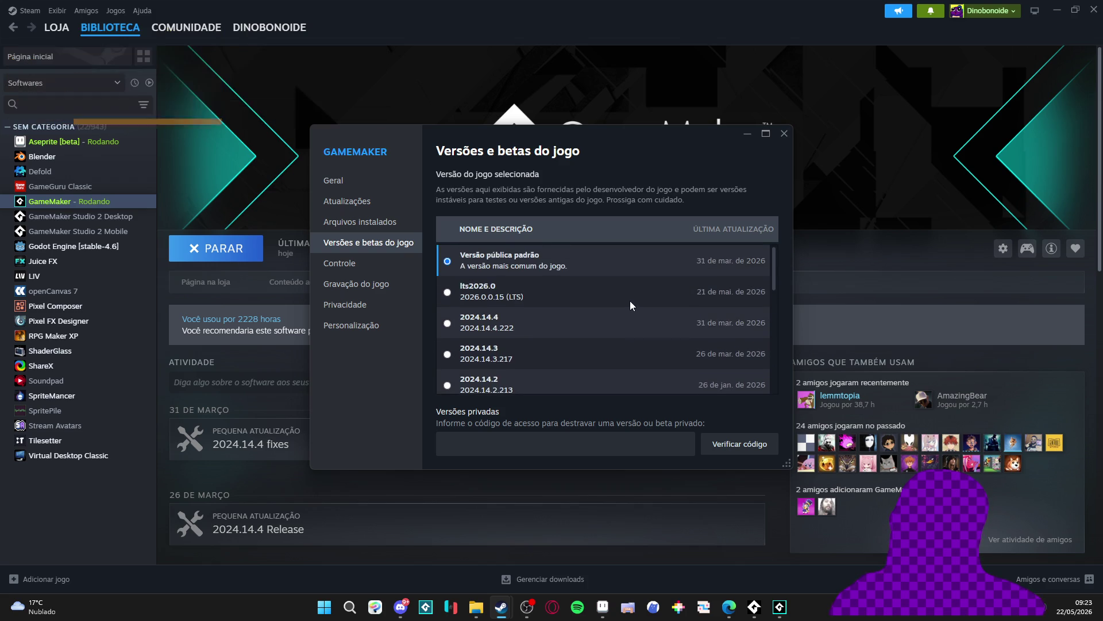
{"action": "left_click", "coordinate": [784, 134]}
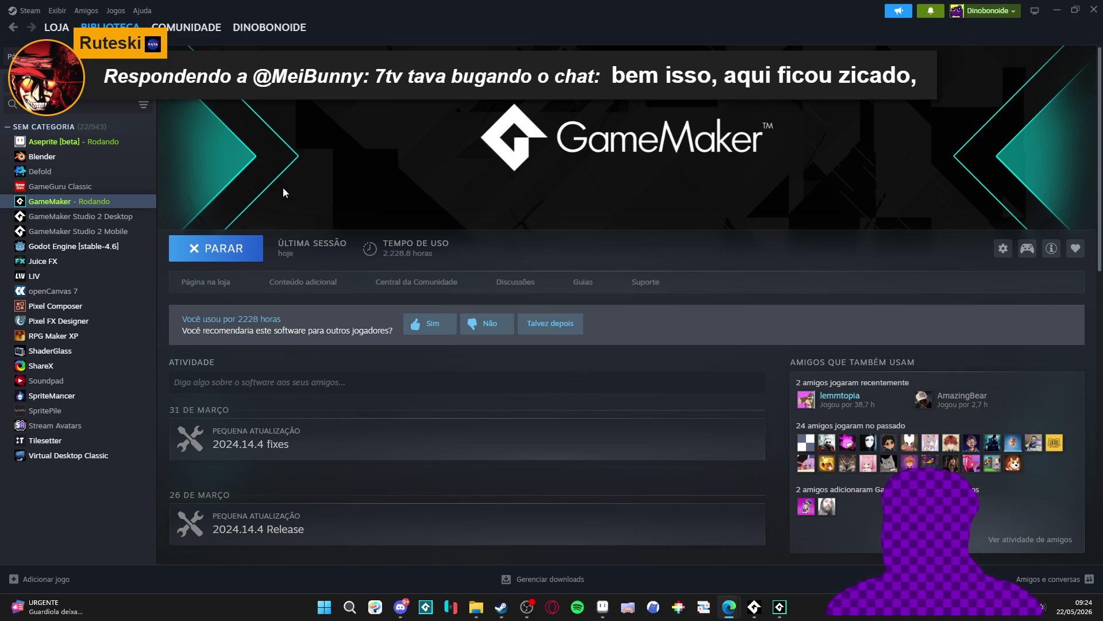
Minimize Steam so the Sprite-0002 pond tile sheet in Aseprite shows again
{"action": "left_click", "coordinate": [1056, 10]}
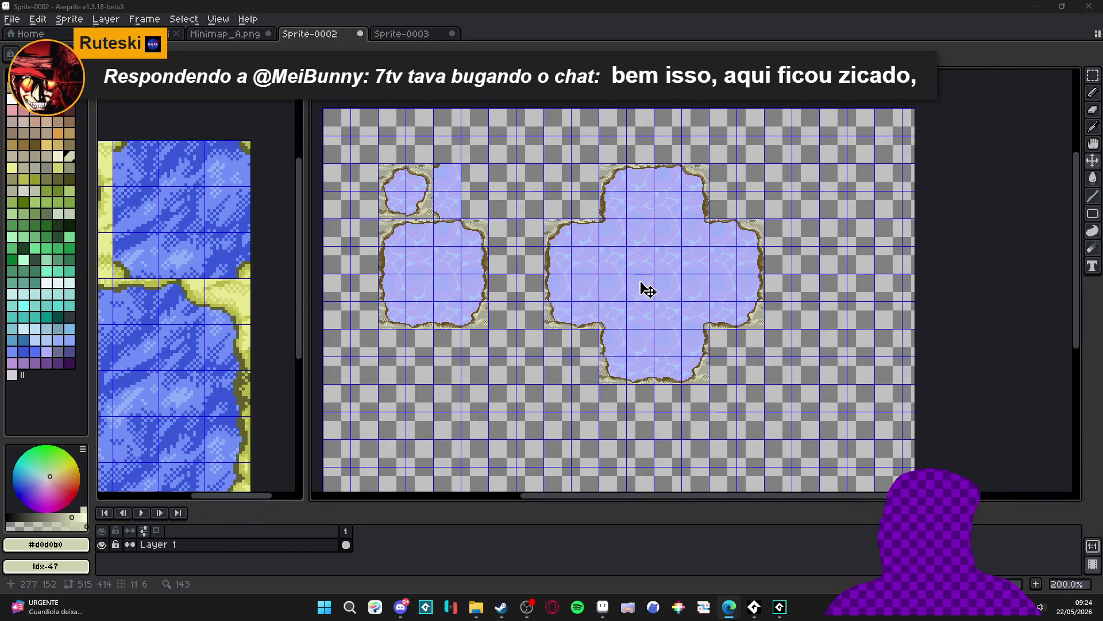
Copy two plain water tiles and paste each one tile up and left into the left ponds
{"action": "left_click_drag", "start_coordinate": [600, 219], "coordinate": [625, 245]}
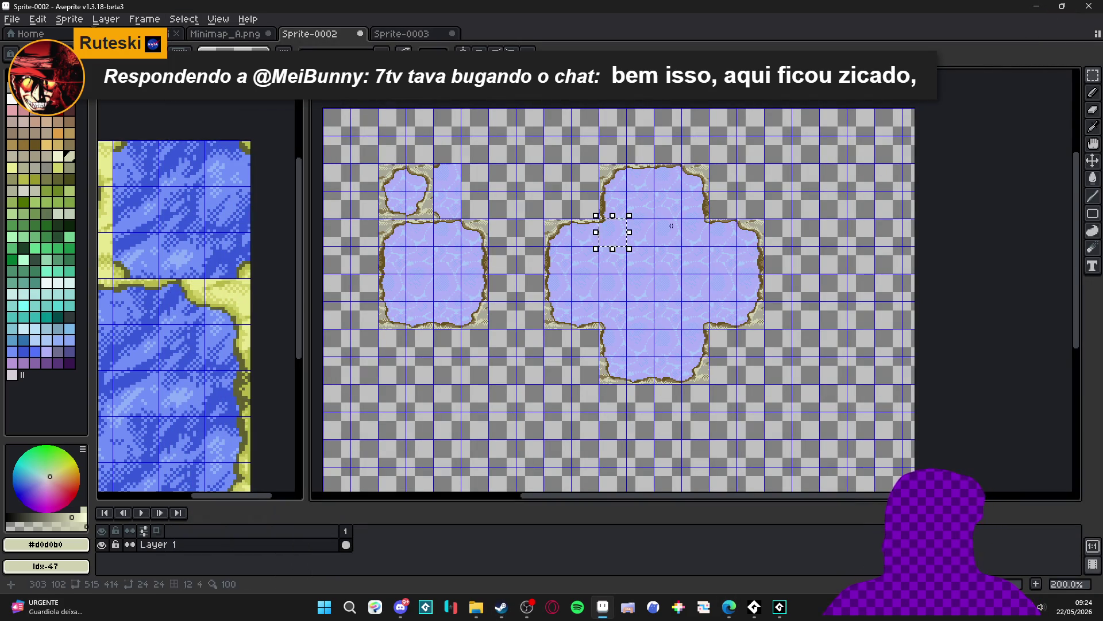
{"action": "key", "text": "ctrl+c"}
{"action": "key", "text": "ctrl+v"}
{"action": "key", "text": "Up"}
{"action": "key", "text": "Up"}
{"action": "key", "text": "Left"}
{"action": "key", "text": "Left"}
{"action": "key", "text": "Left"}
{"action": "key", "text": "Return"}
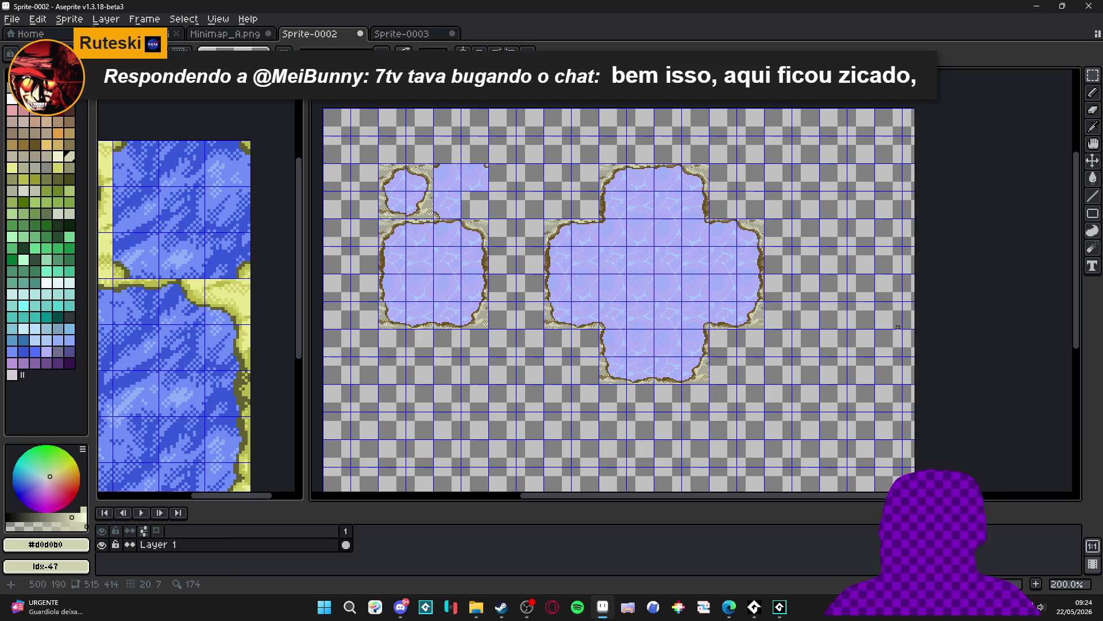
{"action": "left_click_drag", "start_coordinate": [693, 319], "coordinate": [704, 328]}
{"action": "key", "text": "ctrl+c"}
{"action": "key", "text": "ctrl+v"}
{"action": "key", "text": "Up"}
{"action": "key", "text": "Up"}
{"action": "key", "text": "Up"}
{"action": "key", "text": "Left"}
{"action": "key", "text": "Left"}
{"action": "key", "text": "Left"}
{"action": "key", "text": "Return"}
Select and copy the left pond cluster, then switch to Minimap_A.png
{"action": "left_click_drag", "start_coordinate": [489, 328], "coordinate": [411, 182]}
{"action": "key", "text": "ctrl+d"}
{"action": "left_click", "coordinate": [397, 35]}
{"action": "left_click", "coordinate": [230, 34]}
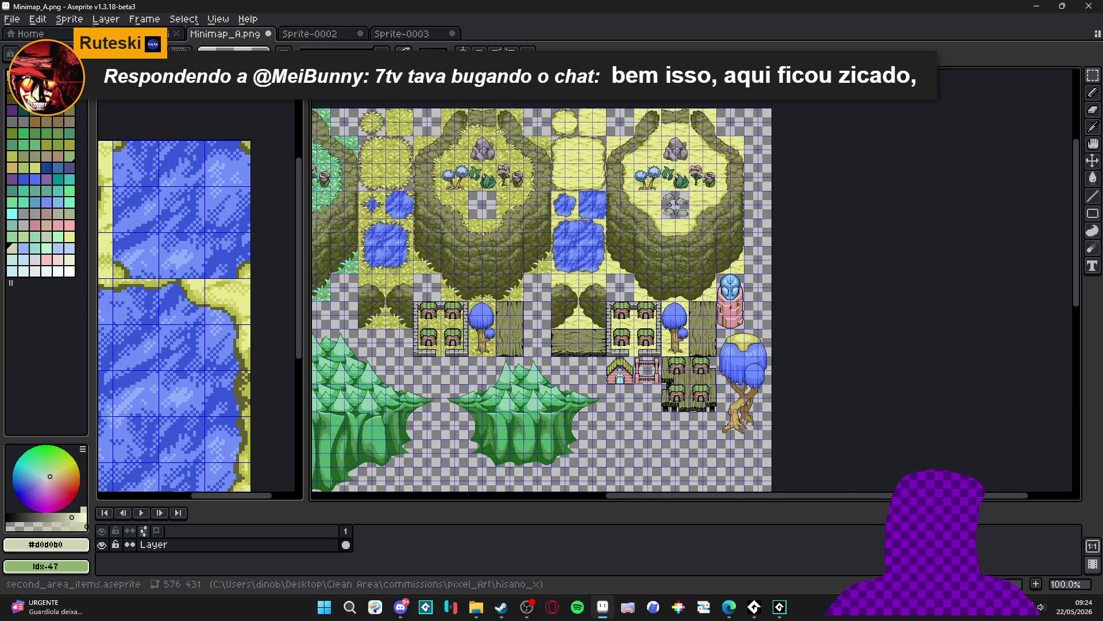
Paste the pond cluster into second_area_items.aseprite and place it beside the stone column
{"action": "left_click", "coordinate": [133, 34]}
{"action": "scroll", "coordinate": [434, 307], "scroll_direction": "down", "scroll_amount": 1}
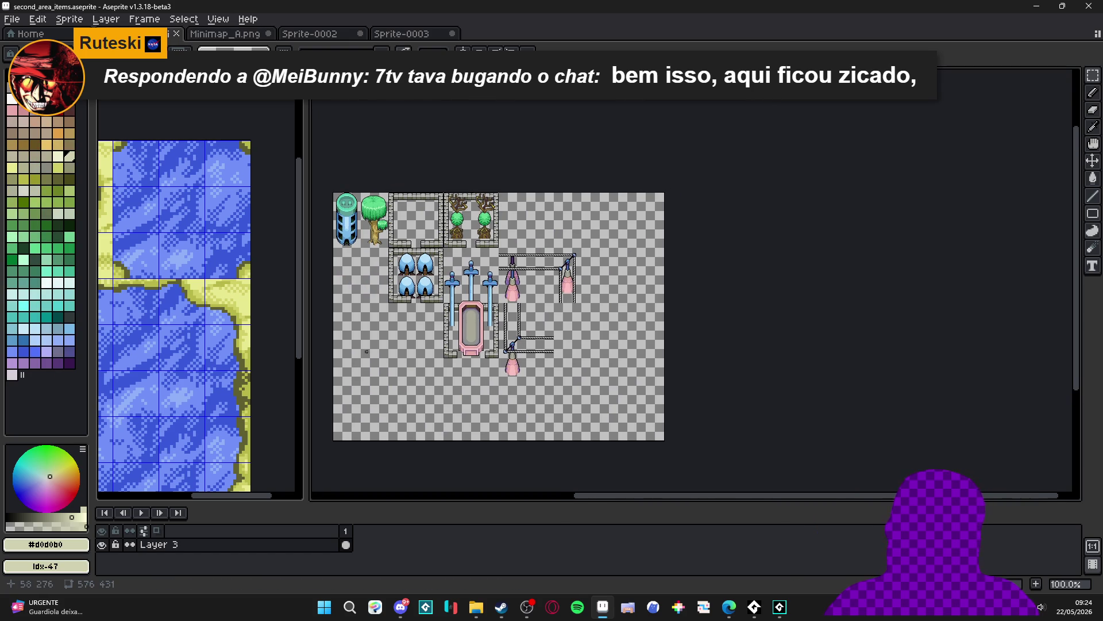
{"action": "scroll", "coordinate": [434, 307], "scroll_direction": "up", "scroll_amount": 1}
{"action": "key", "text": "ctrl+v"}
{"action": "left_click_drag", "start_coordinate": [517, 165], "coordinate": [522, 357]}
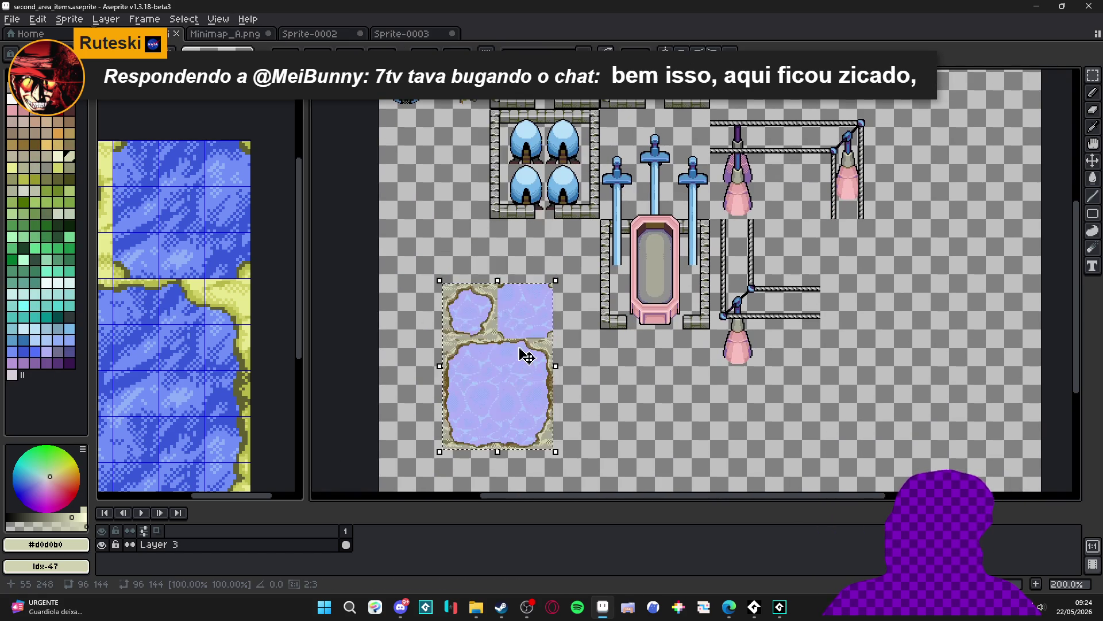
{"action": "scroll", "coordinate": [576, 354], "scroll_direction": "up", "scroll_amount": 3}
{"action": "scroll", "coordinate": [577, 354], "scroll_direction": "down", "scroll_amount": 1}
{"action": "mouse_move", "coordinate": [574, 323]}
{"action": "left_mouse_down"}
{"action": "mouse_move", "coordinate": [630, 333]}
{"action": "mouse_move", "coordinate": [726, 203]}
{"action": "left_mouse_up"}
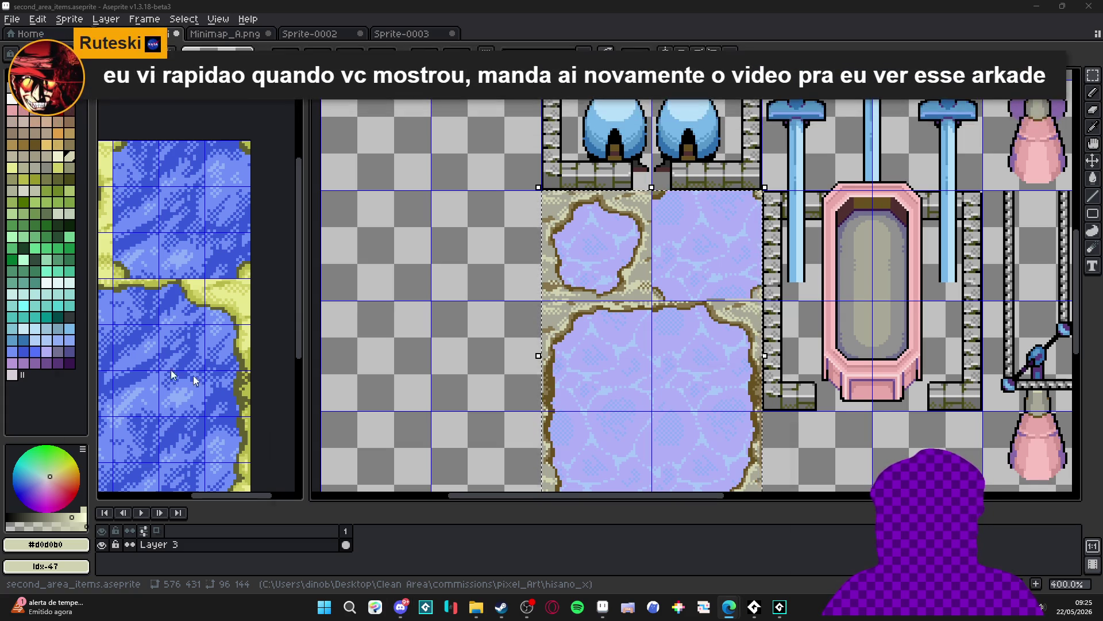
{"action": "key", "text": "alt+Tab"}
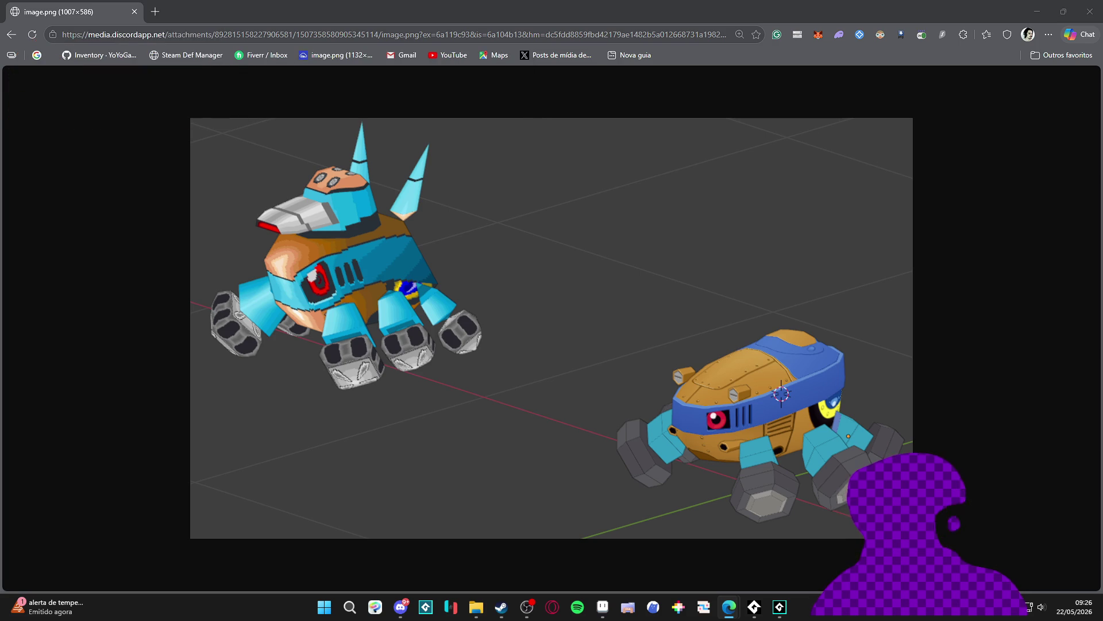
Copy the Mario Bros arcade Instagram post's link and close the Instagram tab
{"action": "key", "text": "ctrl+shift+t"}
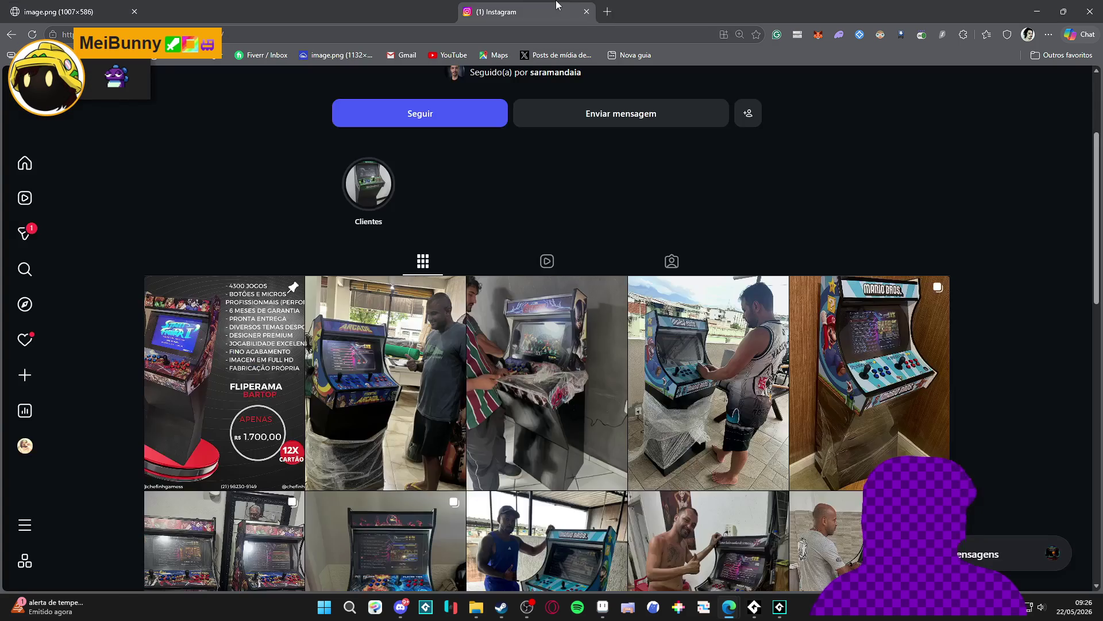
{"action": "left_click", "coordinate": [885, 328]}
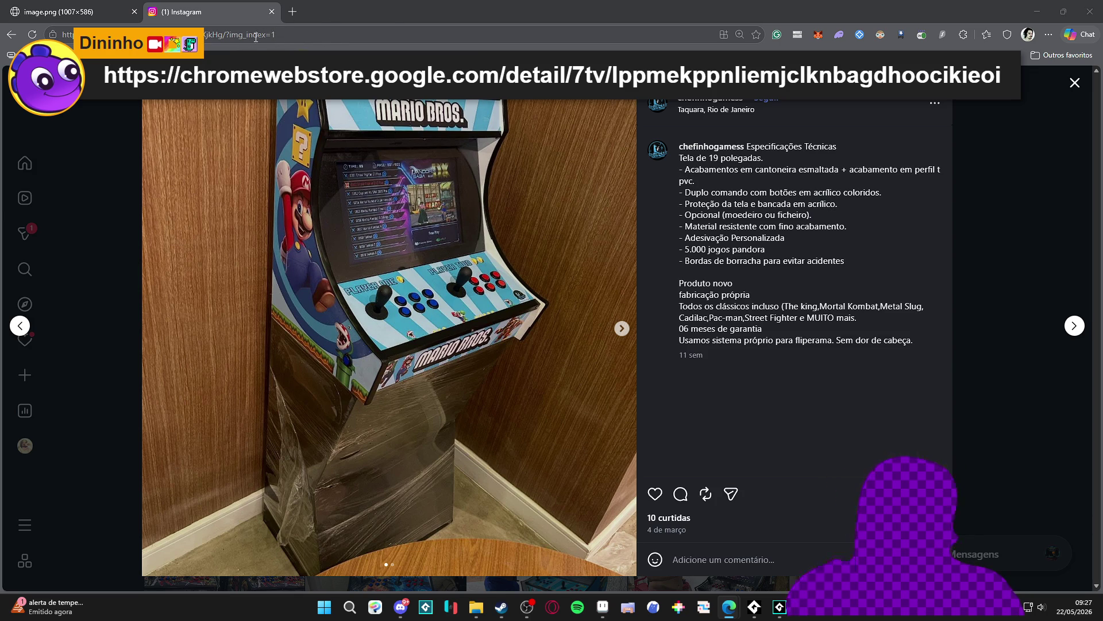
{"action": "left_click", "coordinate": [275, 36]}
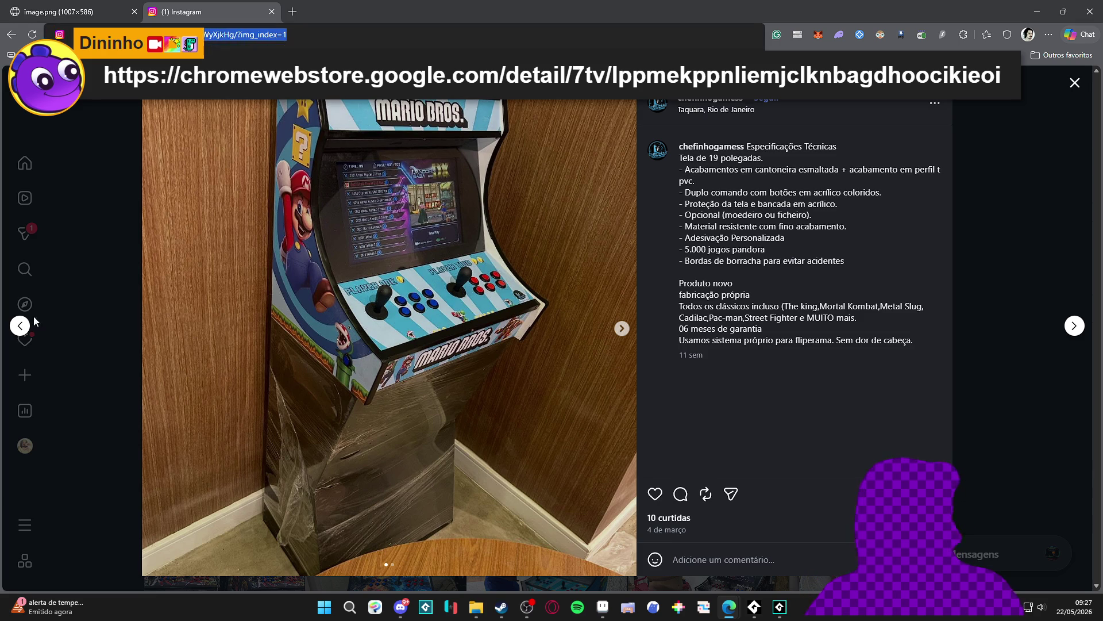
{"action": "key", "text": "alt+Tab"}
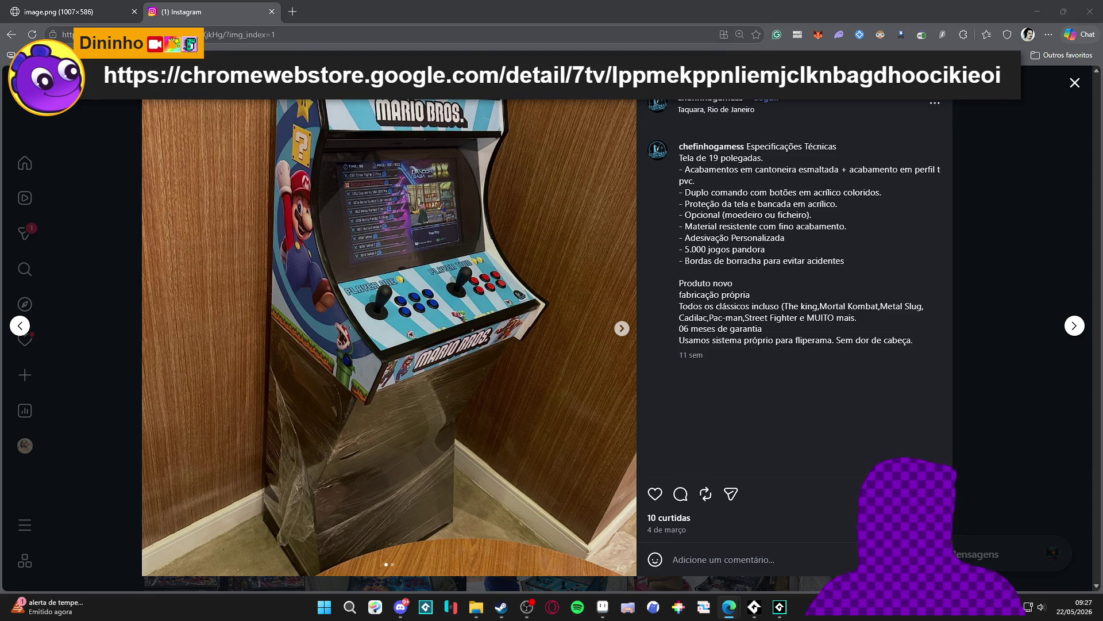
{"action": "left_click", "coordinate": [273, 12]}
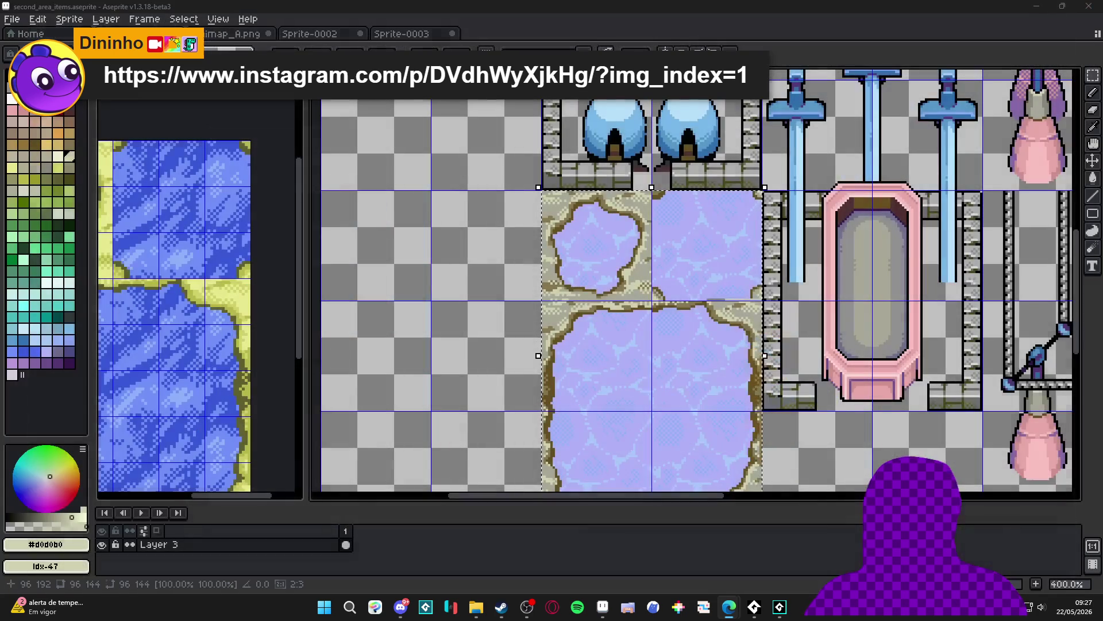
{"action": "left_click", "coordinate": [1090, 11]}
Commit the placed pond tiles, then bring Discord's dinolandia_geral chat to the front
{"action": "scroll", "coordinate": [710, 368], "scroll_direction": "down", "scroll_amount": 2}
{"action": "scroll", "coordinate": [536, 352], "scroll_direction": "right", "scroll_amount": 2}
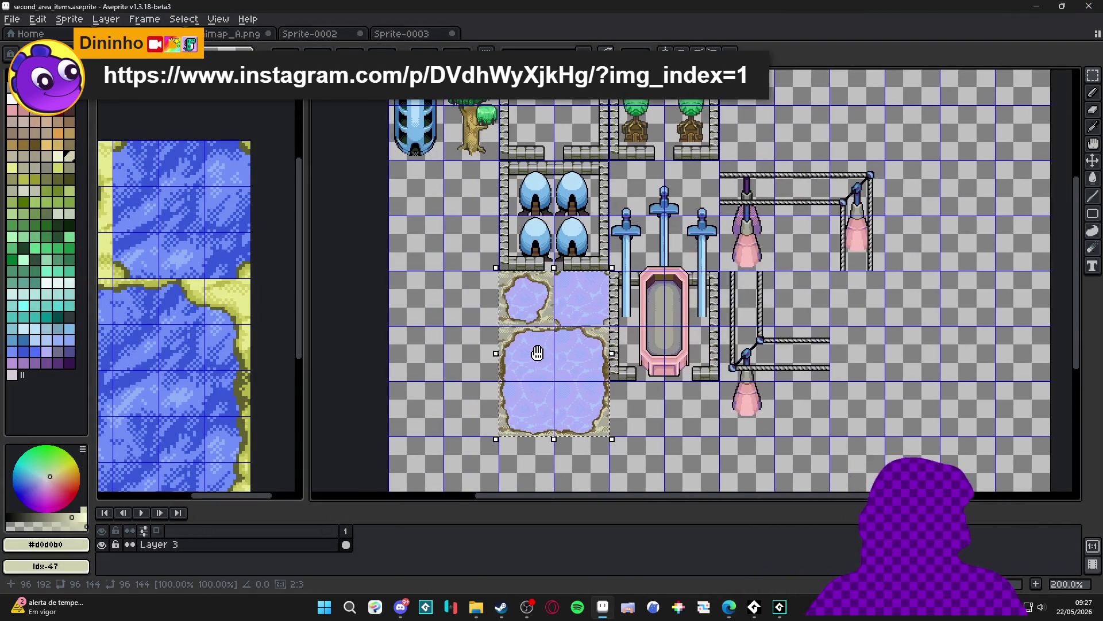
{"action": "key", "text": "Return"}
{"action": "scroll", "coordinate": [497, 304], "scroll_direction": "right", "scroll_amount": 1}
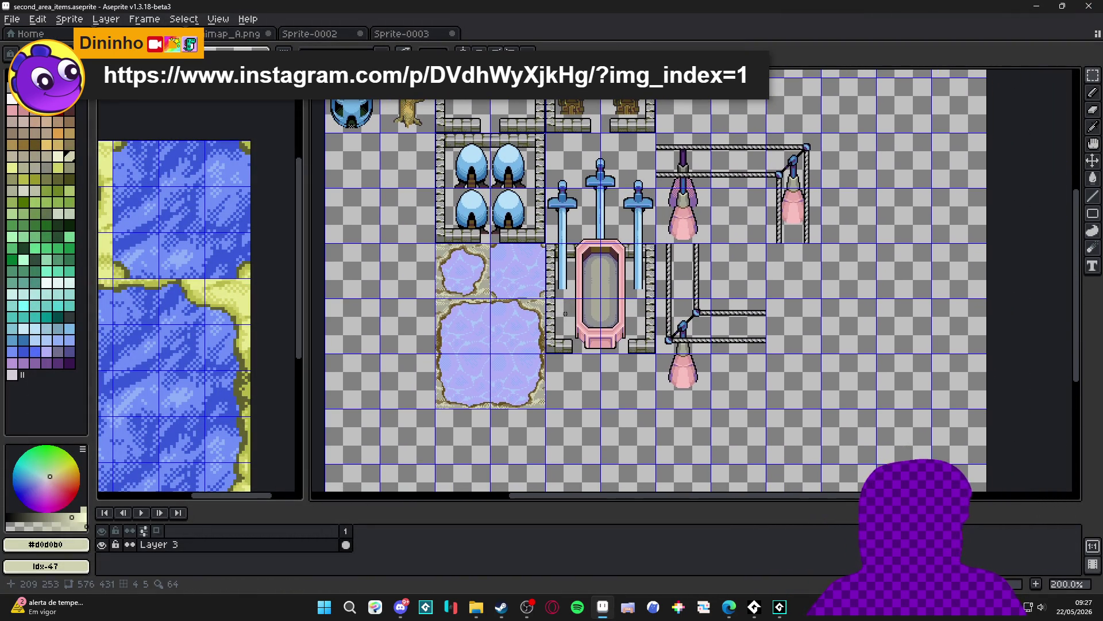
{"action": "scroll", "coordinate": [455, 285], "scroll_direction": "down", "scroll_amount": 1}
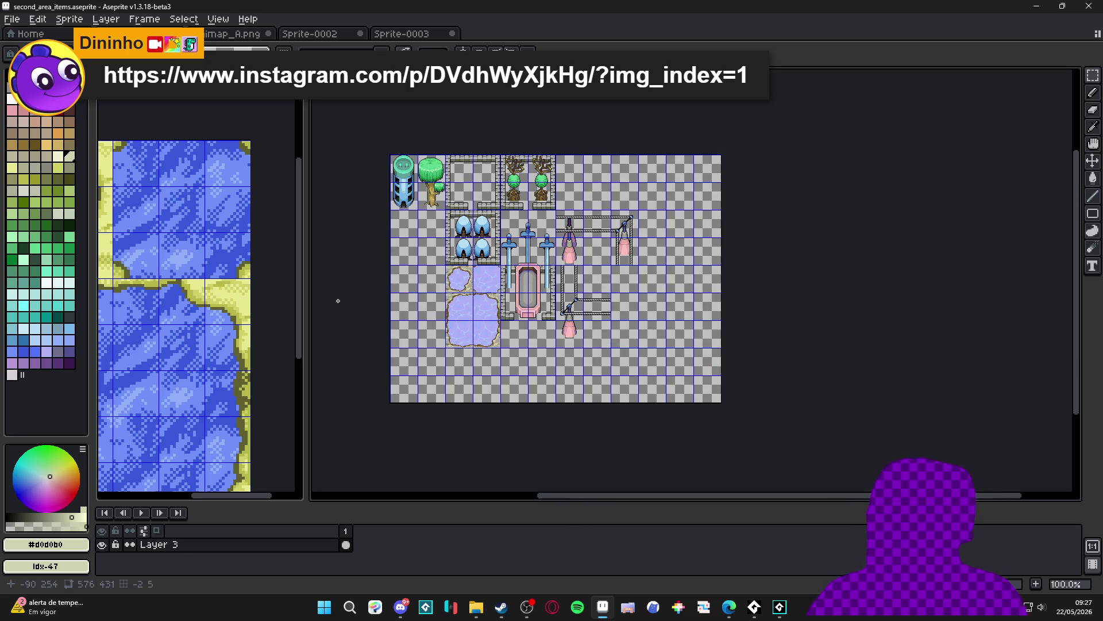
{"action": "scroll", "coordinate": [172, 316], "scroll_direction": "down", "scroll_amount": 2}
{"action": "scroll", "coordinate": [173, 316], "scroll_direction": "up", "scroll_amount": 1}
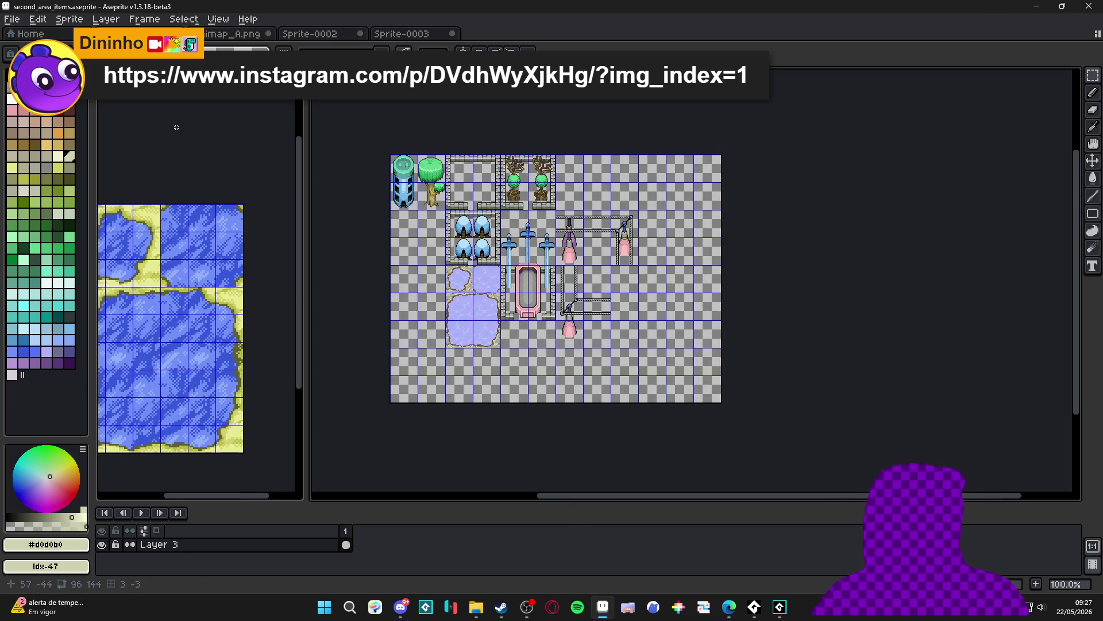
{"action": "scroll", "coordinate": [466, 319], "scroll_direction": "up", "scroll_amount": 1}
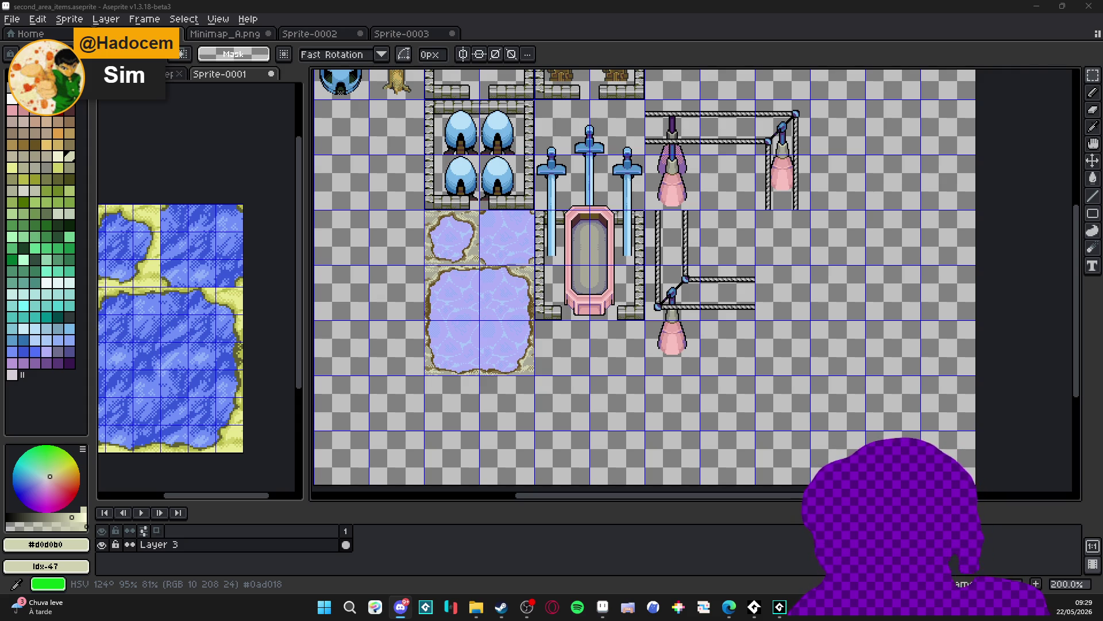
{"action": "key", "text": "alt+Tab"}
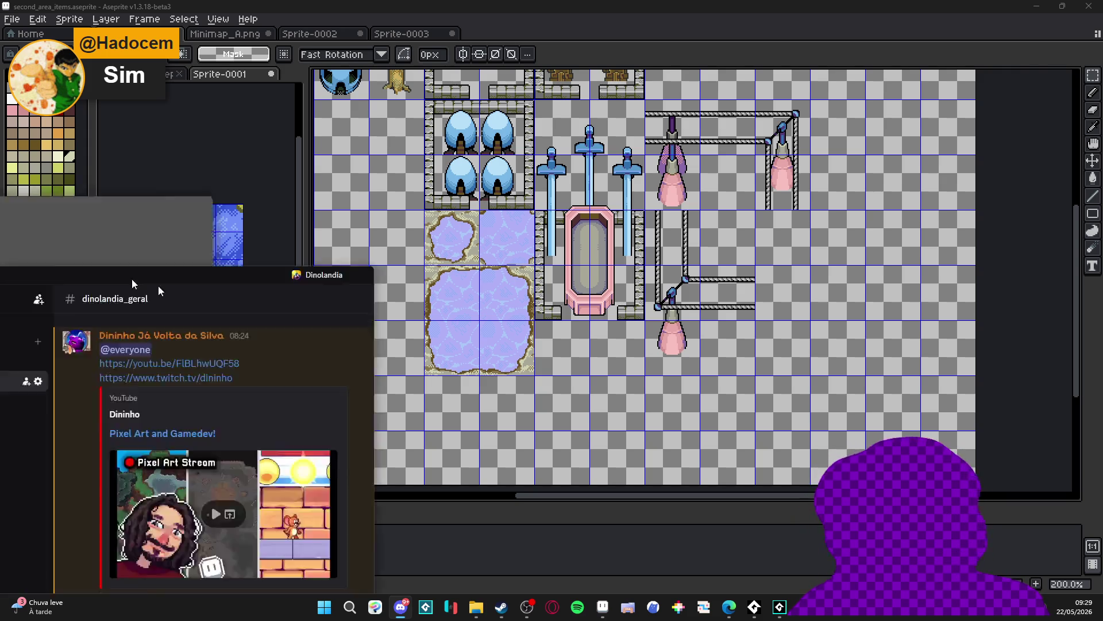
Open Discord's #gamedev channel, then return to the Spiritalis project in GameMaker
{"action": "scroll", "coordinate": [141, 326], "scroll_direction": "down", "scroll_amount": 5}
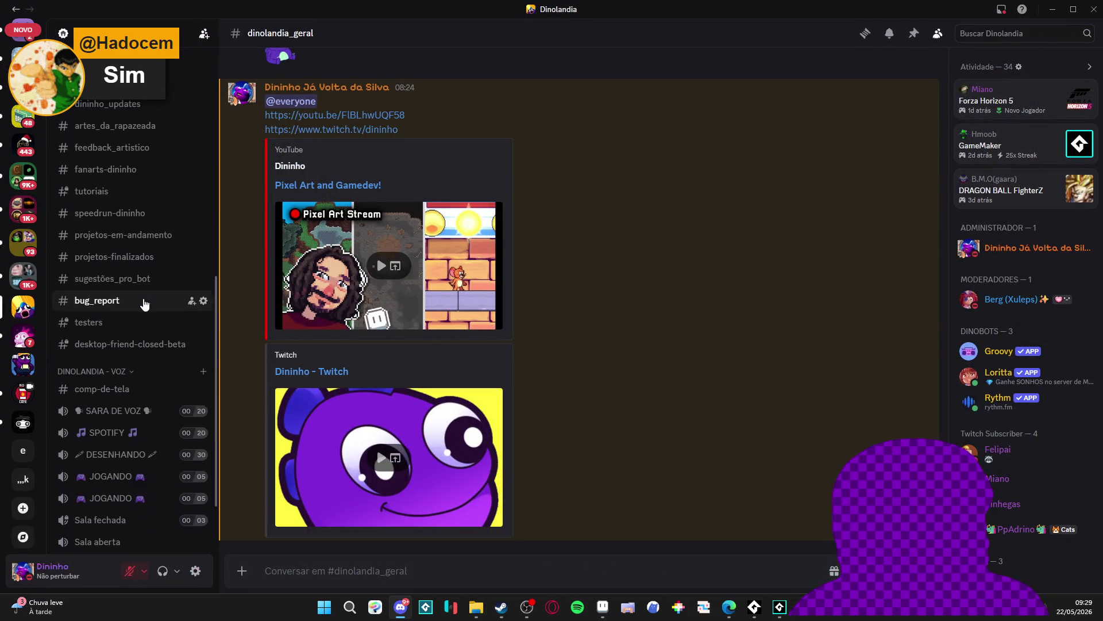
{"action": "scroll", "coordinate": [141, 327], "scroll_direction": "up", "scroll_amount": 6}
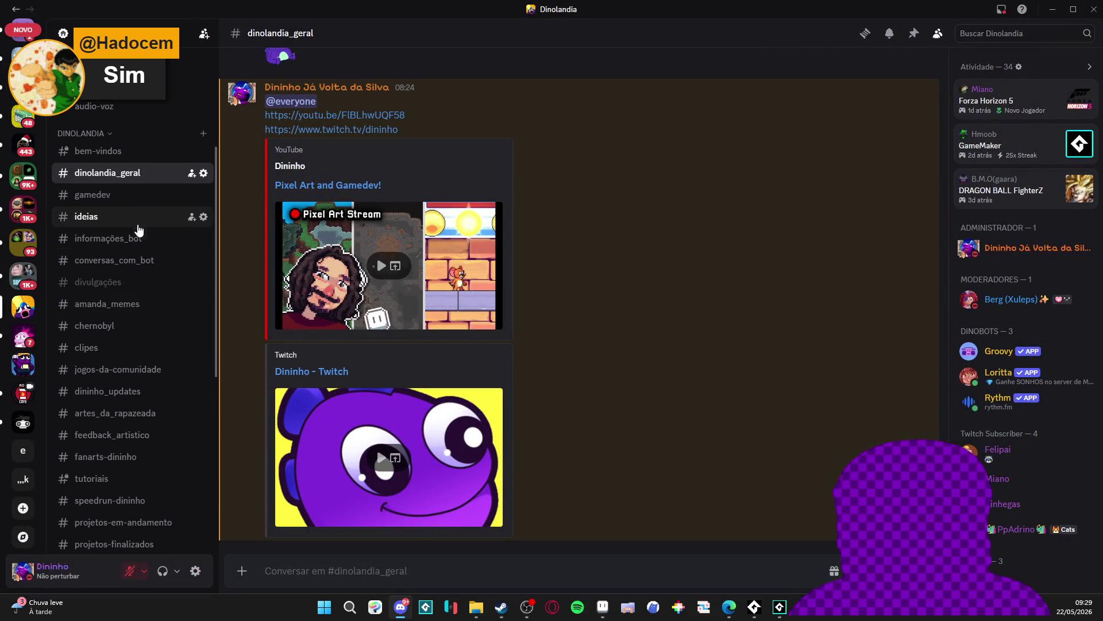
{"action": "left_click", "coordinate": [142, 194]}
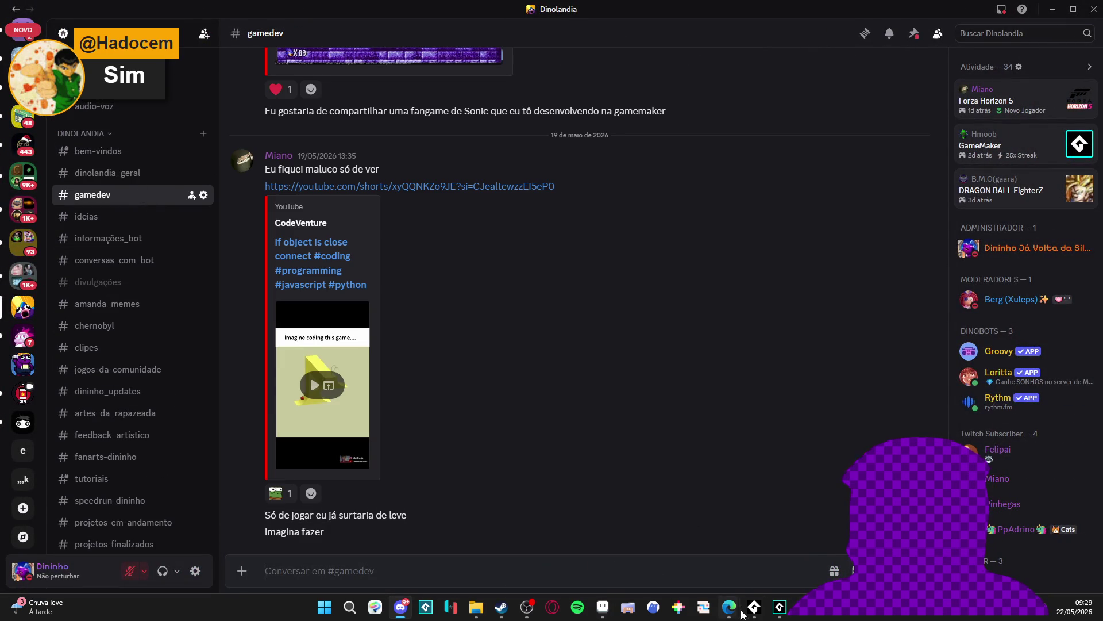
{"action": "left_click", "coordinate": [783, 612]}
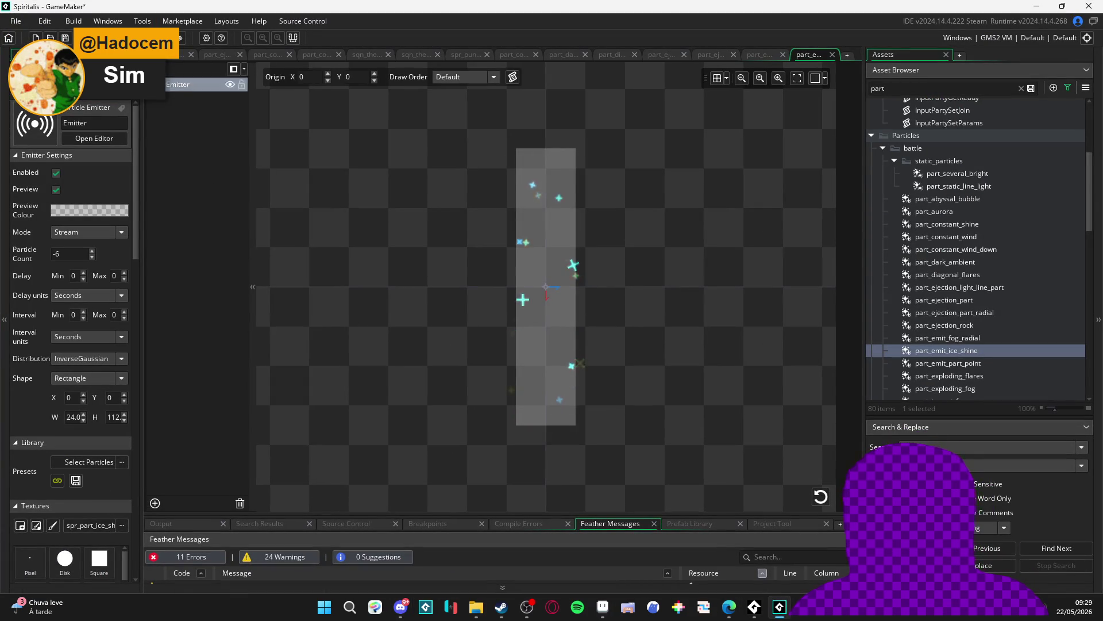
Export the Spiritalis project as a YYZ file and go back to Aseprite
{"action": "left_click", "coordinate": [15, 20]}
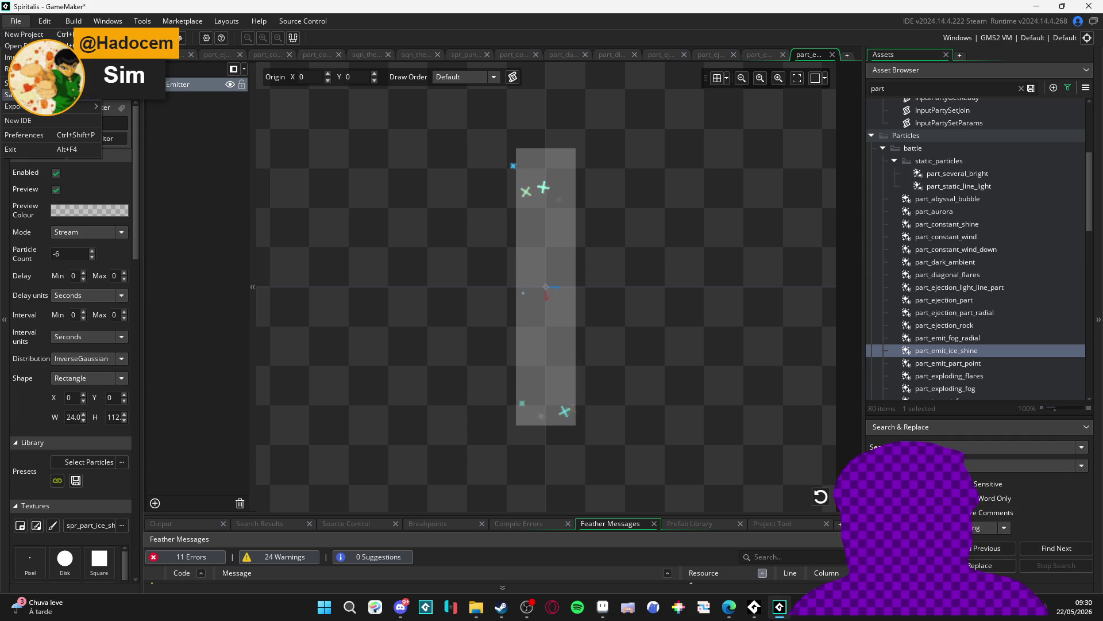
{"action": "mouse_move", "coordinate": [57, 106]}
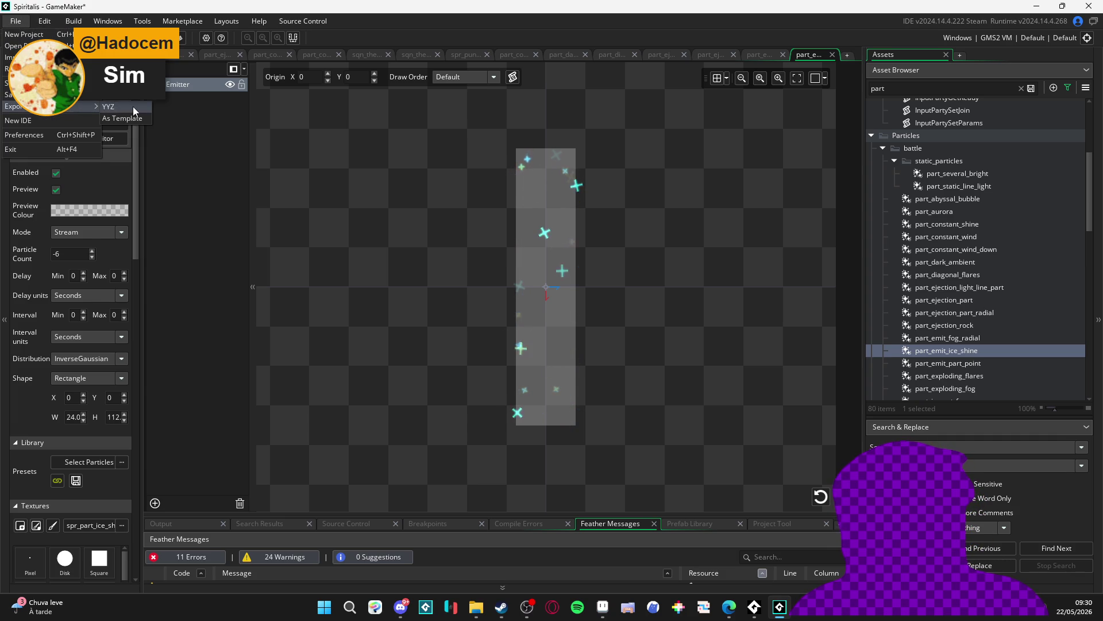
{"action": "key", "text": "Return"}
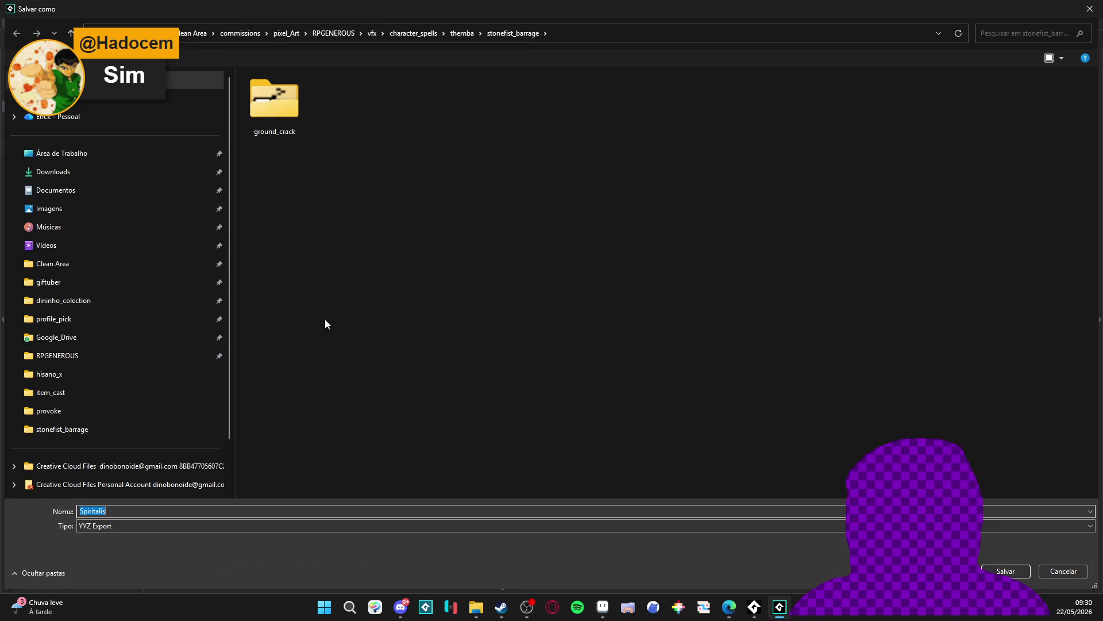
{"action": "left_click", "coordinate": [1006, 570]}
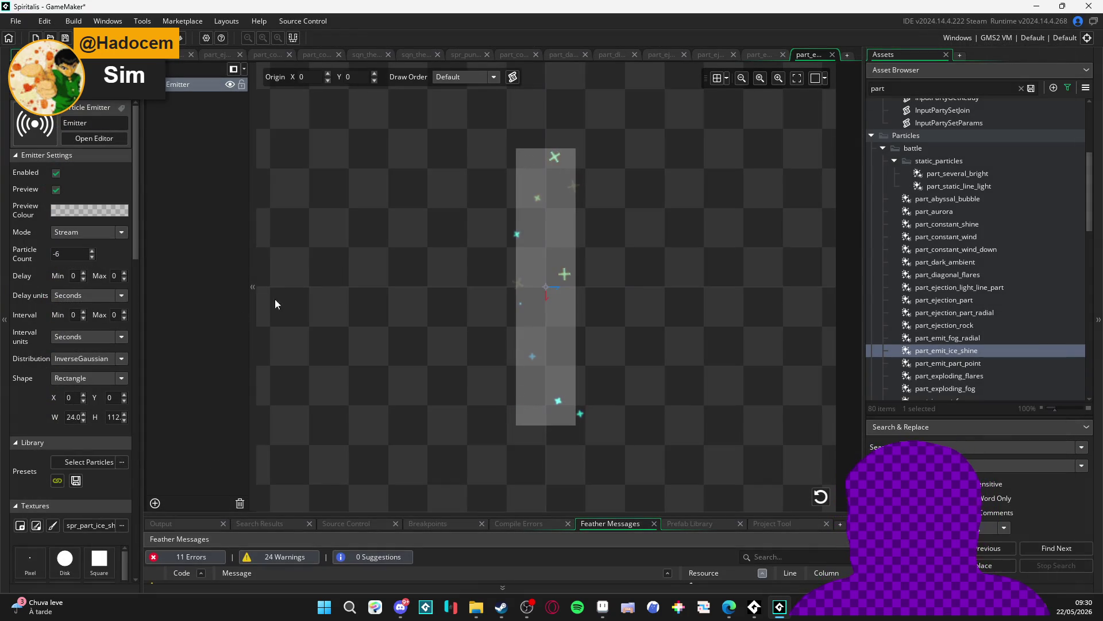
{"action": "key", "text": "alt+Tab"}
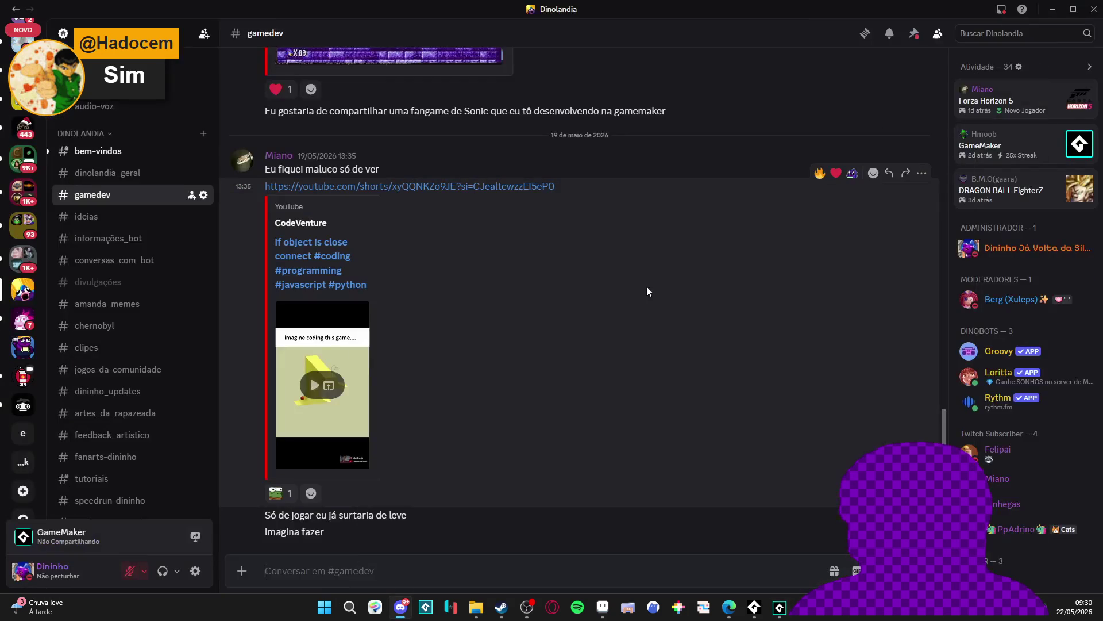
{"action": "key", "text": "alt+Tab"}
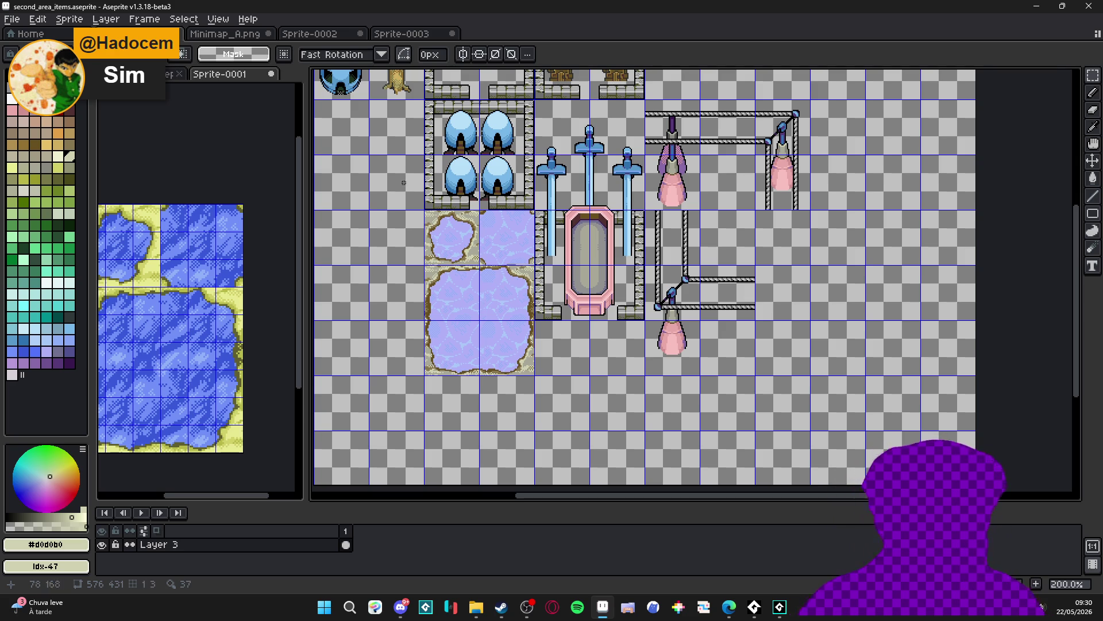
Move the pond tiles two tiles left and one up, under the trees
{"action": "scroll", "coordinate": [462, 259], "scroll_direction": "up", "scroll_amount": 2}
{"action": "scroll", "coordinate": [531, 275], "scroll_direction": "left", "scroll_amount": 3}
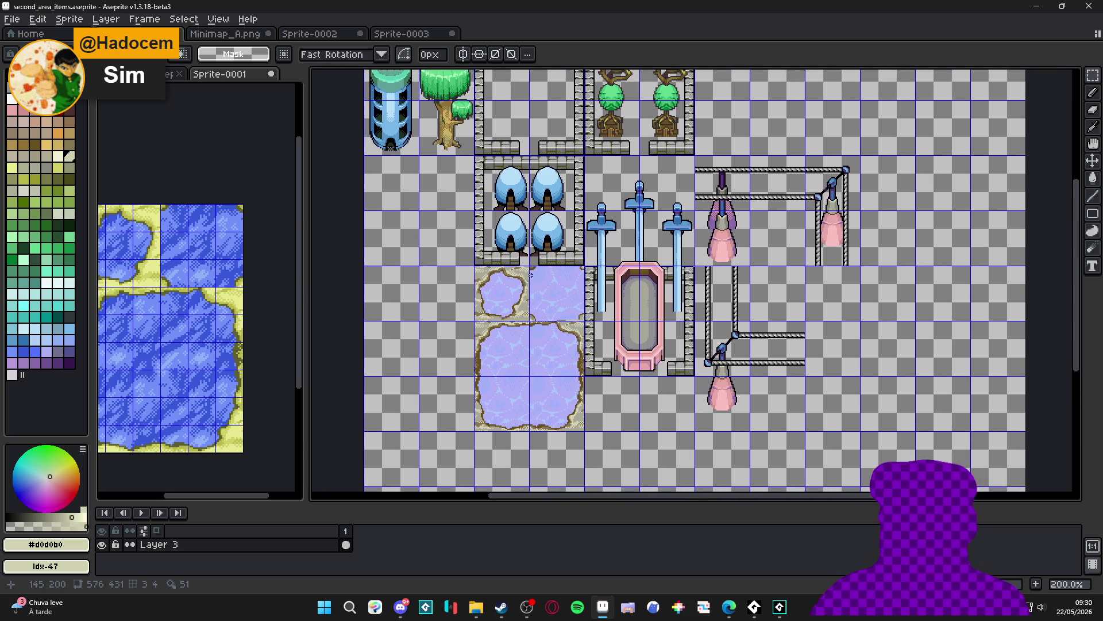
{"action": "key", "text": "v"}
{"action": "mouse_move", "coordinate": [510, 305]}
{"action": "left_mouse_down"}
{"action": "mouse_move", "coordinate": [505, 296]}
{"action": "mouse_move", "coordinate": [567, 387]}
{"action": "left_mouse_up"}
{"action": "key", "text": "Left"}
{"action": "key", "text": "Left"}
{"action": "key", "text": "Up"}
{"action": "left_click", "coordinate": [563, 381]}
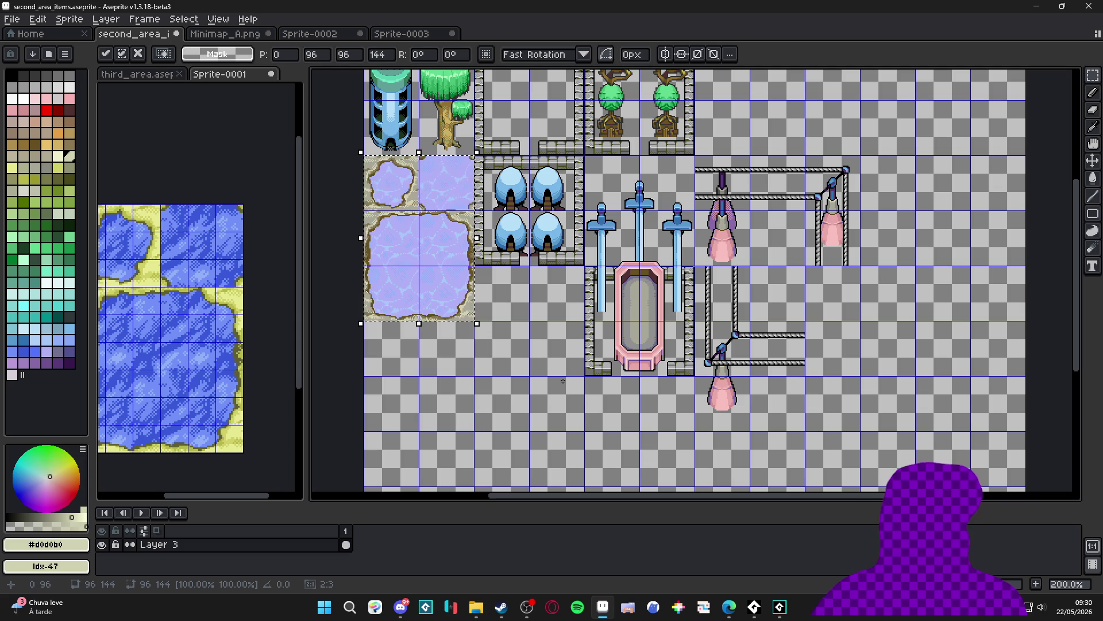
Raise the lamp-and-chain tiles two tiles to the top row and save the sheet
{"action": "scroll", "coordinate": [533, 273], "scroll_direction": "down", "scroll_amount": 1}
{"action": "scroll", "coordinate": [614, 252], "scroll_direction": "up", "scroll_amount": 1}
{"action": "key", "text": "v"}
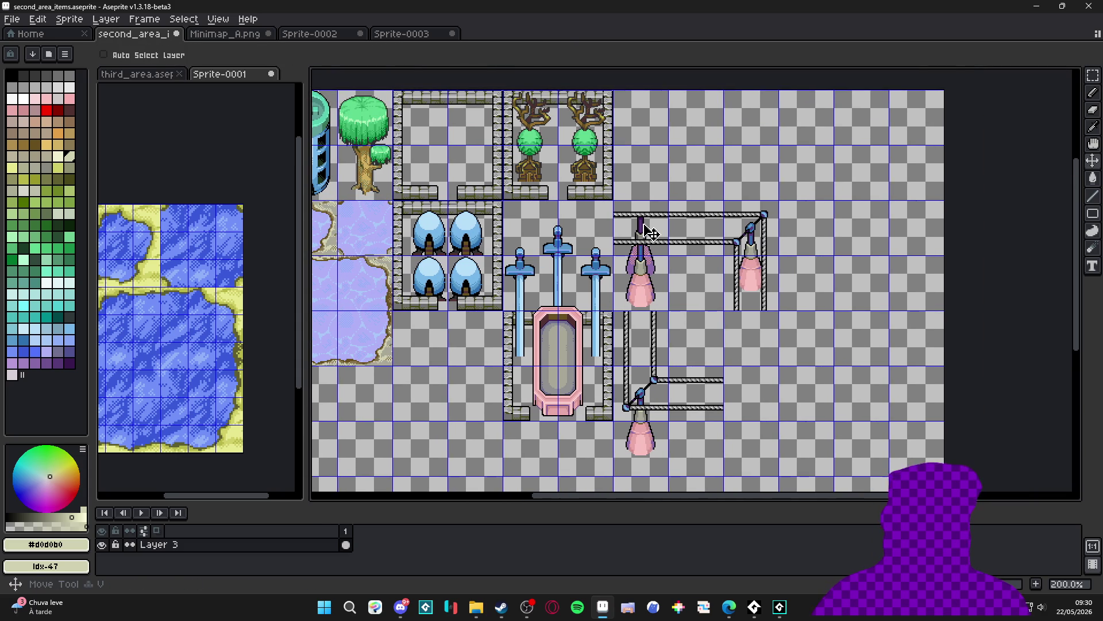
{"action": "key", "text": "m"}
{"action": "mouse_move", "coordinate": [641, 223]}
{"action": "left_mouse_down"}
{"action": "mouse_move", "coordinate": [741, 397]}
{"action": "mouse_move", "coordinate": [662, 223]}
{"action": "mouse_move", "coordinate": [747, 402]}
{"action": "mouse_move", "coordinate": [745, 458]}
{"action": "left_mouse_up"}
{"action": "key", "text": "Up"}
{"action": "key", "text": "Up"}
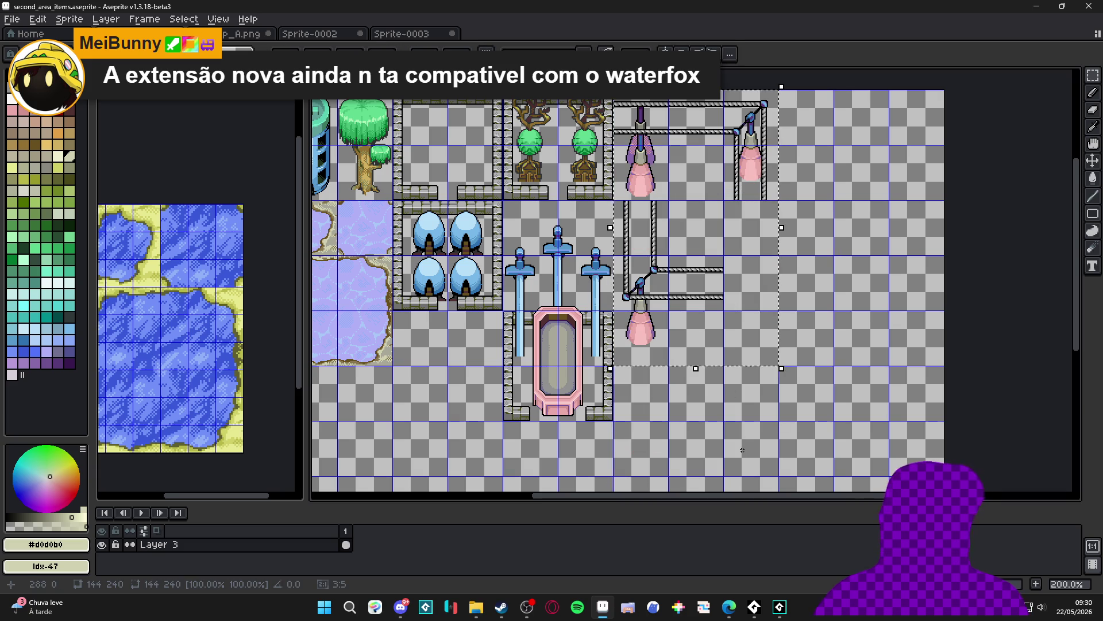
{"action": "key", "text": "ctrl+d"}
{"action": "mouse_move", "coordinate": [638, 355]}
{"action": "left_mouse_down"}
{"action": "mouse_move", "coordinate": [662, 366]}
{"action": "mouse_move", "coordinate": [671, 353]}
{"action": "mouse_move", "coordinate": [665, 368]}
{"action": "mouse_move", "coordinate": [648, 353]}
{"action": "left_mouse_up"}
{"action": "key", "text": "ctrl+s"}
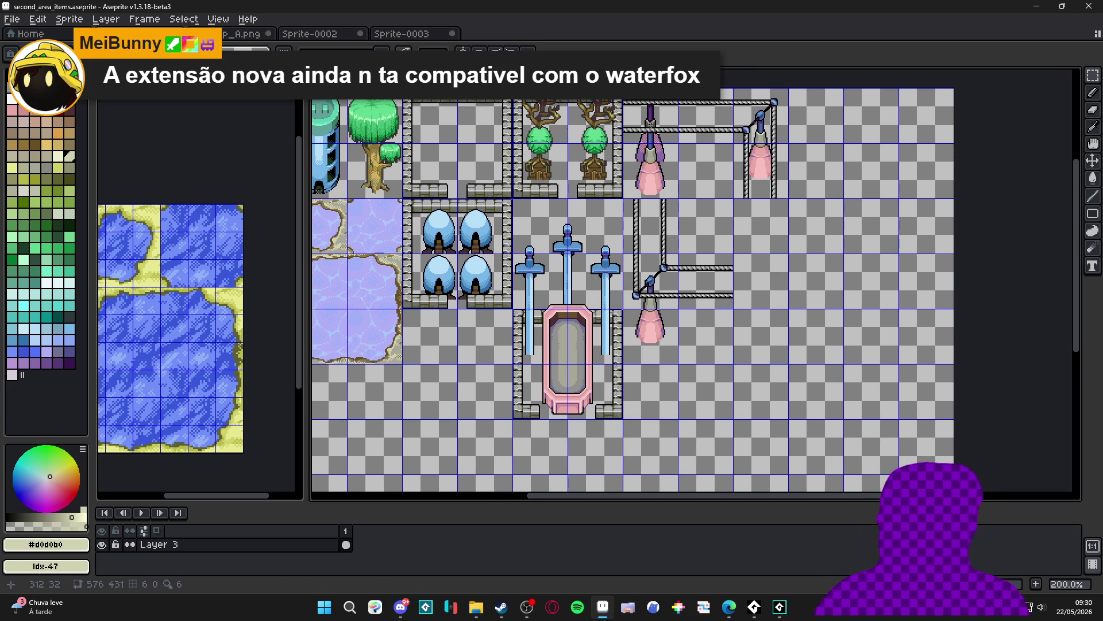
Marquee the whole lamp and chain column on the grid, then deselect it
{"action": "key", "text": "v"}
{"action": "key", "text": "m"}
{"action": "left_click_drag", "start_coordinate": [645, 124], "coordinate": [770, 363]}
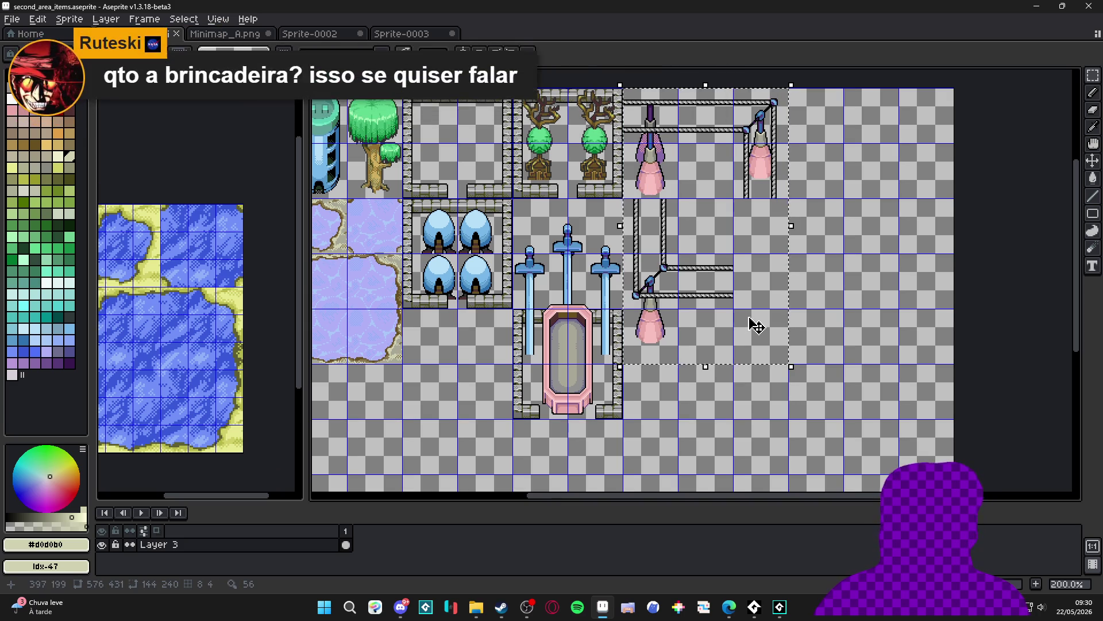
{"action": "key", "text": "ctrl+d"}
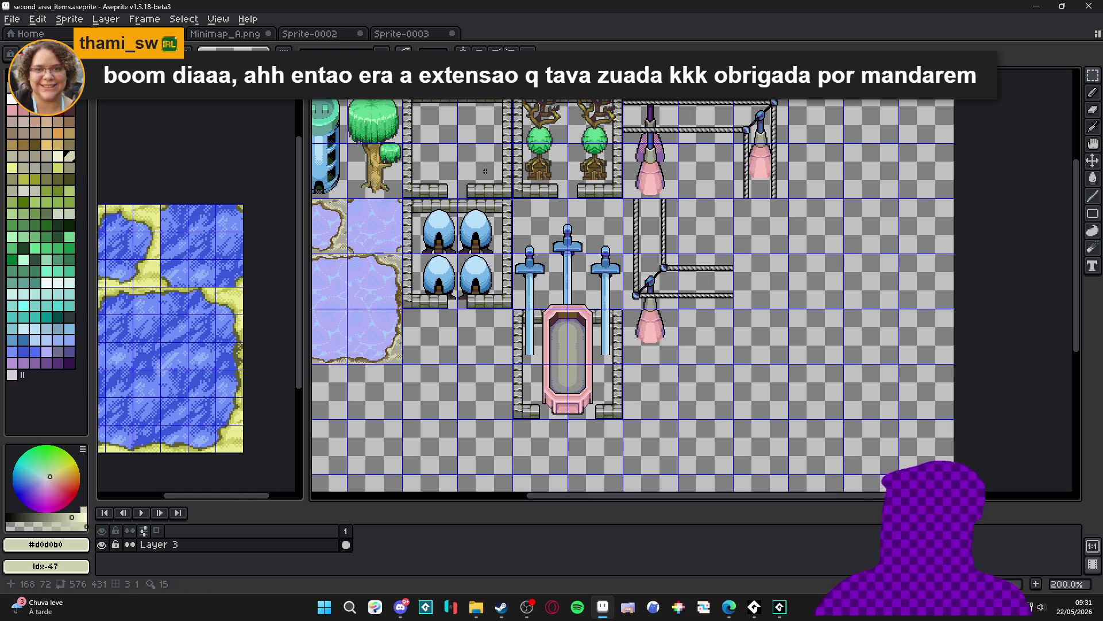
{"action": "scroll", "coordinate": [628, 198], "scroll_direction": "up", "scroll_amount": 1}
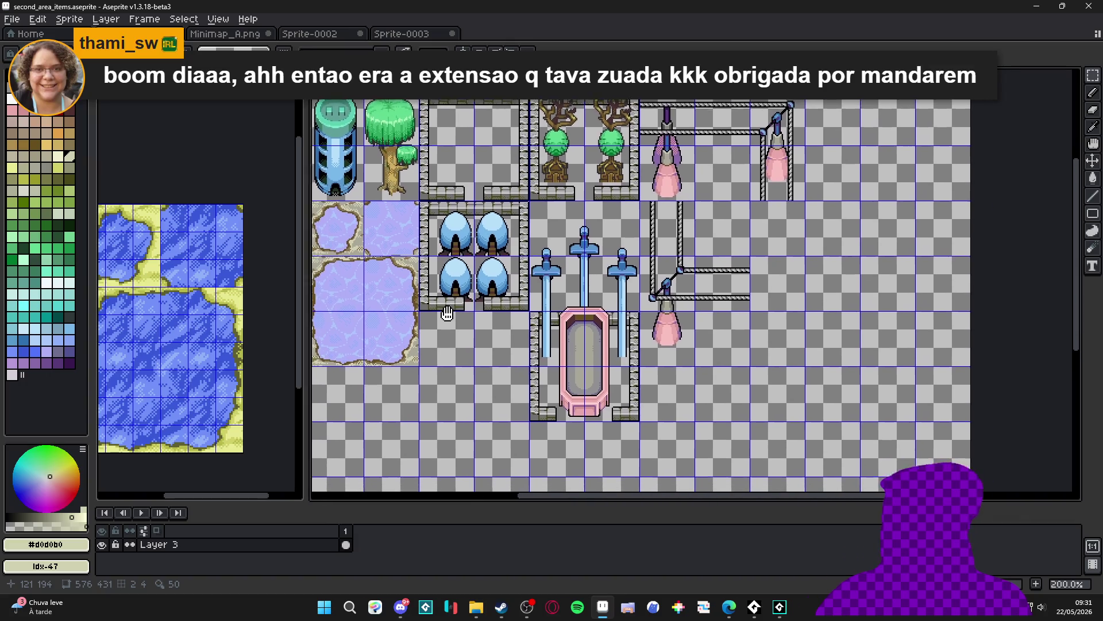
{"action": "scroll", "coordinate": [655, 185], "scroll_direction": "down", "scroll_amount": 1}
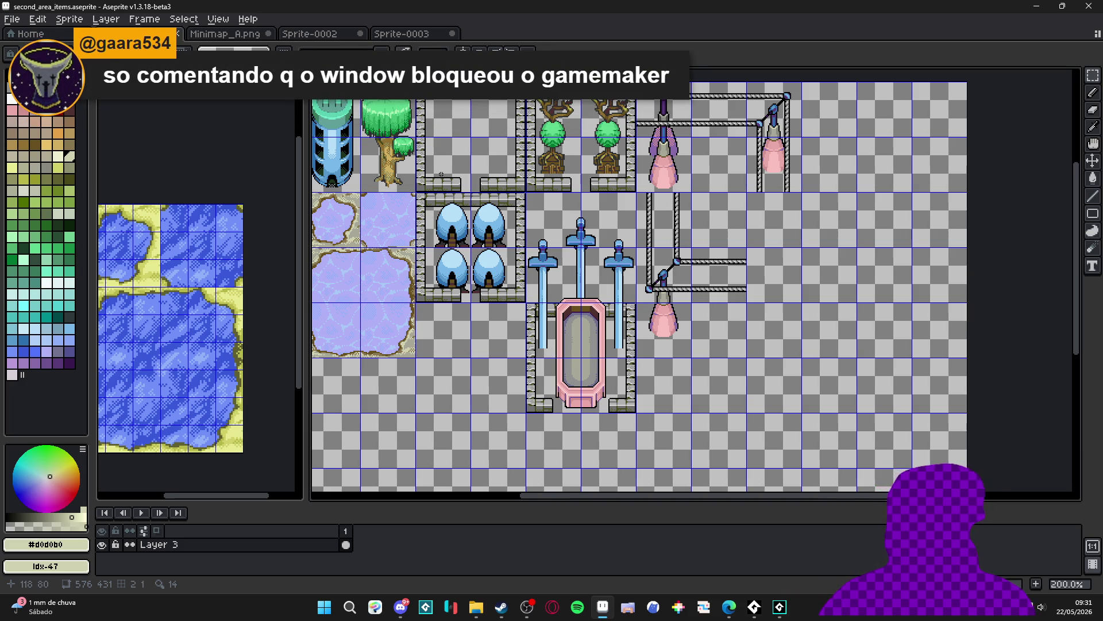
{"action": "left_click", "coordinate": [965, 615]}
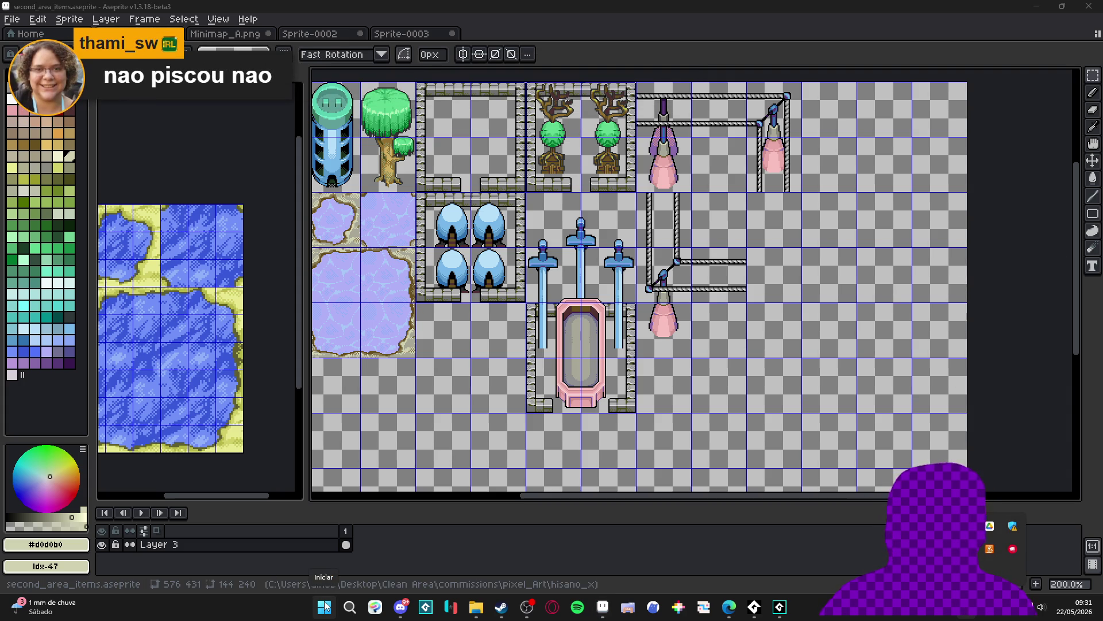
{"action": "mouse_move", "coordinate": [476, 607]}
{"action": "left_click", "coordinate": [611, 538]}
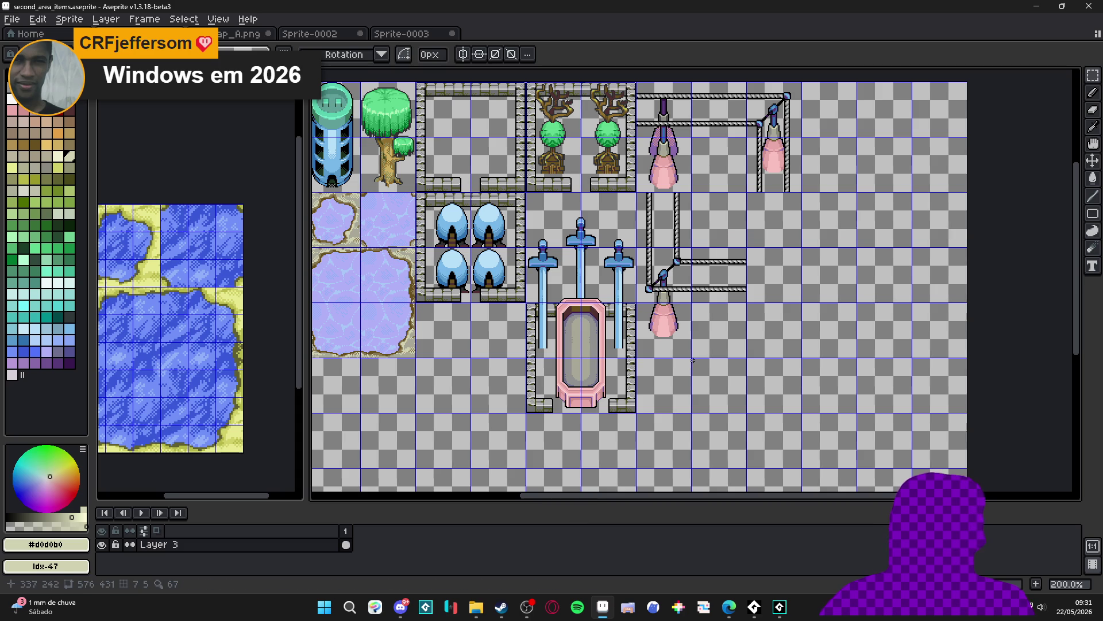
Marquee the swords-and-bath block twice, deselecting each time
{"action": "key", "text": "v"}
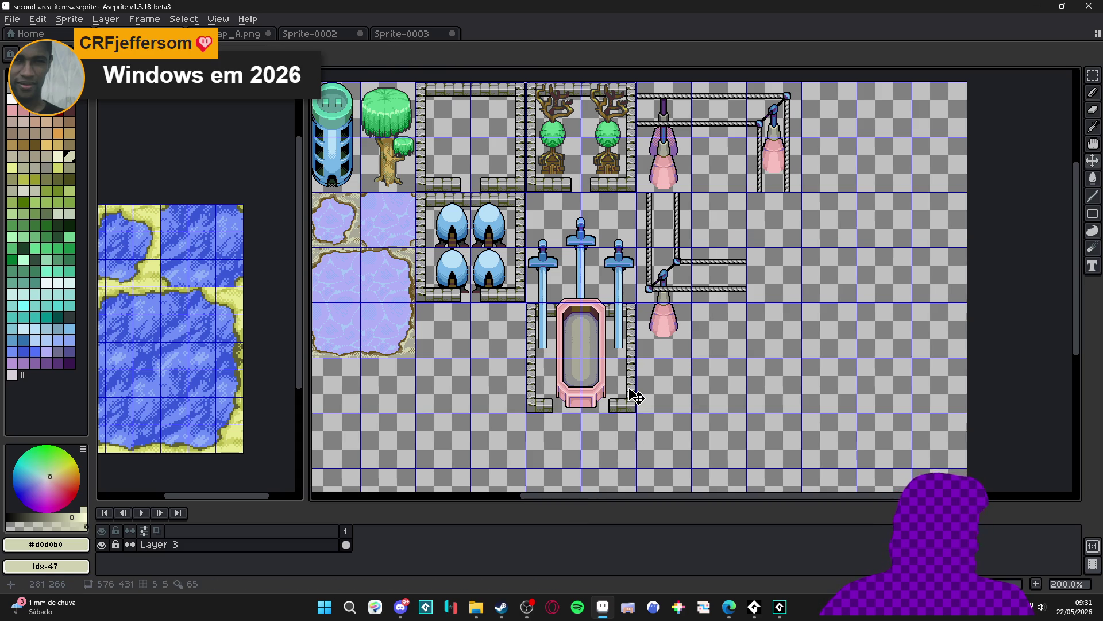
{"action": "key", "text": "m"}
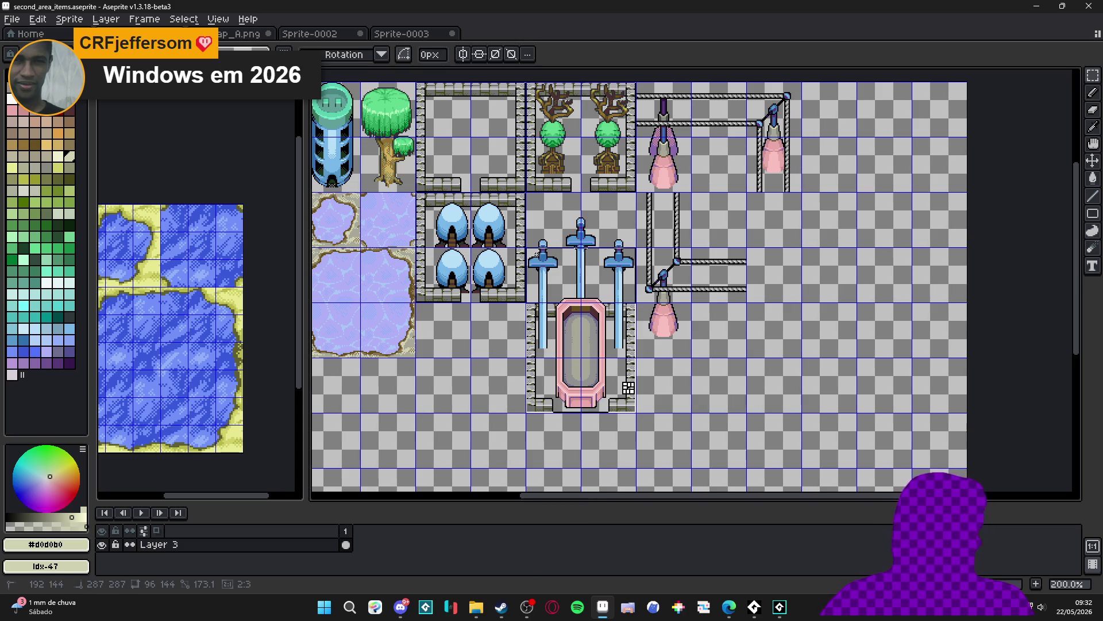
{"action": "key", "text": "ctrl"}
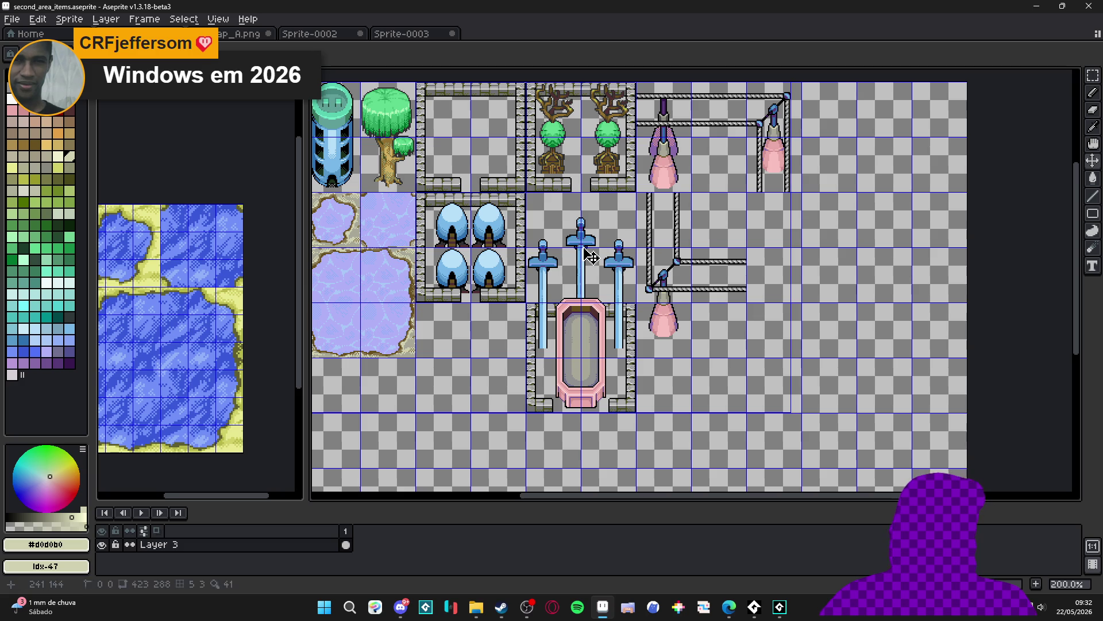
{"action": "left_click_drag", "start_coordinate": [555, 229], "coordinate": [632, 415]}
{"action": "left_click", "coordinate": [632, 414]}
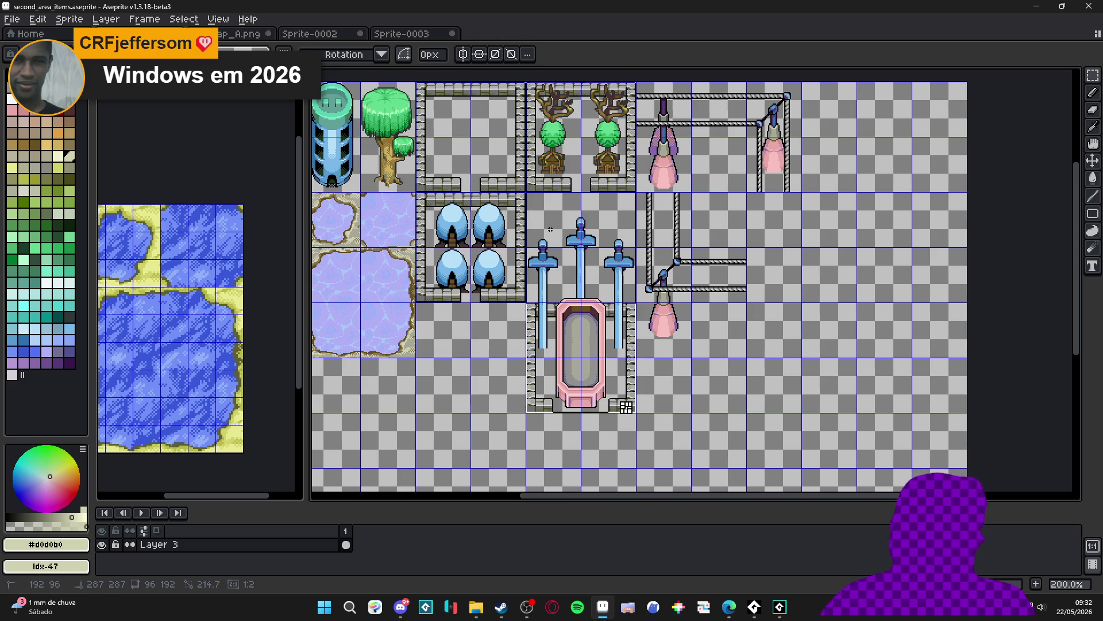
{"action": "key", "text": "v"}
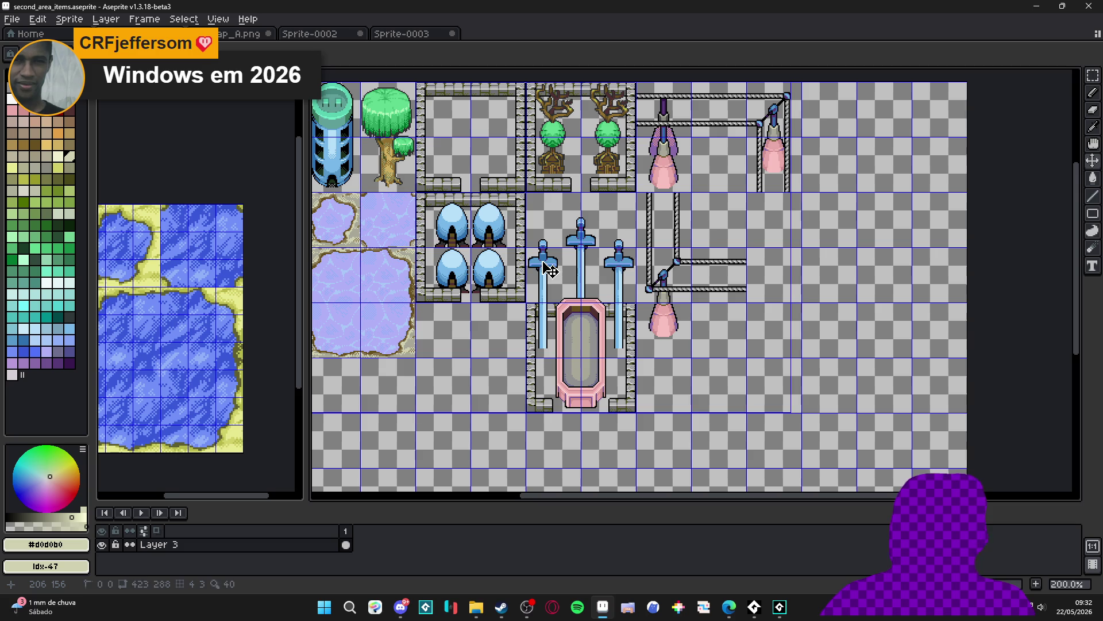
{"action": "key", "text": "m"}
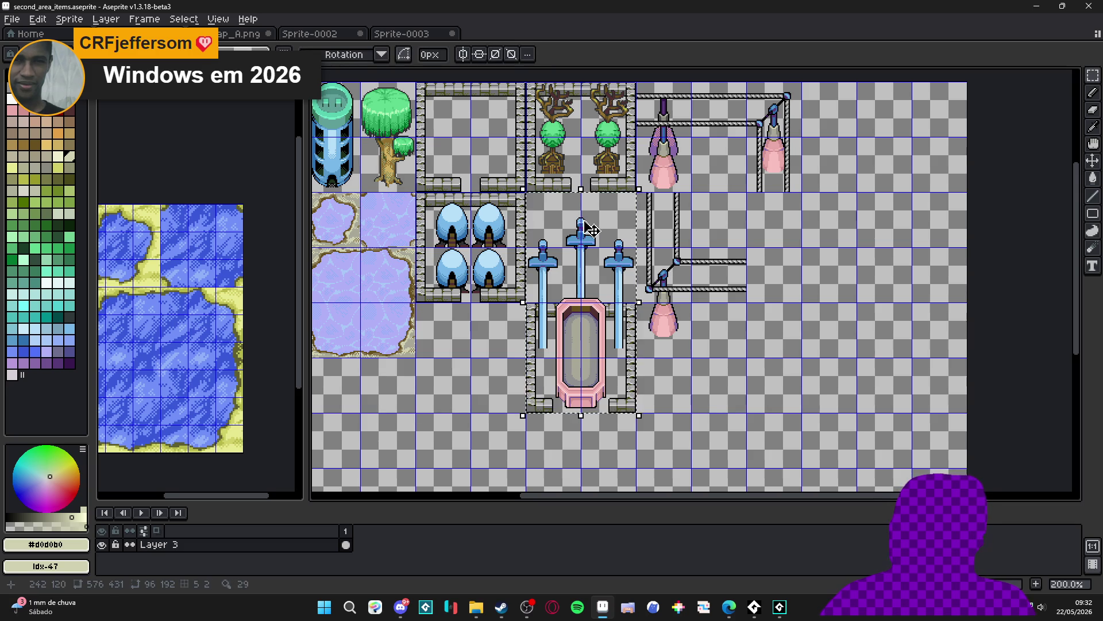
{"action": "mouse_move", "coordinate": [632, 409]}
{"action": "left_mouse_down"}
{"action": "mouse_move", "coordinate": [586, 362]}
{"action": "mouse_move", "coordinate": [537, 239]}
{"action": "left_mouse_up"}
{"action": "left_click", "coordinate": [573, 301]}
Save second_area_items.aseprite and bring Discord to the front
{"action": "left_click_drag", "start_coordinate": [504, 272], "coordinate": [514, 263]}
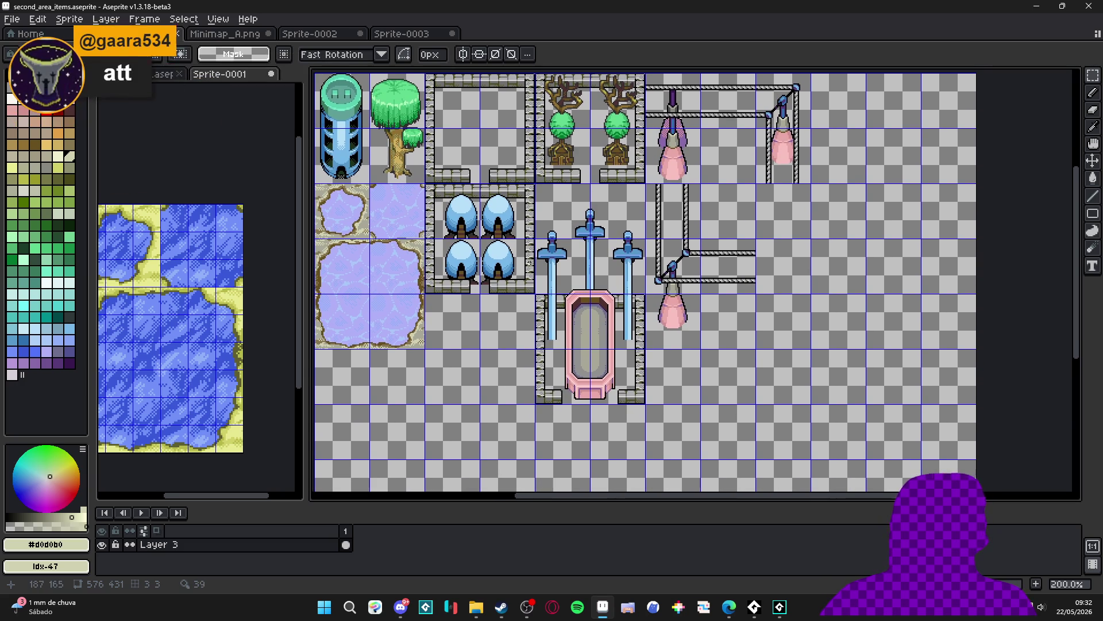
{"action": "key", "text": "ctrl+s"}
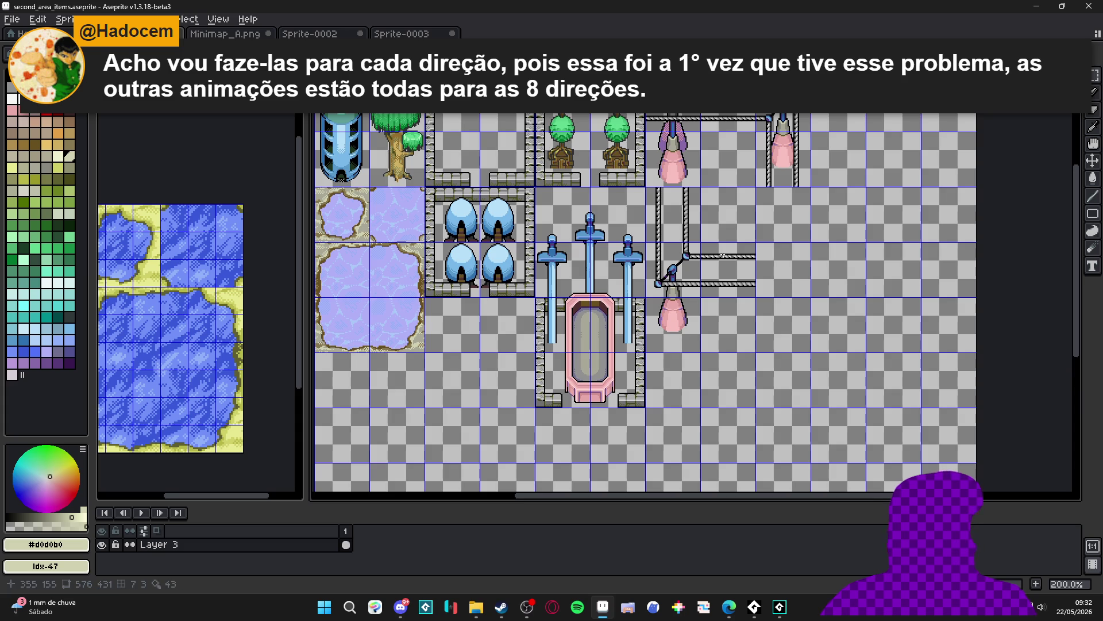
{"action": "left_click", "coordinate": [402, 609]}
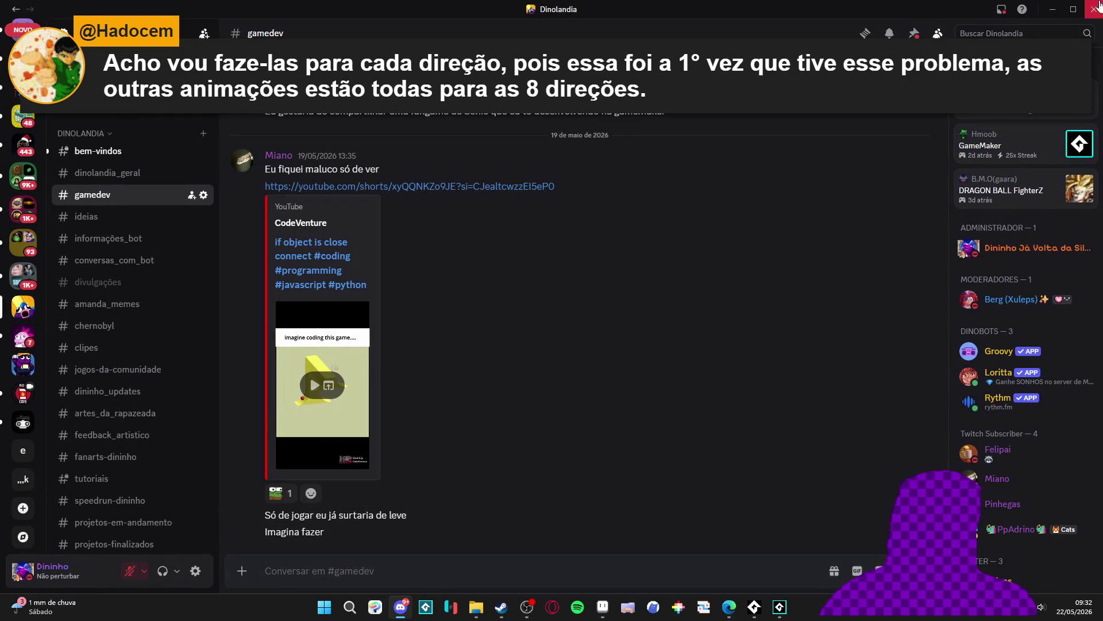
{"action": "key", "text": "alt+Tab"}
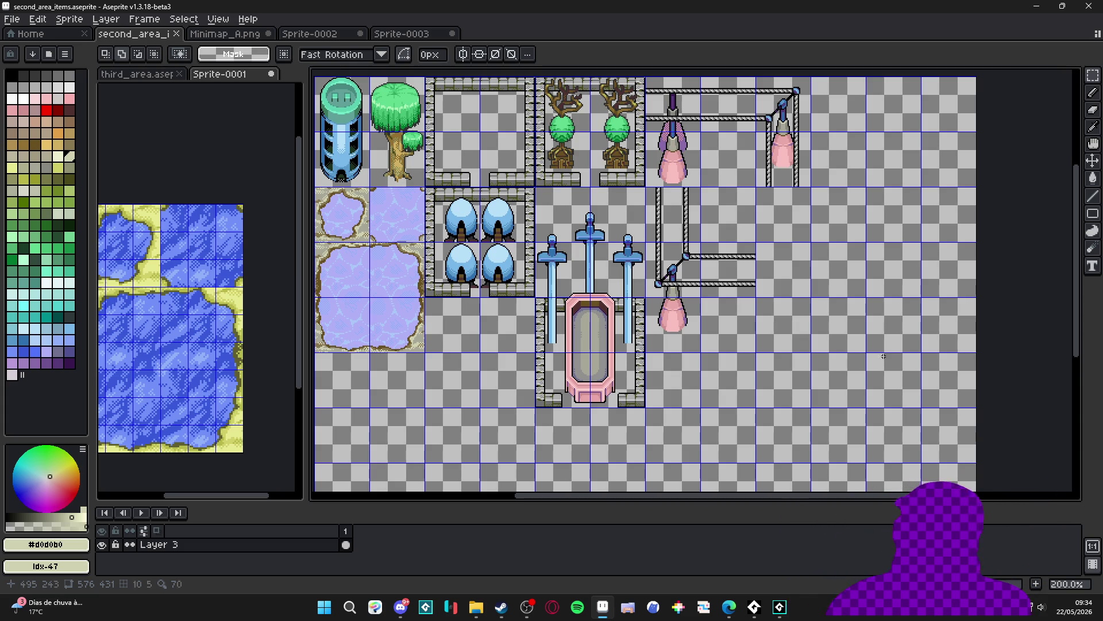
Set the grid size to 24×24 in Grid Settings
{"action": "left_click_drag", "start_coordinate": [548, 403], "coordinate": [603, 416]}
{"action": "scroll", "coordinate": [437, 291], "scroll_direction": "up", "scroll_amount": 1}
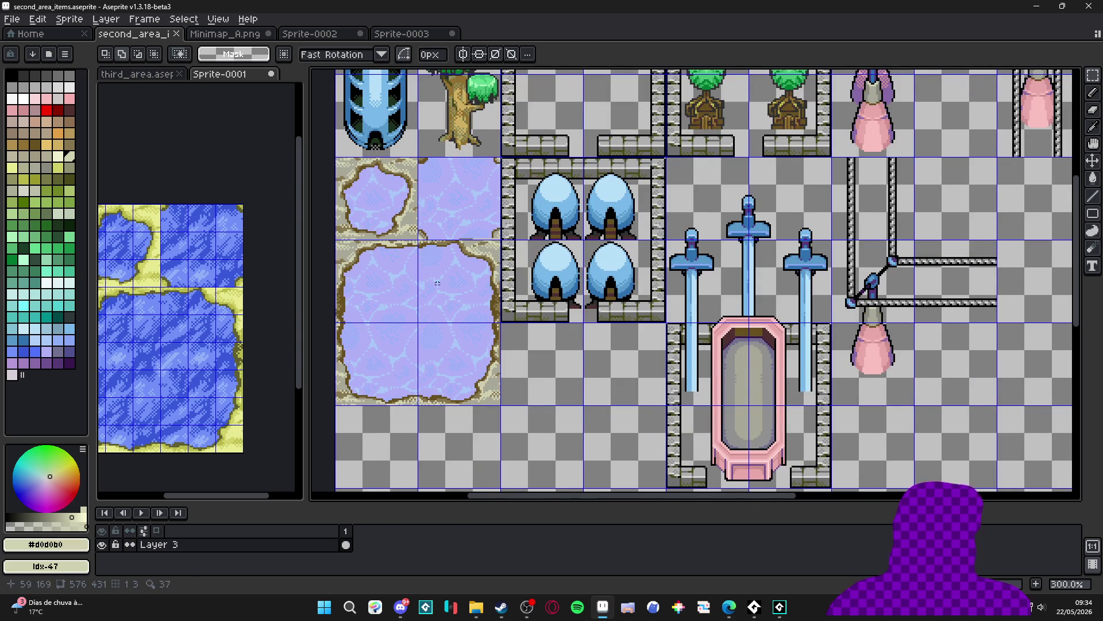
{"action": "scroll", "coordinate": [437, 283], "scroll_direction": "down", "scroll_amount": 1}
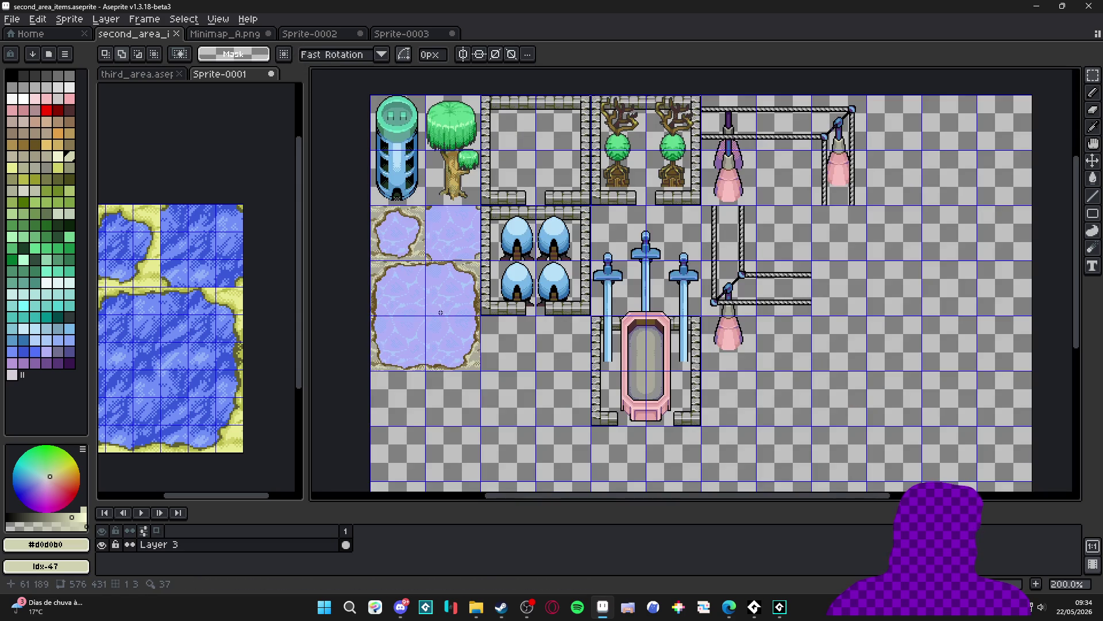
{"action": "left_click", "coordinate": [229, 20]}
{"action": "mouse_move", "coordinate": [311, 109]}
{"action": "left_click", "coordinate": [428, 110]}
{"action": "key", "text": "Tab"}
{"action": "key", "text": "Tab"}
{"action": "type", "text": "24"}
{"action": "key", "text": "Tab"}
{"action": "type", "text": "24"}
{"action": "key", "text": "Tab"}
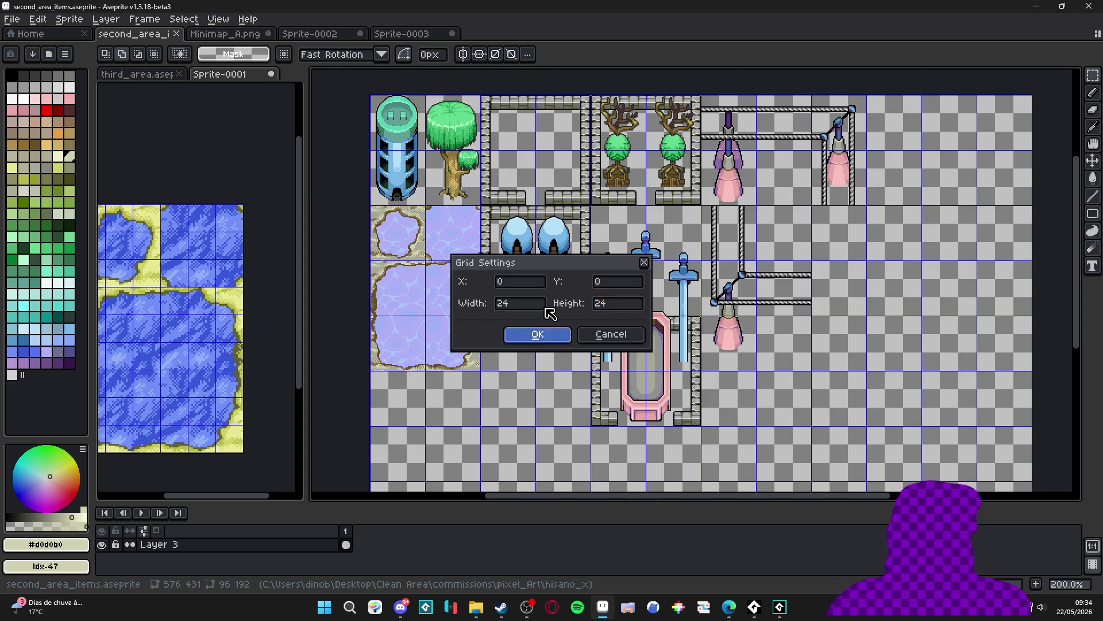
{"action": "key", "text": "Return"}
Select and copy a 48×48 plain water patch from the large pond tile
{"action": "key", "text": "v"}
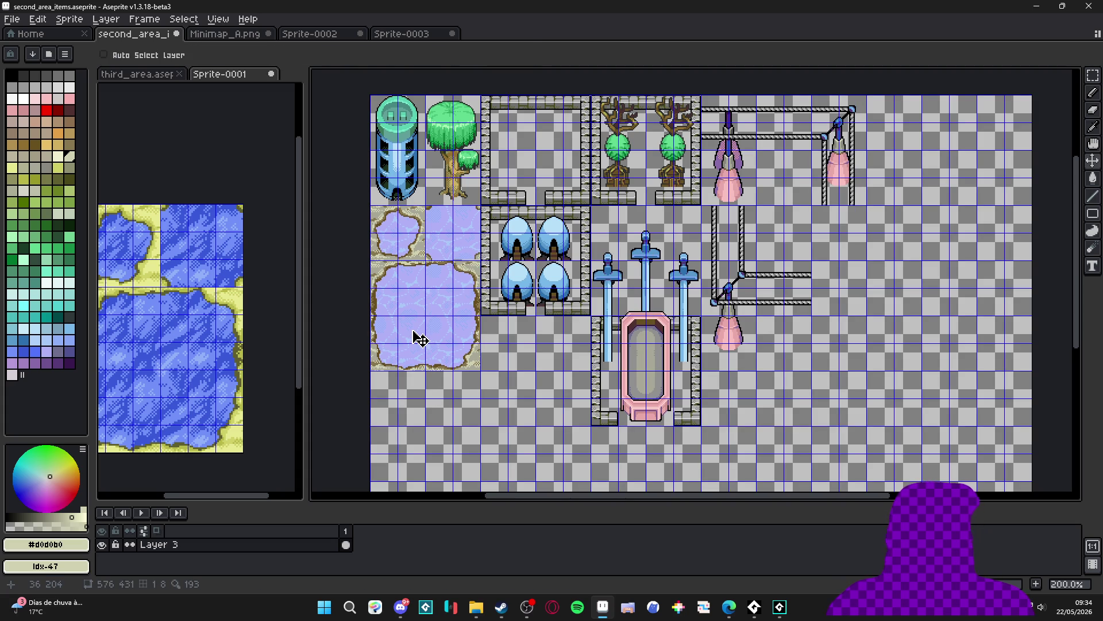
{"action": "key", "text": "m"}
{"action": "left_click_drag", "start_coordinate": [395, 285], "coordinate": [456, 345]}
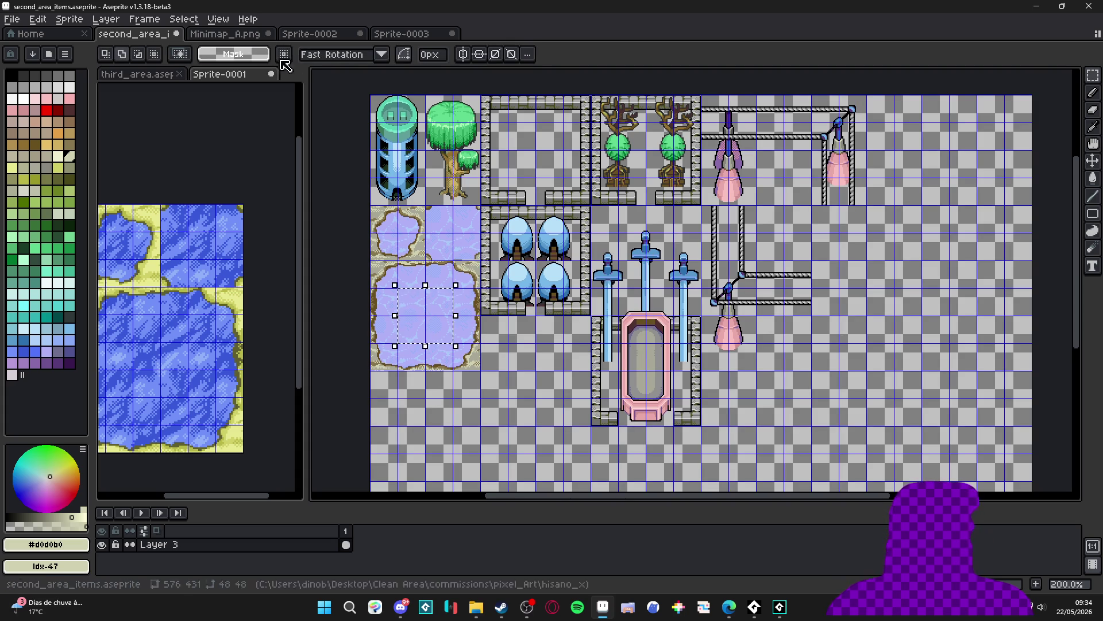
{"action": "key", "text": "minus"}
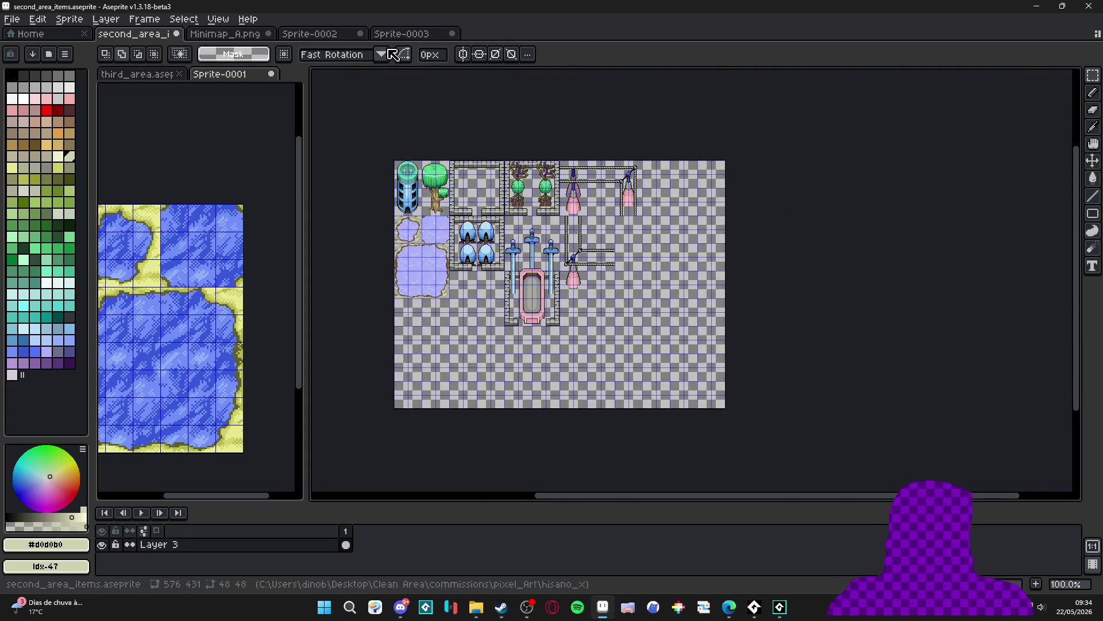
{"action": "left_click", "coordinate": [405, 34]}
Enlarge Sprite-0002's canvas to 935×700
{"action": "scroll", "coordinate": [449, 138], "scroll_direction": "down", "scroll_amount": 2}
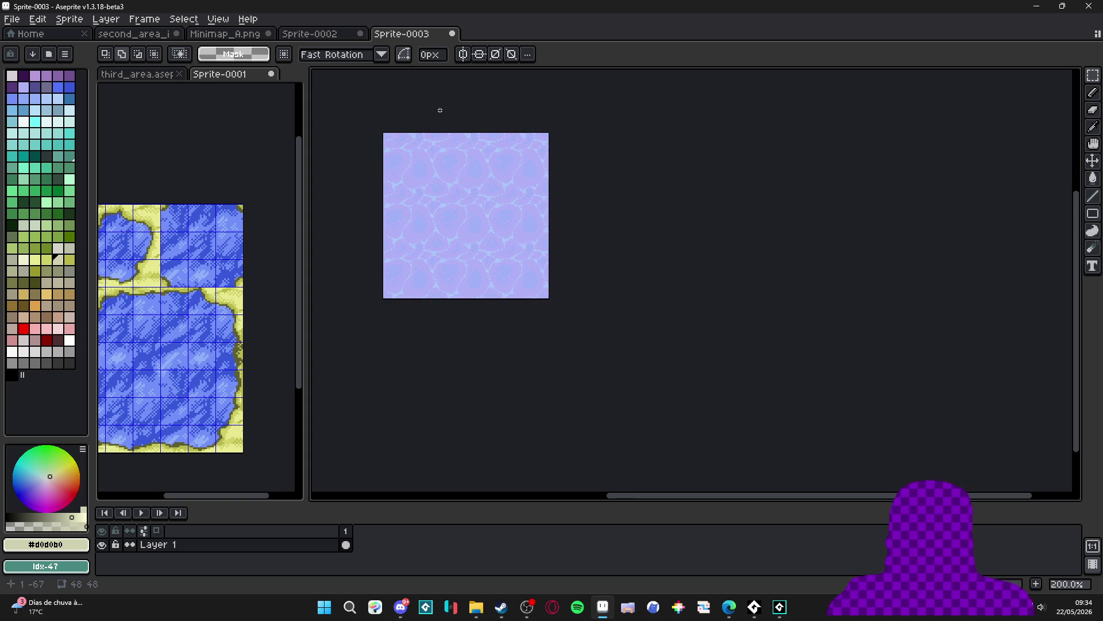
{"action": "key", "text": "ctrl+shift+Tab"}
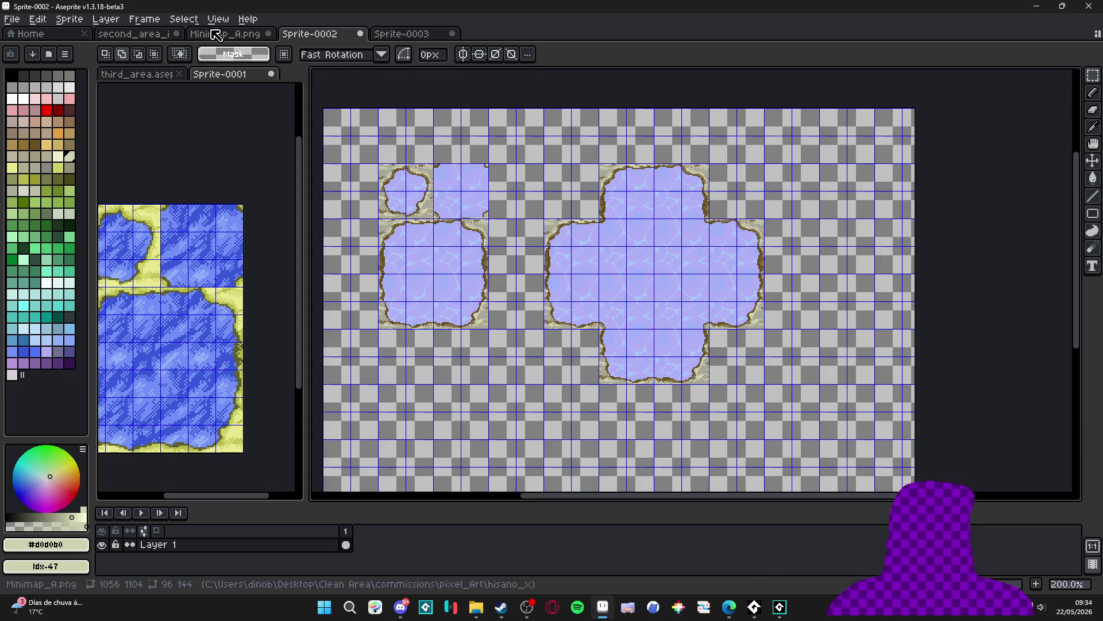
{"action": "scroll", "coordinate": [457, 200], "scroll_direction": "down", "scroll_amount": 1}
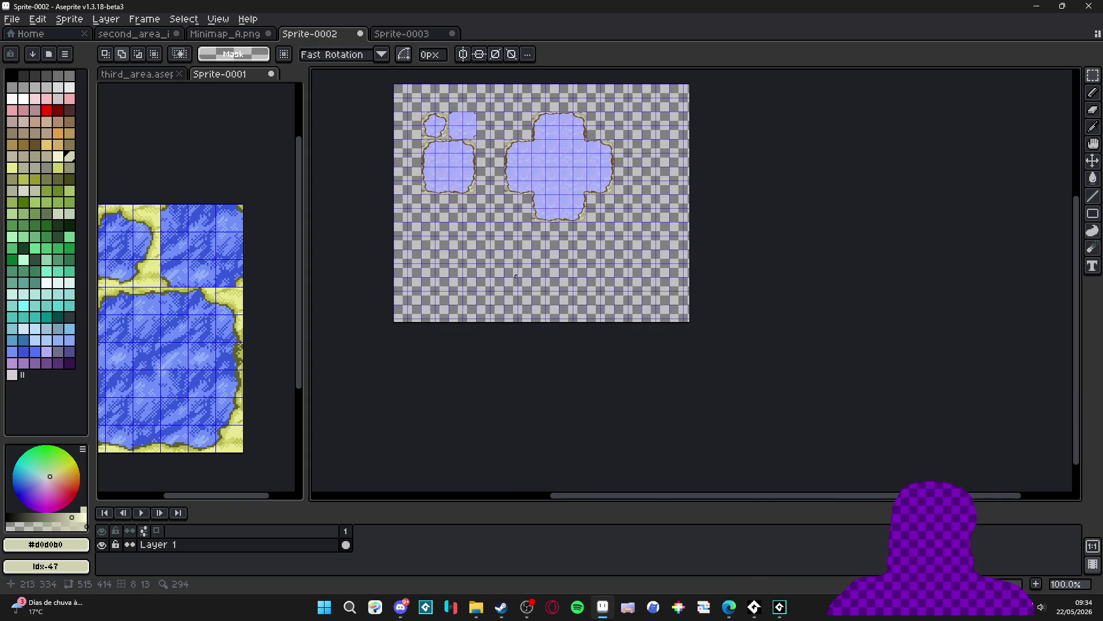
{"action": "key", "text": "ctrl+alt+c"}
{"action": "left_click_drag", "start_coordinate": [697, 326], "coordinate": [936, 489]}
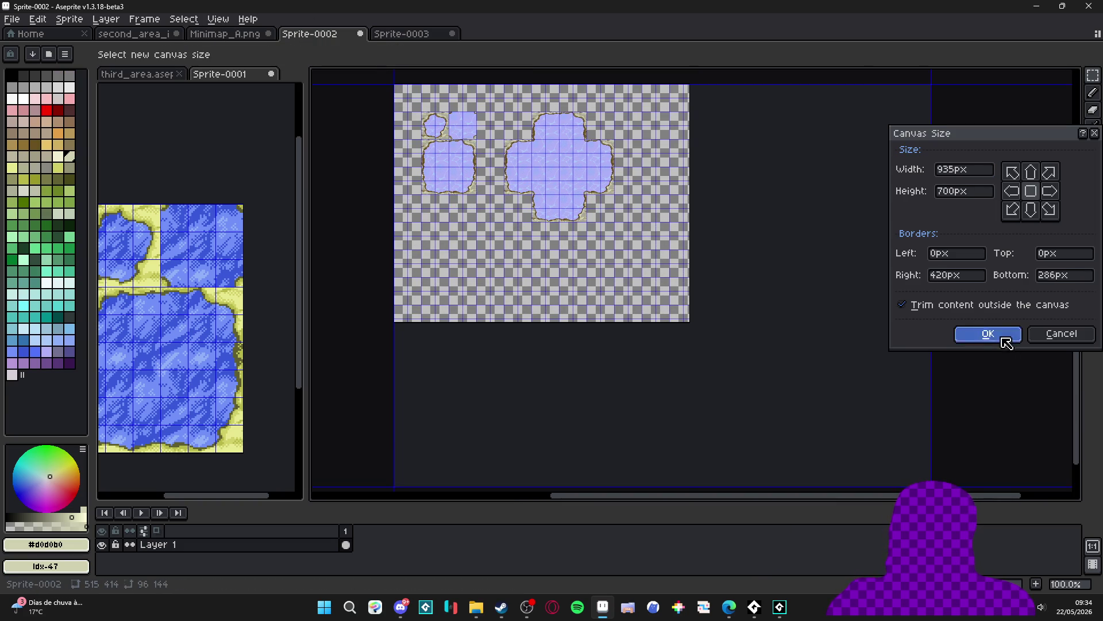
{"action": "left_click", "coordinate": [988, 333]}
Paste the water tile into the empty area, nudged 24 px left and down
{"action": "scroll", "coordinate": [464, 218], "scroll_direction": "up", "scroll_amount": 1}
{"action": "key", "text": "ctrl+v"}
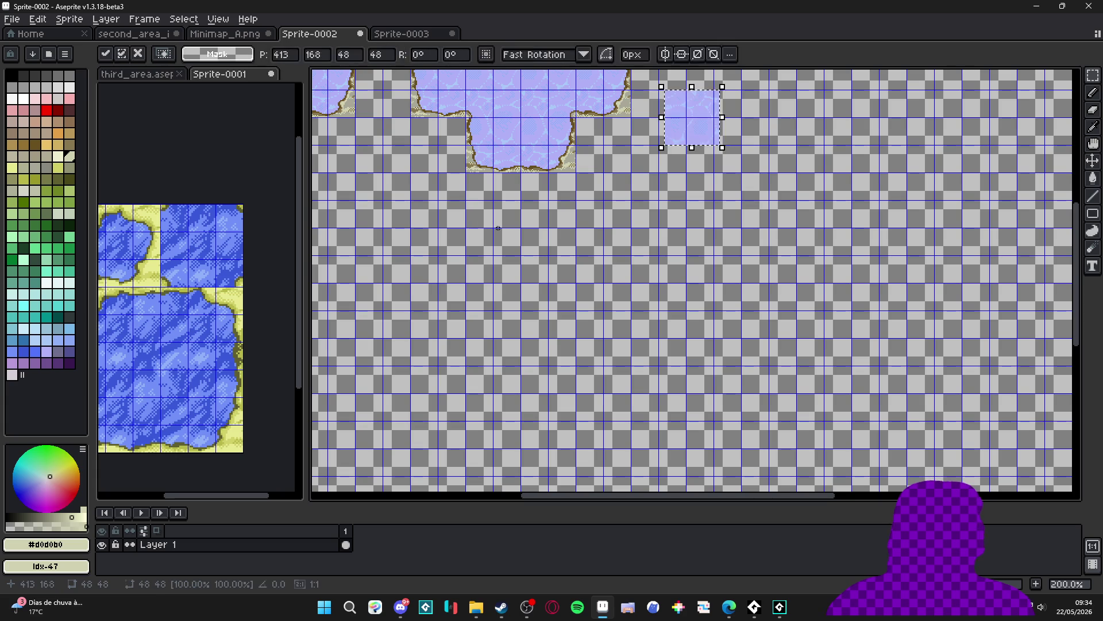
{"action": "mouse_move", "coordinate": [692, 117]}
{"action": "left_mouse_down"}
{"action": "mouse_move", "coordinate": [692, 284]}
{"action": "mouse_move", "coordinate": [638, 310]}
{"action": "mouse_move", "coordinate": [582, 228]}
{"action": "left_mouse_up"}
{"action": "key", "text": "Left"}
{"action": "key", "text": "Down"}
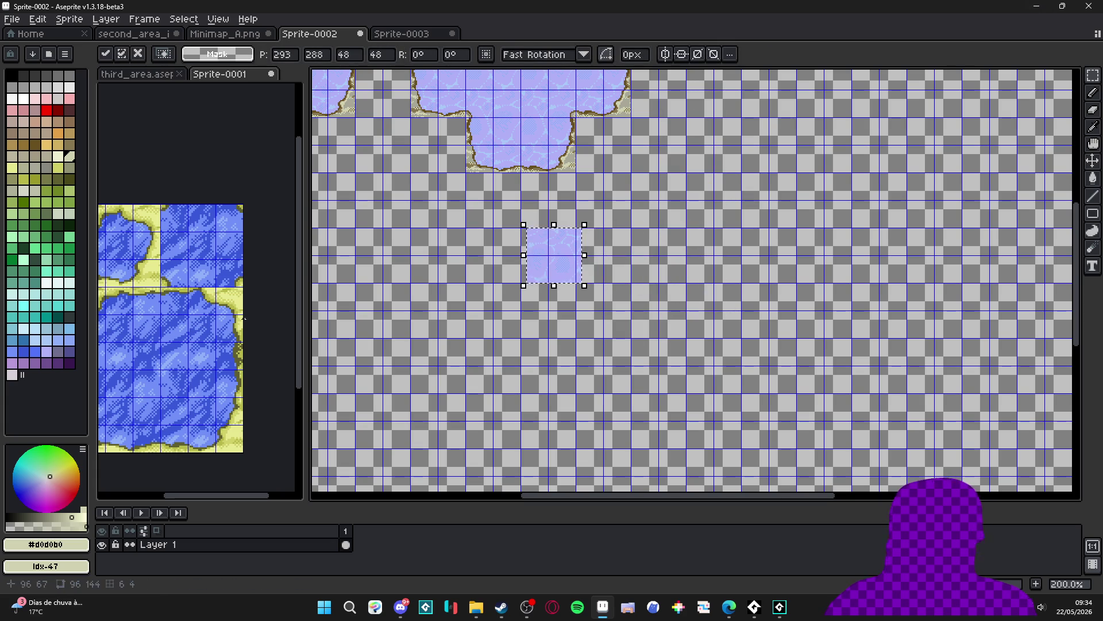
{"action": "scroll", "coordinate": [552, 241], "scroll_direction": "up", "scroll_amount": 4}
{"action": "left_click_drag", "start_coordinate": [602, 308], "coordinate": [534, 272]}
{"action": "scroll", "coordinate": [592, 314], "scroll_direction": "down", "scroll_amount": 1}
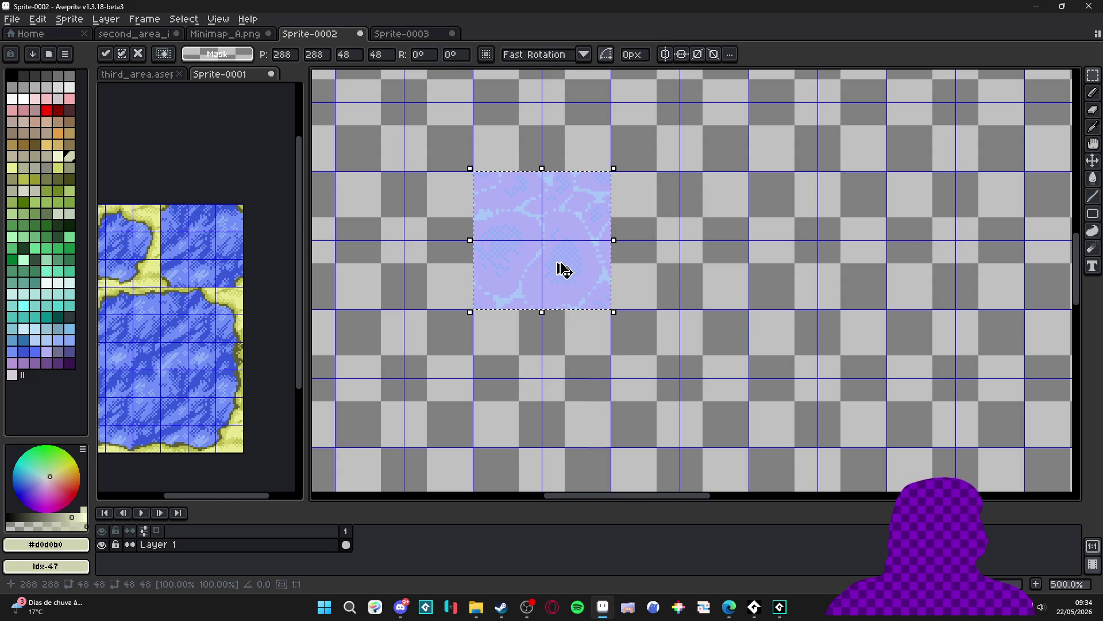
{"action": "key", "text": "ctrl+v"}
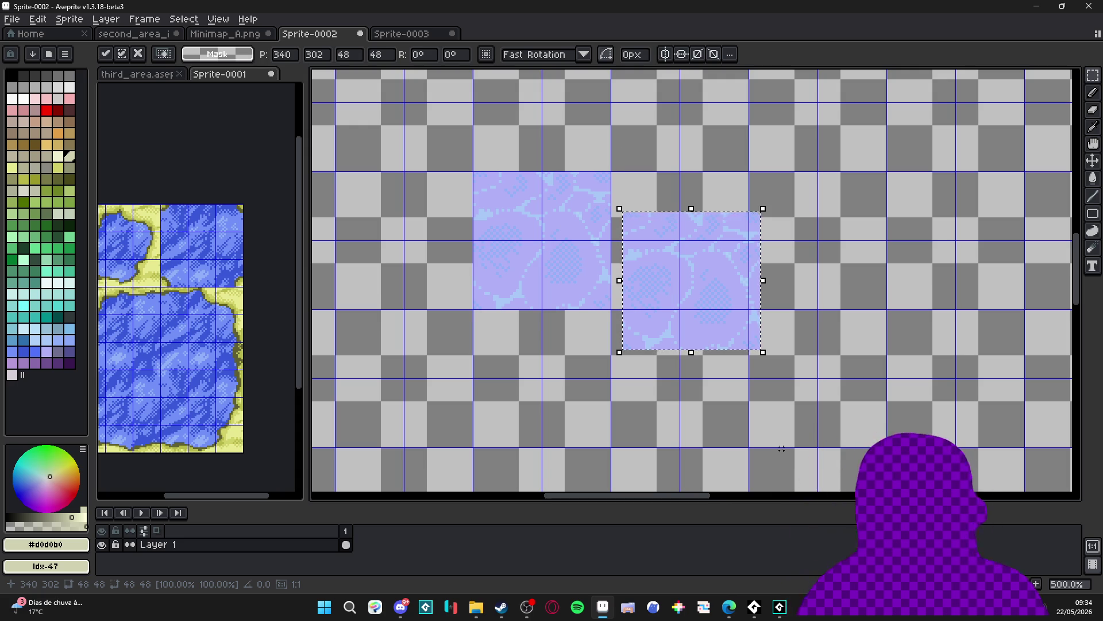
{"action": "key", "text": "Escape"}
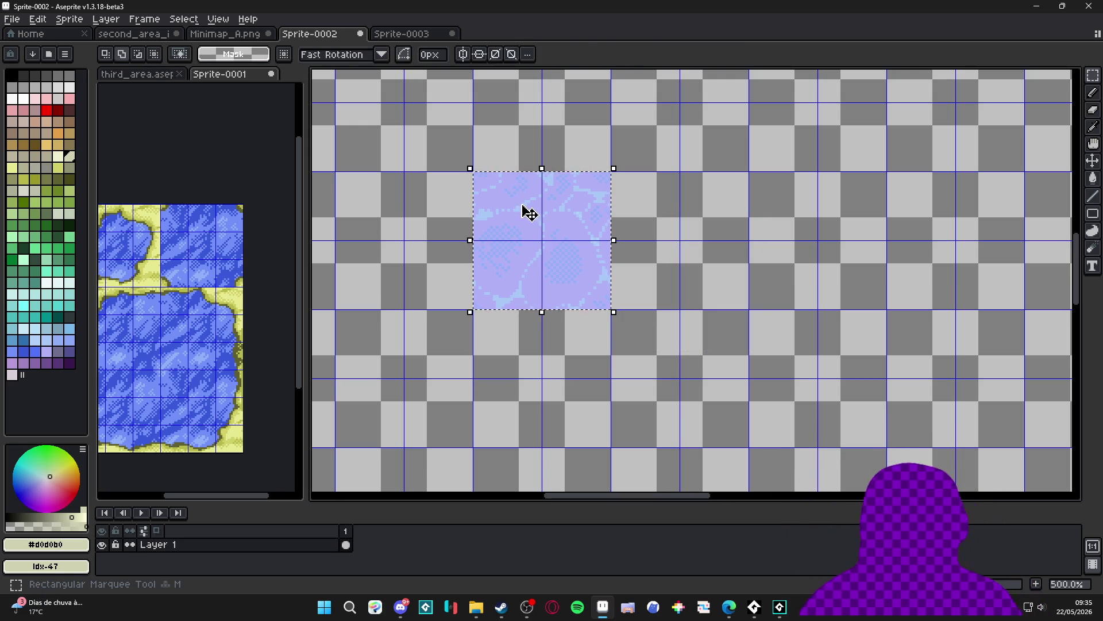
Fill a large rectangle below the ponds with the tiled lavender water pattern
{"action": "key", "text": "b"}
{"action": "scroll", "coordinate": [565, 262], "scroll_direction": "down", "scroll_amount": 4}
{"action": "scroll", "coordinate": [565, 262], "scroll_direction": "up", "scroll_amount": 2}
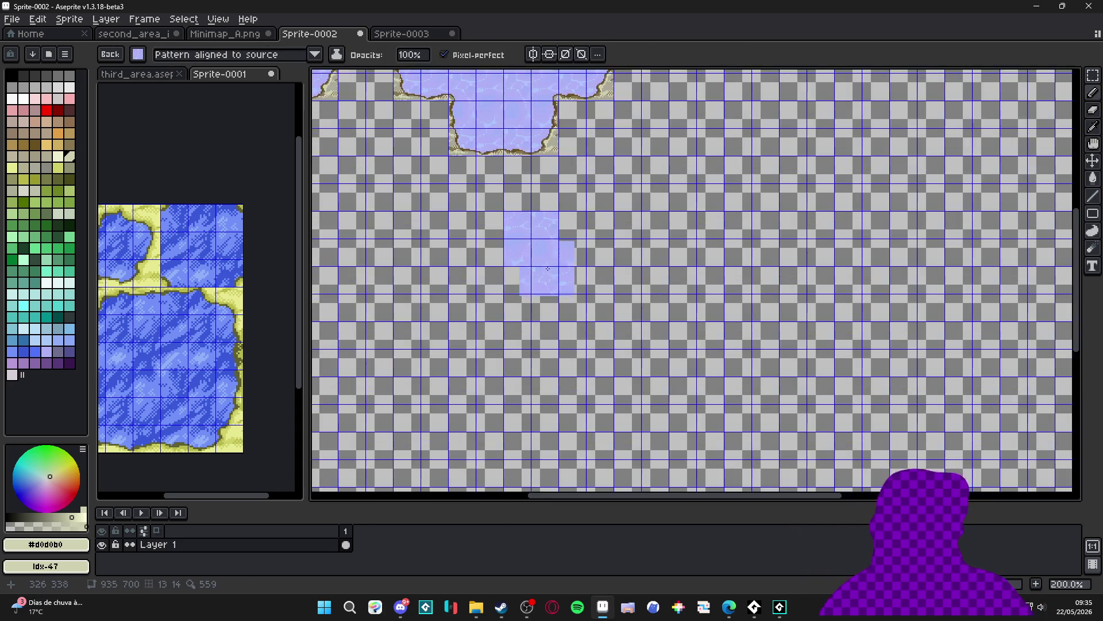
{"action": "key", "text": "m"}
{"action": "left_click_drag", "start_coordinate": [467, 196], "coordinate": [730, 432]}
{"action": "key", "text": "g"}
{"action": "left_click", "coordinate": [611, 369]}
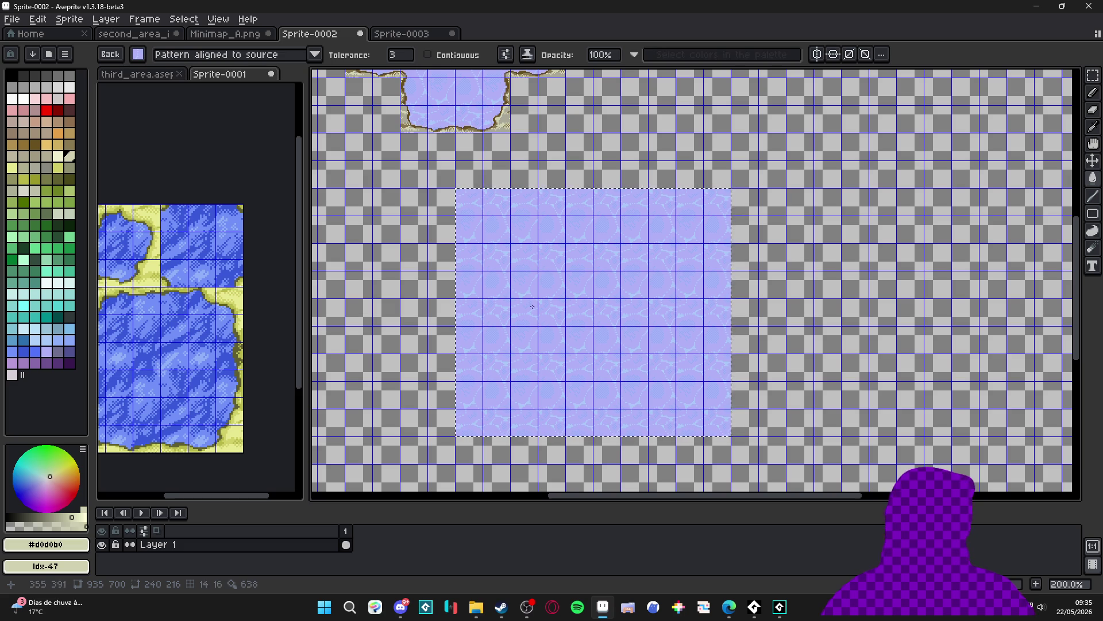
{"action": "left_click_drag", "start_coordinate": [584, 338], "coordinate": [573, 340]}
Add a new layer to Sprite-0002 and return to second_area_items
{"action": "key", "text": "v"}
{"action": "key", "text": "g"}
{"action": "key", "text": "shift+n"}
{"action": "left_click", "coordinate": [134, 36]}
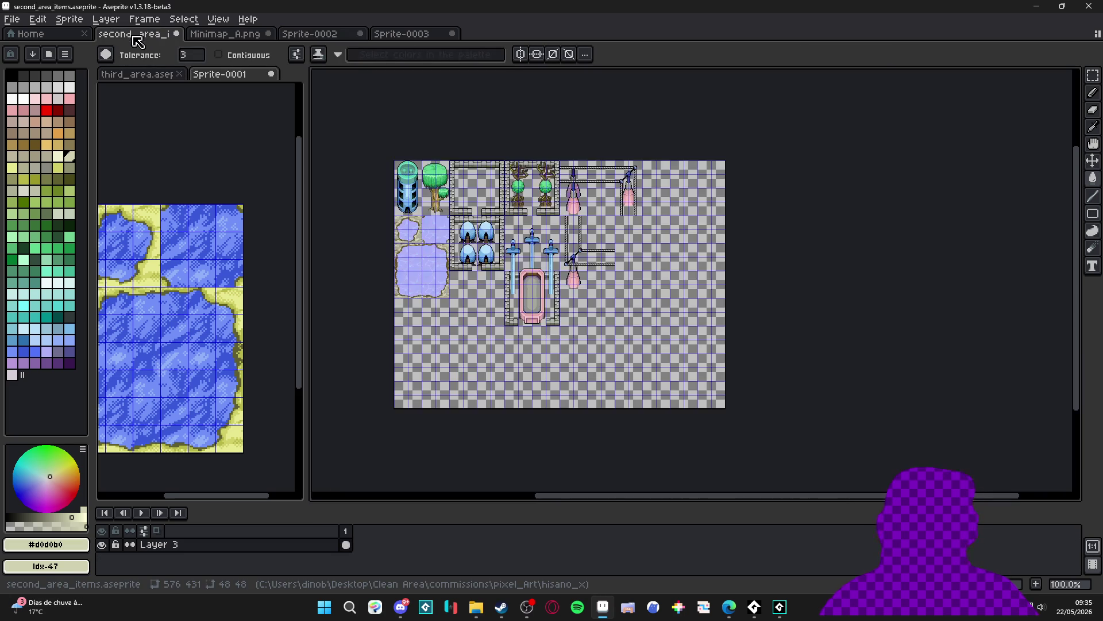
Look over the Minimap_A.png and Sprite-0003 documents, then return to Sprite-0002
{"action": "left_click", "coordinate": [211, 34]}
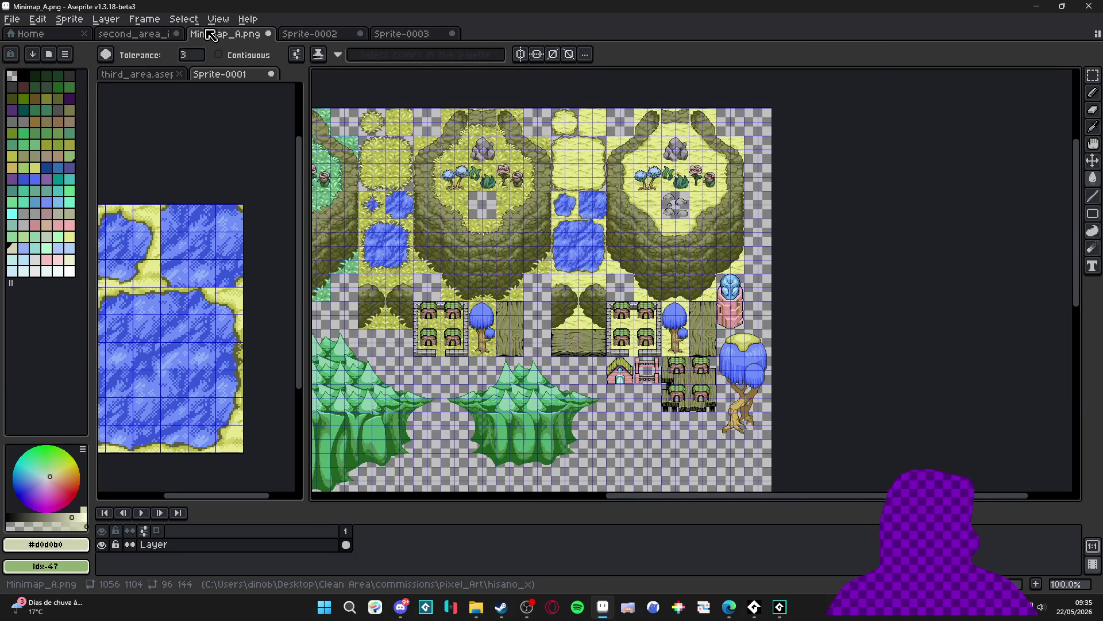
{"action": "left_click", "coordinate": [138, 74]}
{"action": "scroll", "coordinate": [221, 156], "scroll_direction": "down", "scroll_amount": 5}
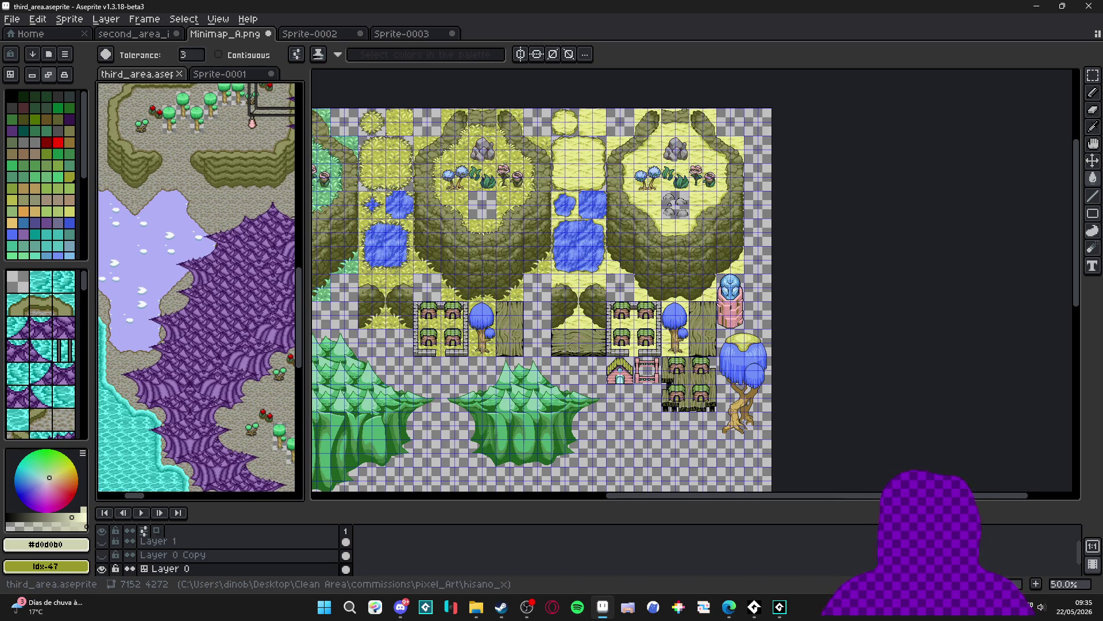
{"action": "key", "text": "alt+Tab"}
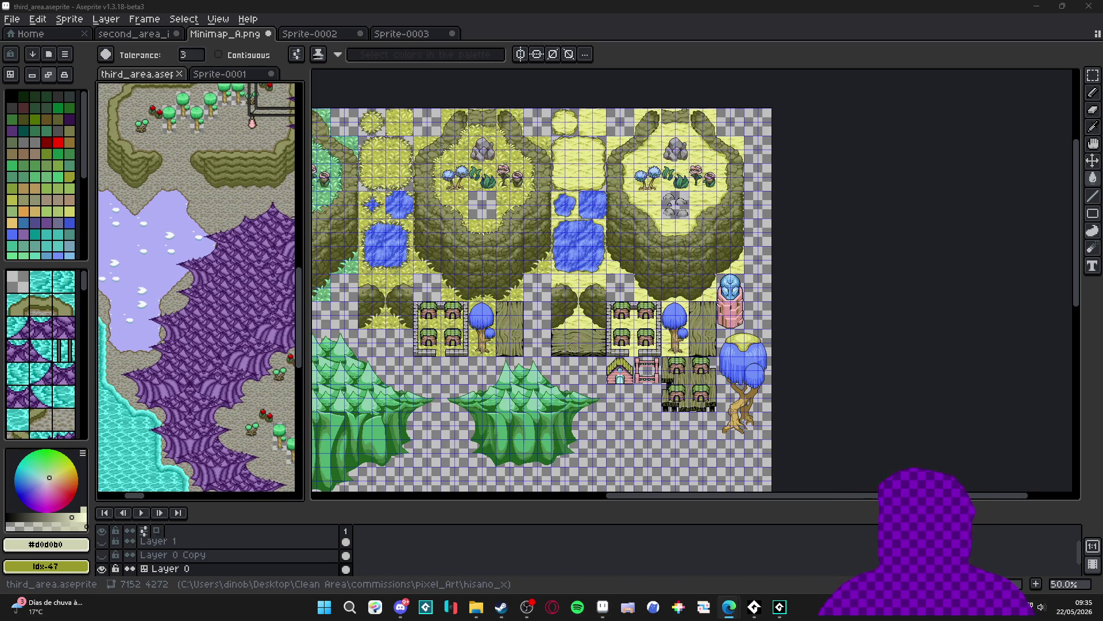
{"action": "scroll", "coordinate": [146, 269], "scroll_direction": "up", "scroll_amount": 1}
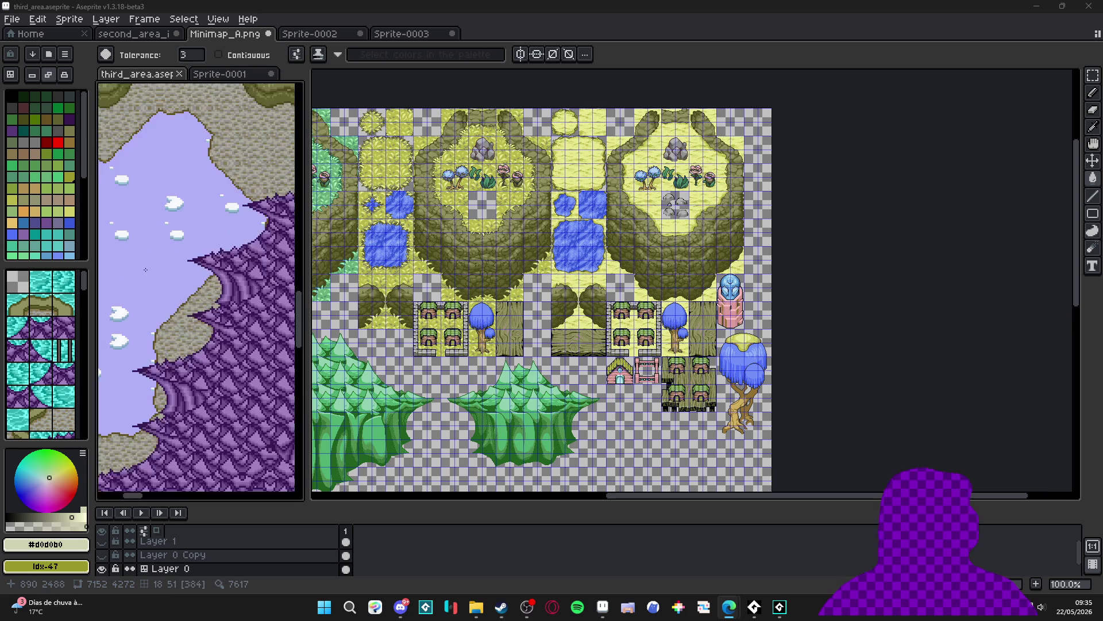
{"action": "scroll", "coordinate": [146, 270], "scroll_direction": "up", "scroll_amount": 3}
{"action": "left_click", "coordinate": [405, 33]}
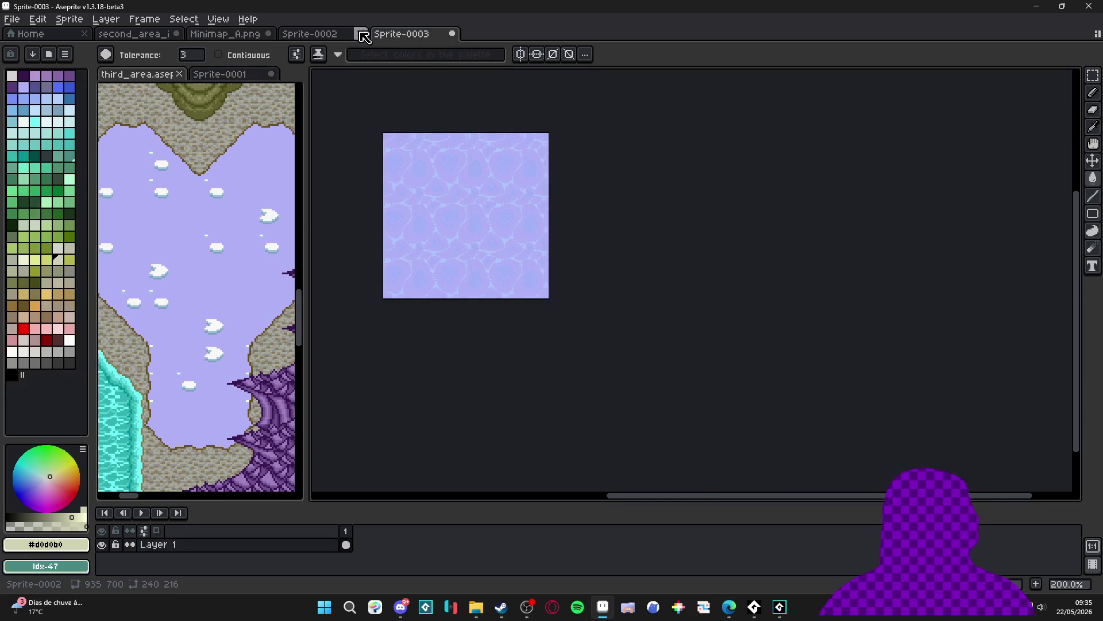
{"action": "left_click", "coordinate": [316, 36]}
{"action": "scroll", "coordinate": [477, 290], "scroll_direction": "up", "scroll_amount": 1}
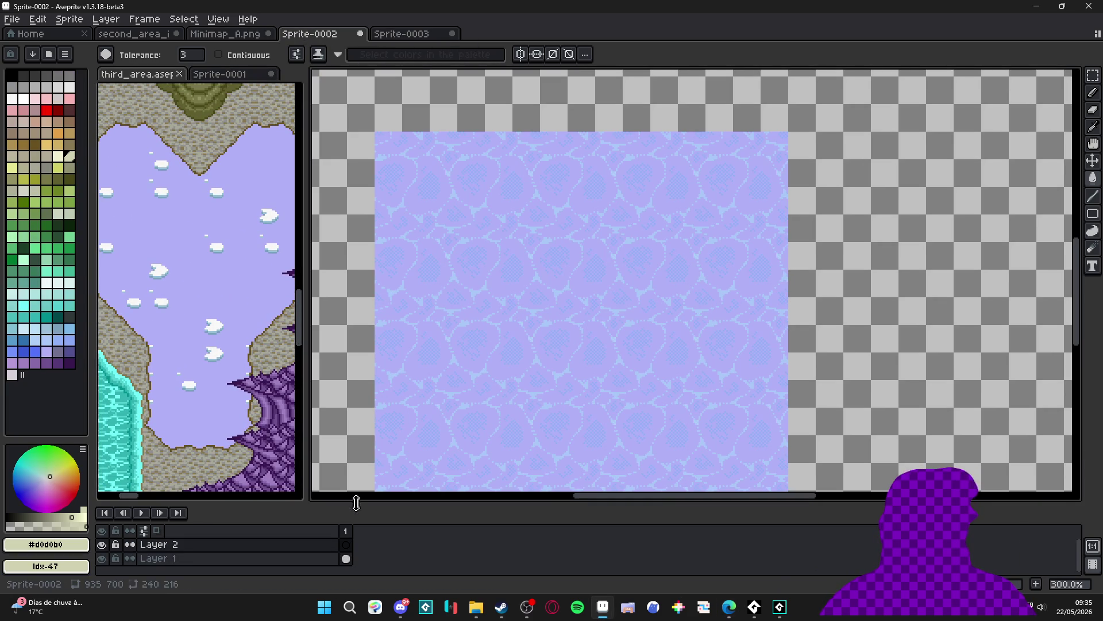
On Layer 2, draw a trial white ice mark on the water, then delete it
{"action": "left_click", "coordinate": [347, 544]}
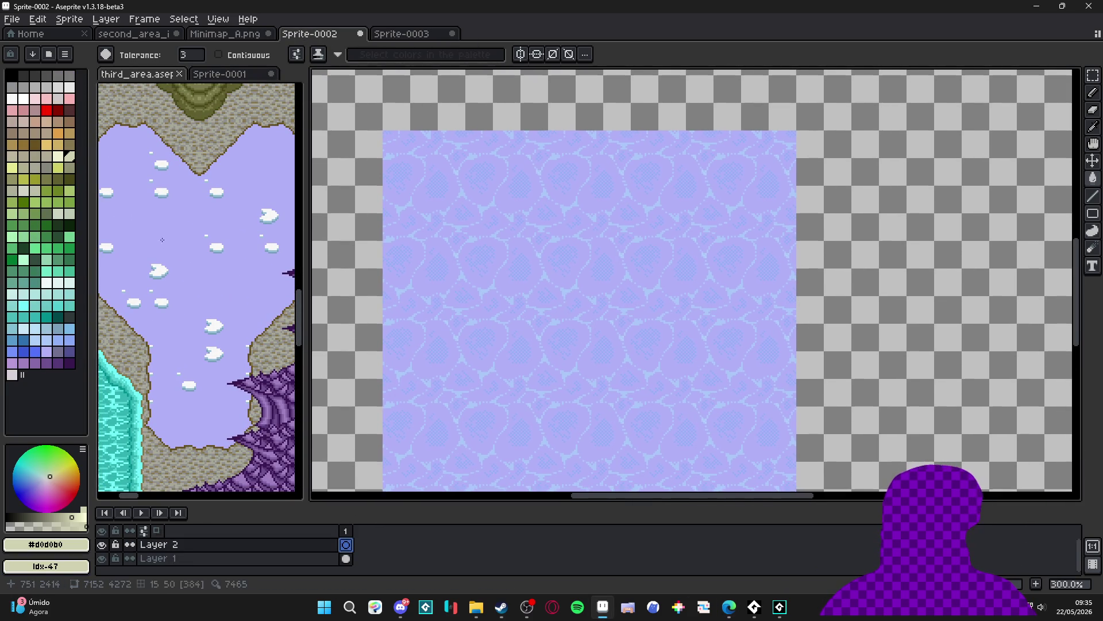
{"action": "scroll", "coordinate": [214, 324], "scroll_direction": "up", "scroll_amount": 3}
{"action": "scroll", "coordinate": [230, 325], "scroll_direction": "down", "scroll_amount": 5}
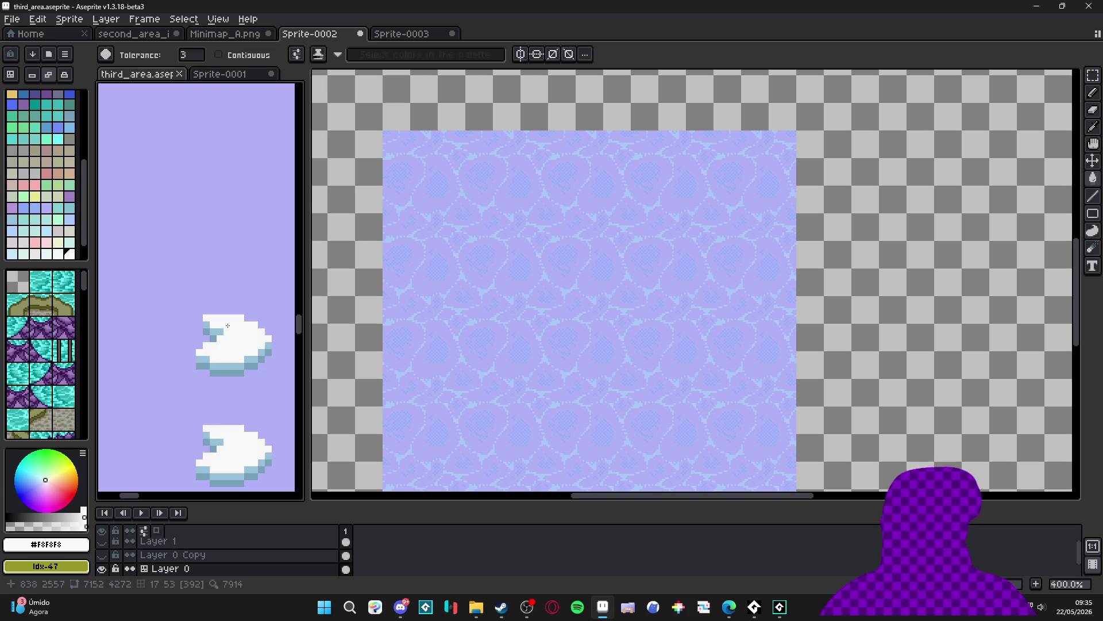
{"action": "scroll", "coordinate": [539, 308], "scroll_direction": "up", "scroll_amount": 1}
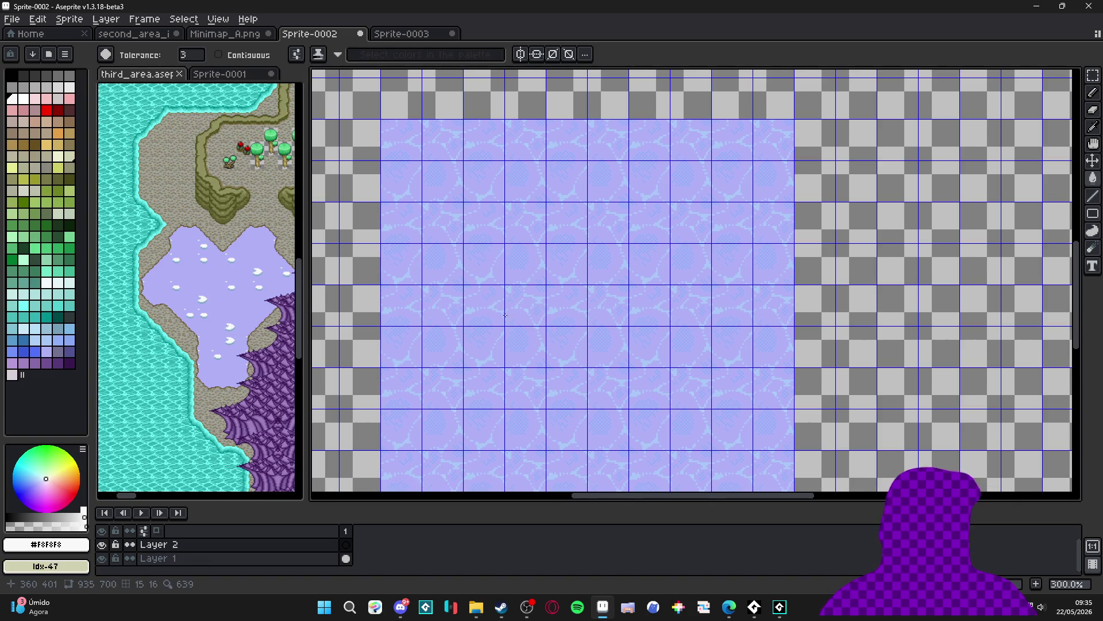
{"action": "scroll", "coordinate": [498, 298], "scroll_direction": "up", "scroll_amount": 1}
{"action": "scroll", "coordinate": [497, 297], "scroll_direction": "up", "scroll_amount": 7}
{"action": "key", "text": "b"}
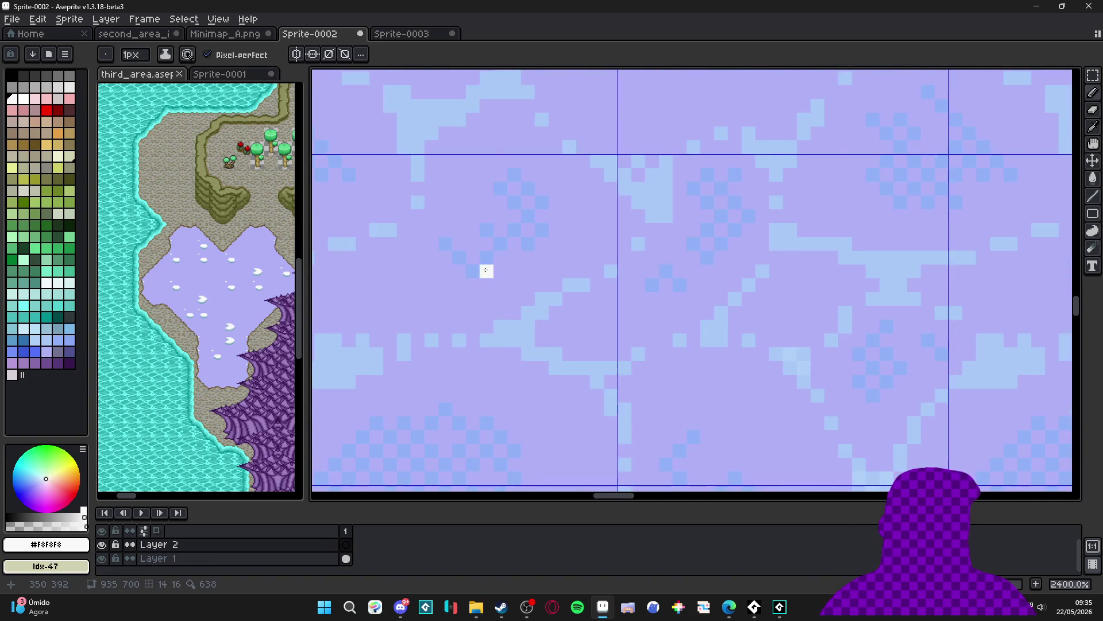
{"action": "scroll", "coordinate": [495, 275], "scroll_direction": "down", "scroll_amount": 3}
{"action": "mouse_move", "coordinate": [472, 252]}
{"action": "left_mouse_down"}
{"action": "mouse_move", "coordinate": [531, 269]}
{"action": "mouse_move", "coordinate": [550, 301]}
{"action": "left_mouse_up"}
{"action": "scroll", "coordinate": [513, 251], "scroll_direction": "down", "scroll_amount": 4}
{"action": "key", "text": "v"}
{"action": "scroll", "coordinate": [439, 165], "scroll_direction": "down", "scroll_amount": 4}
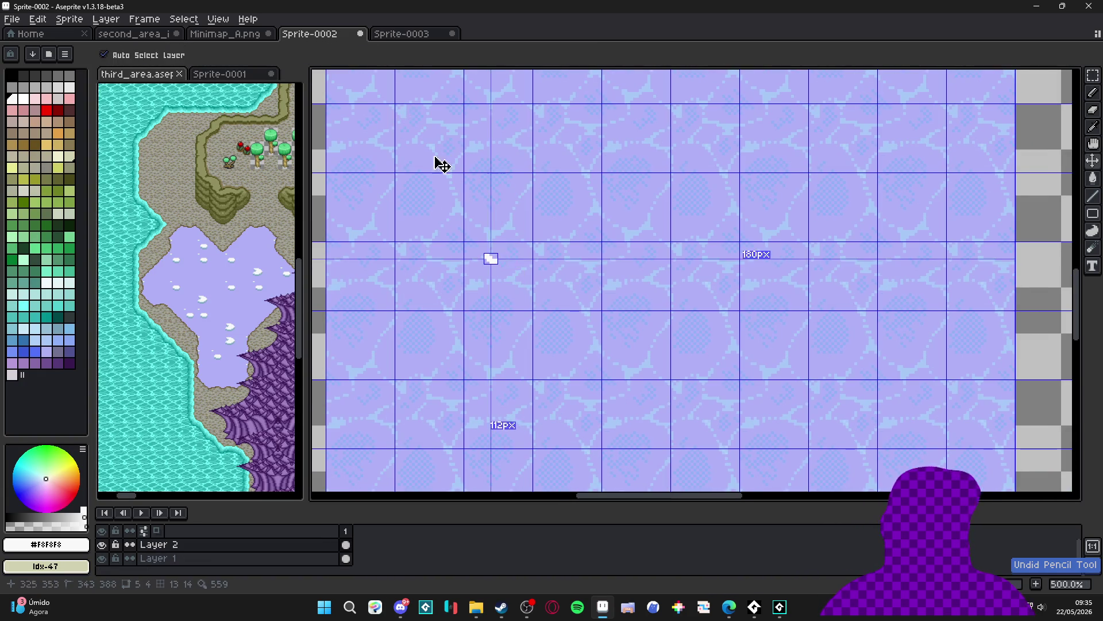
{"action": "key", "text": "Delete"}
Set the grid cell width and height to 48 pixels in Grid Settings
{"action": "left_click", "coordinate": [218, 19]}
{"action": "mouse_move", "coordinate": [319, 109]}
{"action": "left_click", "coordinate": [416, 111]}
{"action": "left_click", "coordinate": [536, 307]}
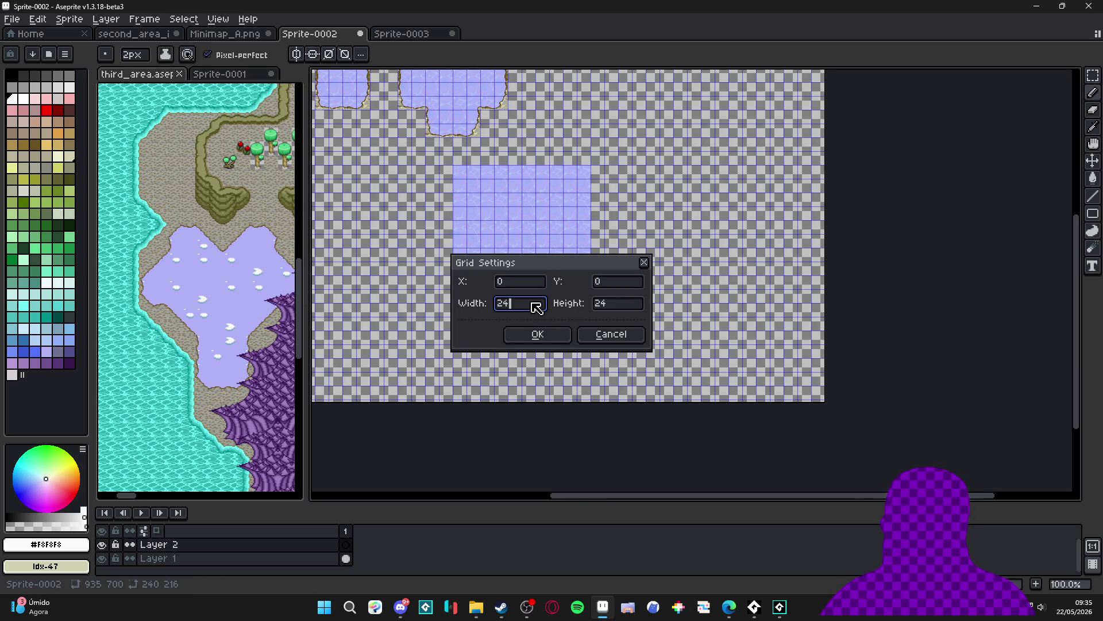
{"action": "type", "text": "8"}
{"action": "key", "text": "Tab"}
{"action": "type", "text": "48"}
{"action": "key", "text": "Return"}
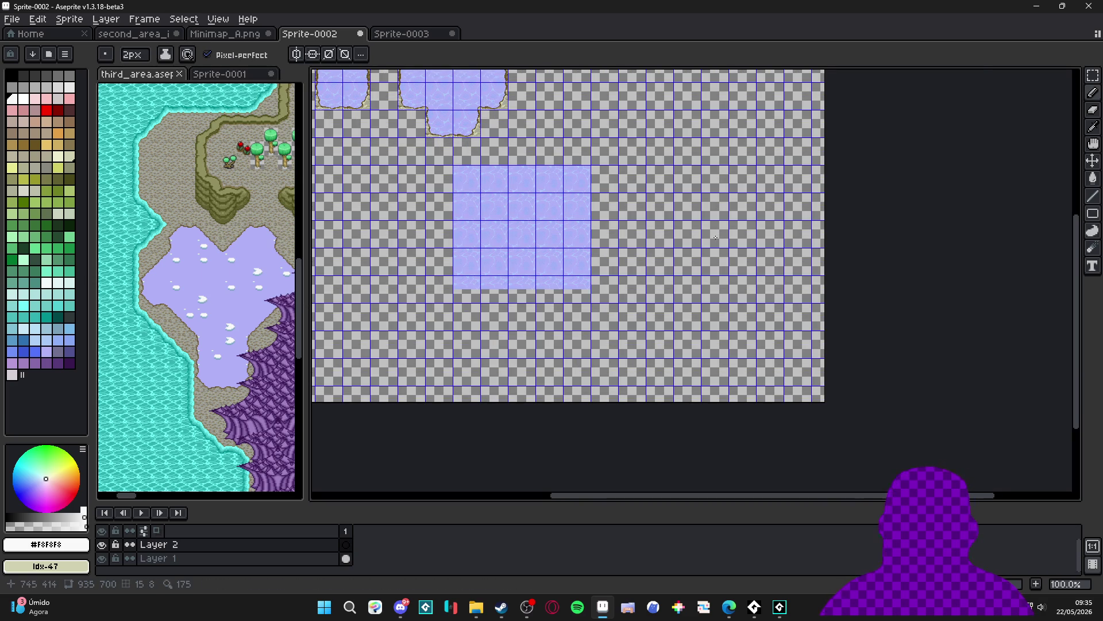
Zoom in on the filled water tiles and start sketching a white ice floe outline
{"action": "scroll", "coordinate": [407, 254], "scroll_direction": "up", "scroll_amount": 2}
{"action": "left_click_drag", "start_coordinate": [407, 253], "coordinate": [565, 287]}
{"action": "scroll", "coordinate": [468, 227], "scroll_direction": "up", "scroll_amount": 5}
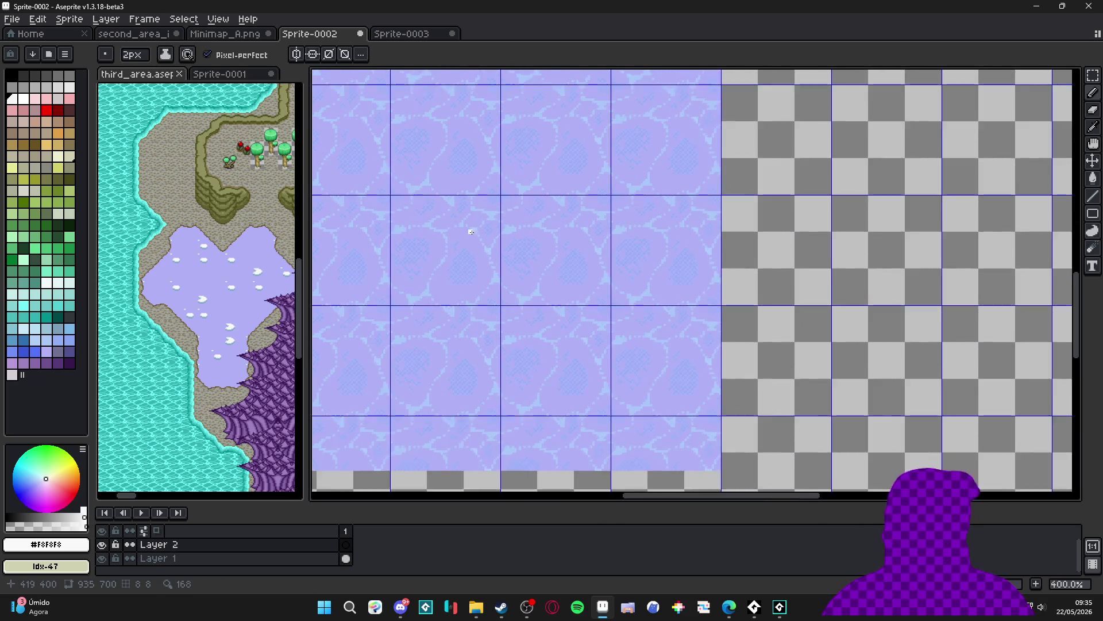
{"action": "mouse_move", "coordinate": [445, 222]}
{"action": "left_mouse_down"}
{"action": "mouse_move", "coordinate": [492, 267]}
{"action": "mouse_move", "coordinate": [600, 242]}
{"action": "mouse_move", "coordinate": [633, 280]}
{"action": "mouse_move", "coordinate": [654, 341]}
{"action": "mouse_move", "coordinate": [577, 386]}
{"action": "mouse_move", "coordinate": [479, 383]}
{"action": "mouse_move", "coordinate": [435, 363]}
{"action": "mouse_move", "coordinate": [413, 338]}
{"action": "mouse_move", "coordinate": [396, 281]}
{"action": "mouse_move", "coordinate": [449, 227]}
{"action": "left_mouse_up"}
Fill the floe outline with white and add a white-filled peak on its top
{"action": "key", "text": "g"}
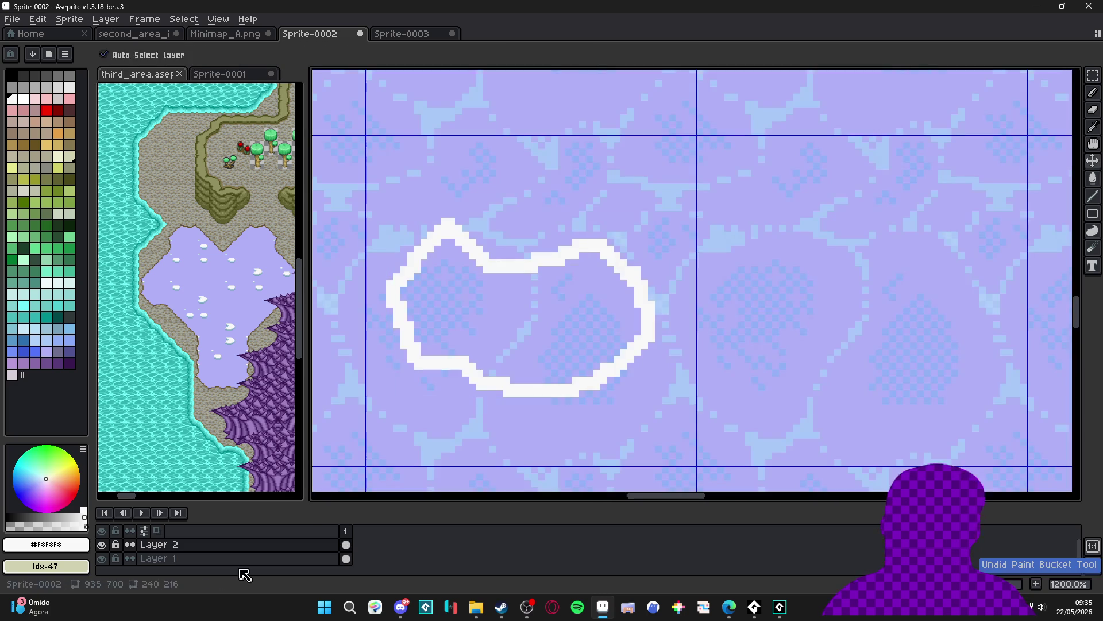
{"action": "left_click", "coordinate": [535, 316]}
{"action": "key", "text": "b"}
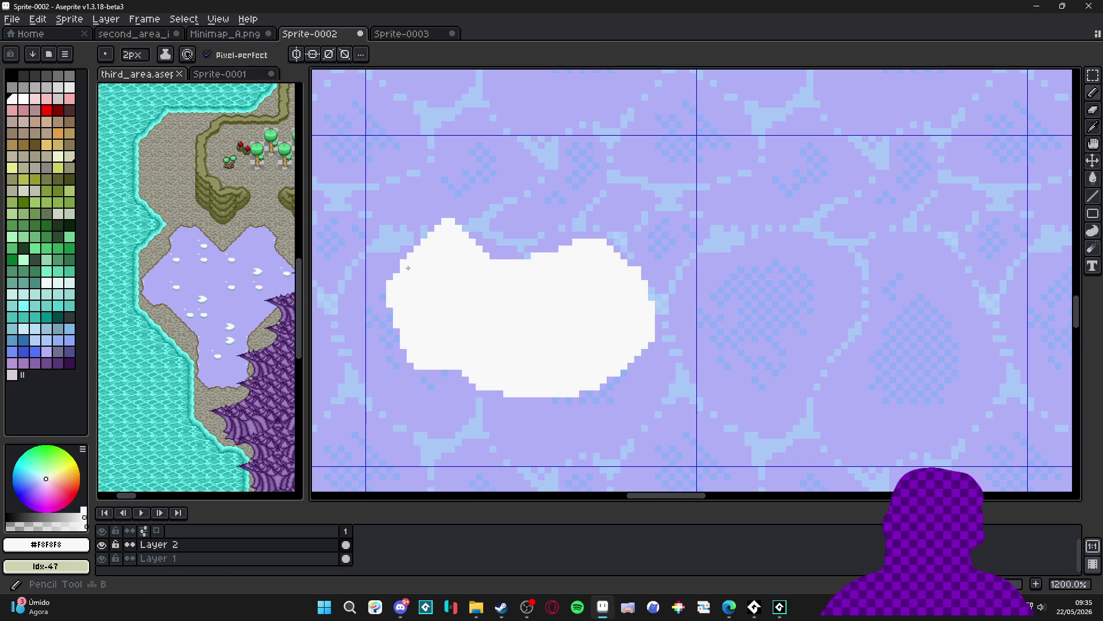
{"action": "mouse_move", "coordinate": [454, 228]}
{"action": "left_mouse_down"}
{"action": "mouse_move", "coordinate": [488, 193]}
{"action": "mouse_move", "coordinate": [550, 252]}
{"action": "mouse_move", "coordinate": [614, 235]}
{"action": "left_mouse_up"}
{"action": "left_click", "coordinate": [504, 239]}
{"action": "key", "text": "g"}
{"action": "left_click", "coordinate": [499, 229]}
{"action": "key", "text": "b"}
Widen the big floe along its right and bottom, fill the gaps, and erase its pointed top
{"action": "left_click", "coordinate": [669, 321], "text": "shift"}
{"action": "mouse_move", "coordinate": [669, 322]}
{"action": "left_mouse_down"}
{"action": "mouse_move", "coordinate": [666, 359]}
{"action": "mouse_move", "coordinate": [597, 424]}
{"action": "mouse_move", "coordinate": [487, 410]}
{"action": "mouse_move", "coordinate": [460, 380]}
{"action": "mouse_move", "coordinate": [488, 410]}
{"action": "left_mouse_up"}
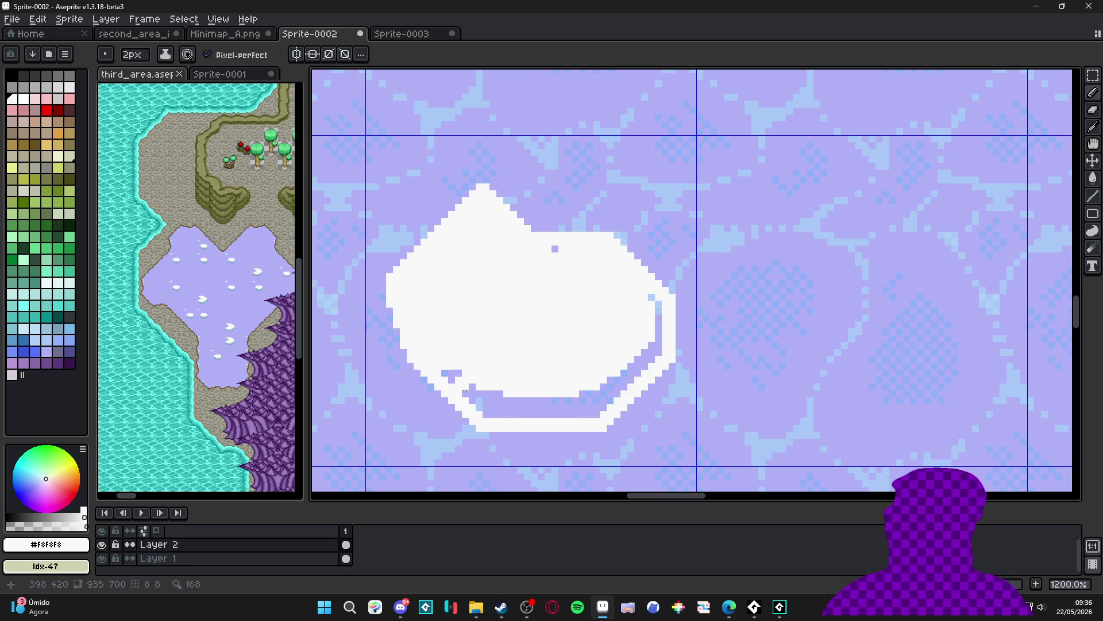
{"action": "key", "text": "g"}
{"action": "left_click", "coordinate": [541, 408]}
{"action": "key", "text": "b"}
{"action": "left_click", "coordinate": [552, 249]}
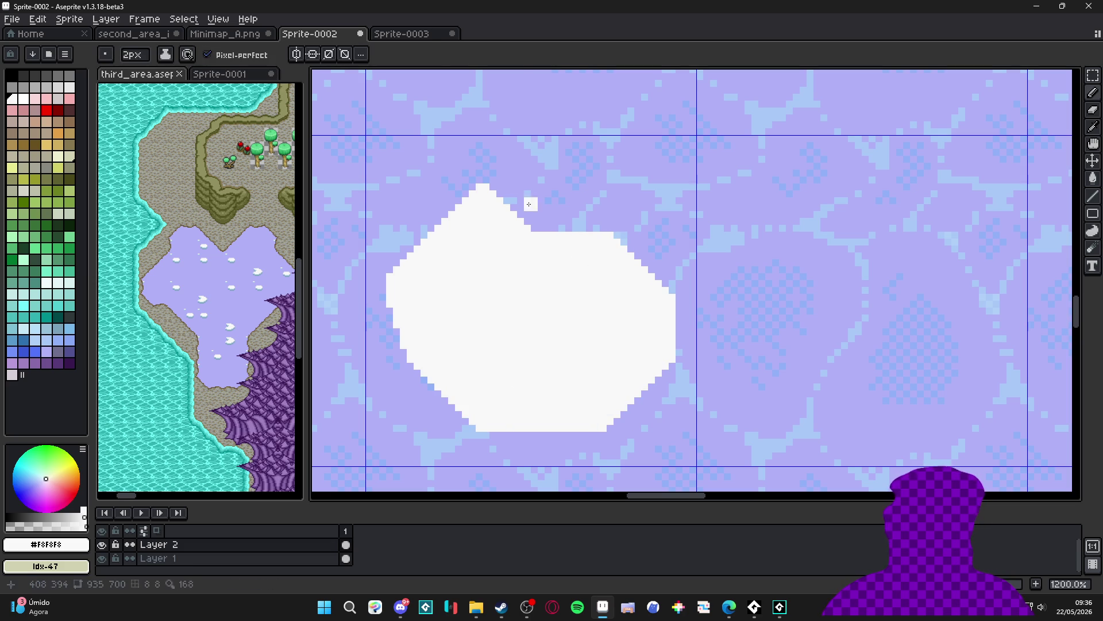
{"action": "key", "text": "e"}
{"action": "mouse_move", "coordinate": [458, 190]}
{"action": "left_mouse_down"}
{"action": "mouse_move", "coordinate": [498, 195]}
{"action": "mouse_move", "coordinate": [463, 199]}
{"action": "left_mouse_up"}
{"action": "key", "text": "b"}
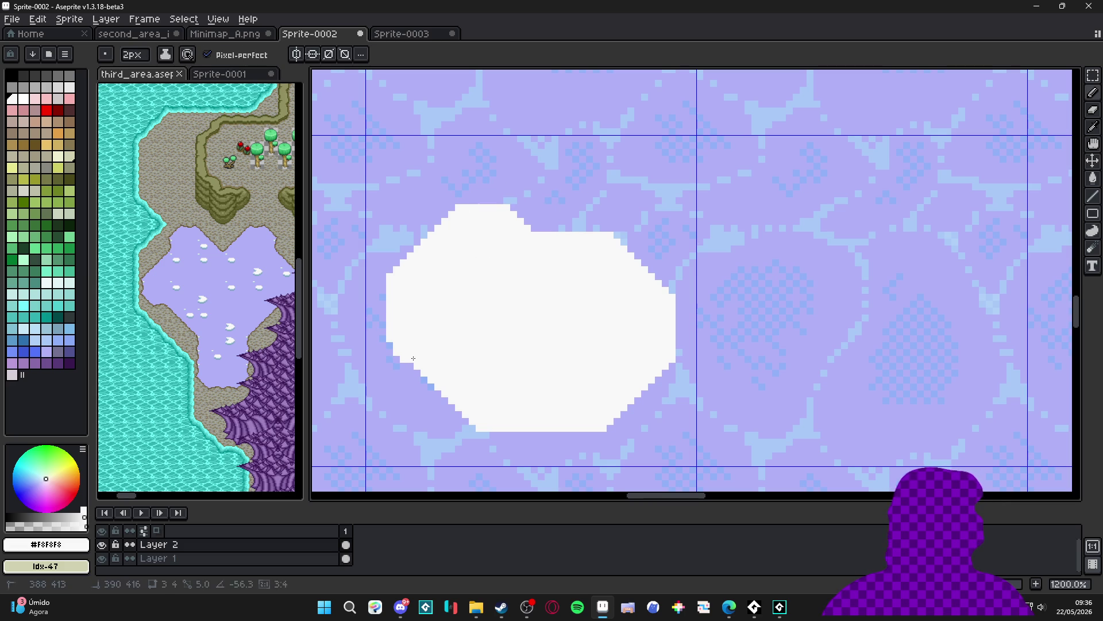
Draw and fill a small white floe above the big one, rounding its top edge
{"action": "scroll", "coordinate": [486, 358], "scroll_direction": "down", "scroll_amount": 4}
{"action": "scroll", "coordinate": [504, 336], "scroll_direction": "up", "scroll_amount": 1}
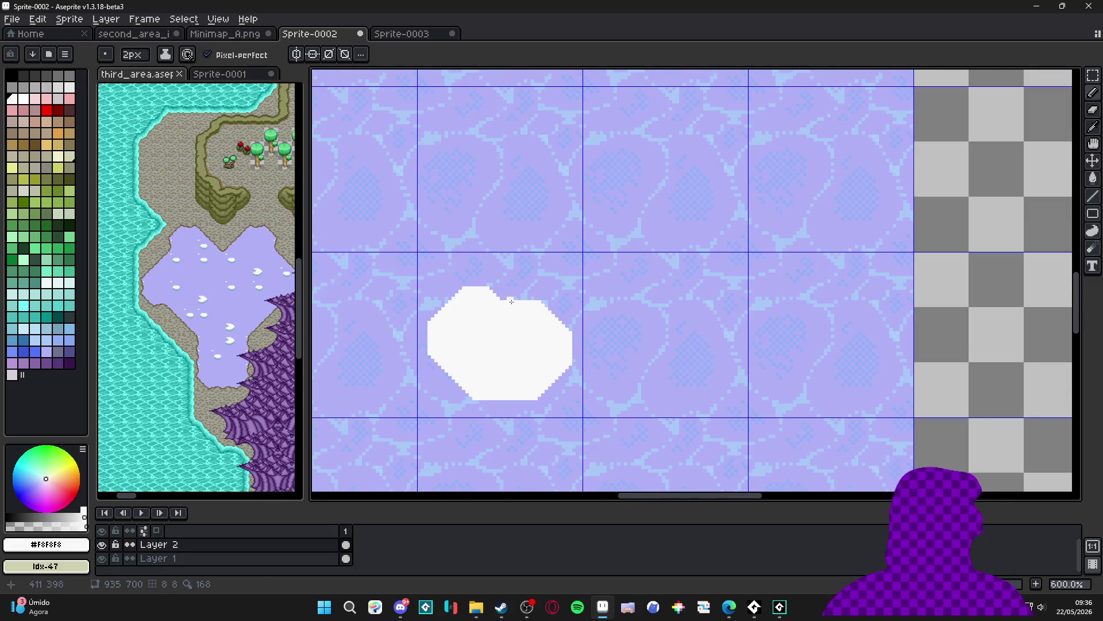
{"action": "scroll", "coordinate": [508, 327], "scroll_direction": "down", "scroll_amount": 3}
{"action": "scroll", "coordinate": [514, 319], "scroll_direction": "up", "scroll_amount": 1}
{"action": "scroll", "coordinate": [519, 312], "scroll_direction": "up", "scroll_amount": 1}
{"action": "scroll", "coordinate": [519, 311], "scroll_direction": "up", "scroll_amount": 1}
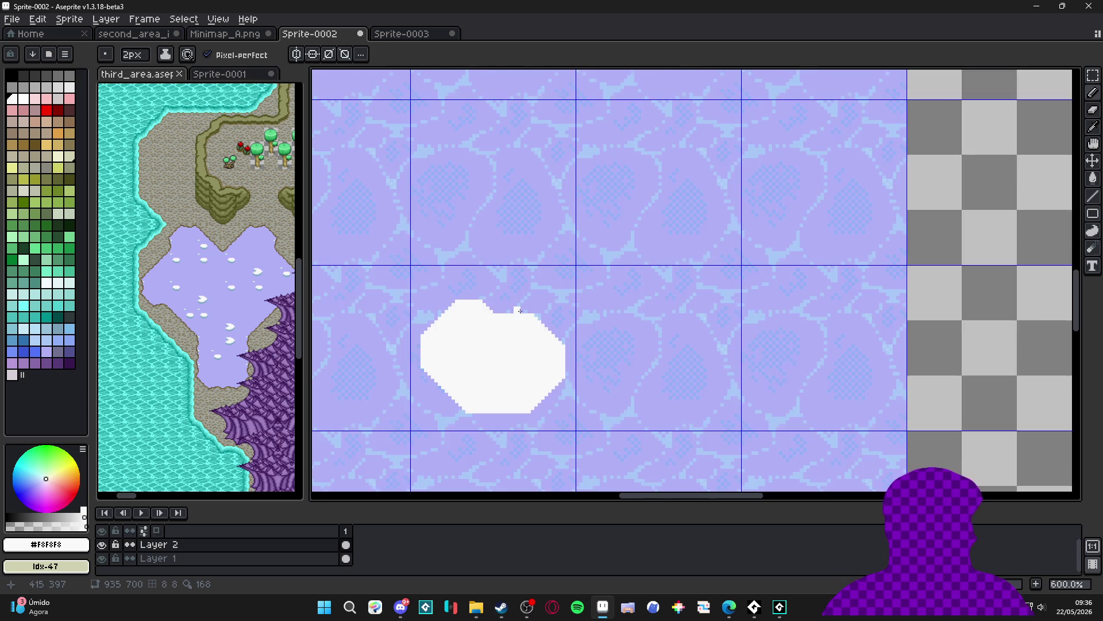
{"action": "scroll", "coordinate": [515, 280], "scroll_direction": "up", "scroll_amount": 3}
{"action": "mouse_move", "coordinate": [514, 280]}
{"action": "left_mouse_down"}
{"action": "mouse_move", "coordinate": [577, 281]}
{"action": "mouse_move", "coordinate": [596, 252]}
{"action": "mouse_move", "coordinate": [495, 247]}
{"action": "mouse_move", "coordinate": [506, 276]}
{"action": "left_mouse_up"}
{"action": "key", "text": "g"}
{"action": "left_click", "coordinate": [517, 264]}
{"action": "key", "text": "b"}
{"action": "mouse_move", "coordinate": [499, 240]}
{"action": "left_mouse_down"}
{"action": "mouse_move", "coordinate": [582, 237]}
{"action": "mouse_move", "coordinate": [514, 238]}
{"action": "left_mouse_up"}
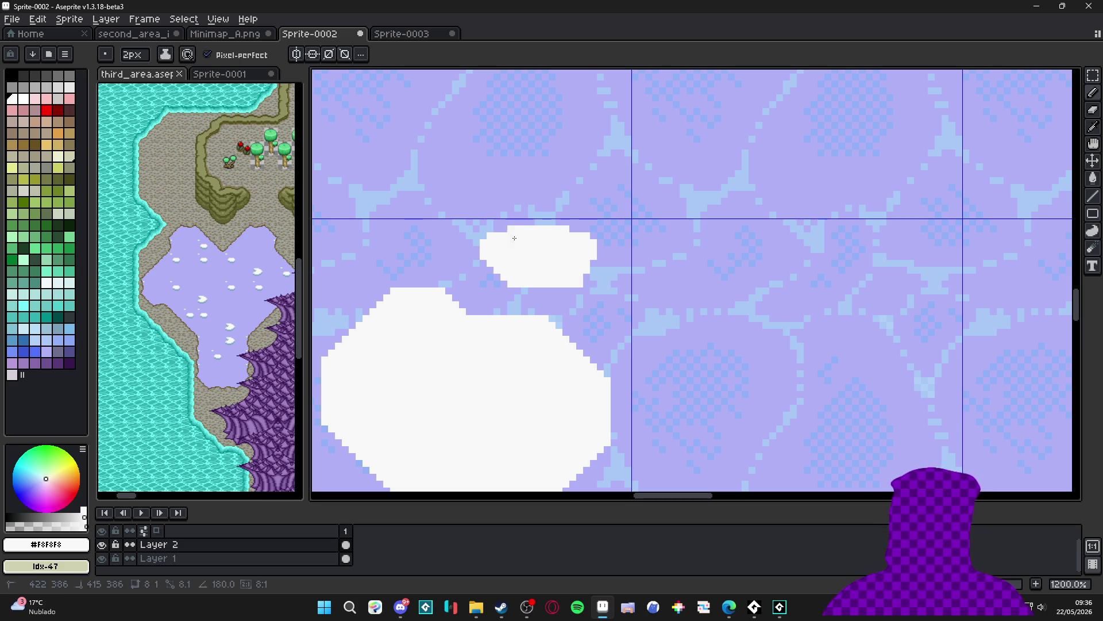
{"action": "scroll", "coordinate": [535, 264], "scroll_direction": "down", "scroll_amount": 5}
{"action": "scroll", "coordinate": [223, 303], "scroll_direction": "up", "scroll_amount": 4}
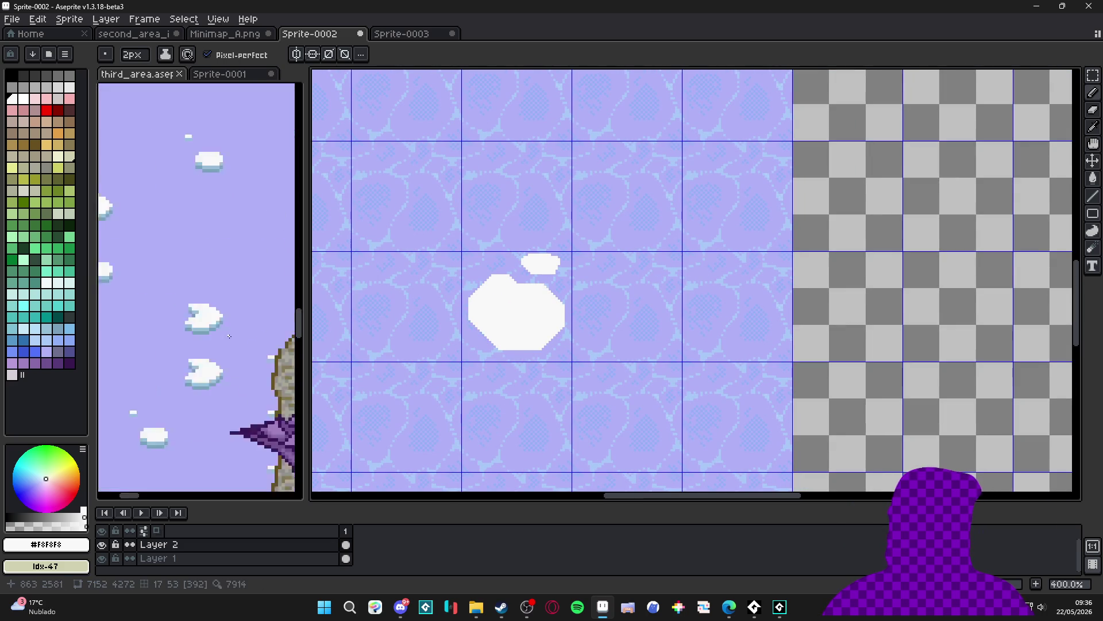
Pick the blue-gray shade from the reference clouds
{"action": "left_click", "coordinate": [223, 303], "text": "alt"}
{"action": "scroll", "coordinate": [452, 344], "scroll_direction": "up", "scroll_amount": 1}
{"action": "scroll", "coordinate": [452, 345], "scroll_direction": "up", "scroll_amount": 5}
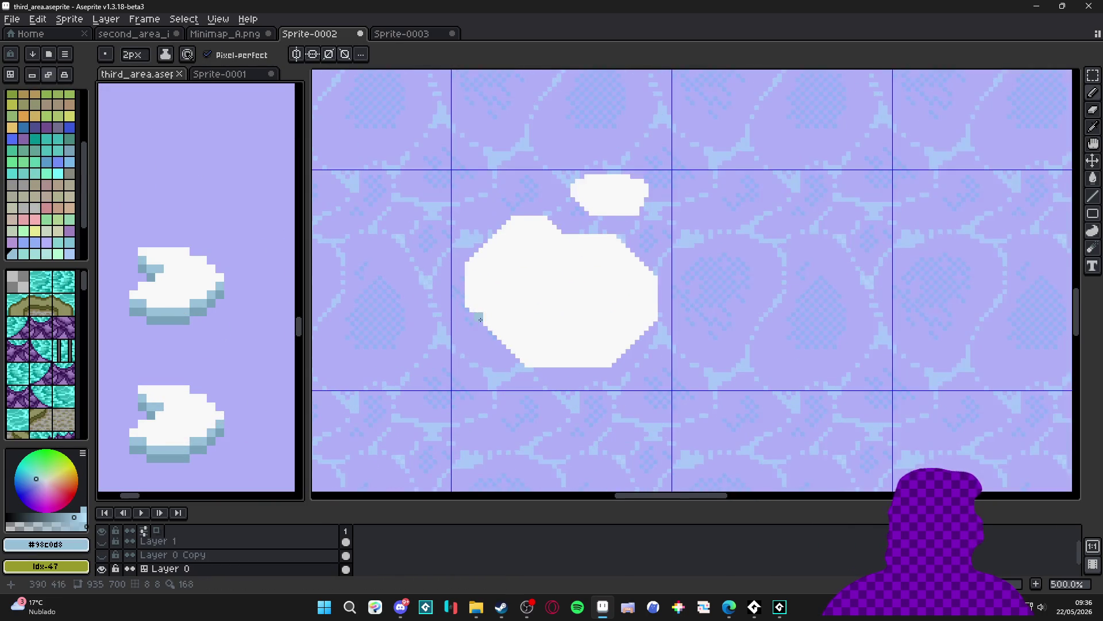
Shade the big floe's lower-left, bottom and right edges in light blue-gray
{"action": "left_click", "coordinate": [453, 258]}
{"action": "left_click", "coordinate": [558, 365], "text": "shift"}
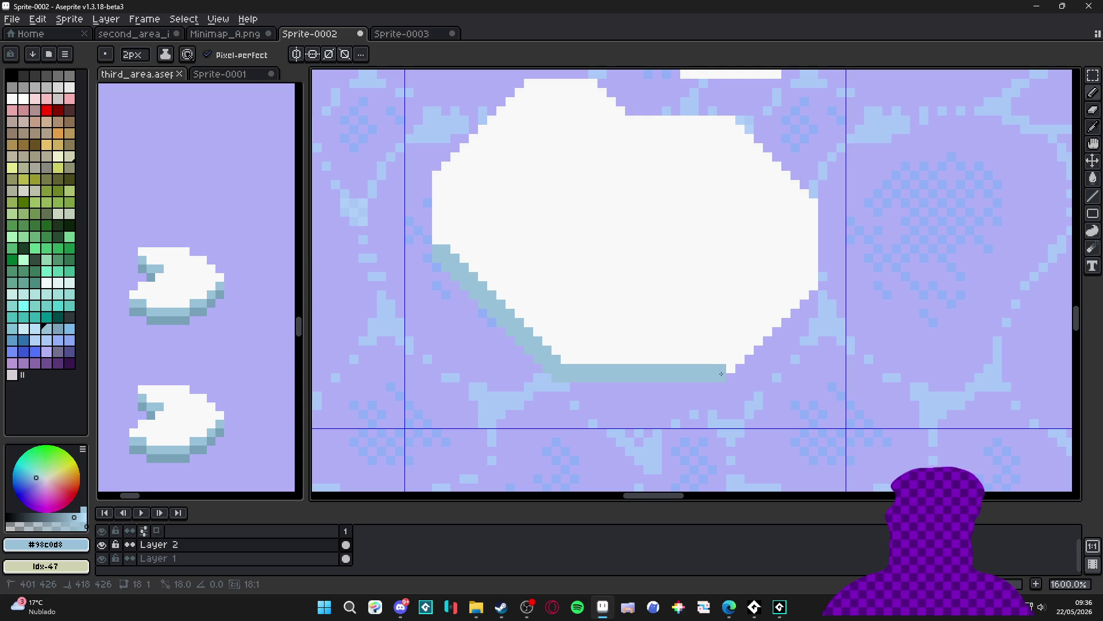
{"action": "left_click", "coordinate": [721, 374], "text": "shift"}
{"action": "left_click", "coordinate": [808, 279], "text": "shift"}
{"action": "key", "text": "minus"}
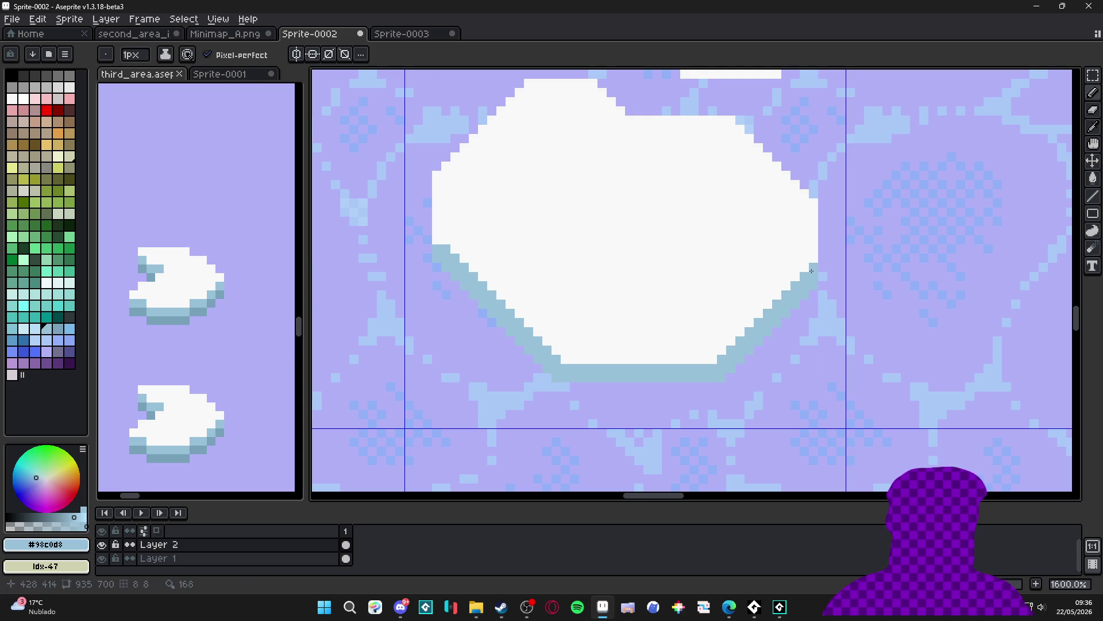
{"action": "scroll", "coordinate": [457, 255], "scroll_direction": "down", "scroll_amount": 4}
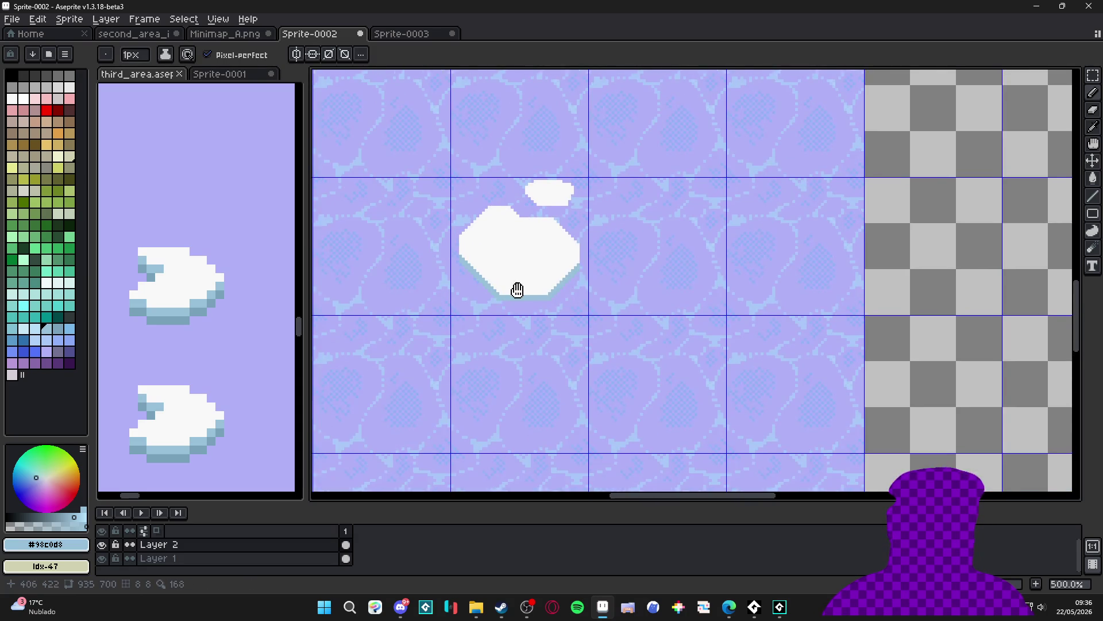
{"action": "scroll", "coordinate": [517, 289], "scroll_direction": "up", "scroll_amount": 5}
{"action": "key", "text": "plus"}
Shade a light blue-gray band under the small floe and up its lower-left edge
{"action": "left_click", "coordinate": [557, 237]}
{"action": "mouse_move", "coordinate": [557, 237]}
{"action": "left_mouse_down"}
{"action": "mouse_move", "coordinate": [672, 230]}
{"action": "mouse_move", "coordinate": [689, 198]}
{"action": "left_mouse_up"}
{"action": "left_click_drag", "start_coordinate": [558, 207], "coordinate": [525, 209]}
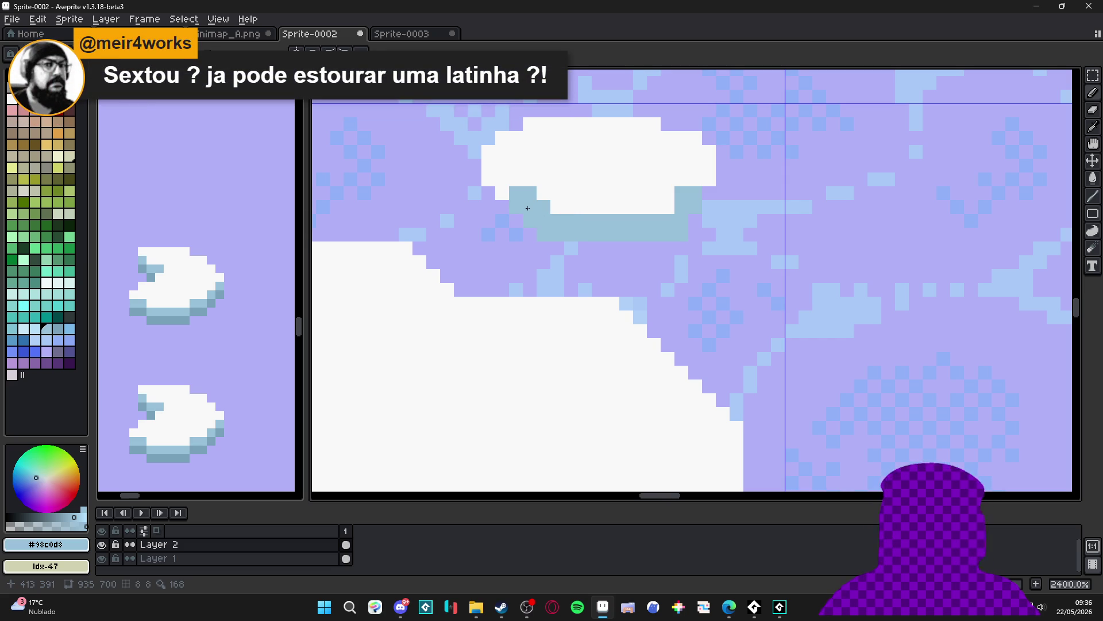
{"action": "left_click", "coordinate": [514, 190]}
{"action": "left_click", "coordinate": [500, 175]}
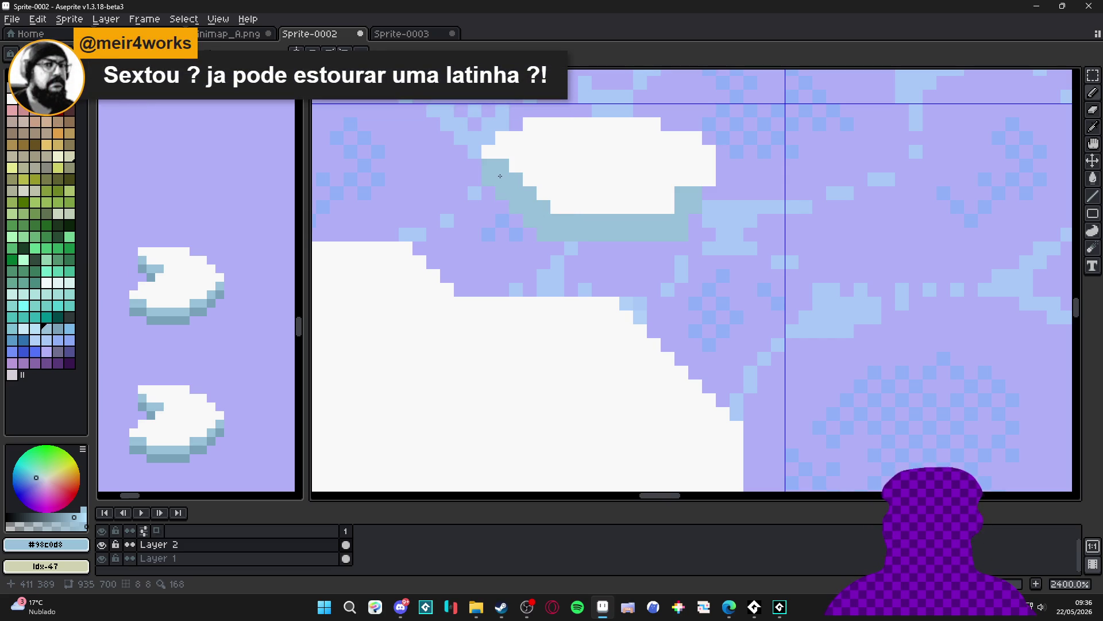
{"action": "scroll", "coordinate": [519, 180], "scroll_direction": "down", "scroll_amount": 7}
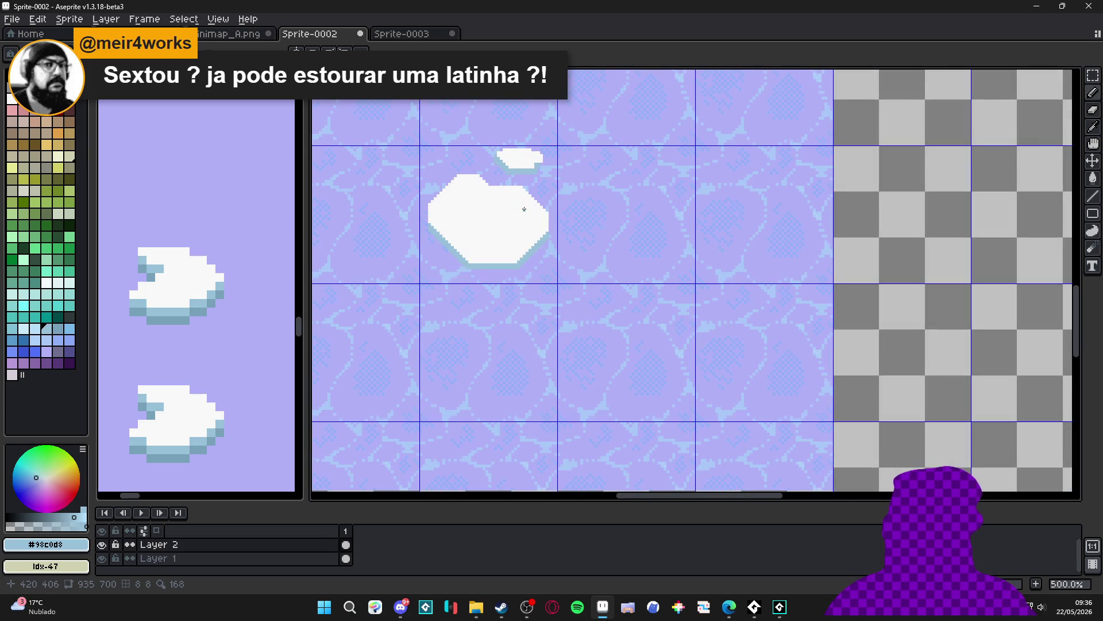
{"action": "scroll", "coordinate": [524, 209], "scroll_direction": "down", "scroll_amount": 3}
{"action": "scroll", "coordinate": [526, 217], "scroll_direction": "up", "scroll_amount": 3}
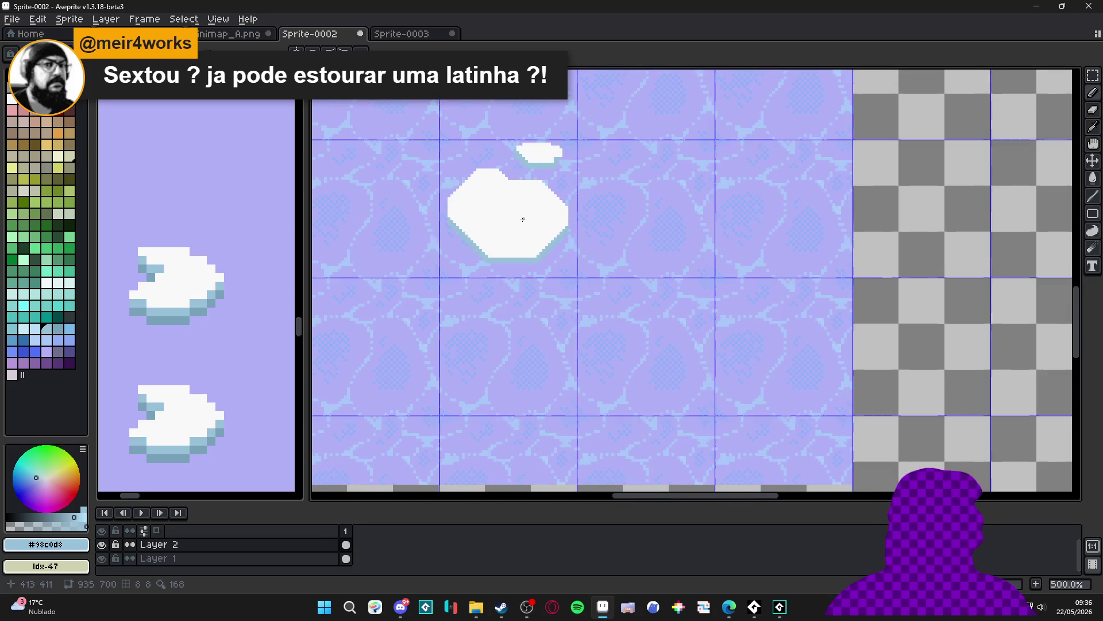
{"action": "scroll", "coordinate": [514, 245], "scroll_direction": "up", "scroll_amount": 2}
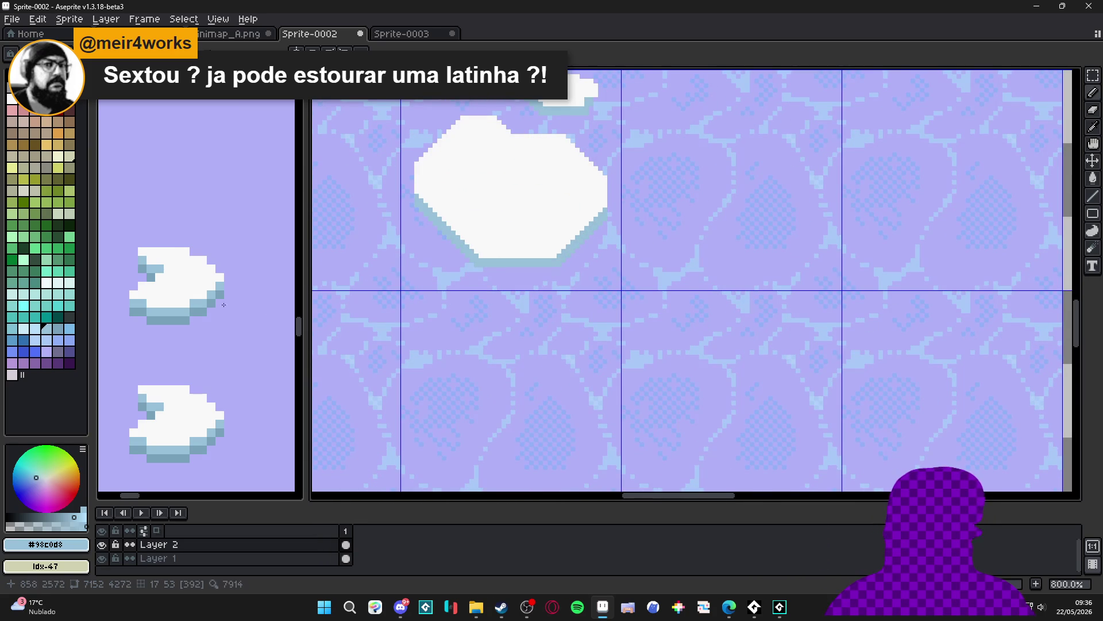
{"action": "scroll", "coordinate": [184, 316], "scroll_direction": "up", "scroll_amount": 2}
Sample the darker blue-gray and paint the big floe's upper-left and lower-right diagonal edges
{"action": "key", "text": "ctrl+Tab"}
{"action": "scroll", "coordinate": [495, 253], "scroll_direction": "up", "scroll_amount": 2}
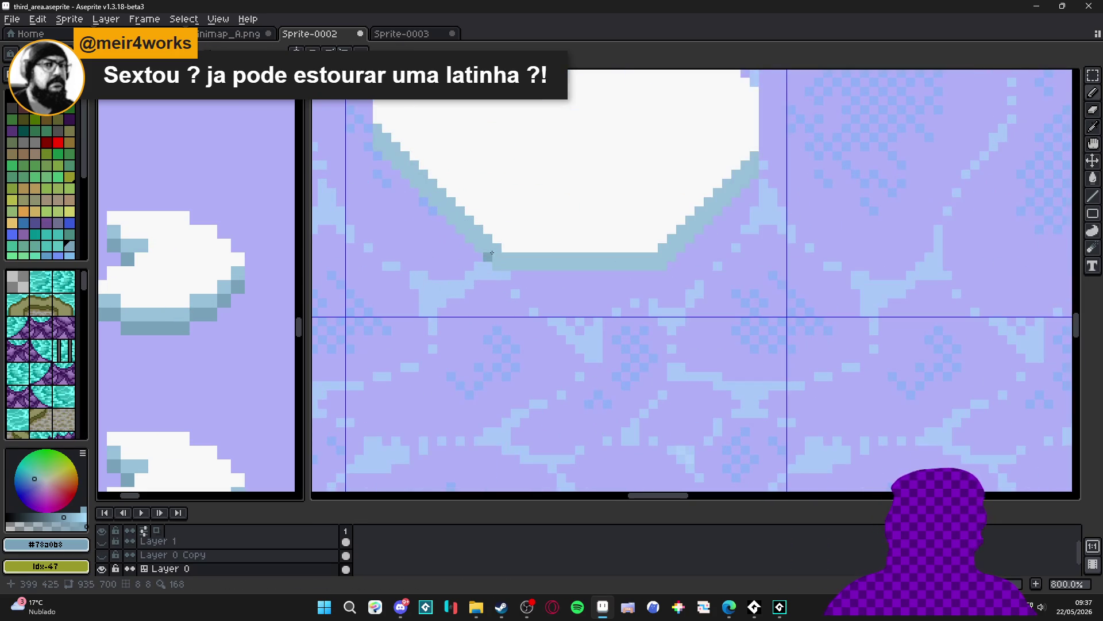
{"action": "left_click_drag", "start_coordinate": [492, 253], "coordinate": [379, 127]}
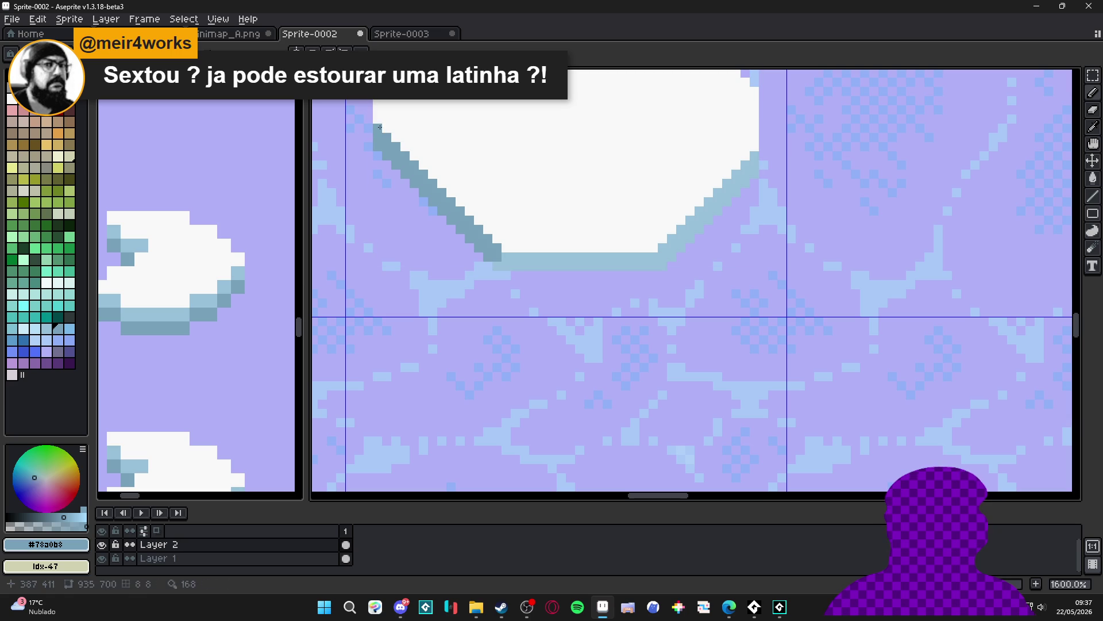
{"action": "scroll", "coordinate": [638, 230], "scroll_direction": "up", "scroll_amount": 2}
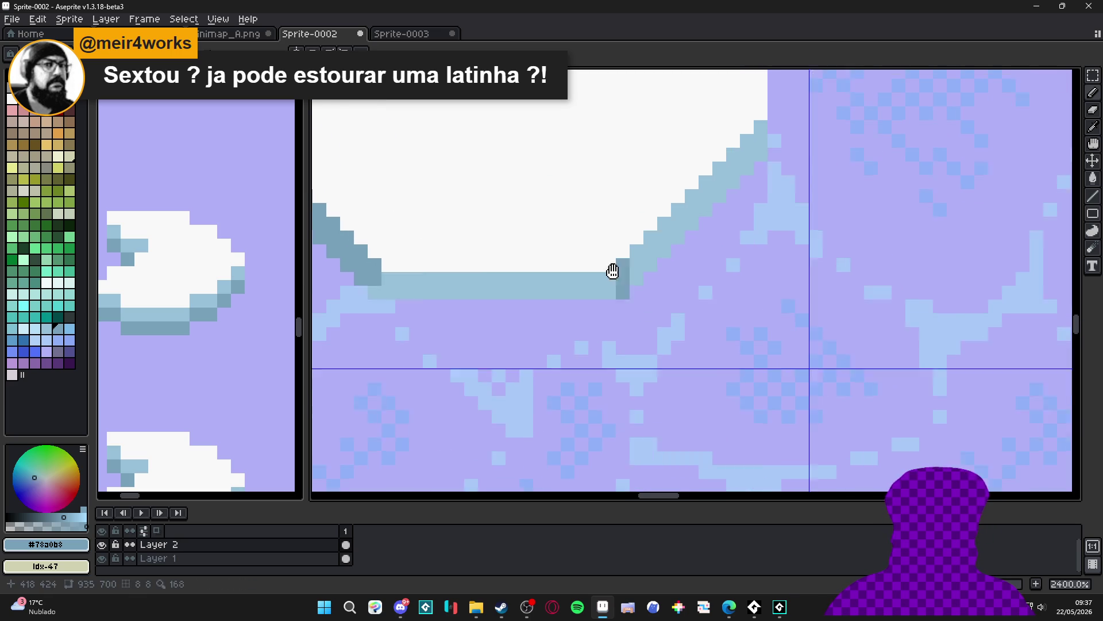
{"action": "key", "text": "g"}
{"action": "left_click", "coordinate": [646, 247]}
{"action": "scroll", "coordinate": [638, 255], "scroll_direction": "down", "scroll_amount": 3}
{"action": "key", "text": "b"}
{"action": "scroll", "coordinate": [556, 264], "scroll_direction": "up", "scroll_amount": 3}
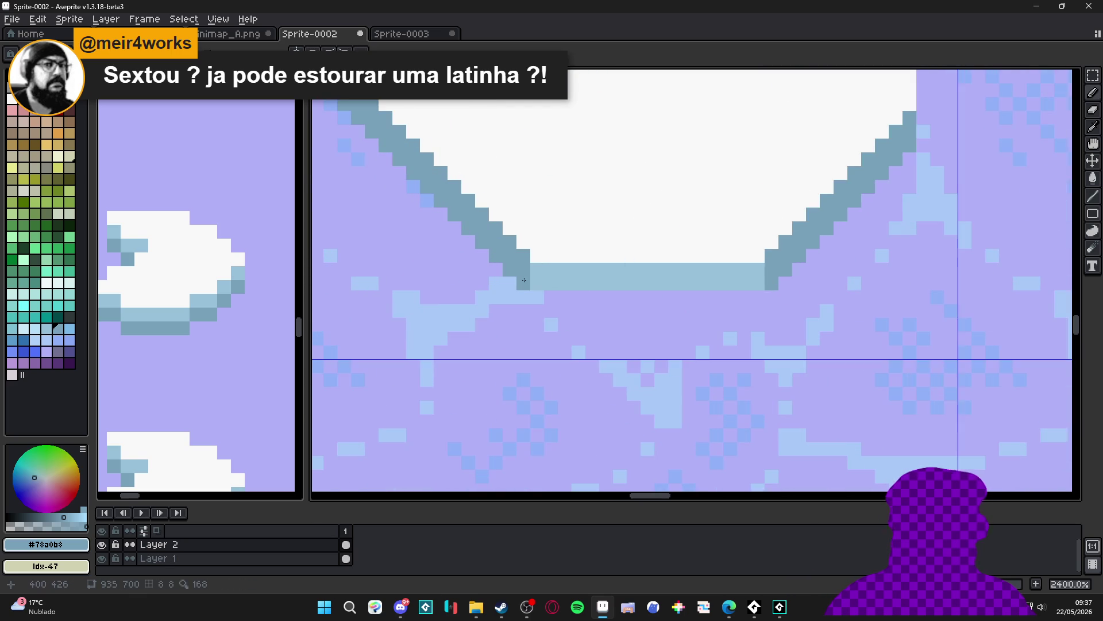
{"action": "scroll", "coordinate": [553, 285], "scroll_direction": "down", "scroll_amount": 6}
{"action": "scroll", "coordinate": [584, 171], "scroll_direction": "up", "scroll_amount": 3}
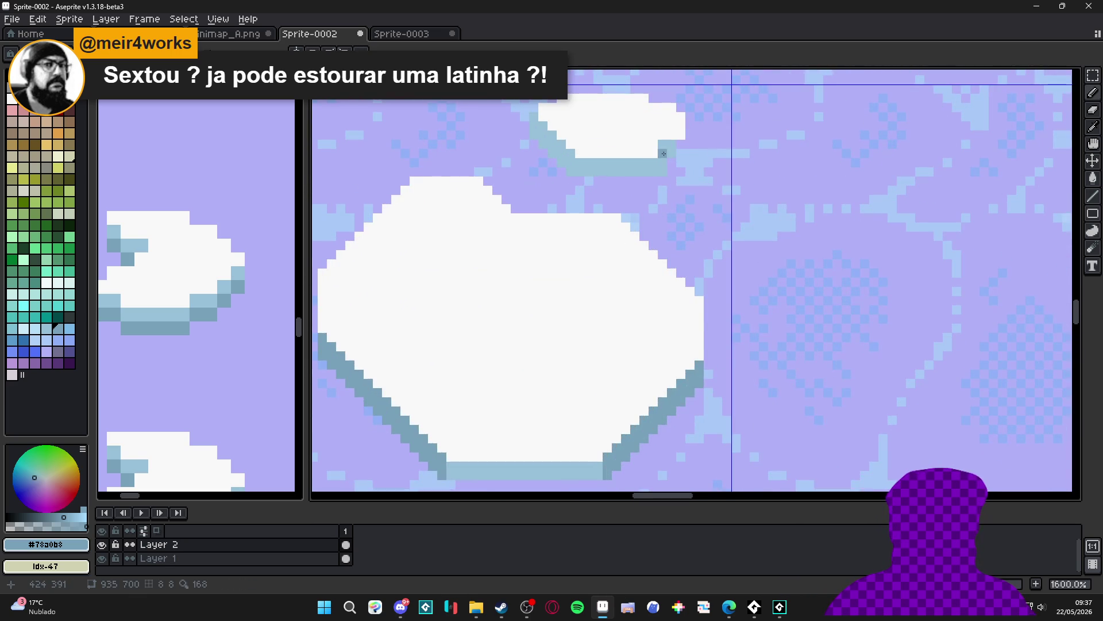
{"action": "scroll", "coordinate": [678, 156], "scroll_direction": "up", "scroll_amount": 2}
Darken the small floe's right and left edges with the darker blue-gray
{"action": "left_click_drag", "start_coordinate": [660, 167], "coordinate": [660, 181]}
{"action": "mouse_move", "coordinate": [523, 153]}
{"action": "left_mouse_down"}
{"action": "mouse_move", "coordinate": [474, 119]}
{"action": "mouse_move", "coordinate": [488, 128]}
{"action": "left_mouse_up"}
{"action": "scroll", "coordinate": [486, 122], "scroll_direction": "down", "scroll_amount": 1}
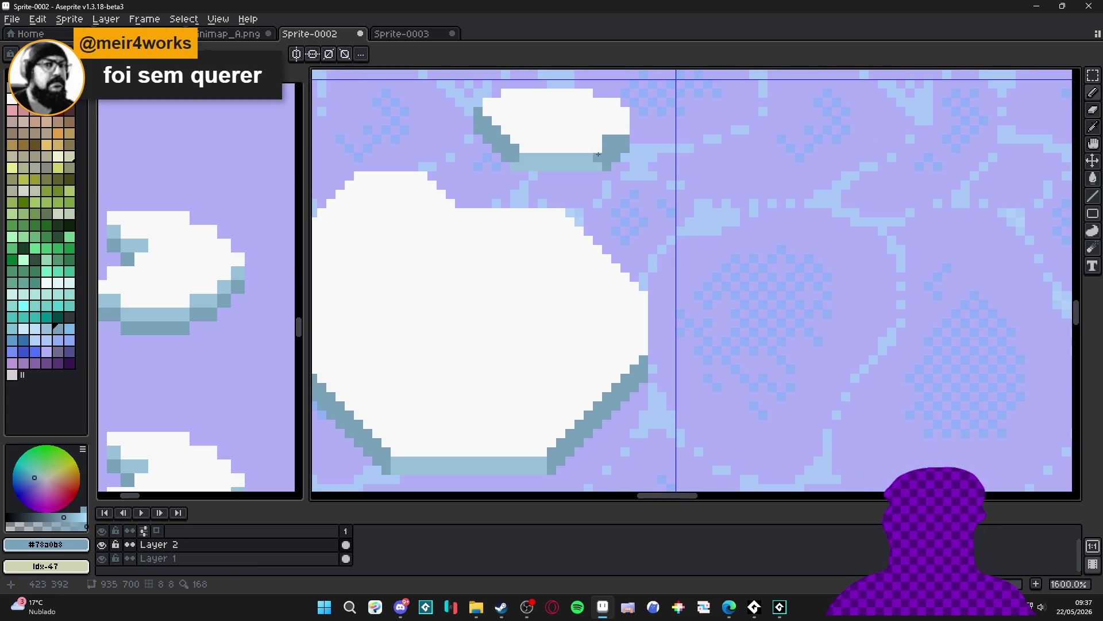
{"action": "scroll", "coordinate": [598, 154], "scroll_direction": "down", "scroll_amount": 2}
{"action": "scroll", "coordinate": [598, 154], "scroll_direction": "up", "scroll_amount": 3}
{"action": "scroll", "coordinate": [599, 151], "scroll_direction": "down", "scroll_amount": 1}
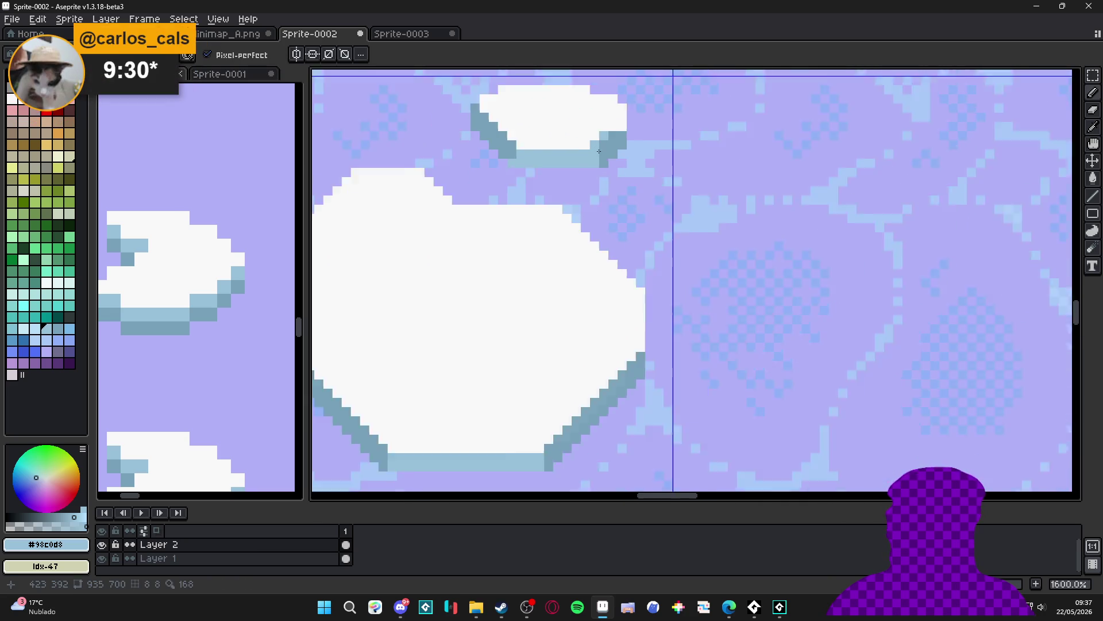
{"action": "scroll", "coordinate": [599, 151], "scroll_direction": "down", "scroll_amount": 1}
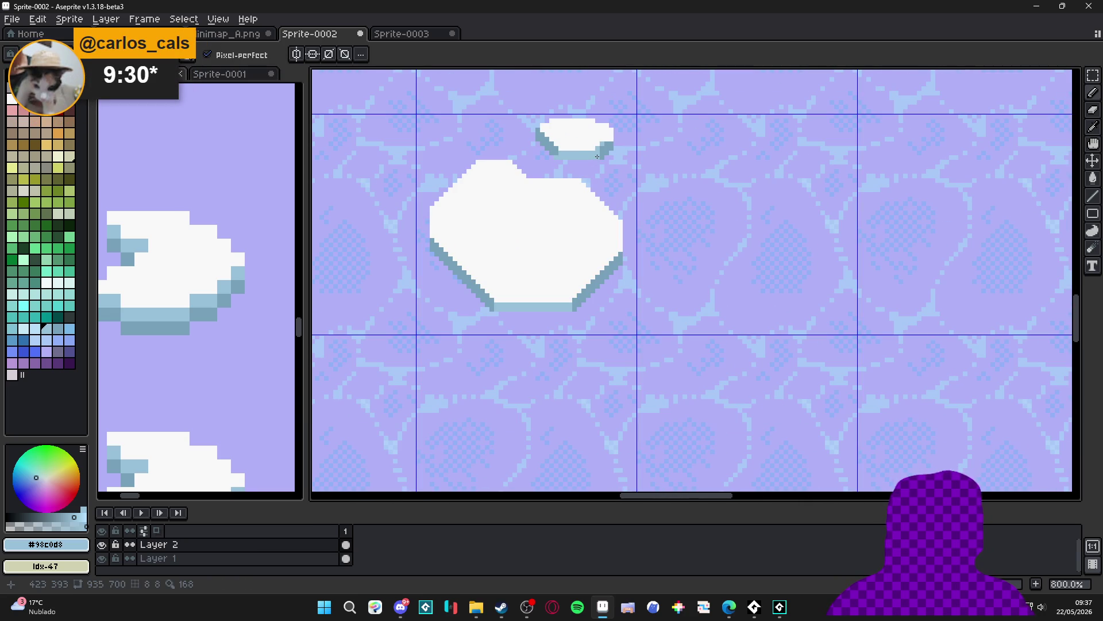
{"action": "scroll", "coordinate": [597, 157], "scroll_direction": "down", "scroll_amount": 4}
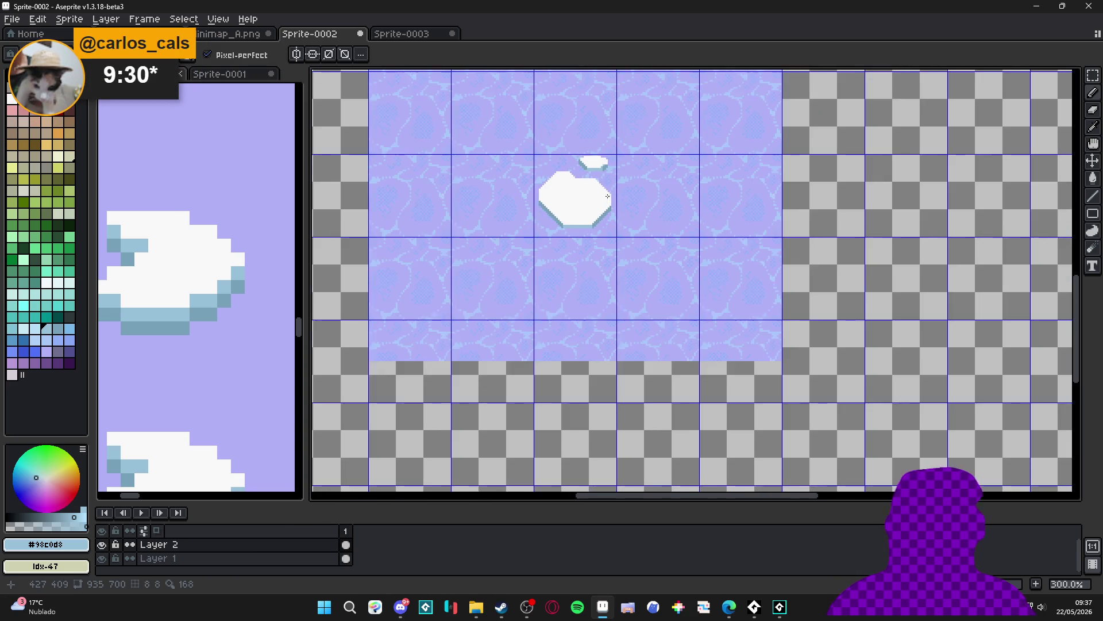
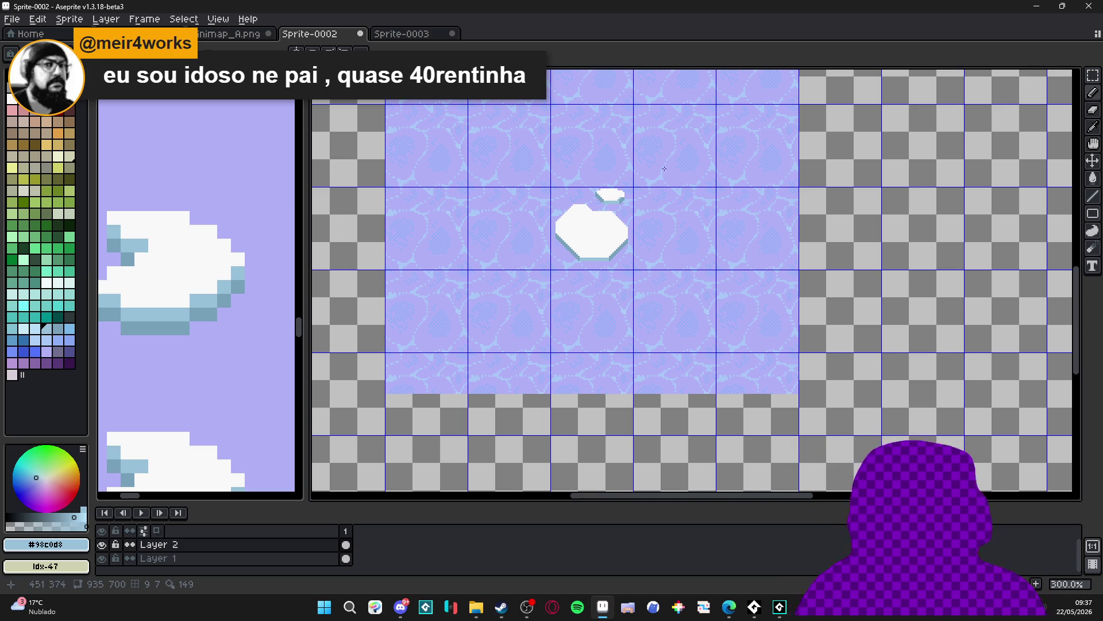
Erase white pixels from the large floe's upper-left and top-right edges and sample its dark teal edge colour
{"action": "scroll", "coordinate": [554, 198], "scroll_direction": "up", "scroll_amount": 7}
{"action": "key", "text": "e"}
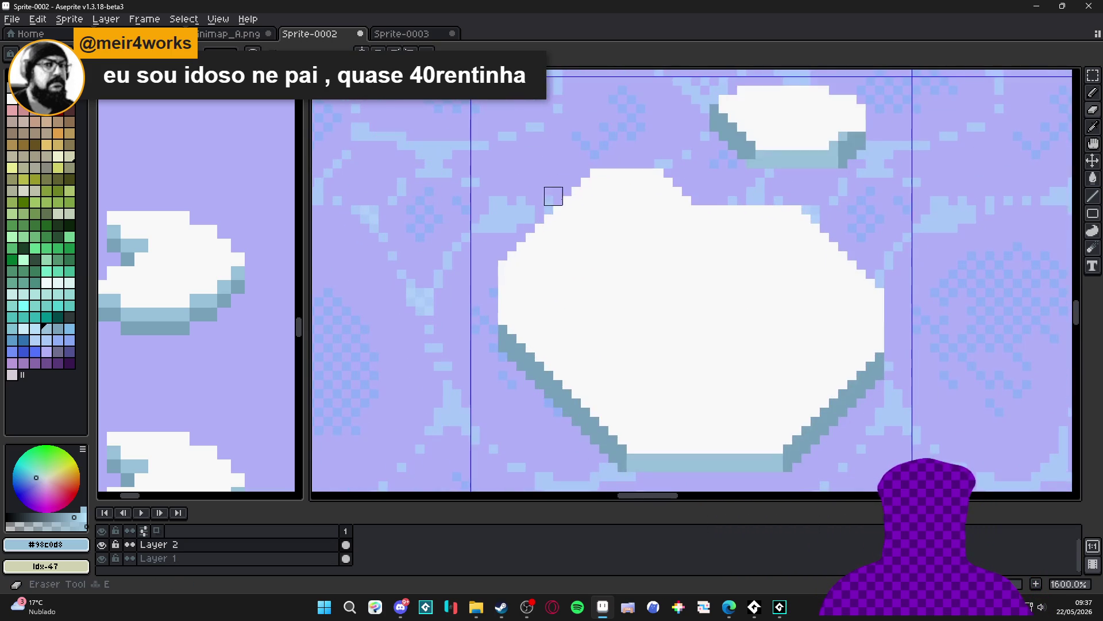
{"action": "mouse_move", "coordinate": [571, 185]}
{"action": "left_mouse_down"}
{"action": "mouse_move", "coordinate": [542, 234]}
{"action": "mouse_move", "coordinate": [553, 232]}
{"action": "mouse_move", "coordinate": [507, 242]}
{"action": "left_mouse_up"}
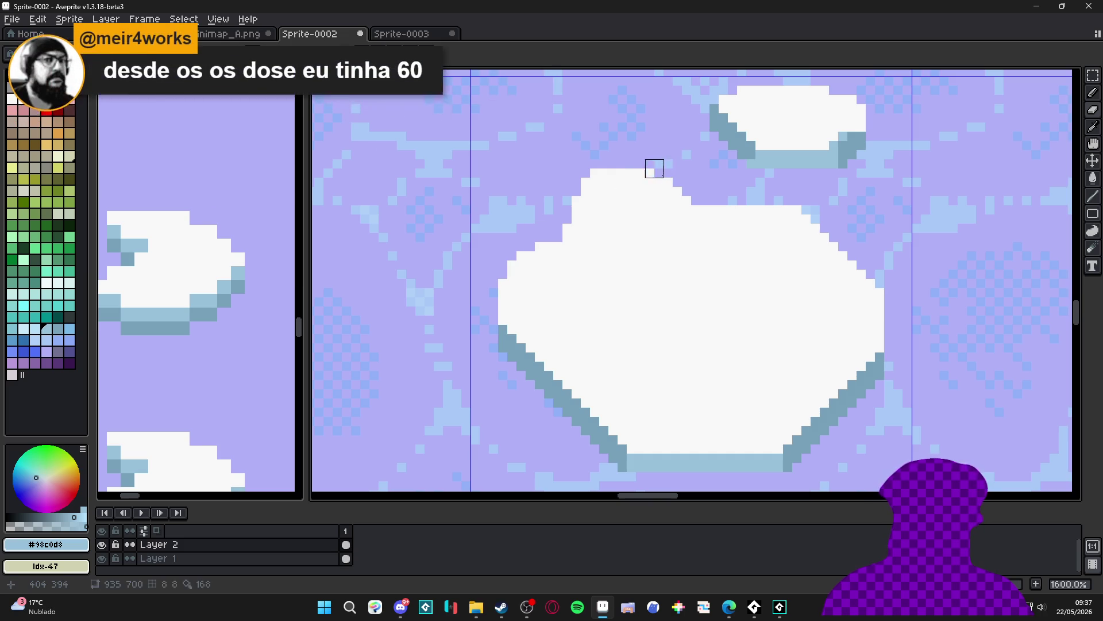
{"action": "mouse_move", "coordinate": [810, 205]}
{"action": "left_mouse_down"}
{"action": "mouse_move", "coordinate": [783, 196]}
{"action": "mouse_move", "coordinate": [894, 249]}
{"action": "left_mouse_up"}
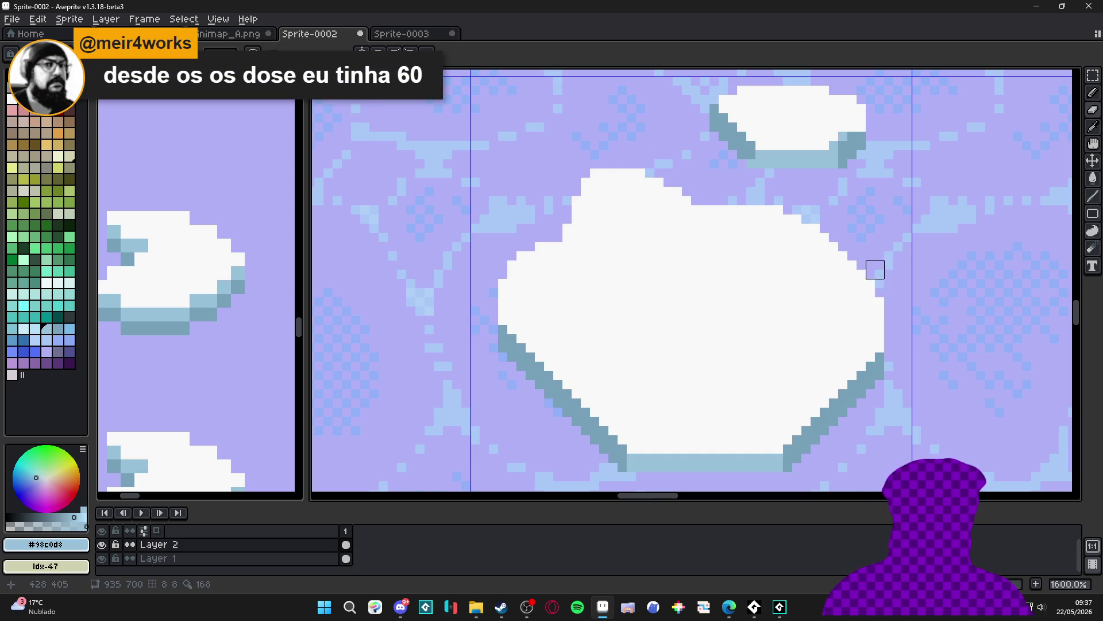
{"action": "left_click", "coordinate": [862, 363], "text": "alt"}
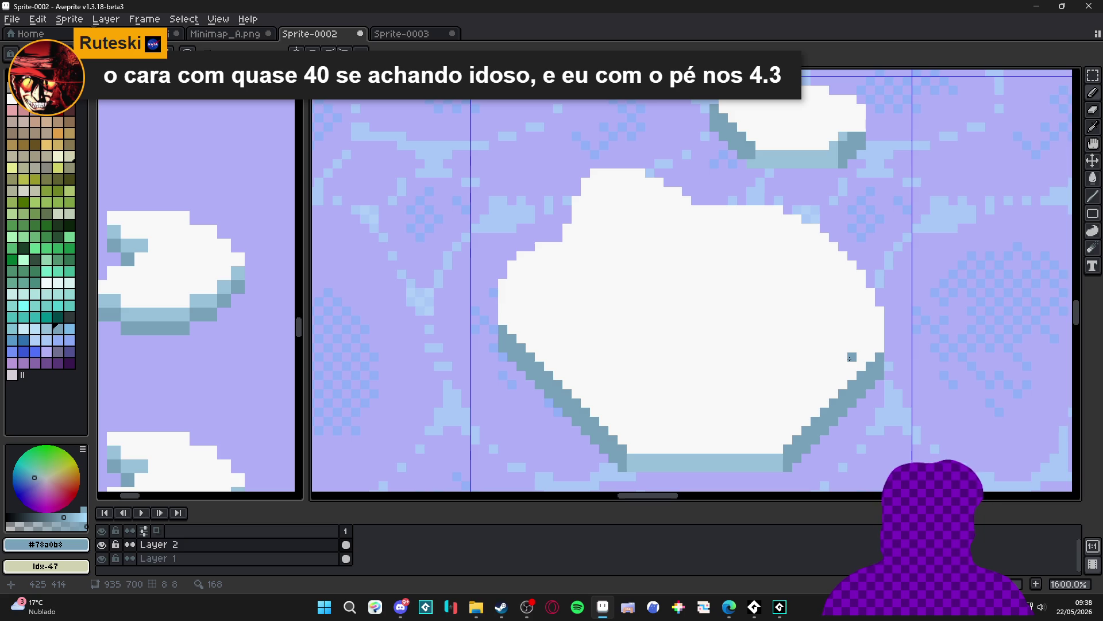
{"action": "key", "text": "ctrl+z"}
Add dark teal outline pixels along the large floe's lower-right and bottom edges
{"action": "left_click", "coordinate": [779, 448]}
{"action": "left_click", "coordinate": [769, 448]}
{"action": "left_click", "coordinate": [787, 439]}
{"action": "left_click", "coordinate": [631, 448]}
{"action": "left_click_drag", "start_coordinate": [634, 449], "coordinate": [660, 449]}
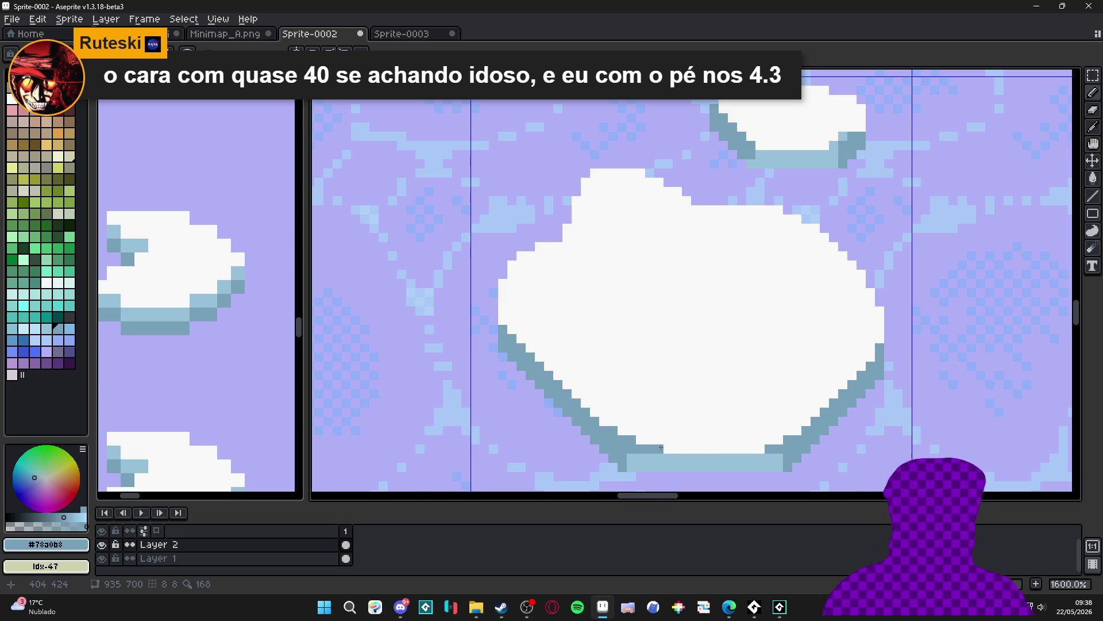
{"action": "left_click", "coordinate": [759, 449]}
{"action": "left_click", "coordinate": [779, 439]}
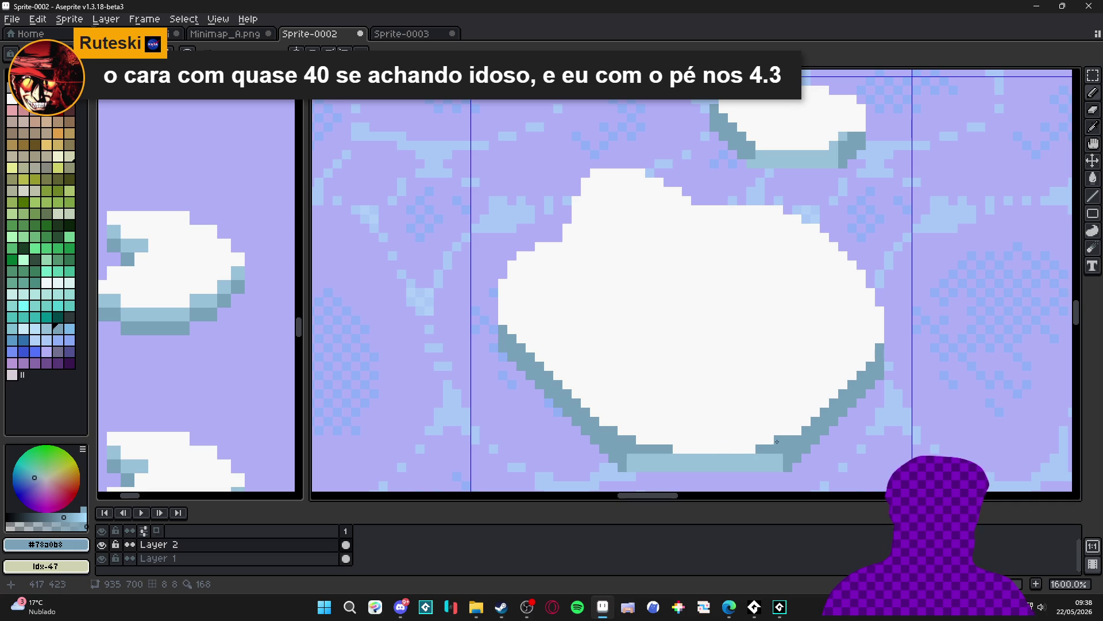
Paint light-blue #98c0d8 pixels along the floe's upper-left and top edges
{"action": "left_click", "coordinate": [767, 453], "text": "alt"}
{"action": "left_click", "coordinate": [539, 244]}
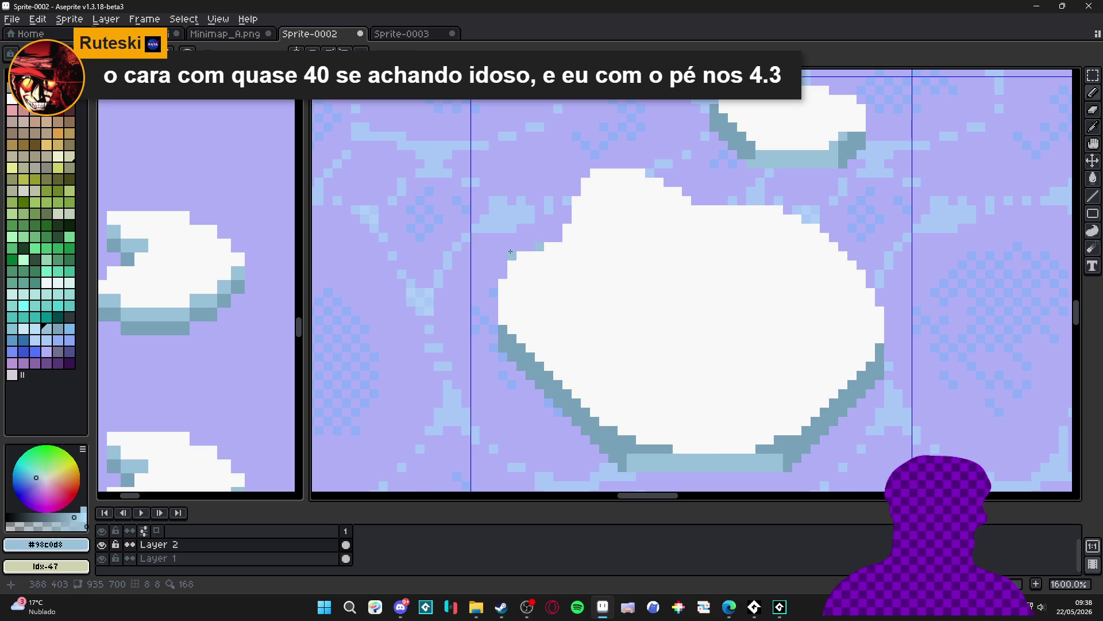
{"action": "left_click", "coordinate": [520, 255]}
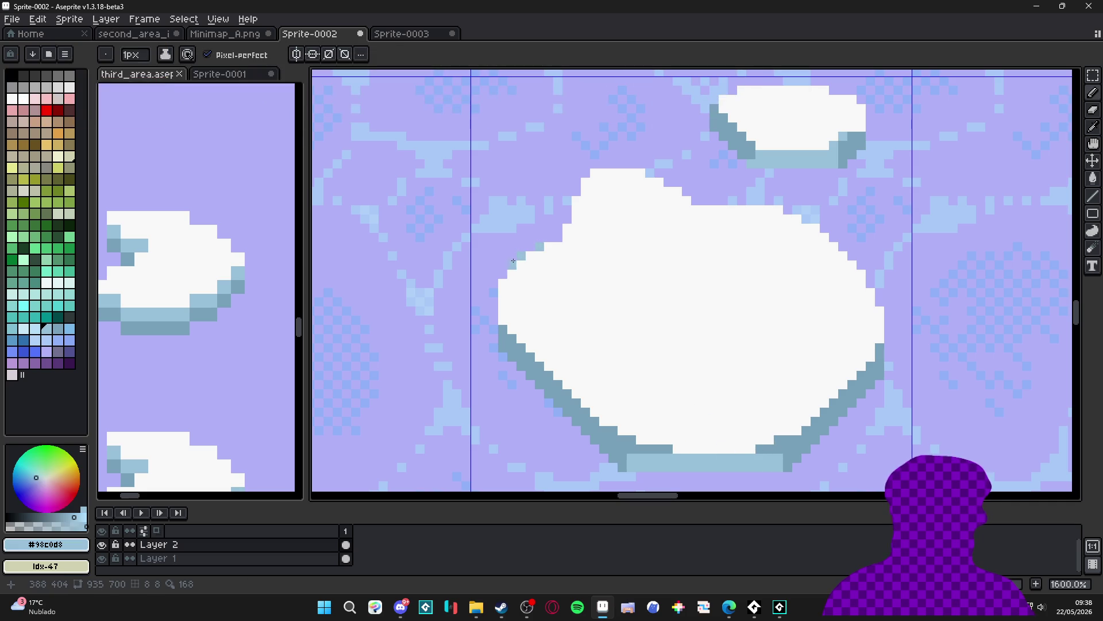
{"action": "left_click", "coordinate": [582, 188]}
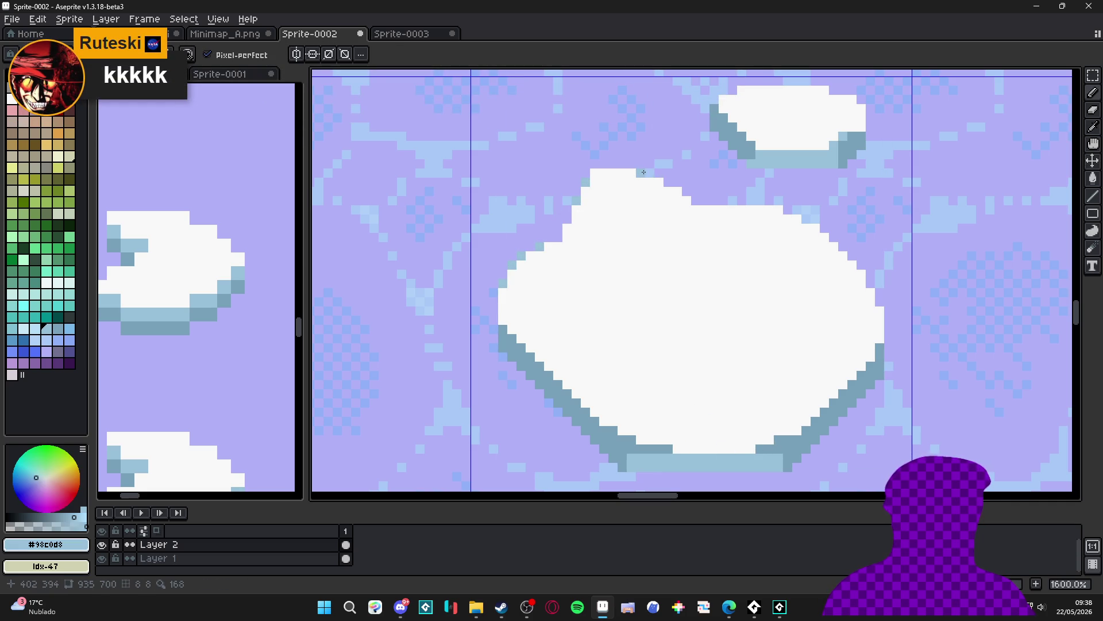
{"action": "left_click", "coordinate": [770, 210]}
{"action": "left_click", "coordinate": [796, 225]}
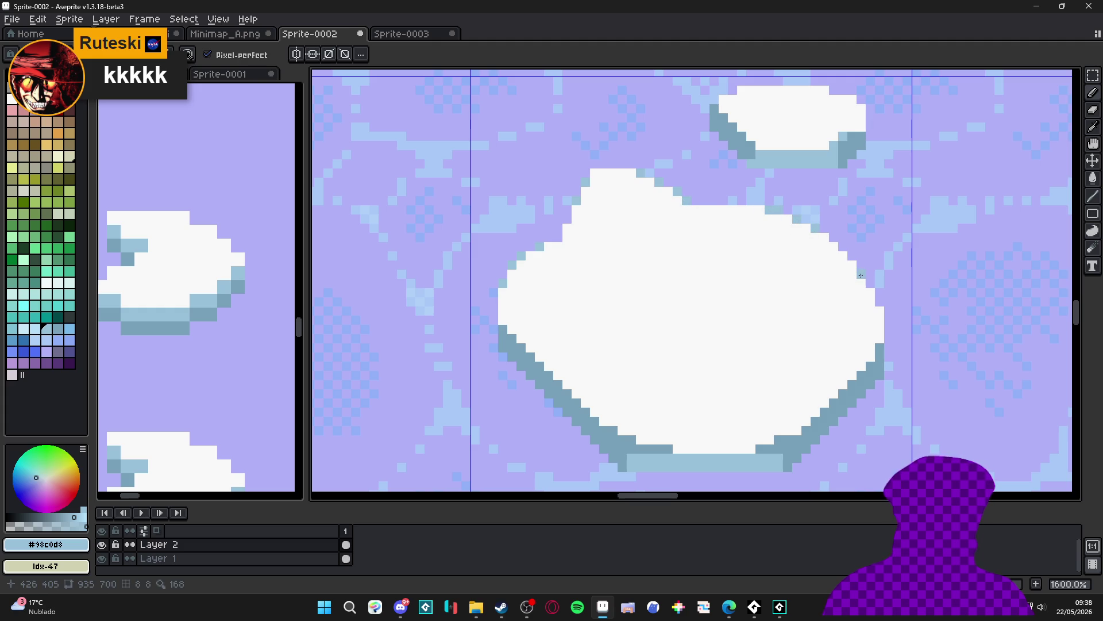
Add light-teal pixels on the floe's top-right edge and bring up saving for Sprite-0002
{"action": "scroll", "coordinate": [878, 310], "scroll_direction": "down", "scroll_amount": 4}
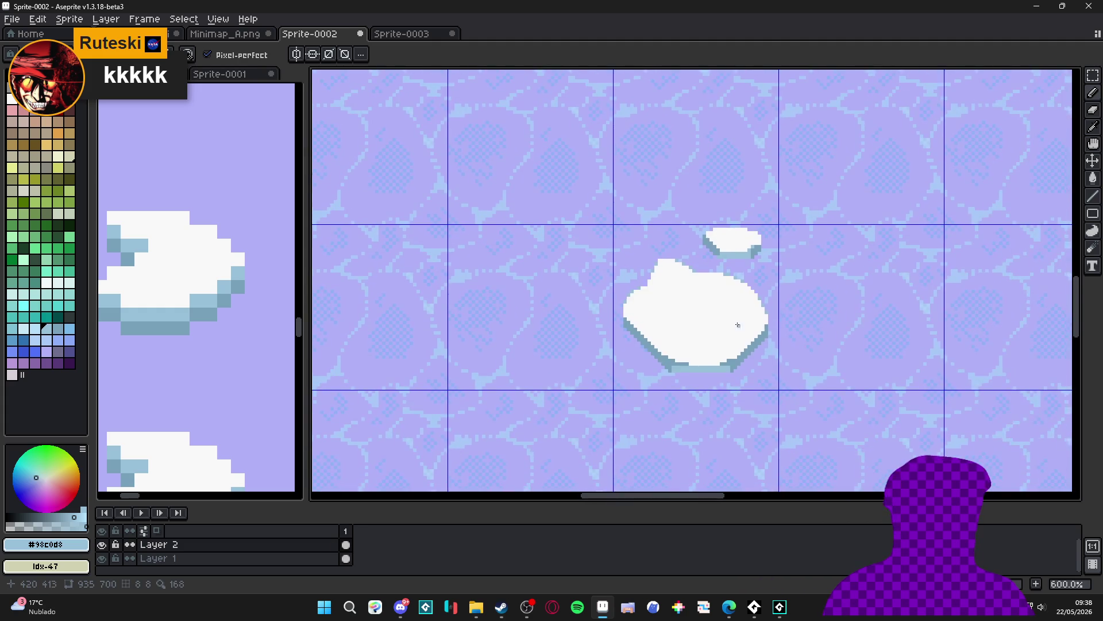
{"action": "scroll", "coordinate": [679, 225], "scroll_direction": "up", "scroll_amount": 6}
{"action": "left_click", "coordinate": [800, 223]}
{"action": "left_click", "coordinate": [841, 236]}
{"action": "left_click", "coordinate": [855, 250]}
{"action": "scroll", "coordinate": [650, 234], "scroll_direction": "down", "scroll_amount": 8}
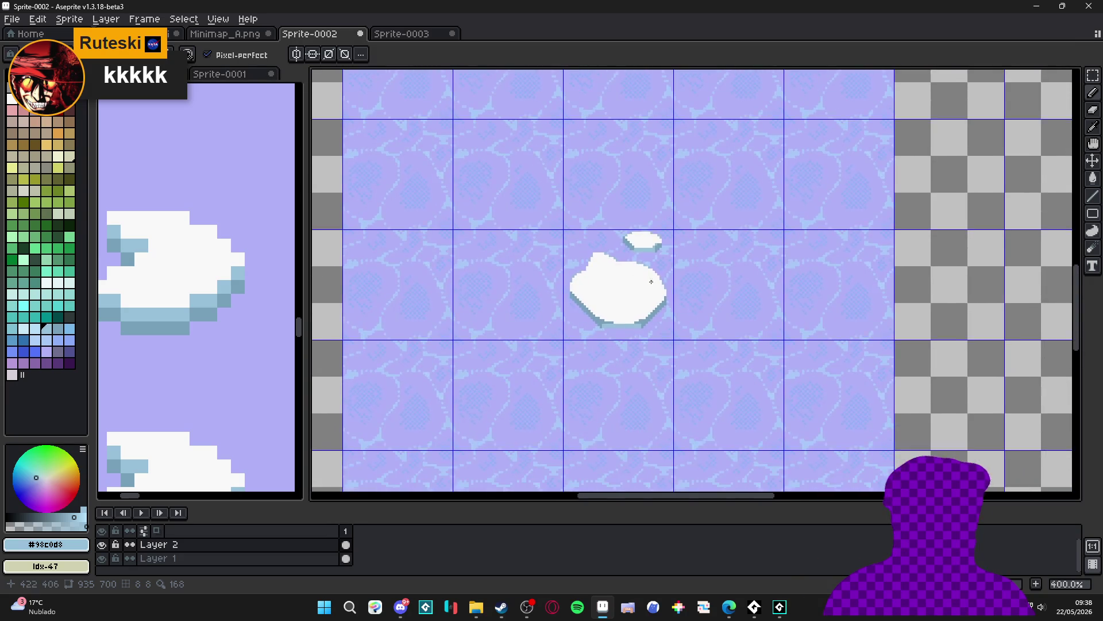
{"action": "scroll", "coordinate": [639, 291], "scroll_direction": "up", "scroll_amount": 1}
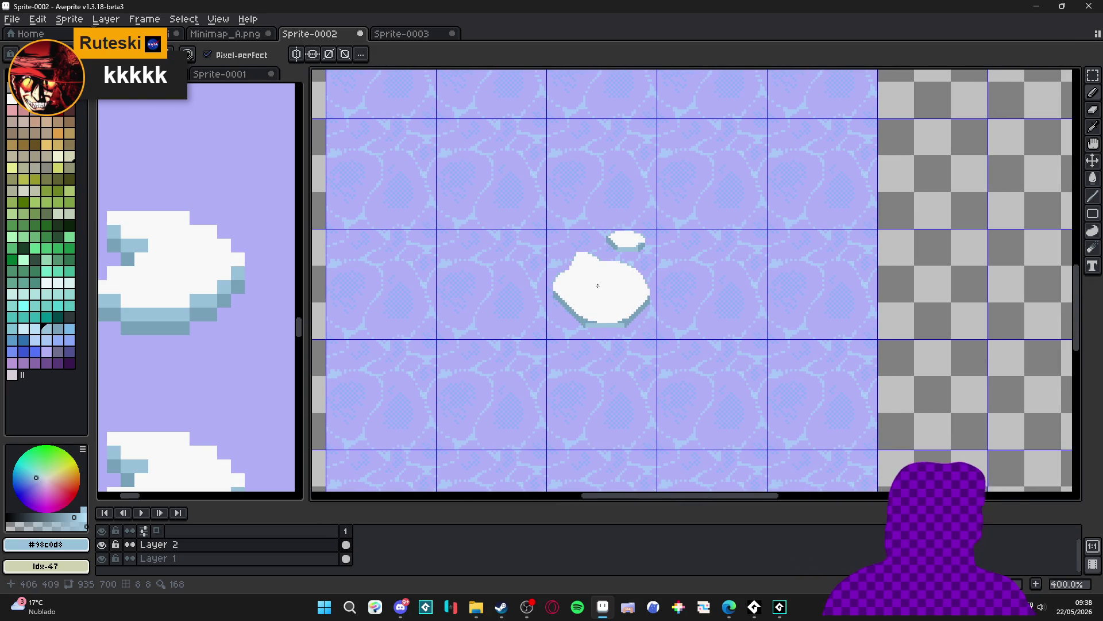
{"action": "left_click_drag", "start_coordinate": [595, 282], "coordinate": [569, 288]}
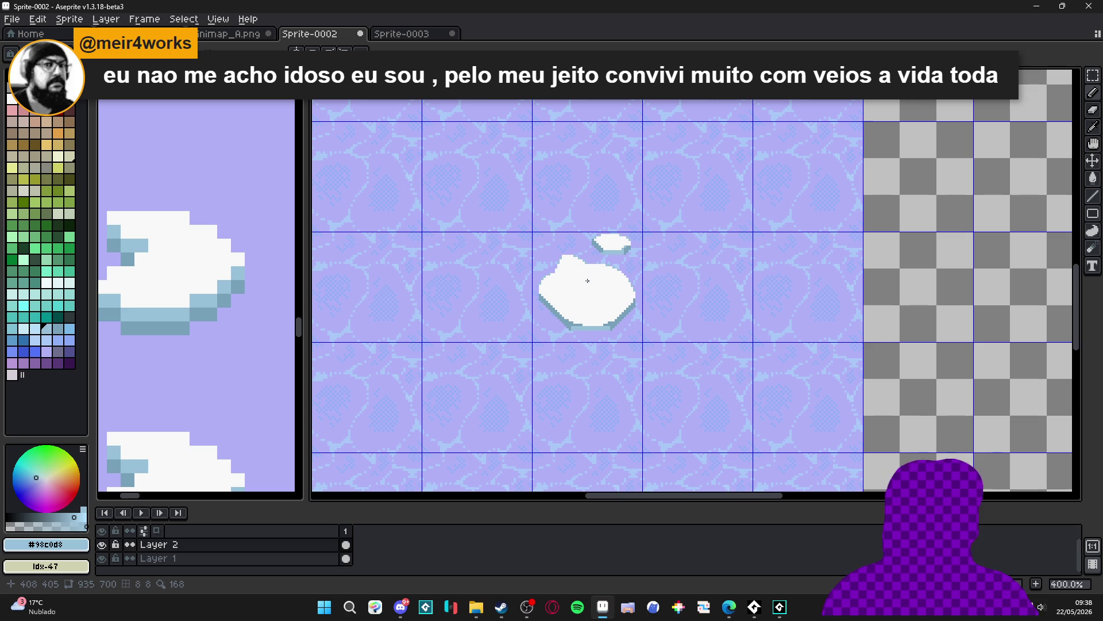
{"action": "key", "text": "ctrl+s"}
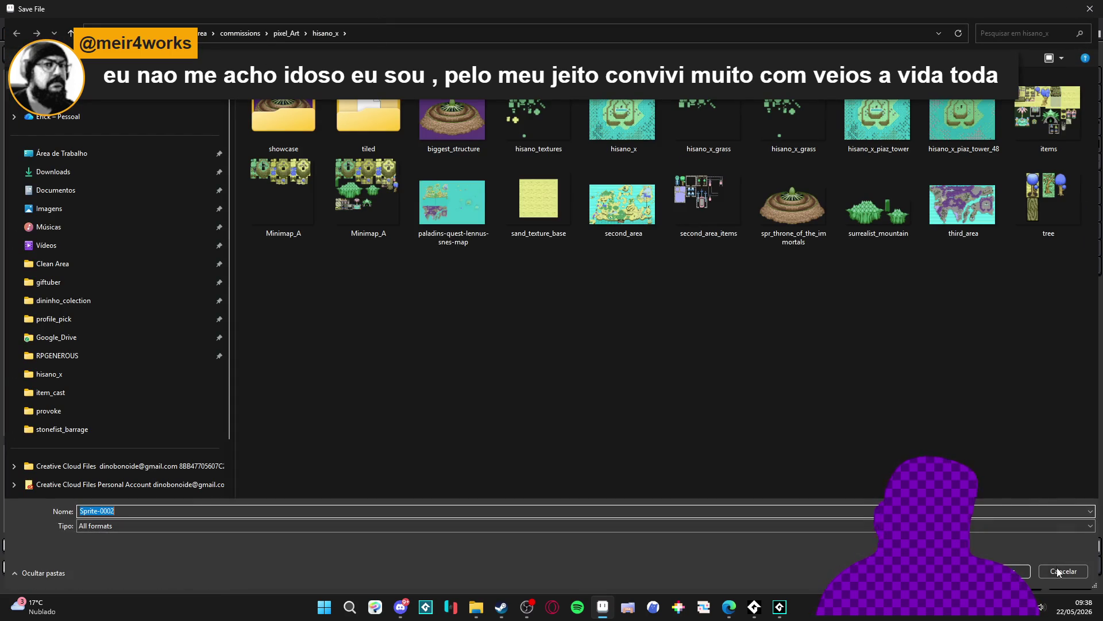
Cancel the save and extend the dark #78a0b8 edge along the floe's bottom-left
{"action": "left_click", "coordinate": [1059, 572]}
{"action": "scroll", "coordinate": [563, 251], "scroll_direction": "up", "scroll_amount": 5}
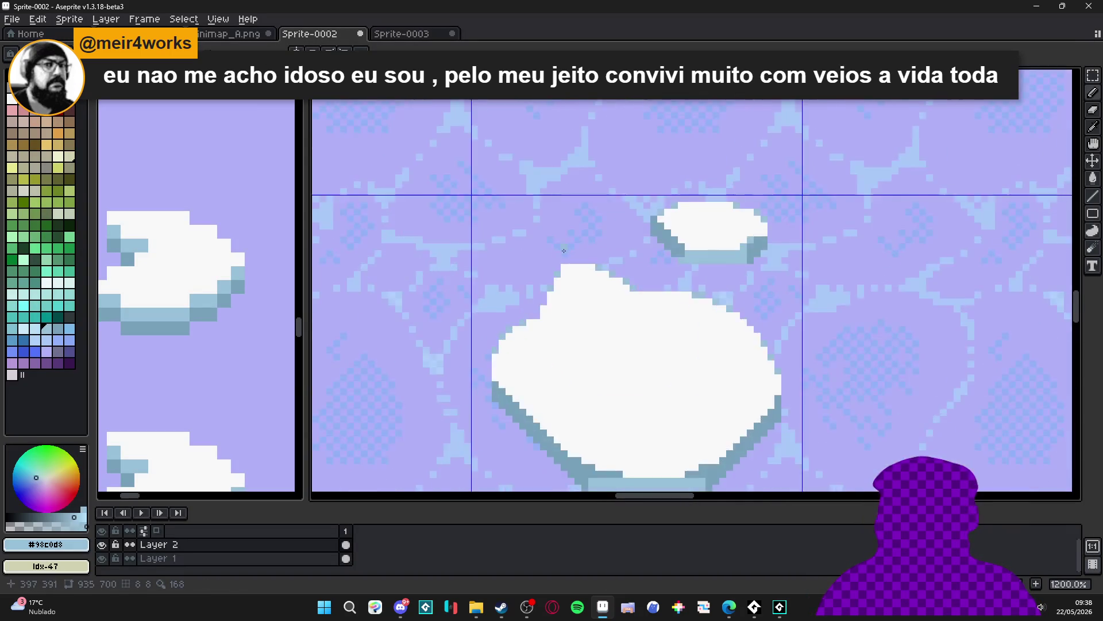
{"action": "scroll", "coordinate": [563, 250], "scroll_direction": "up", "scroll_amount": 1}
{"action": "scroll", "coordinate": [563, 250], "scroll_direction": "down", "scroll_amount": 6}
{"action": "scroll", "coordinate": [563, 270], "scroll_direction": "up", "scroll_amount": 6}
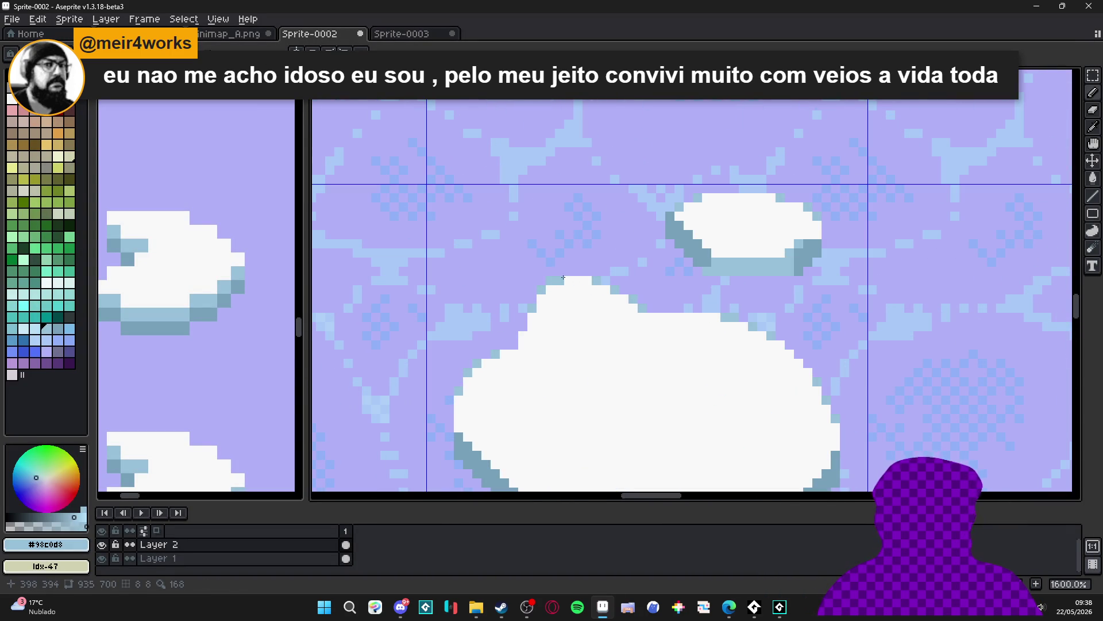
{"action": "scroll", "coordinate": [563, 283], "scroll_direction": "down", "scroll_amount": 6}
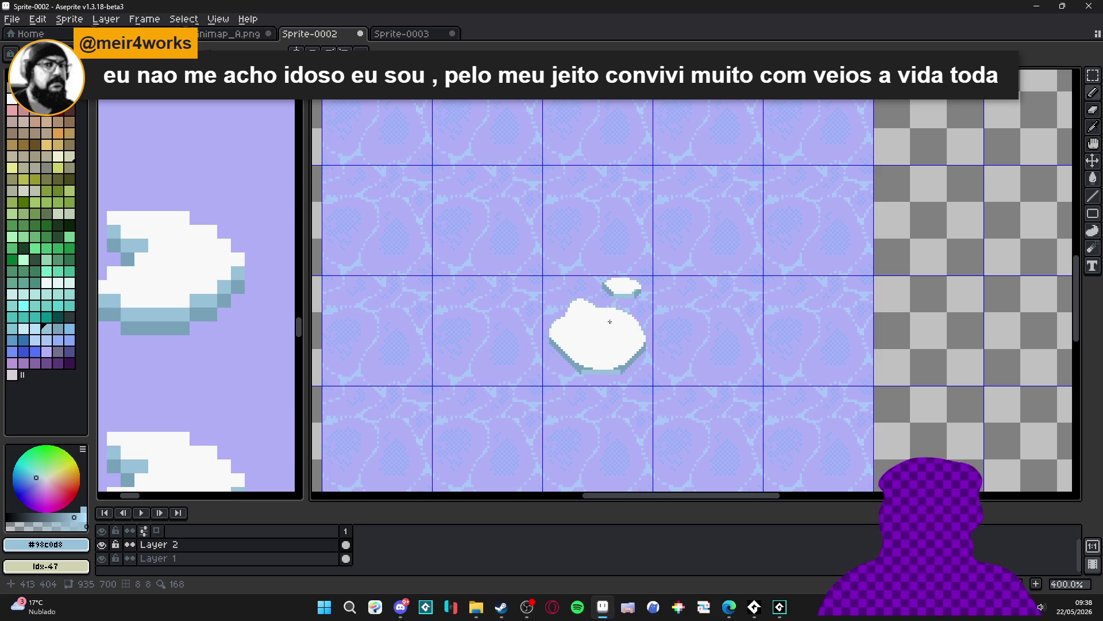
{"action": "scroll", "coordinate": [608, 314], "scroll_direction": "up", "scroll_amount": 6}
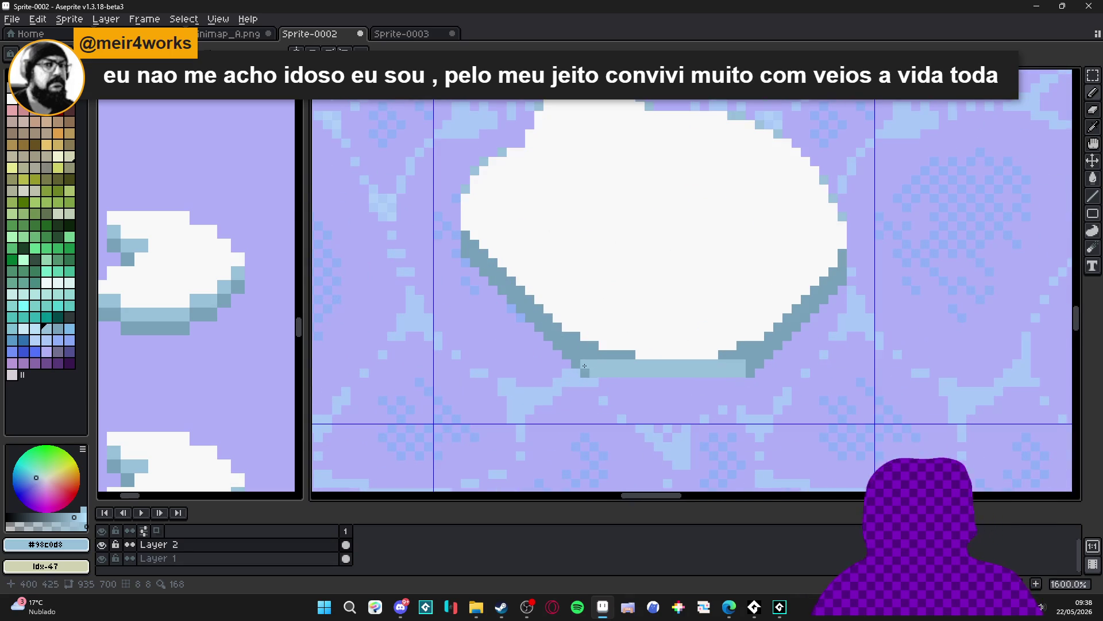
{"action": "left_click", "coordinate": [586, 353], "text": "alt"}
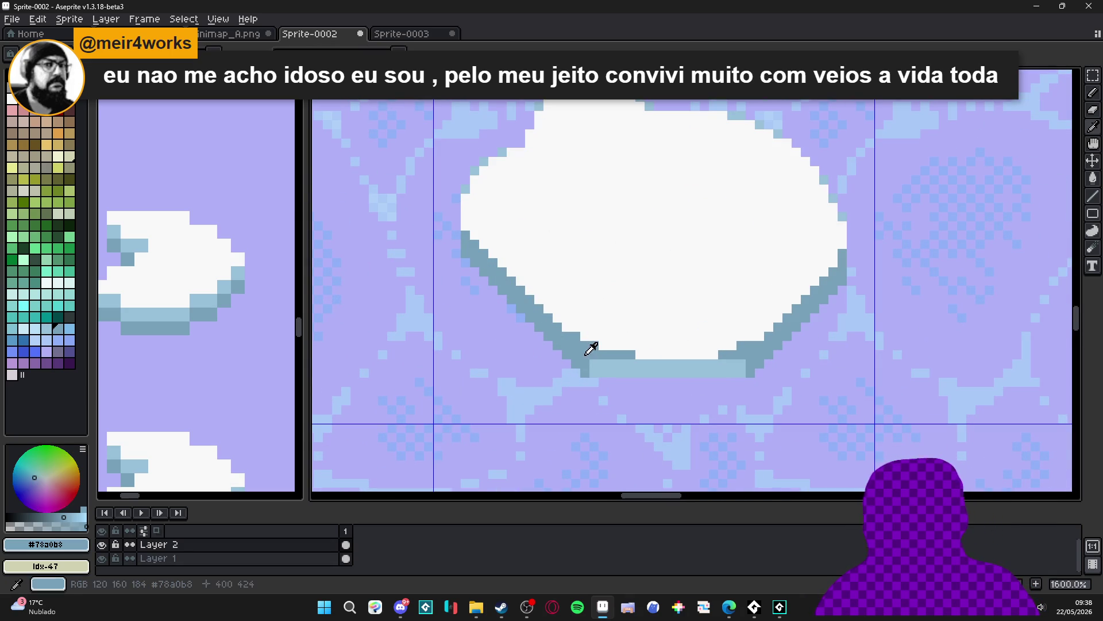
{"action": "left_click", "coordinate": [628, 373], "text": "alt"}
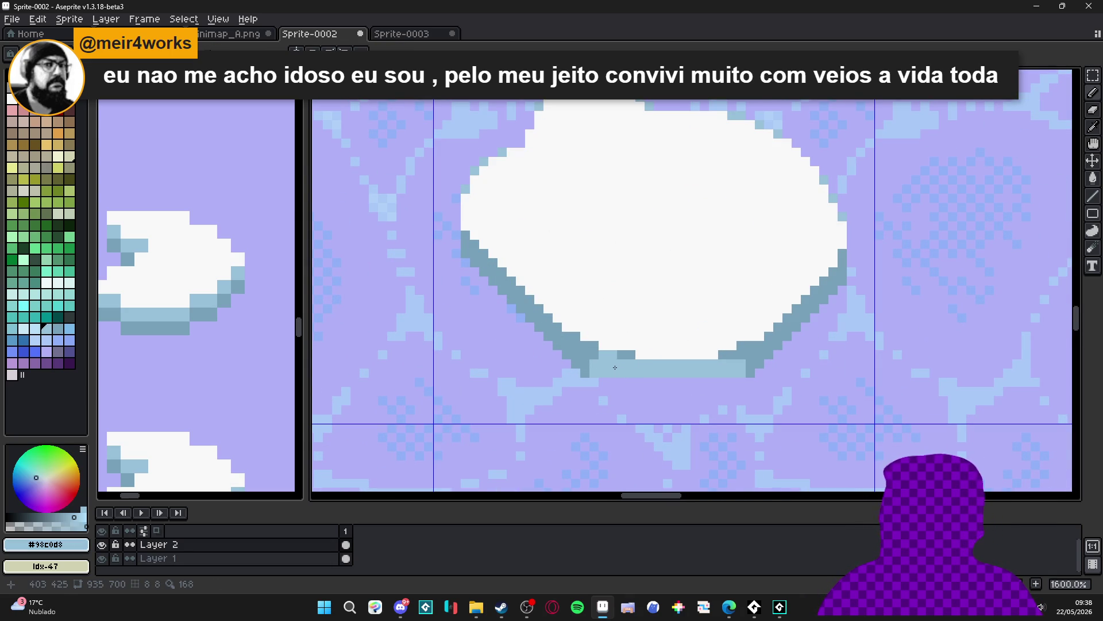
{"action": "mouse_move", "coordinate": [622, 355]}
{"action": "left_mouse_down"}
{"action": "mouse_move", "coordinate": [585, 364]}
{"action": "mouse_move", "coordinate": [601, 370]}
{"action": "left_mouse_up"}
{"action": "left_click", "coordinate": [604, 354], "text": "alt"}
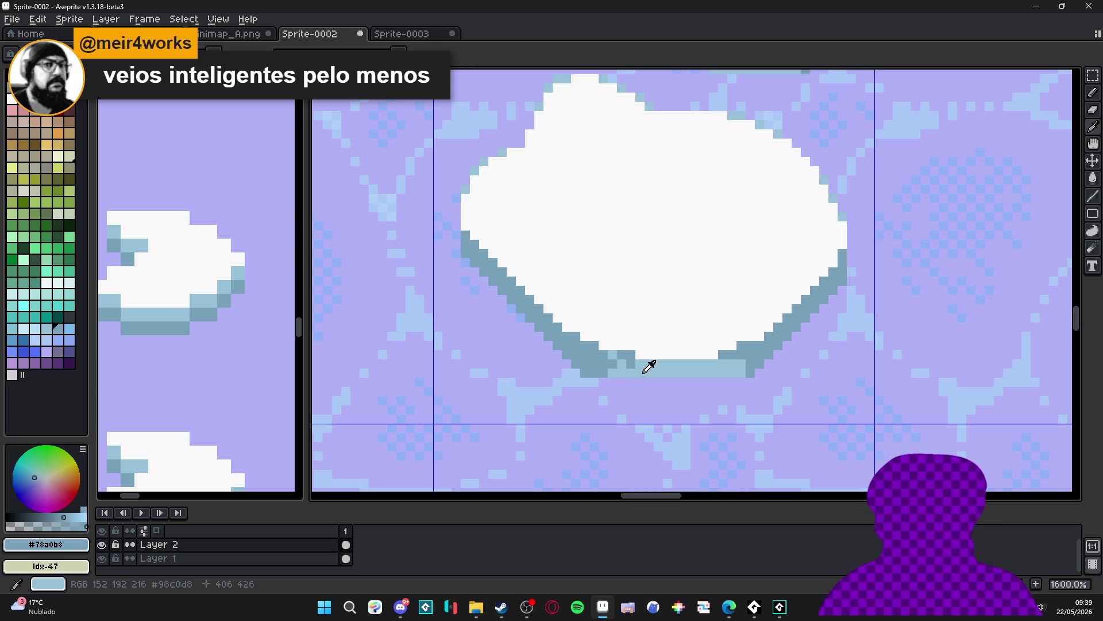
Darken five pixels along the floe's bottom edge with #78a0b8
{"action": "scroll", "coordinate": [637, 375], "scroll_direction": "down", "scroll_amount": 5}
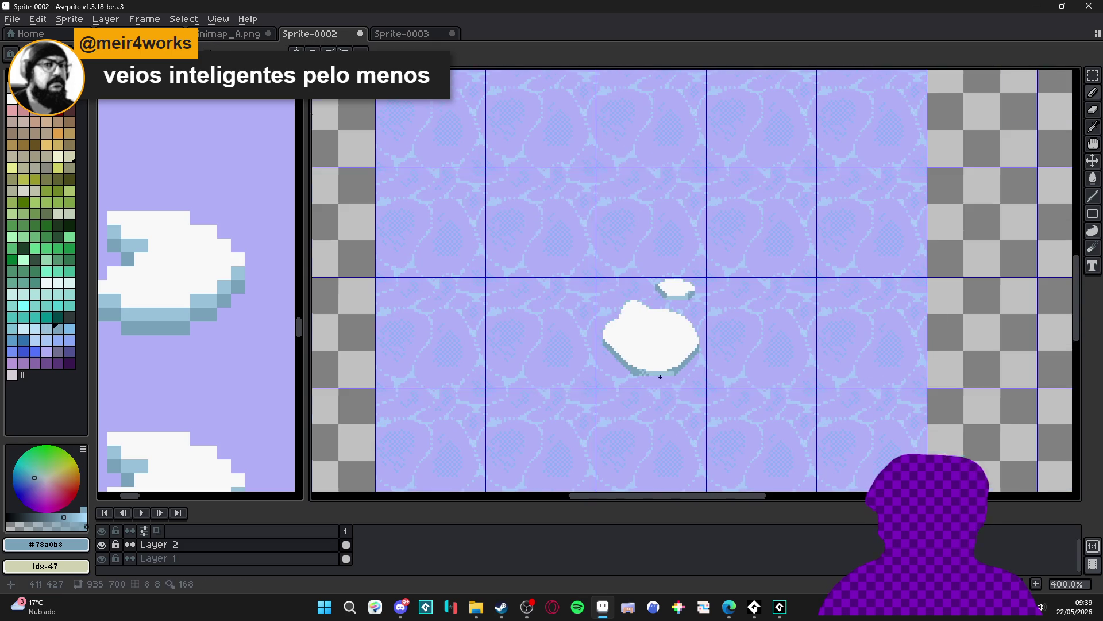
{"action": "scroll", "coordinate": [658, 378], "scroll_direction": "up", "scroll_amount": 4}
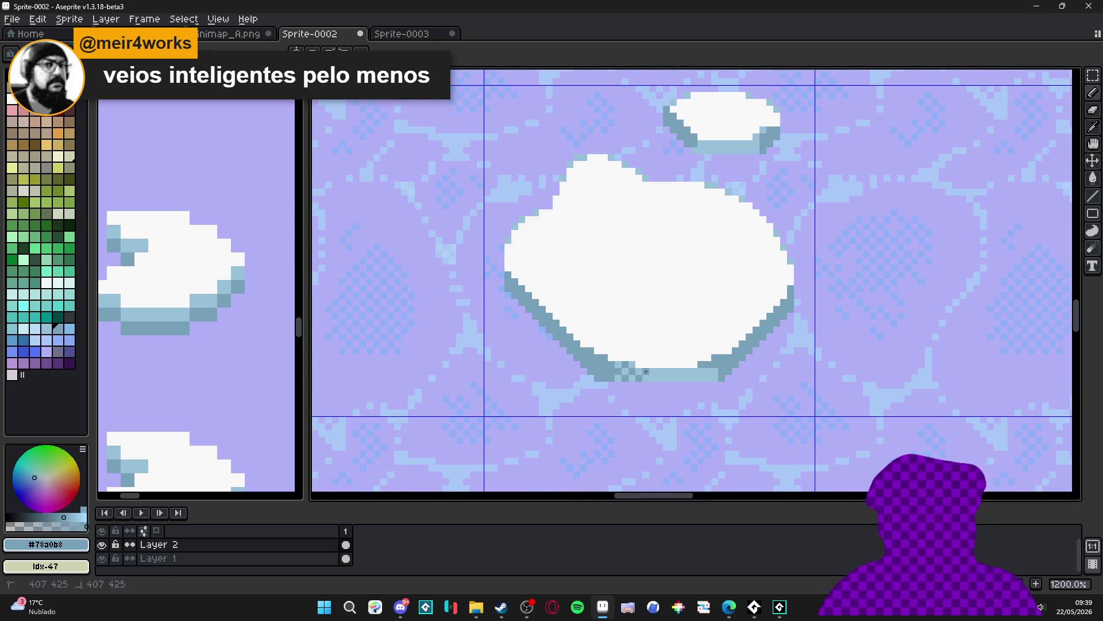
{"action": "scroll", "coordinate": [651, 372], "scroll_direction": "up", "scroll_amount": 3}
{"action": "left_click", "coordinate": [701, 368]}
{"action": "left_click", "coordinate": [701, 382]}
{"action": "left_click", "coordinate": [687, 381]}
{"action": "left_click", "coordinate": [674, 368]}
{"action": "left_click", "coordinate": [674, 382]}
{"action": "scroll", "coordinate": [677, 375], "scroll_direction": "down", "scroll_amount": 5}
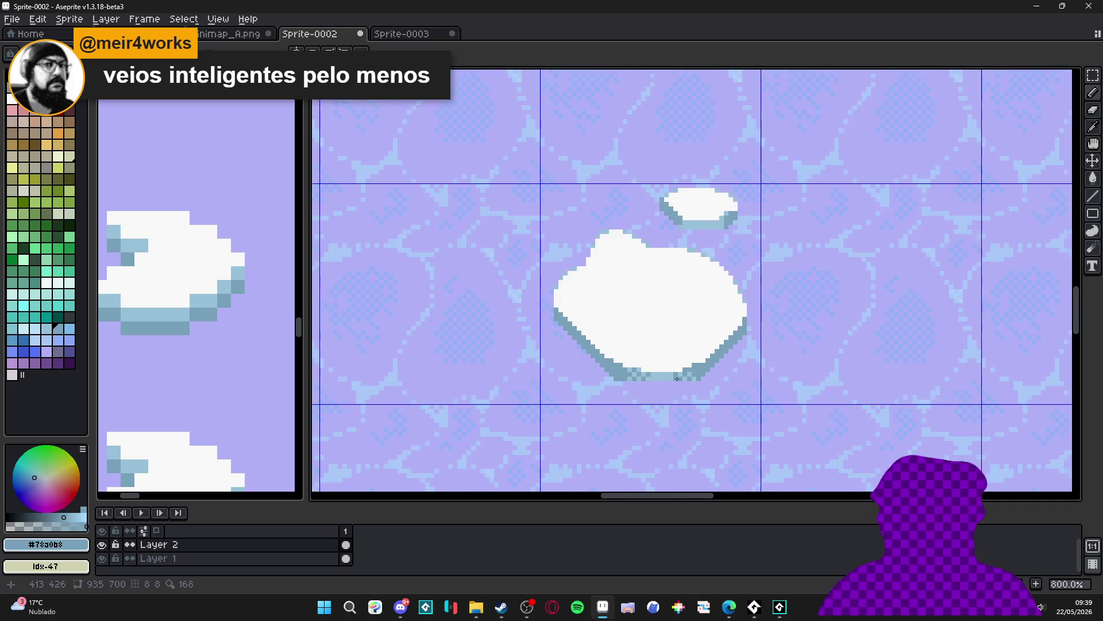
{"action": "scroll", "coordinate": [678, 369], "scroll_direction": "up", "scroll_amount": 3}
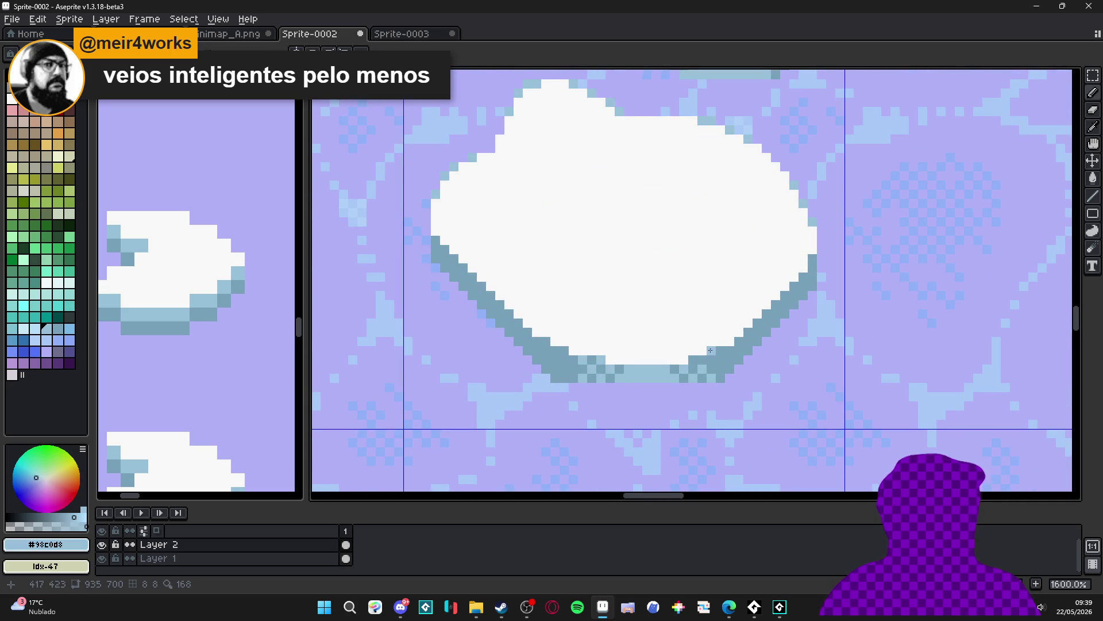
Repaint the outline pixels on the floe's lower-right edge
{"action": "left_click", "coordinate": [701, 350]}
{"action": "left_click", "coordinate": [675, 369]}
{"action": "left_click", "coordinate": [679, 360]}
{"action": "left_click", "coordinate": [674, 361]}
{"action": "left_click", "coordinate": [693, 350]}
{"action": "scroll", "coordinate": [695, 352], "scroll_direction": "down", "scroll_amount": 3}
{"action": "scroll", "coordinate": [675, 351], "scroll_direction": "up", "scroll_amount": 2}
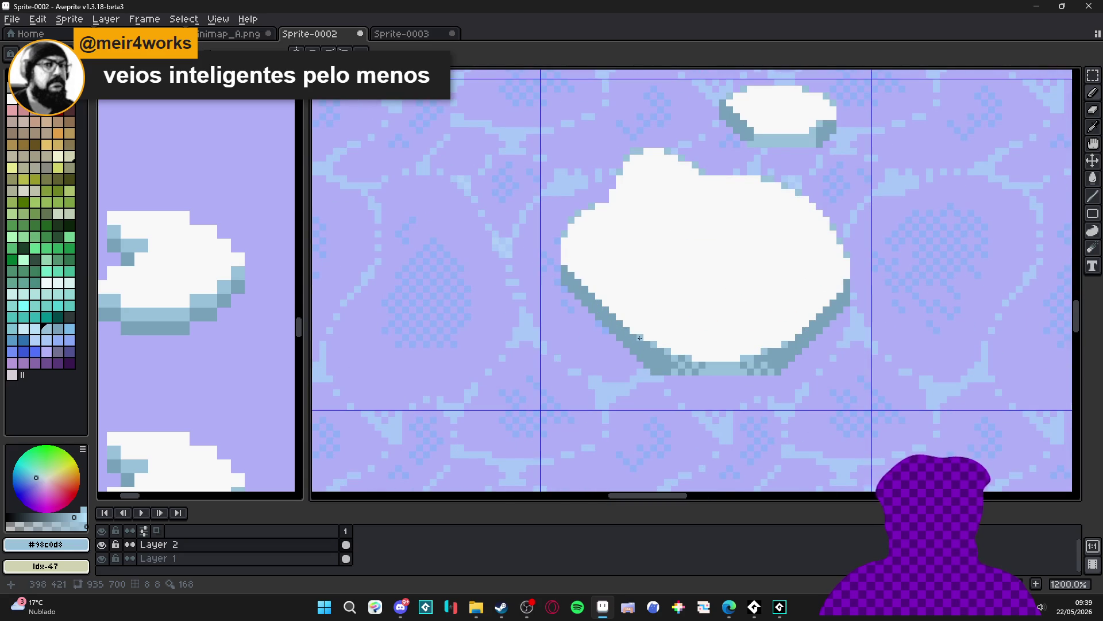
{"action": "scroll", "coordinate": [577, 242], "scroll_direction": "down", "scroll_amount": 5}
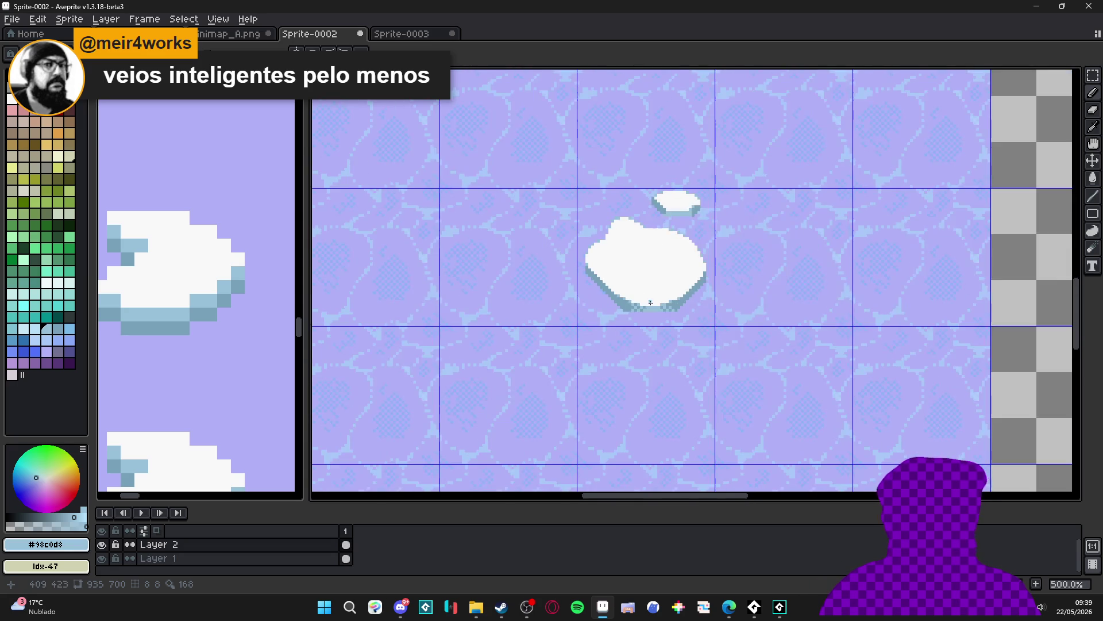
{"action": "scroll", "coordinate": [659, 243], "scroll_direction": "up", "scroll_amount": 1}
{"action": "scroll", "coordinate": [660, 244], "scroll_direction": "up", "scroll_amount": 6}
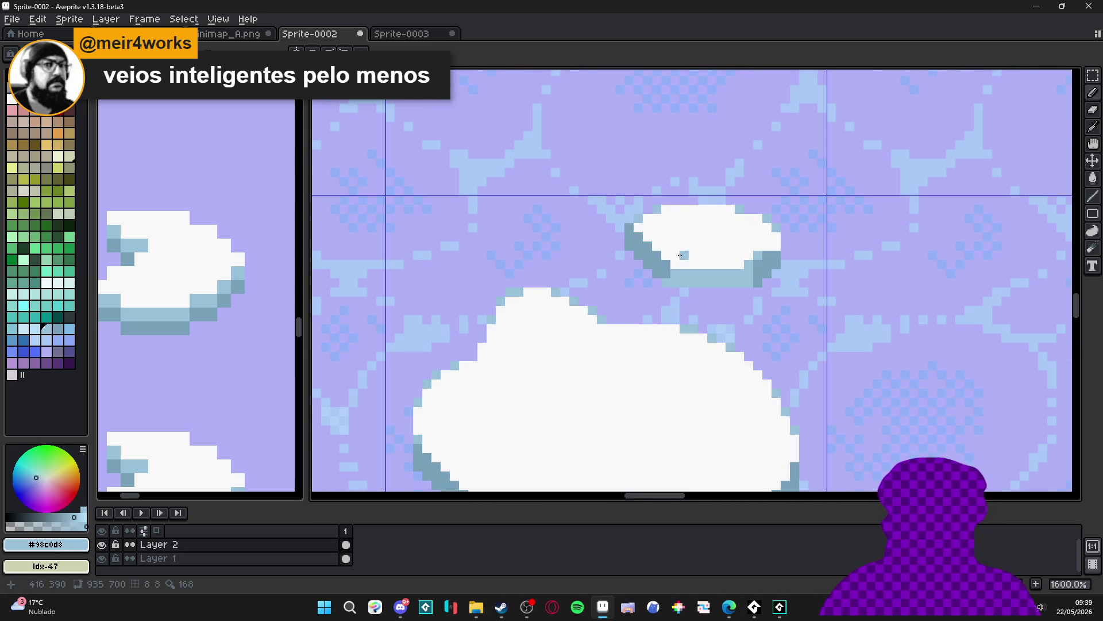
Shade one edge pixel of the small floe dark teal and start saving with Ctrl+S
{"action": "left_click", "coordinate": [640, 228]}
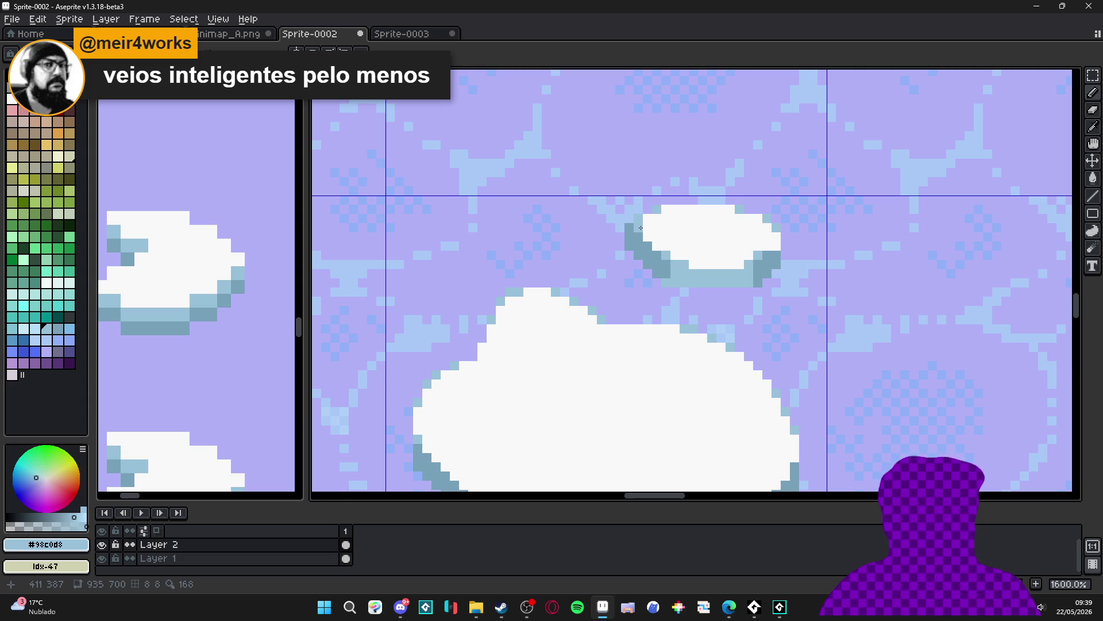
{"action": "scroll", "coordinate": [771, 225], "scroll_direction": "down", "scroll_amount": 4}
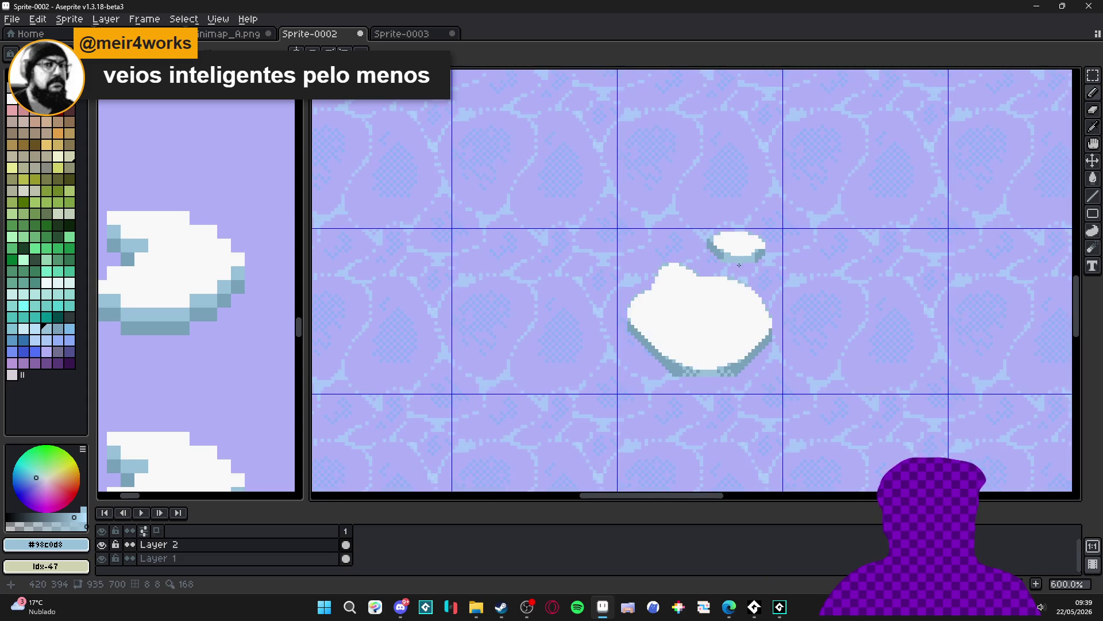
{"action": "scroll", "coordinate": [689, 201], "scroll_direction": "up", "scroll_amount": 1}
{"action": "scroll", "coordinate": [617, 178], "scroll_direction": "up", "scroll_amount": 1}
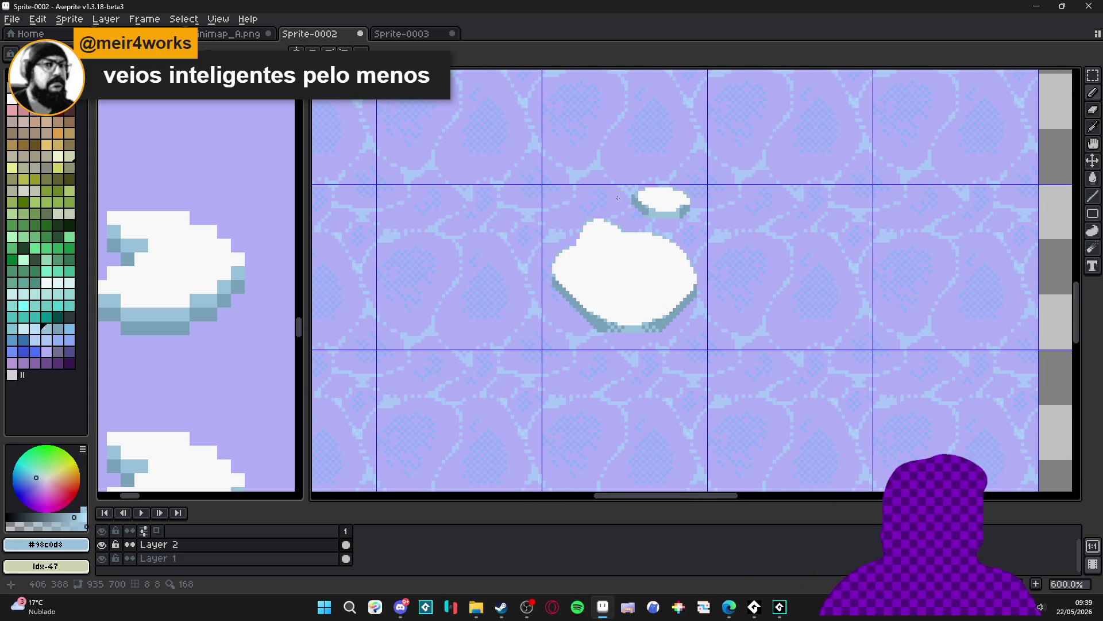
{"action": "scroll", "coordinate": [617, 198], "scroll_direction": "up", "scroll_amount": 1}
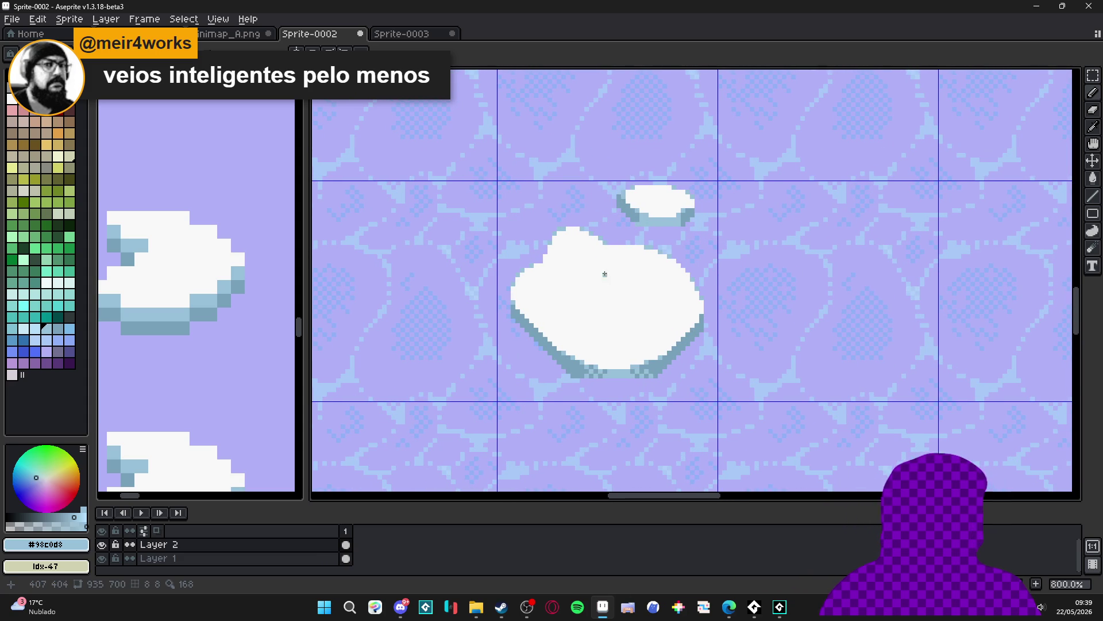
{"action": "key", "text": "ctrl+s"}
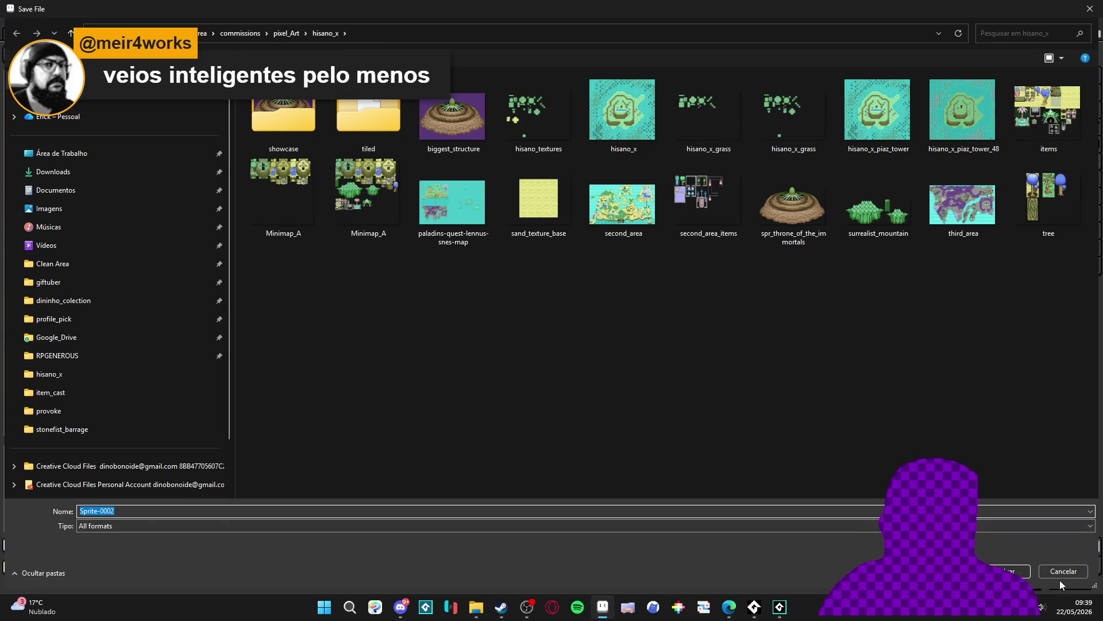
Cancel the save prompt and undo the stray pixel
{"action": "left_click", "coordinate": [1064, 570]}
{"action": "scroll", "coordinate": [668, 360], "scroll_direction": "down", "scroll_amount": 5}
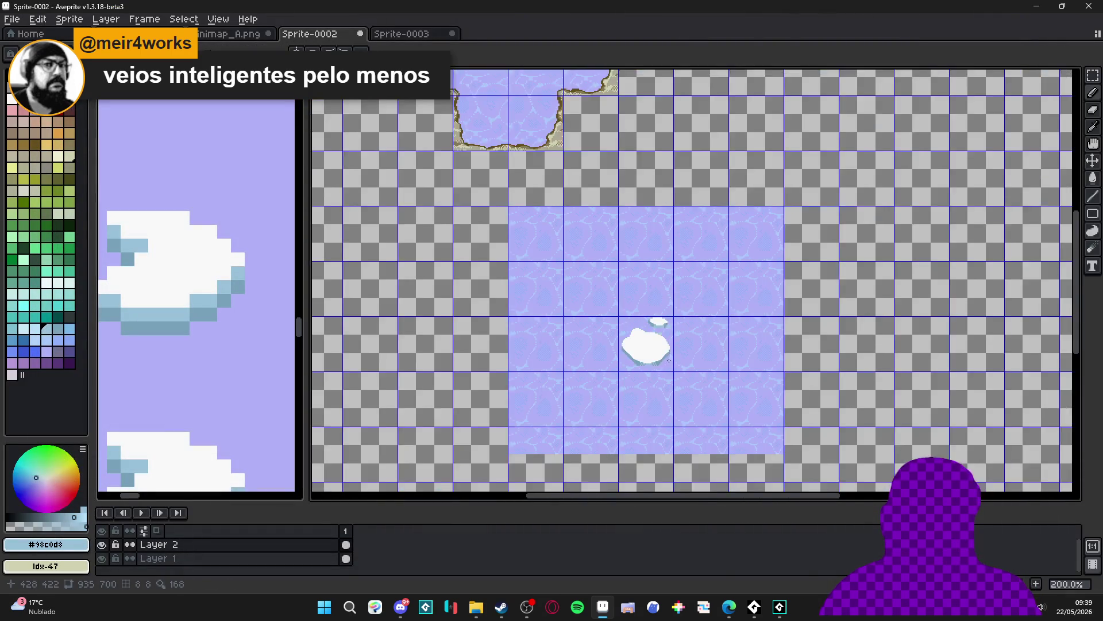
{"action": "scroll", "coordinate": [604, 322], "scroll_direction": "up", "scroll_amount": 10}
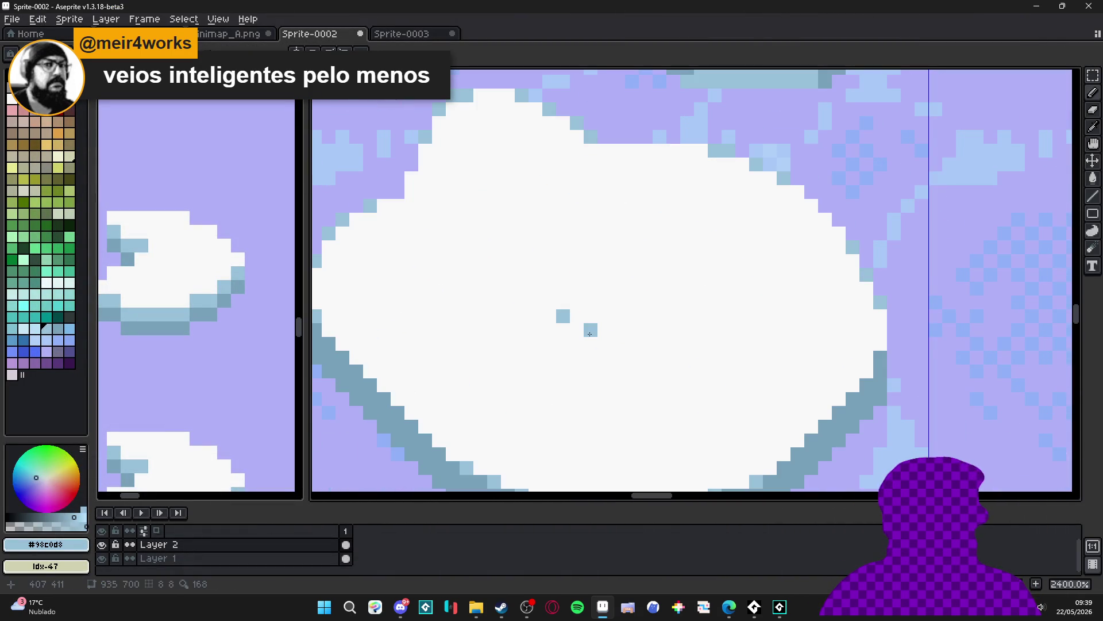
{"action": "key", "text": "ctrl+z"}
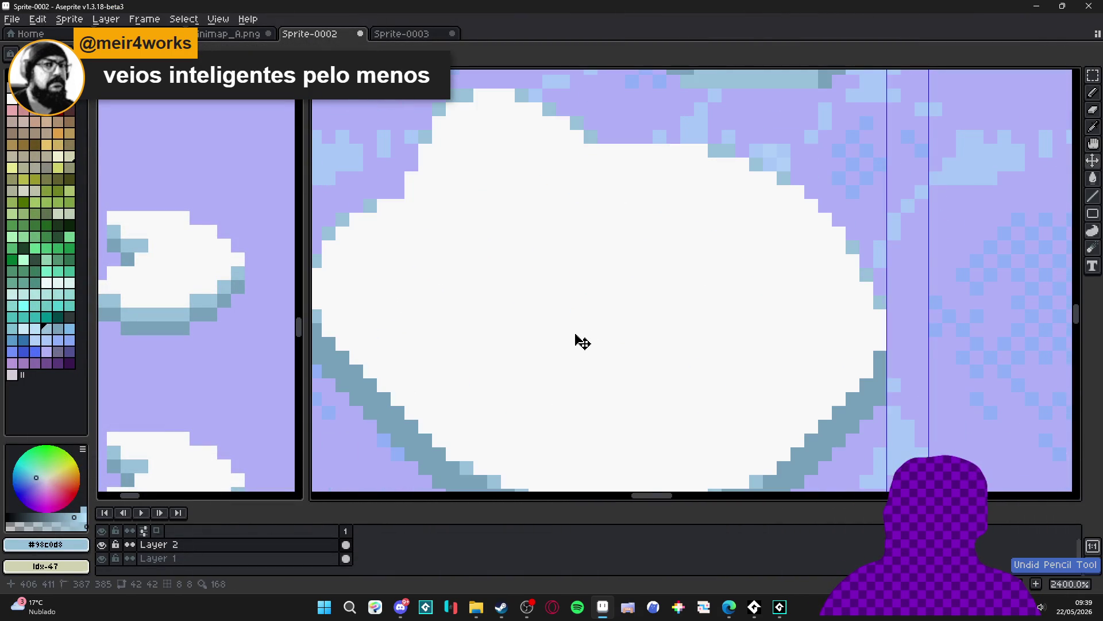
Select light-blue palette index 133 and place a small checker block on the large floe
{"action": "left_click", "coordinate": [35, 339]}
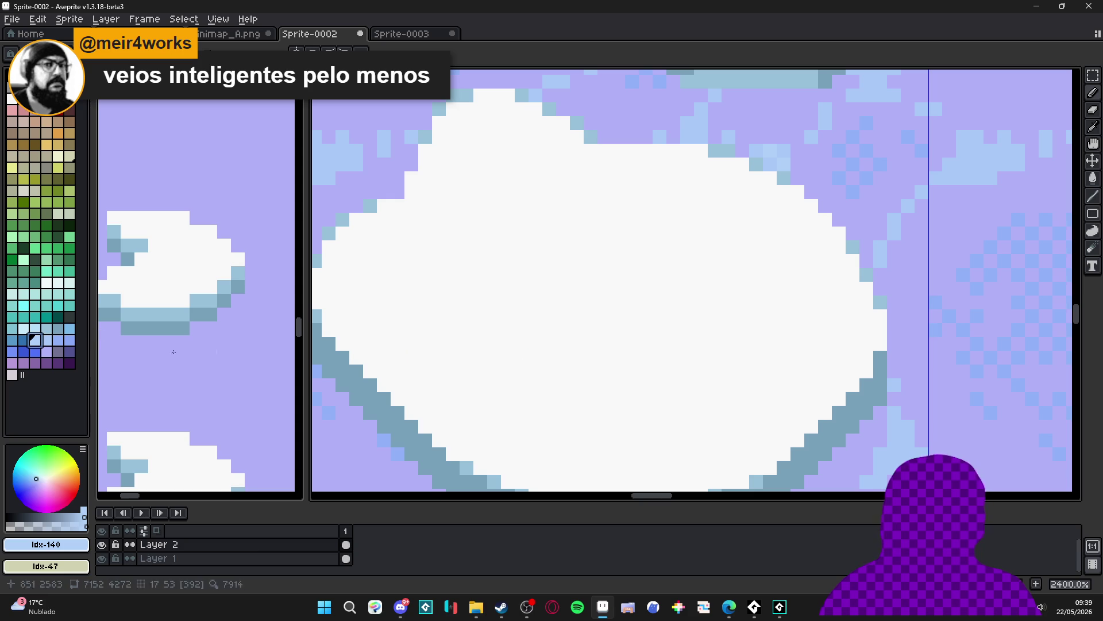
{"action": "left_click", "coordinate": [23, 328]}
{"action": "left_click", "coordinate": [489, 326]}
{"action": "left_click", "coordinate": [508, 343]}
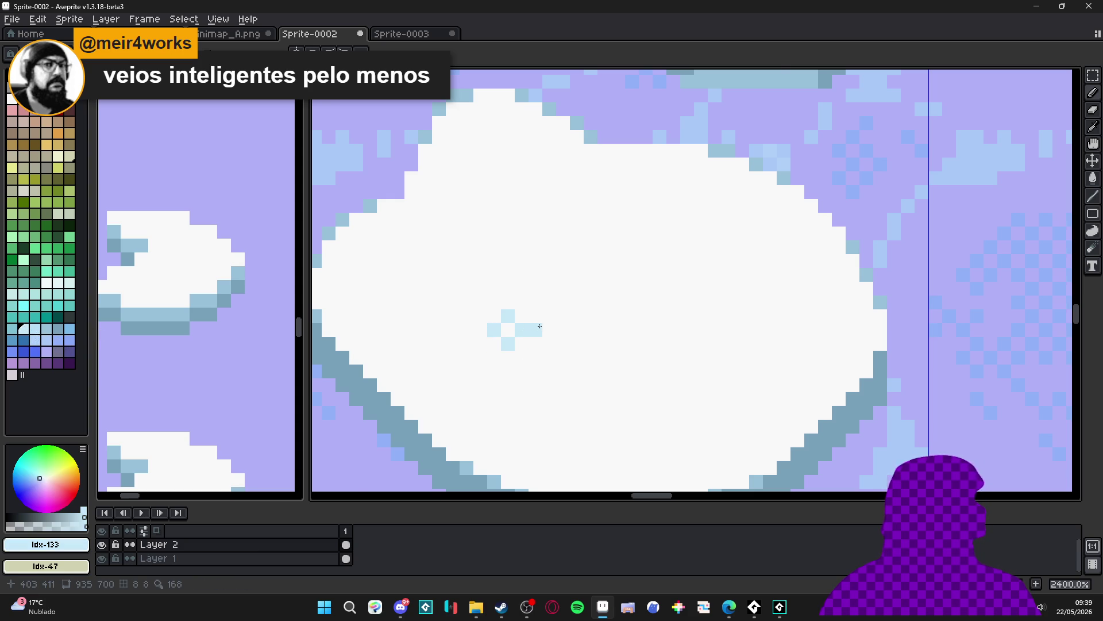
{"action": "scroll", "coordinate": [517, 322], "scroll_direction": "down", "scroll_amount": 3}
{"action": "scroll", "coordinate": [534, 325], "scroll_direction": "up", "scroll_amount": 1}
{"action": "scroll", "coordinate": [532, 302], "scroll_direction": "up", "scroll_amount": 1}
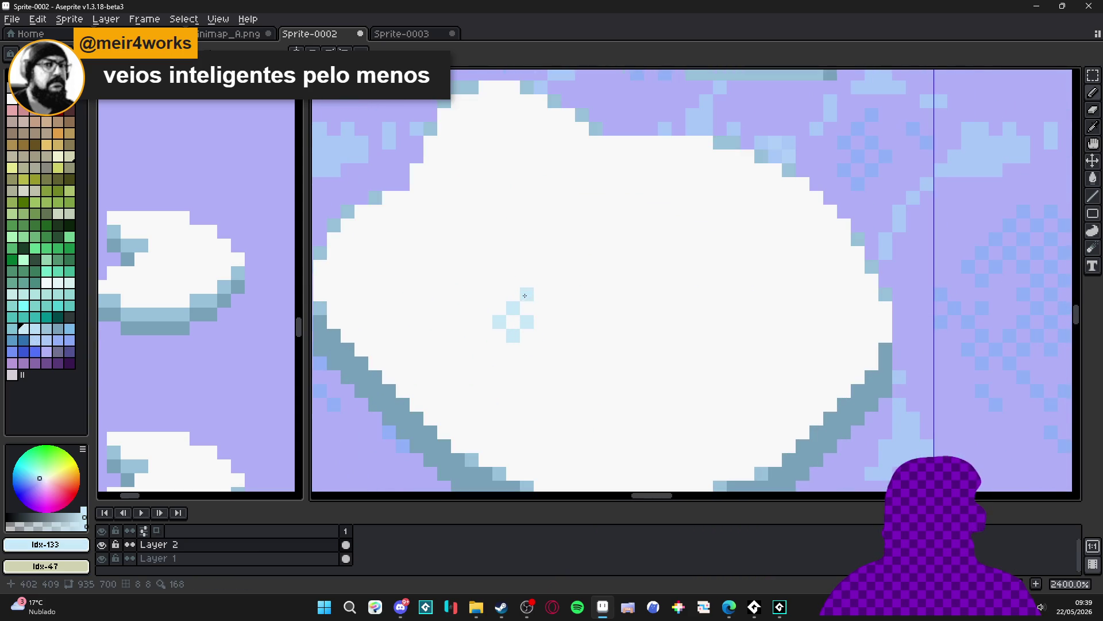
{"action": "left_click", "coordinate": [539, 309]}
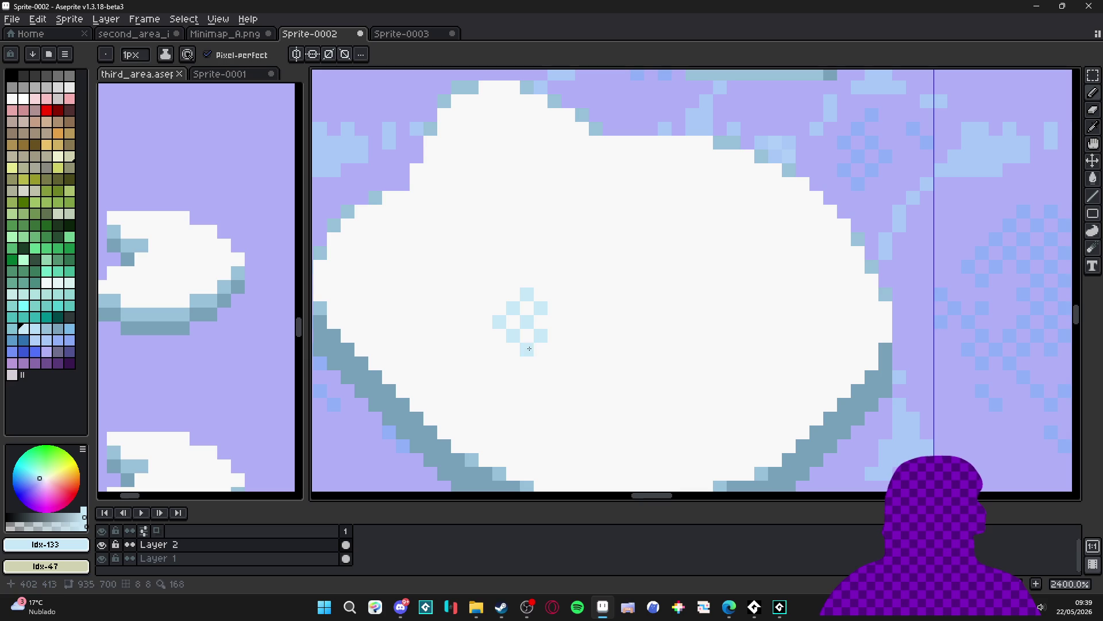
Capture the checker block as a custom brush and paint dither patches across the floe's top
{"action": "key", "text": "ctrl+b"}
{"action": "left_click_drag", "start_coordinate": [520, 316], "coordinate": [548, 343]}
{"action": "mouse_move", "coordinate": [575, 304]}
{"action": "left_mouse_down"}
{"action": "mouse_move", "coordinate": [555, 322]}
{"action": "mouse_move", "coordinate": [581, 296]}
{"action": "mouse_move", "coordinate": [569, 362]}
{"action": "mouse_move", "coordinate": [597, 310]}
{"action": "mouse_move", "coordinate": [624, 307]}
{"action": "mouse_move", "coordinate": [637, 322]}
{"action": "mouse_move", "coordinate": [543, 282]}
{"action": "mouse_move", "coordinate": [449, 298]}
{"action": "mouse_move", "coordinate": [493, 287]}
{"action": "left_mouse_up"}
{"action": "mouse_move", "coordinate": [475, 206]}
{"action": "left_mouse_down"}
{"action": "mouse_move", "coordinate": [419, 211]}
{"action": "mouse_move", "coordinate": [431, 225]}
{"action": "mouse_move", "coordinate": [468, 209]}
{"action": "mouse_move", "coordinate": [454, 167]}
{"action": "mouse_move", "coordinate": [472, 184]}
{"action": "left_mouse_up"}
{"action": "mouse_move", "coordinate": [736, 282]}
{"action": "left_mouse_down"}
{"action": "mouse_move", "coordinate": [750, 291]}
{"action": "mouse_move", "coordinate": [707, 282]}
{"action": "mouse_move", "coordinate": [754, 321]}
{"action": "mouse_move", "coordinate": [693, 316]}
{"action": "left_mouse_up"}
{"action": "scroll", "coordinate": [693, 316], "scroll_direction": "down", "scroll_amount": 5}
{"action": "scroll", "coordinate": [585, 261], "scroll_direction": "up", "scroll_amount": 5}
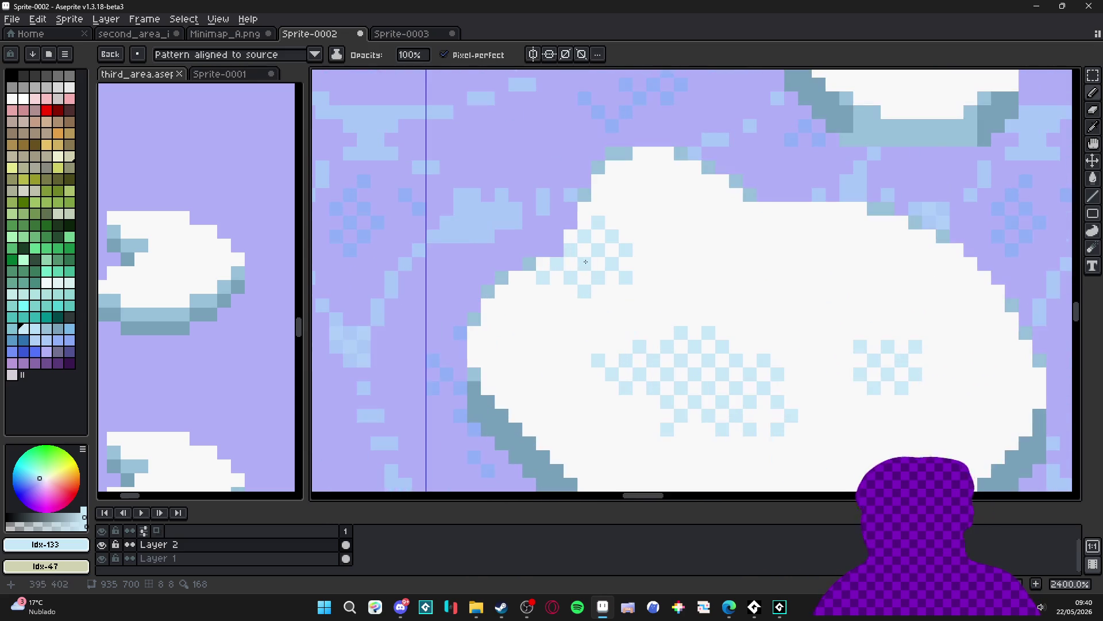
{"action": "mouse_move", "coordinate": [598, 225]}
{"action": "left_mouse_down"}
{"action": "mouse_move", "coordinate": [608, 198]}
{"action": "mouse_move", "coordinate": [652, 167]}
{"action": "mouse_move", "coordinate": [736, 217]}
{"action": "left_mouse_up"}
{"action": "key", "text": "ctrl+z"}
{"action": "mouse_move", "coordinate": [618, 222]}
{"action": "left_mouse_down"}
{"action": "mouse_move", "coordinate": [642, 263]}
{"action": "mouse_move", "coordinate": [681, 286]}
{"action": "left_mouse_up"}
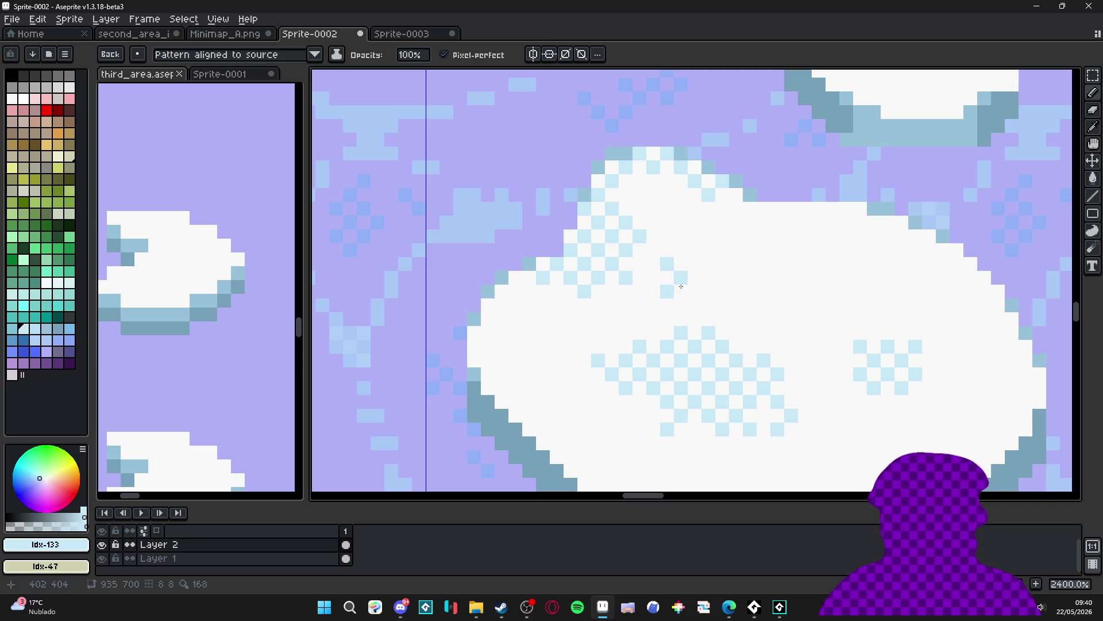
{"action": "scroll", "coordinate": [695, 290], "scroll_direction": "down", "scroll_amount": 6}
{"action": "scroll", "coordinate": [722, 303], "scroll_direction": "up", "scroll_amount": 2}
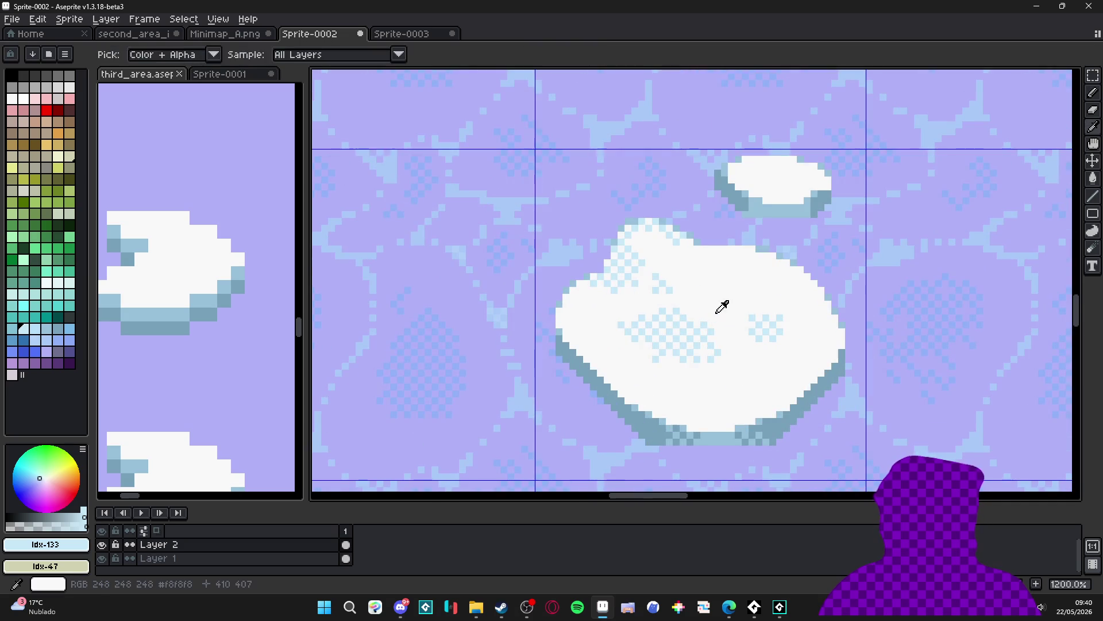
Add light-blue dither pixels along the large floe's bottom edge
{"action": "scroll", "coordinate": [723, 303], "scroll_direction": "down", "scroll_amount": 2}
{"action": "scroll", "coordinate": [699, 358], "scroll_direction": "up", "scroll_amount": 3}
{"action": "scroll", "coordinate": [675, 364], "scroll_direction": "up", "scroll_amount": 1}
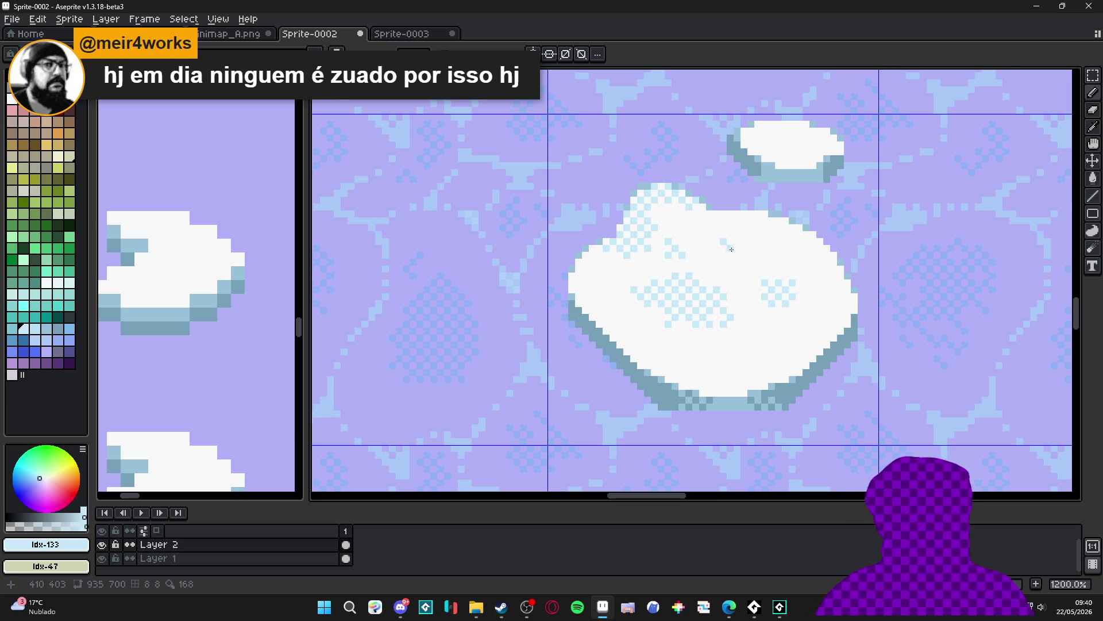
{"action": "scroll", "coordinate": [731, 249], "scroll_direction": "down", "scroll_amount": 4}
{"action": "scroll", "coordinate": [726, 322], "scroll_direction": "up", "scroll_amount": 5}
{"action": "left_click", "coordinate": [732, 335]}
{"action": "left_click", "coordinate": [746, 317]}
{"action": "left_click", "coordinate": [765, 317]}
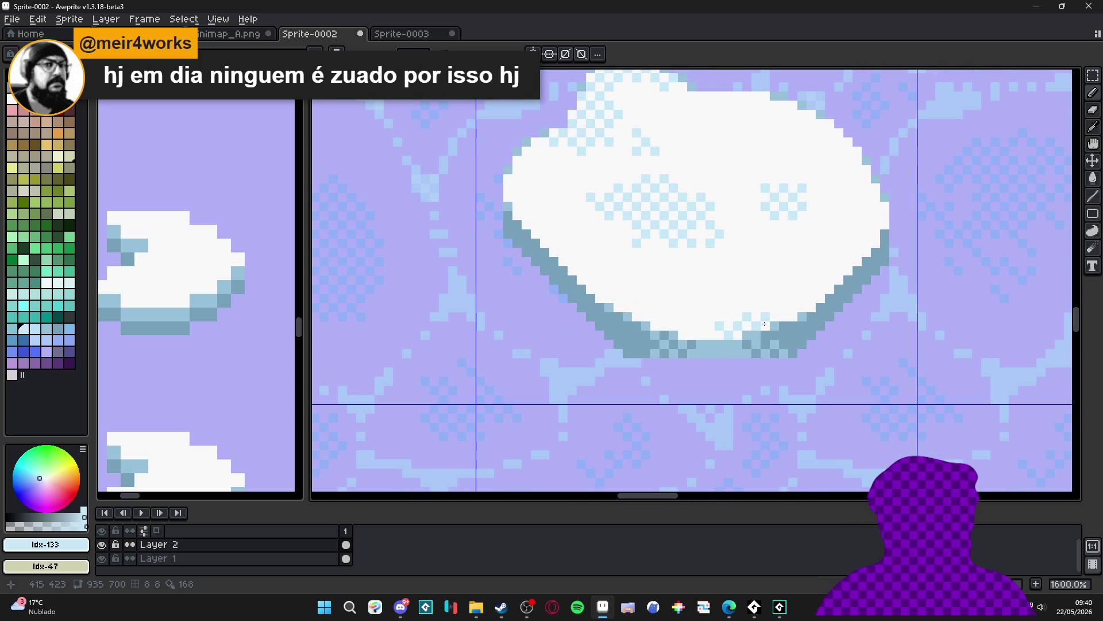
{"action": "left_click", "coordinate": [774, 311]}
Dither the floe's lower-right area with light-blue pixels
{"action": "left_click", "coordinate": [760, 302]}
{"action": "left_click", "coordinate": [748, 298]}
{"action": "left_click", "coordinate": [783, 298]}
{"action": "left_click", "coordinate": [797, 289]}
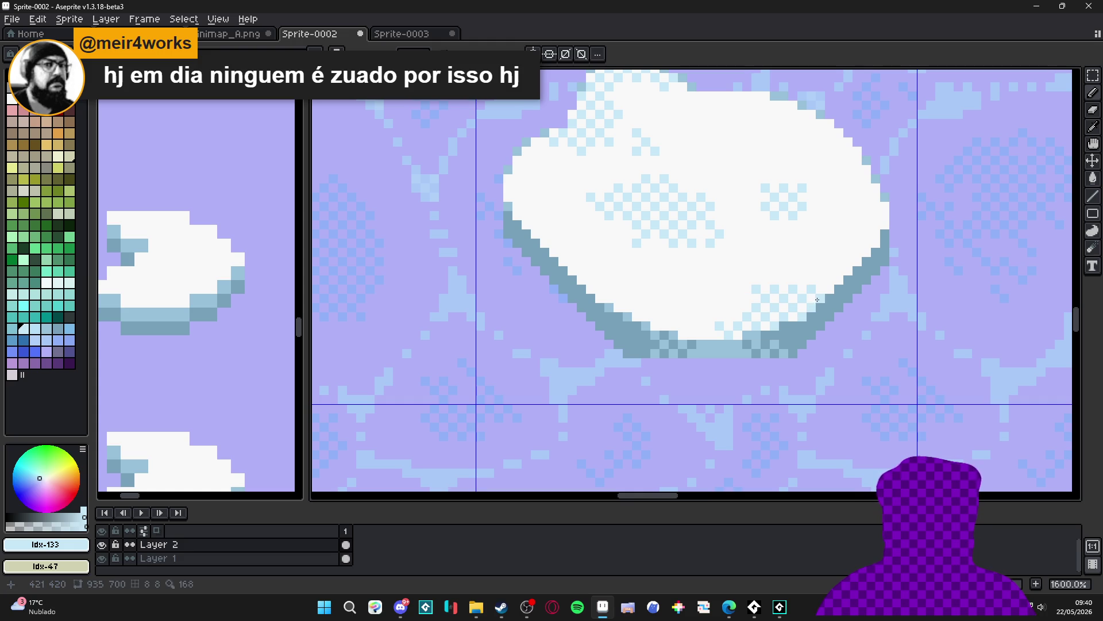
{"action": "left_click", "coordinate": [710, 280]}
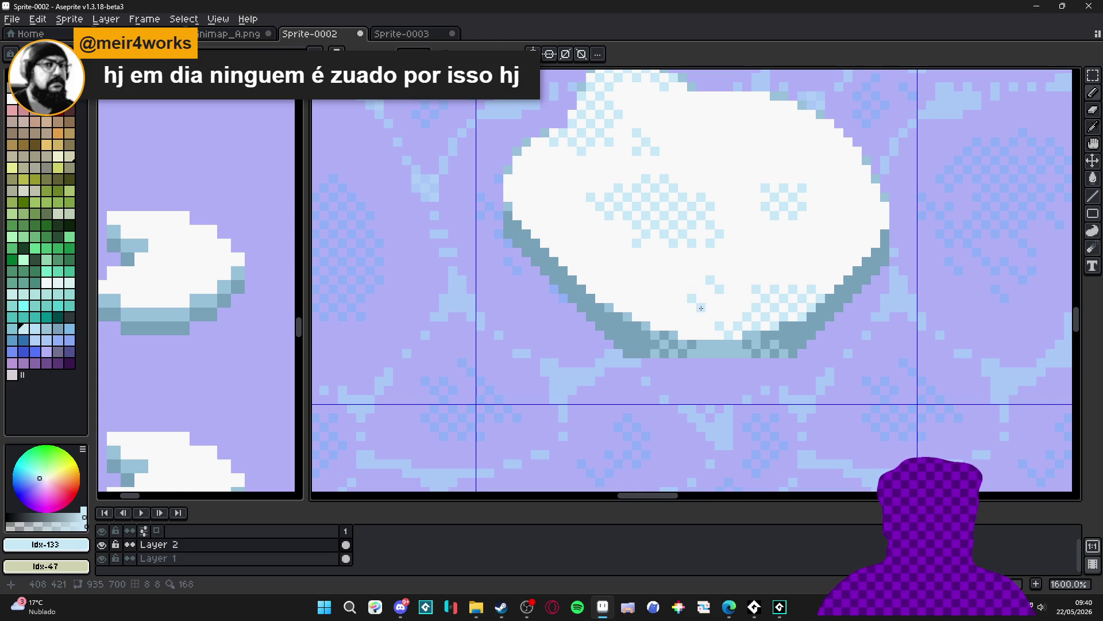
{"action": "scroll", "coordinate": [712, 301], "scroll_direction": "down", "scroll_amount": 5}
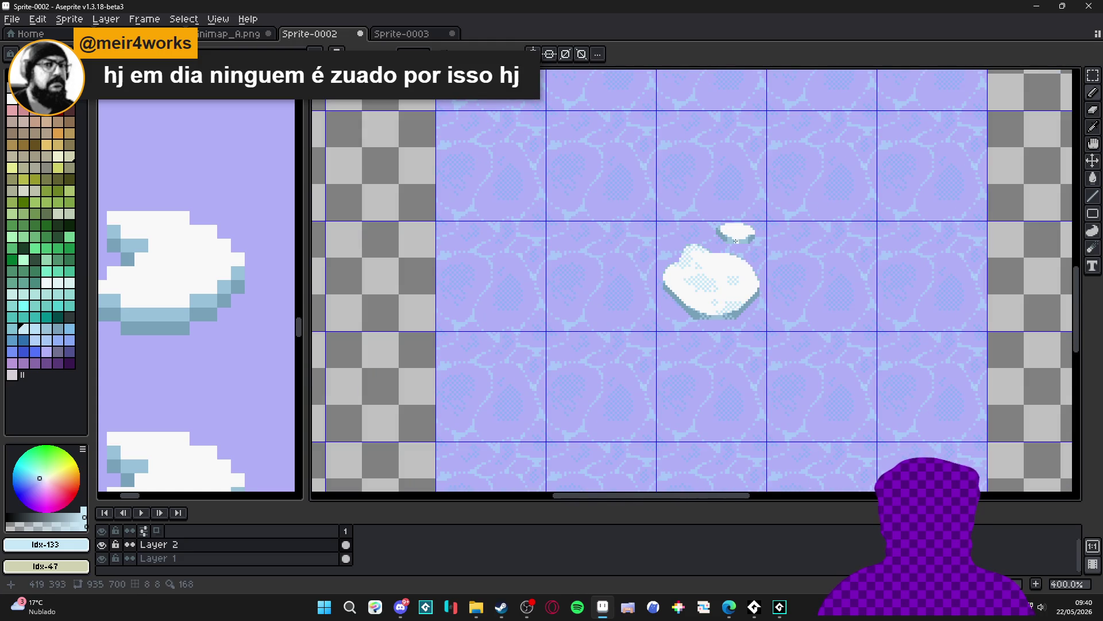
Paint a diagonal band of light-blue dither across the floe
{"action": "scroll", "coordinate": [735, 241], "scroll_direction": "up", "scroll_amount": 5}
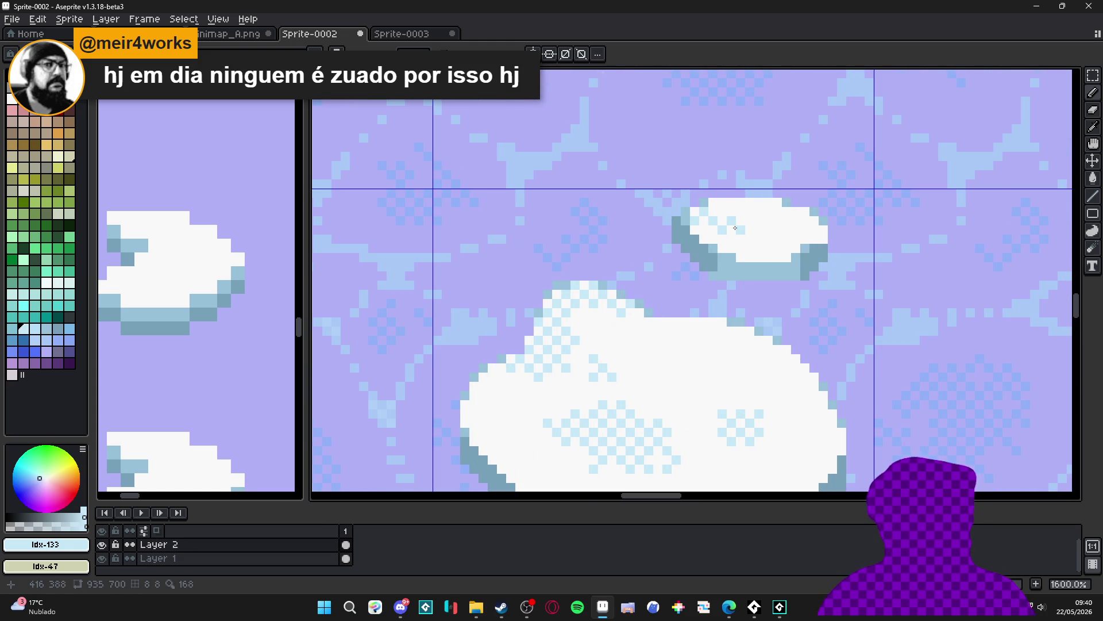
{"action": "mouse_move", "coordinate": [730, 212]}
{"action": "left_mouse_down"}
{"action": "mouse_move", "coordinate": [760, 236]}
{"action": "mouse_move", "coordinate": [768, 265]}
{"action": "left_mouse_up"}
{"action": "scroll", "coordinate": [769, 265], "scroll_direction": "down", "scroll_amount": 7}
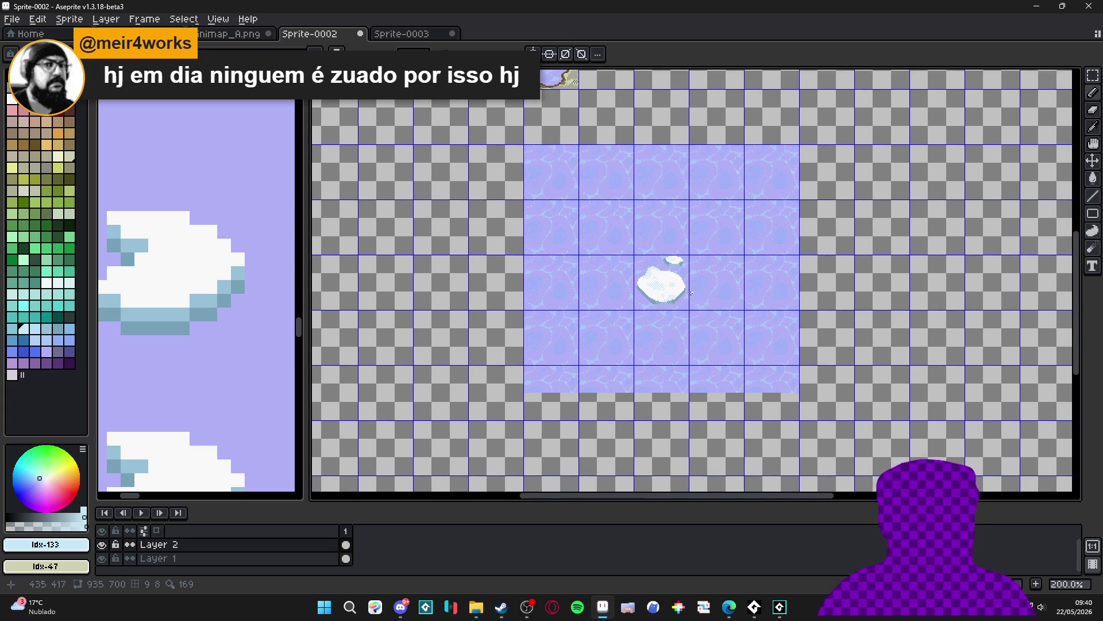
{"action": "scroll", "coordinate": [705, 295], "scroll_direction": "up", "scroll_amount": 1}
{"action": "scroll", "coordinate": [704, 296], "scroll_direction": "up", "scroll_amount": 2}
{"action": "scroll", "coordinate": [672, 282], "scroll_direction": "down", "scroll_amount": 2}
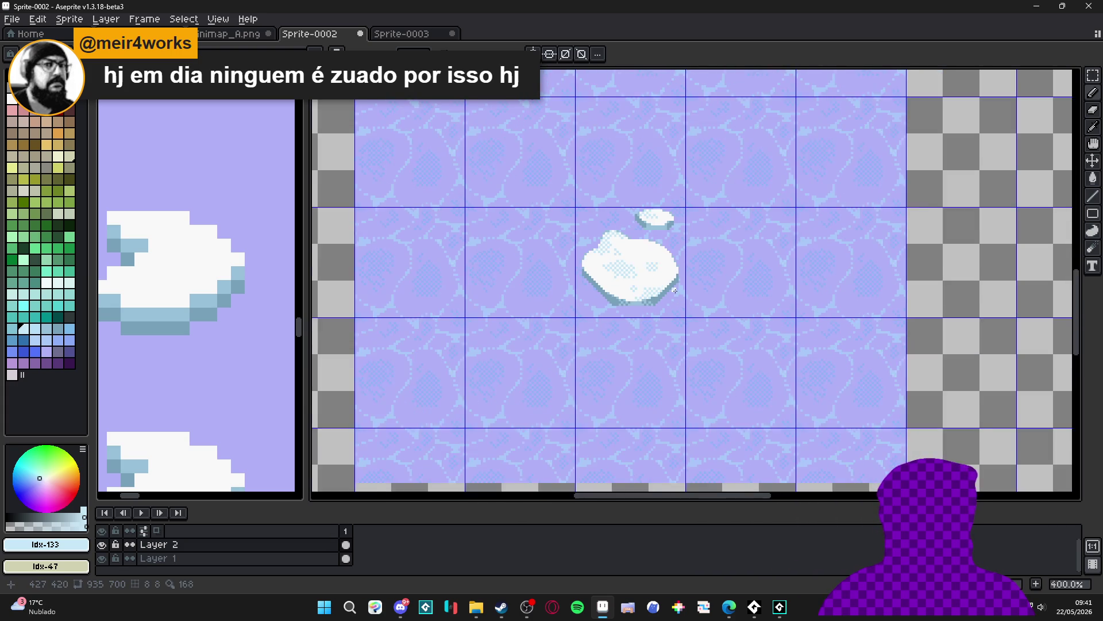
{"action": "scroll", "coordinate": [674, 287], "scroll_direction": "up", "scroll_amount": 3}
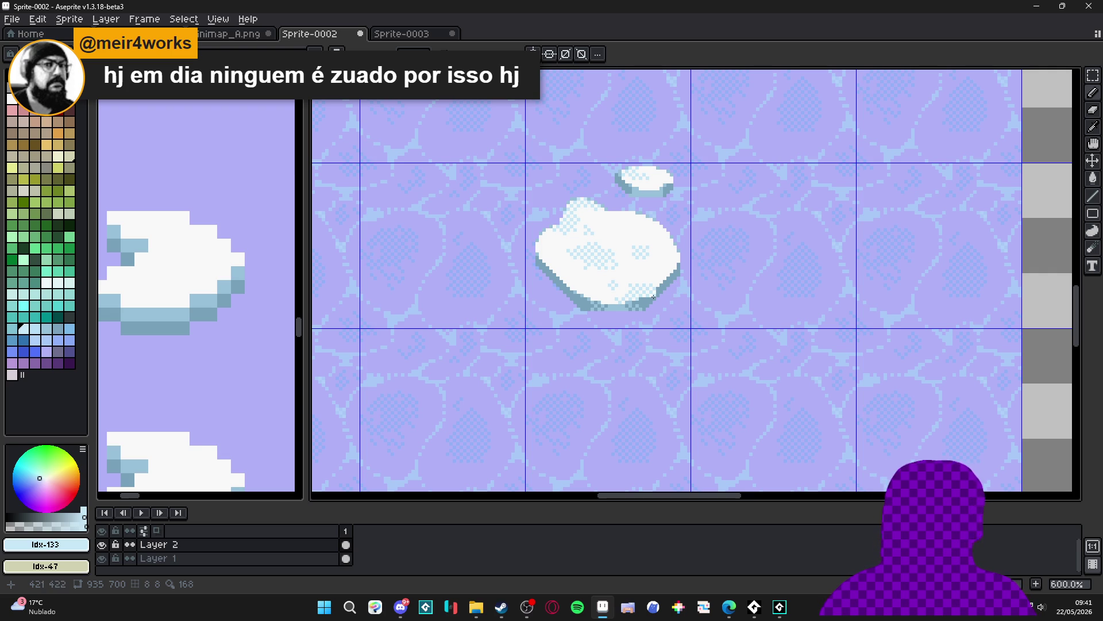
{"action": "scroll", "coordinate": [638, 285], "scroll_direction": "down", "scroll_amount": 2}
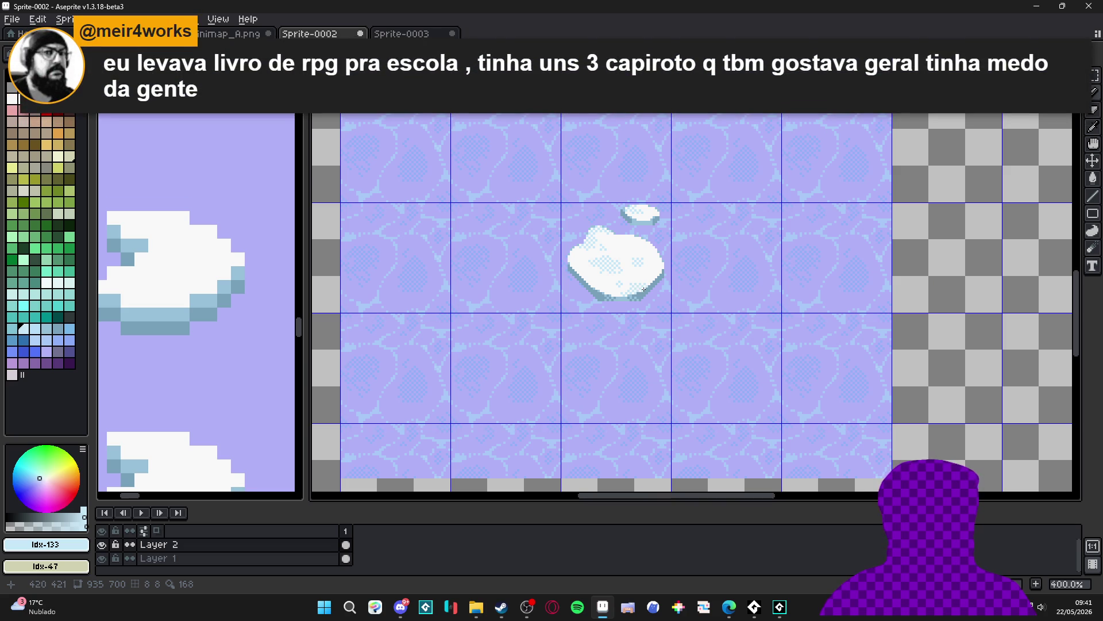
{"action": "scroll", "coordinate": [619, 300], "scroll_direction": "up", "scroll_amount": 6}
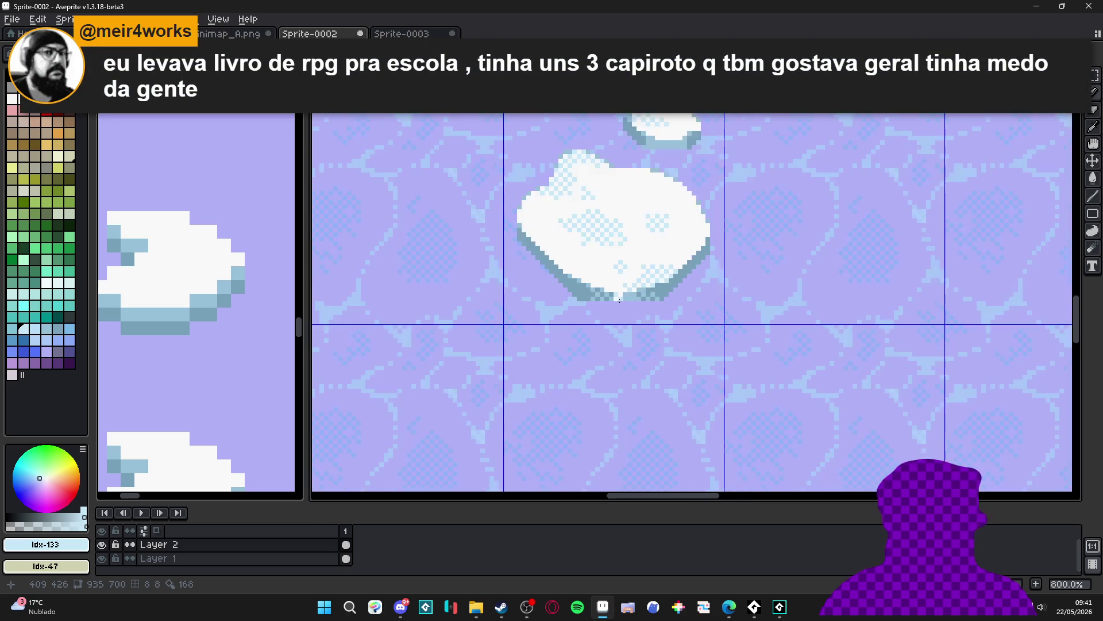
Fill the notch in the floe's bottom edge and touch up its bottom-right shadow pixel
{"action": "left_click_drag", "start_coordinate": [631, 299], "coordinate": [632, 311]}
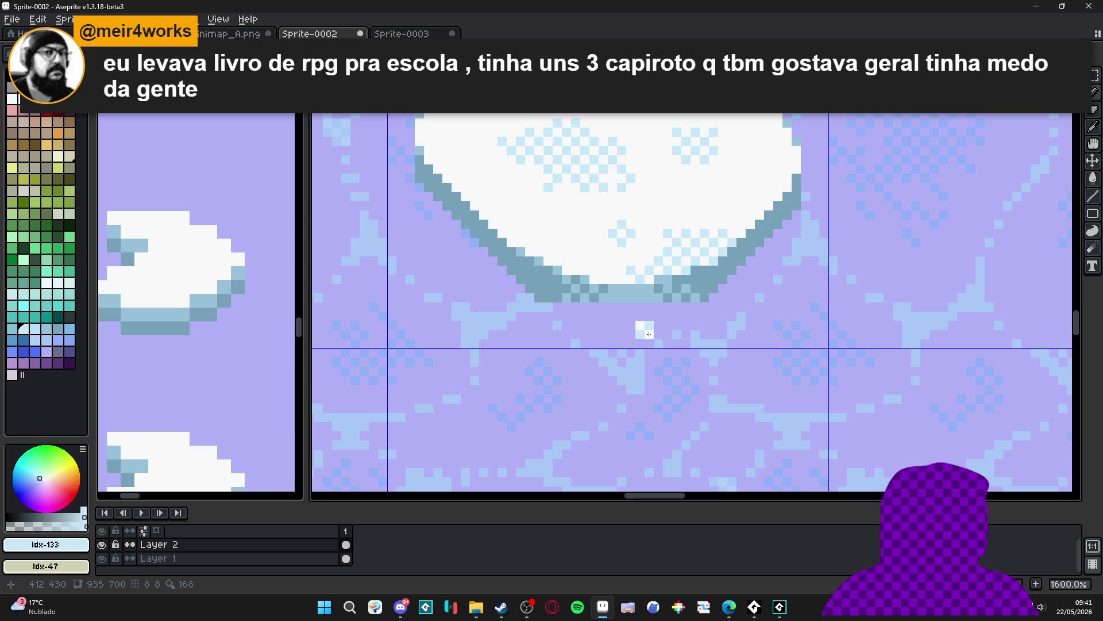
{"action": "scroll", "coordinate": [649, 334], "scroll_direction": "down", "scroll_amount": 4}
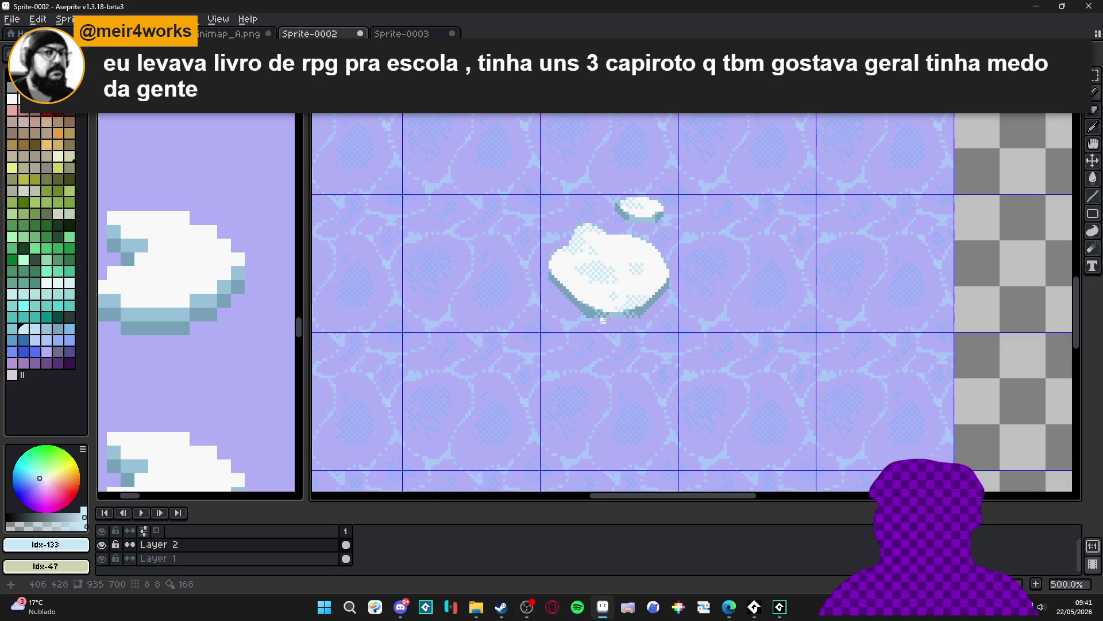
{"action": "scroll", "coordinate": [603, 320], "scroll_direction": "up", "scroll_amount": 5}
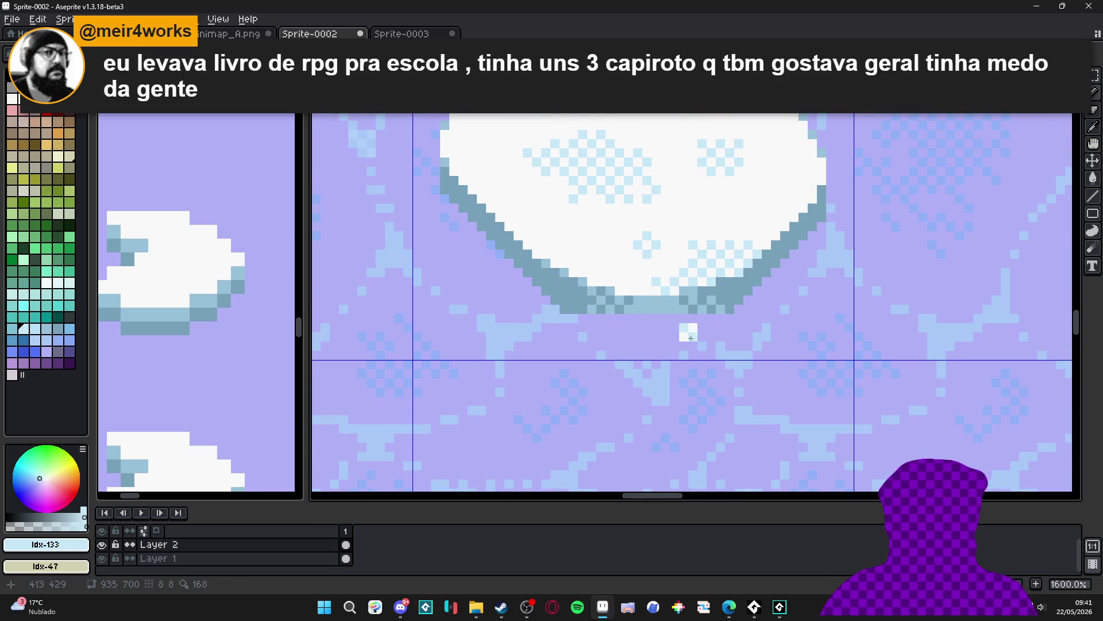
{"action": "left_click", "coordinate": [730, 309]}
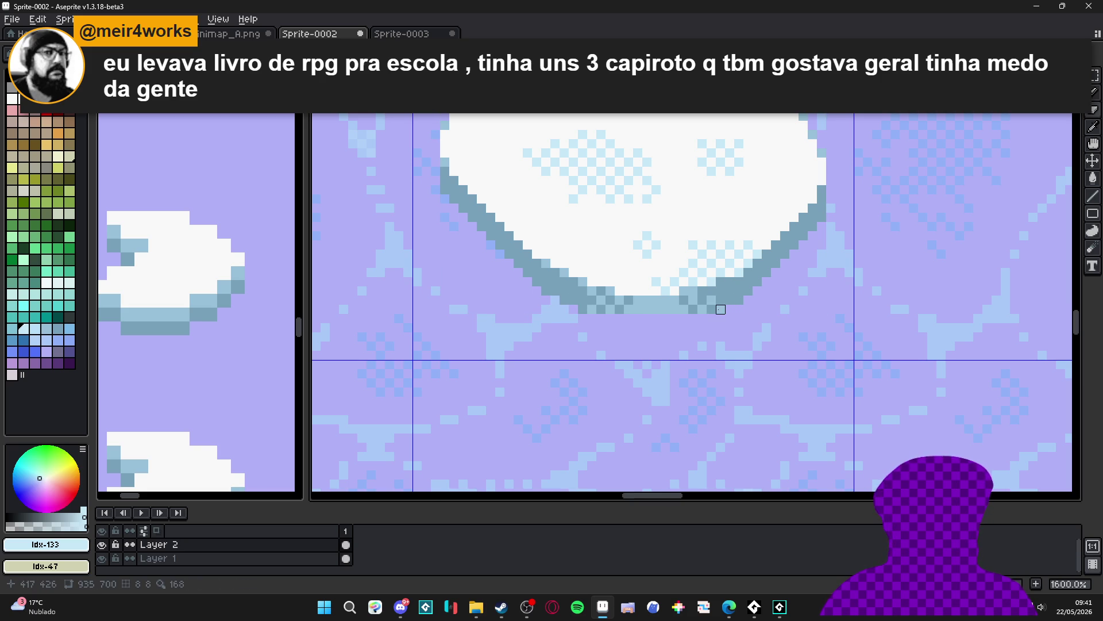
{"action": "scroll", "coordinate": [717, 308], "scroll_direction": "down", "scroll_amount": 5}
{"action": "scroll", "coordinate": [661, 345], "scroll_direction": "up", "scroll_amount": 3}
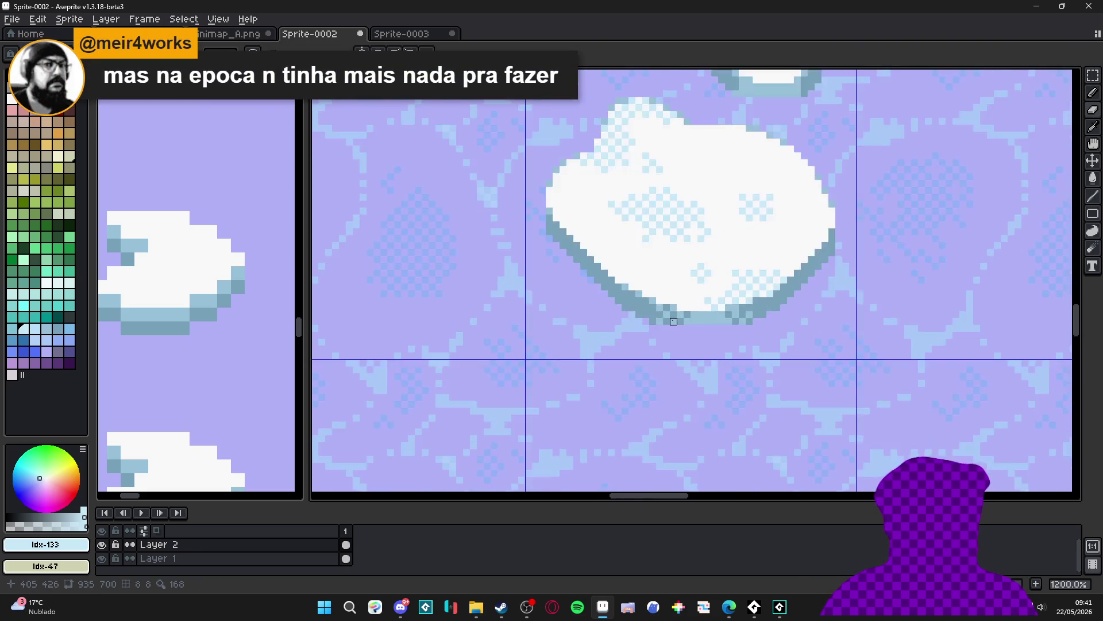
{"action": "scroll", "coordinate": [689, 319], "scroll_direction": "down", "scroll_amount": 2}
{"action": "scroll", "coordinate": [741, 310], "scroll_direction": "down", "scroll_amount": 1}
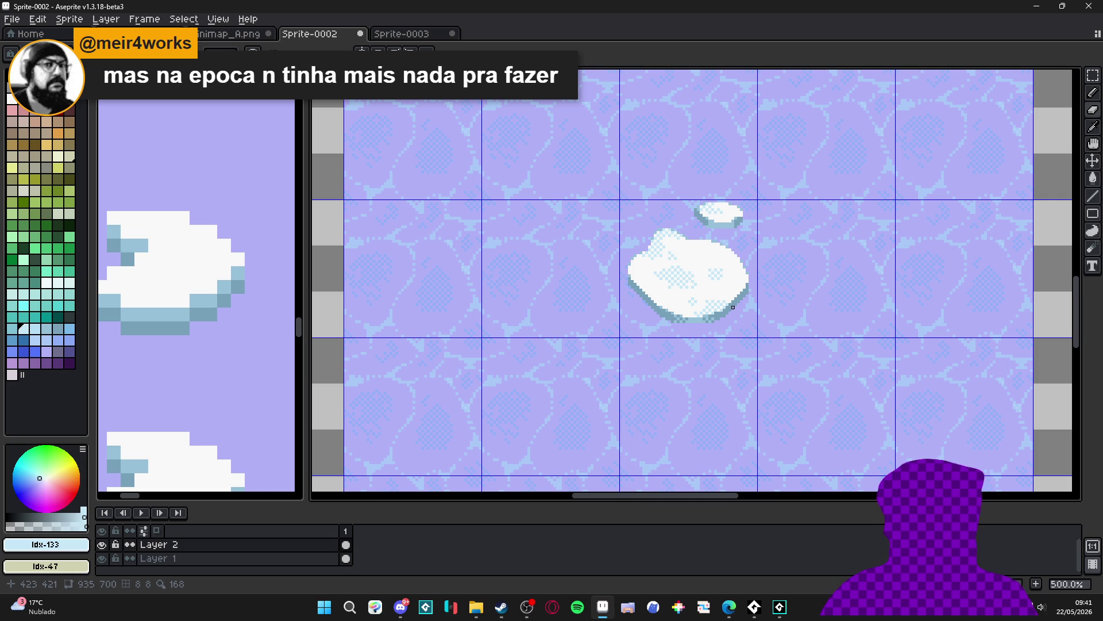
{"action": "scroll", "coordinate": [686, 282], "scroll_direction": "up", "scroll_amount": 6}
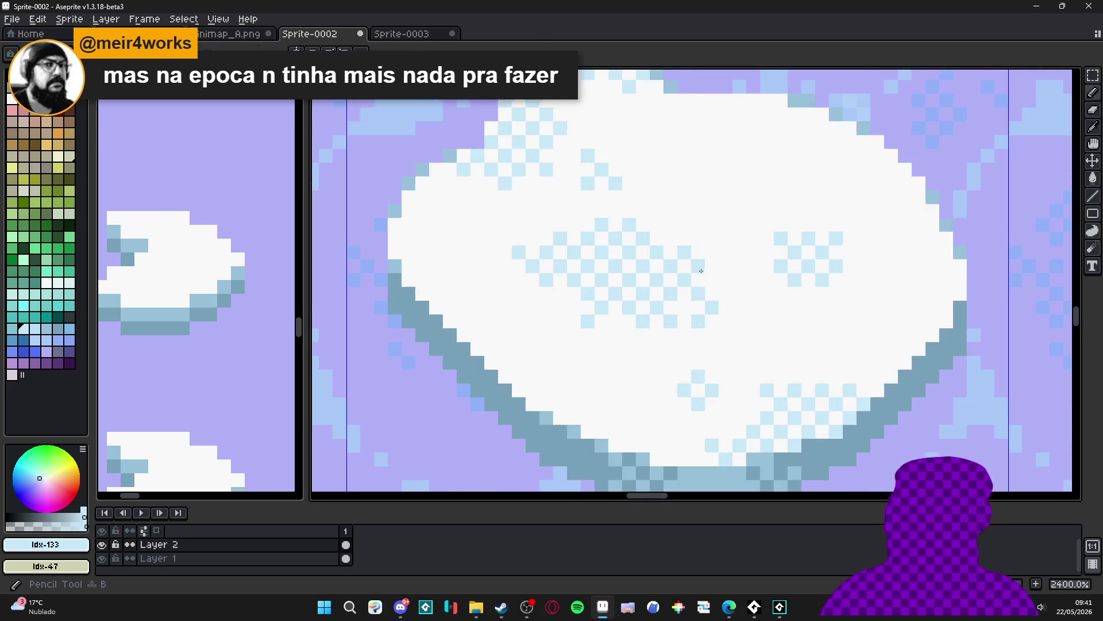
{"action": "scroll", "coordinate": [707, 261], "scroll_direction": "up", "scroll_amount": 1}
Add light-blue dither pixels along the floe's top edge
{"action": "left_click", "coordinate": [718, 196]}
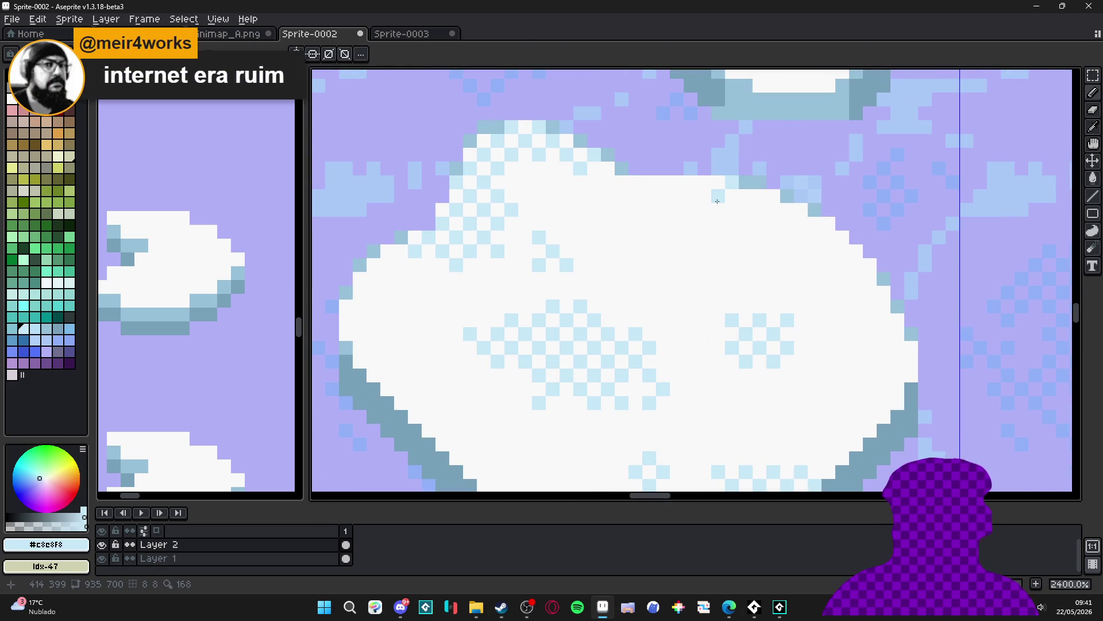
{"action": "left_click", "coordinate": [746, 196]}
{"action": "left_click", "coordinate": [734, 210]}
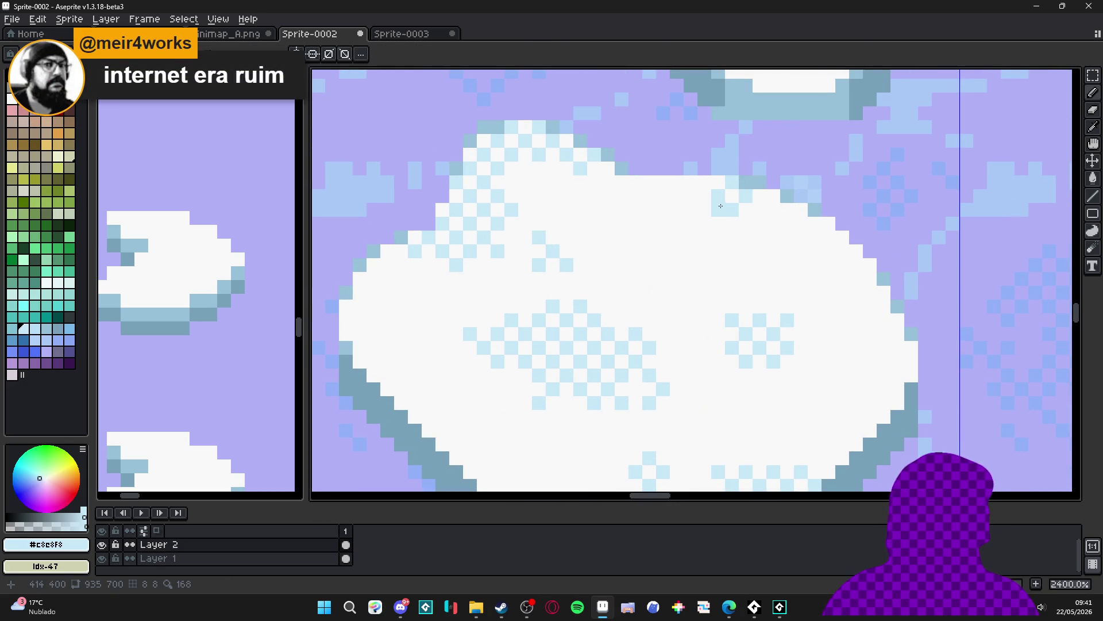
{"action": "left_click", "coordinate": [705, 182]}
{"action": "left_click", "coordinate": [704, 209]}
Continue the light-blue dither with further rows down the floe's upper edge
{"action": "left_click_drag", "start_coordinate": [790, 187], "coordinate": [745, 217]}
{"action": "left_click", "coordinate": [728, 227]}
{"action": "left_click", "coordinate": [715, 240]}
{"action": "left_click", "coordinate": [742, 240]}
{"action": "left_click", "coordinate": [700, 254]}
{"action": "left_click", "coordinate": [729, 254]}
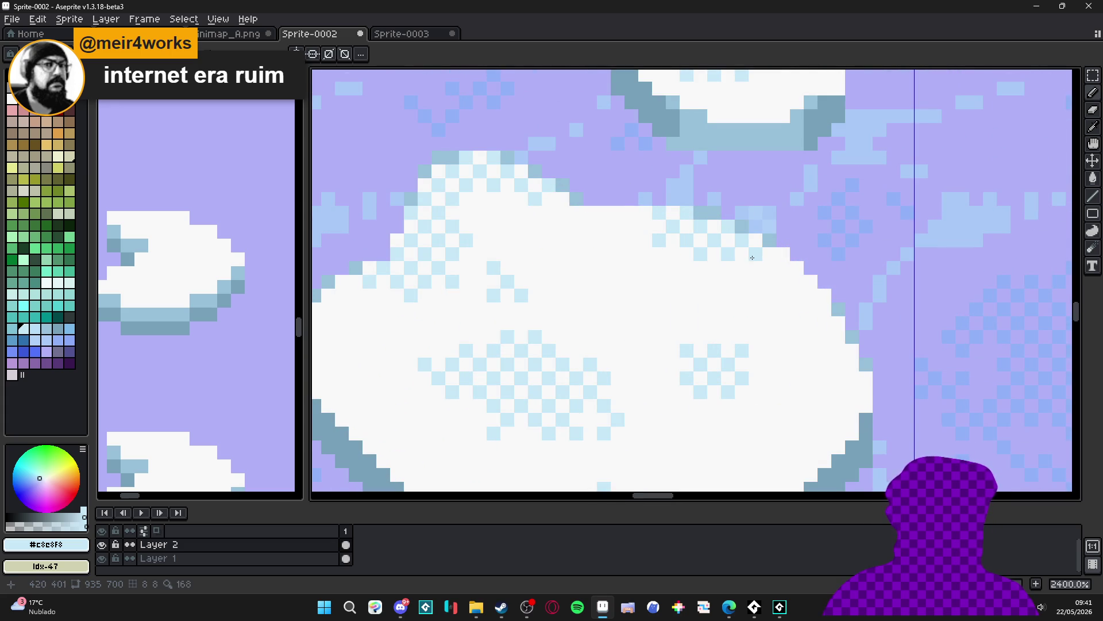
{"action": "scroll", "coordinate": [753, 257], "scroll_direction": "down", "scroll_amount": 7}
{"action": "scroll", "coordinate": [762, 290], "scroll_direction": "down", "scroll_amount": 1}
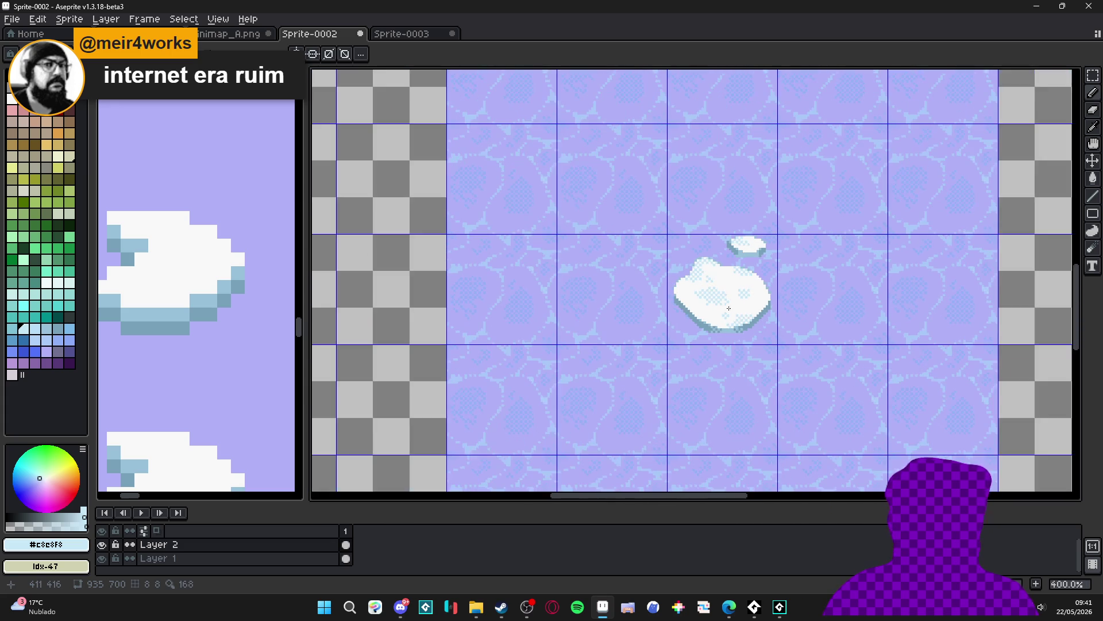
{"action": "scroll", "coordinate": [713, 303], "scroll_direction": "up", "scroll_amount": 1}
{"action": "scroll", "coordinate": [735, 292], "scroll_direction": "down", "scroll_amount": 1}
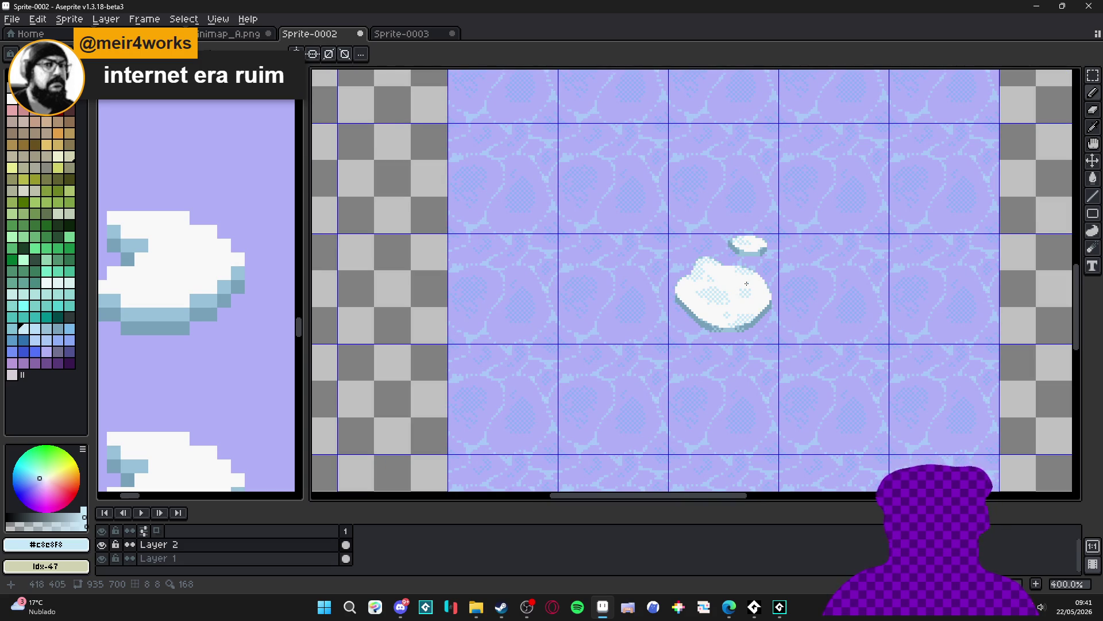
{"action": "scroll", "coordinate": [689, 285], "scroll_direction": "up", "scroll_amount": 1}
Start saving the sprite with Ctrl+S, then cancel the Save dialog
{"action": "key", "text": "v"}
{"action": "key", "text": "ctrl+s"}
{"action": "left_click", "coordinate": [1063, 572]}
Zoom the left preview onto the lavender lake and pick the floe's white #F8F8F8
{"action": "scroll", "coordinate": [604, 328], "scroll_direction": "down", "scroll_amount": 2}
{"action": "scroll", "coordinate": [233, 340], "scroll_direction": "down", "scroll_amount": 3}
{"action": "scroll", "coordinate": [233, 340], "scroll_direction": "up", "scroll_amount": 2}
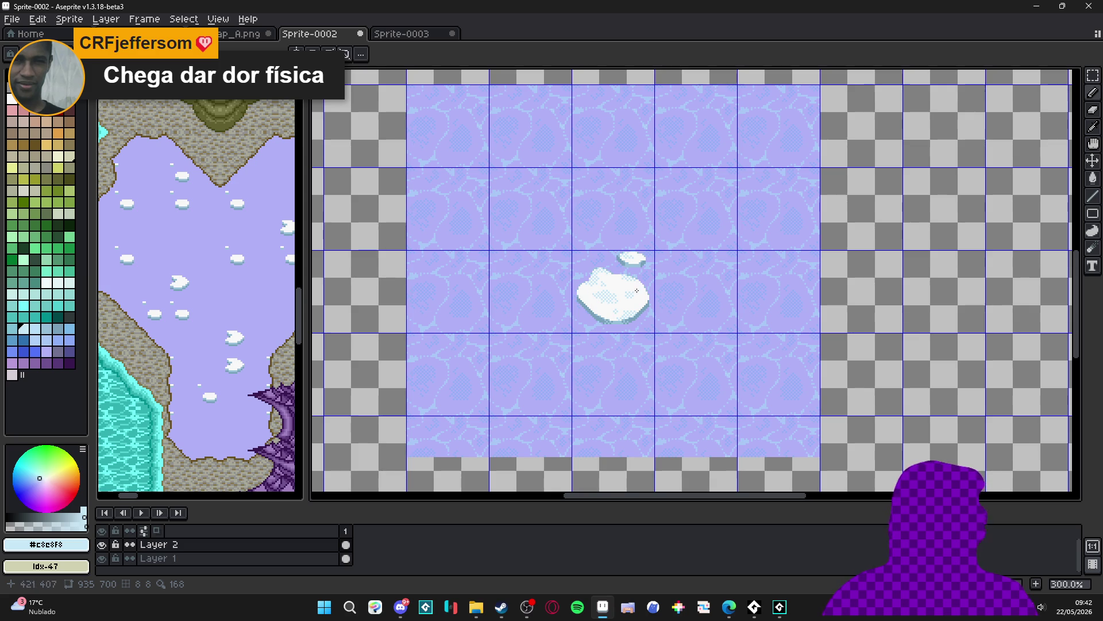
{"action": "scroll", "coordinate": [560, 304], "scroll_direction": "up", "scroll_amount": 2}
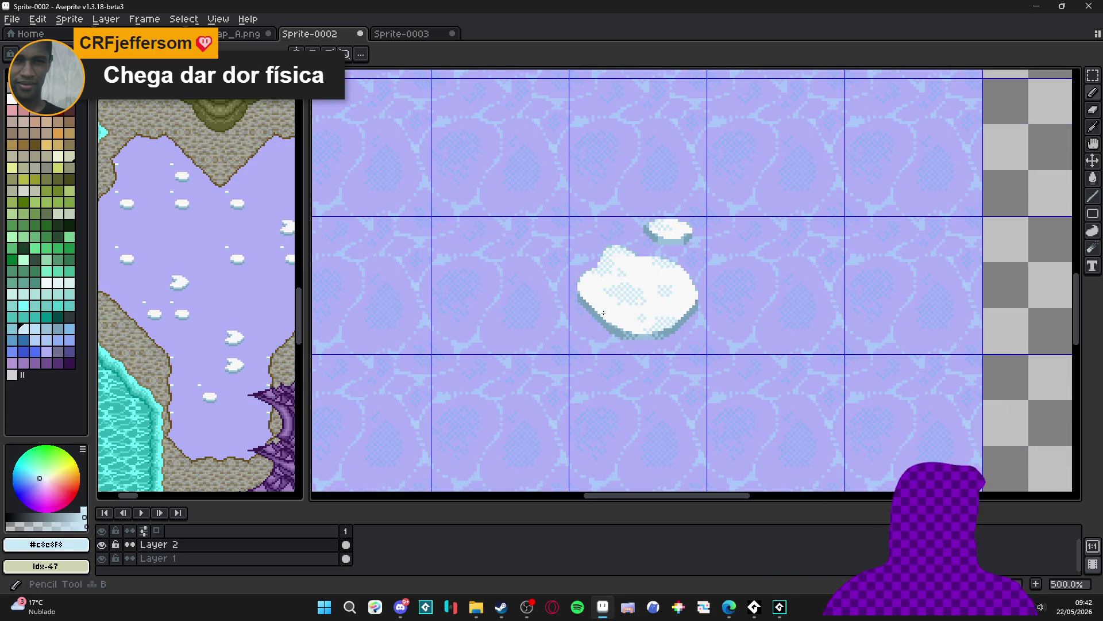
{"action": "left_click", "coordinate": [602, 314], "text": "alt"}
{"action": "scroll", "coordinate": [682, 278], "scroll_direction": "down", "scroll_amount": 3}
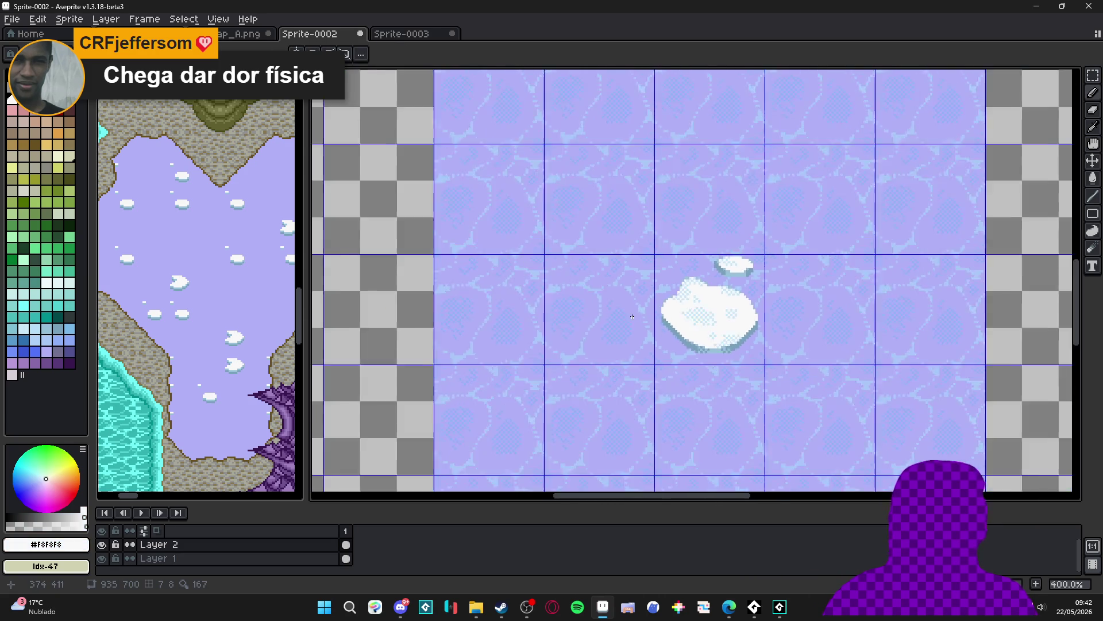
{"action": "left_click_drag", "start_coordinate": [629, 316], "coordinate": [567, 365]}
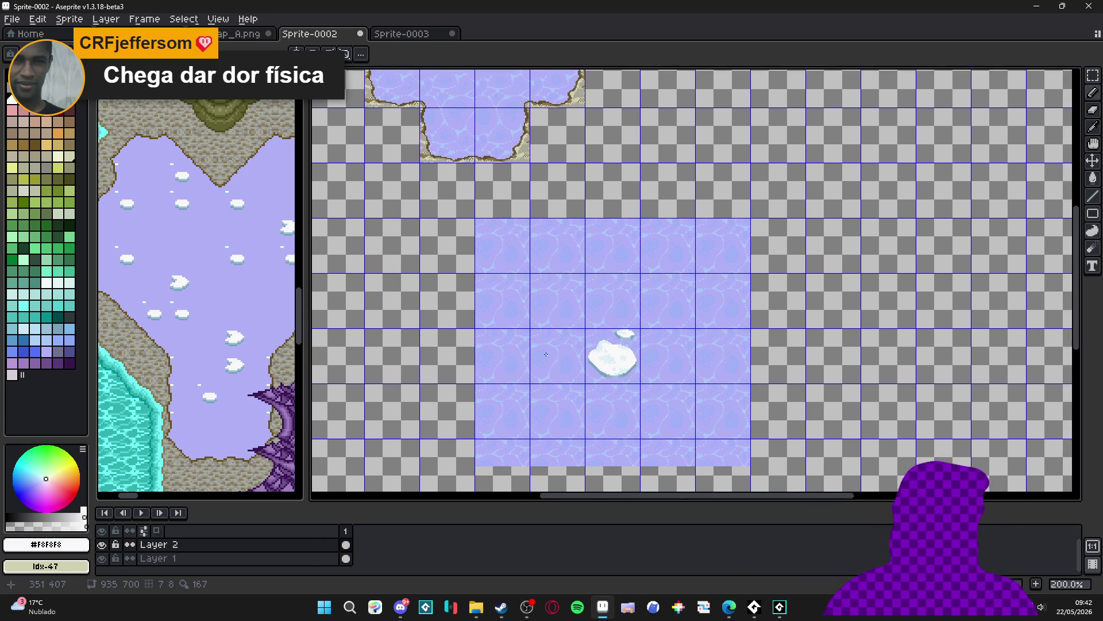
Outline a new small ice floe in white and fill its interior
{"action": "scroll", "coordinate": [566, 356], "scroll_direction": "up", "scroll_amount": 5}
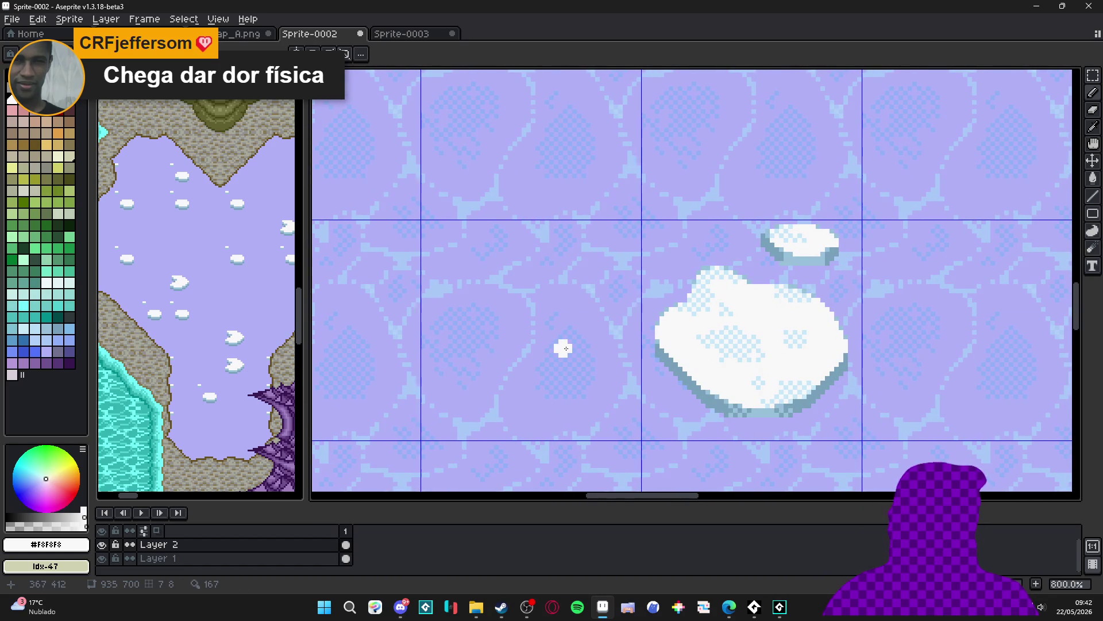
{"action": "left_click_drag", "start_coordinate": [565, 339], "coordinate": [521, 366]}
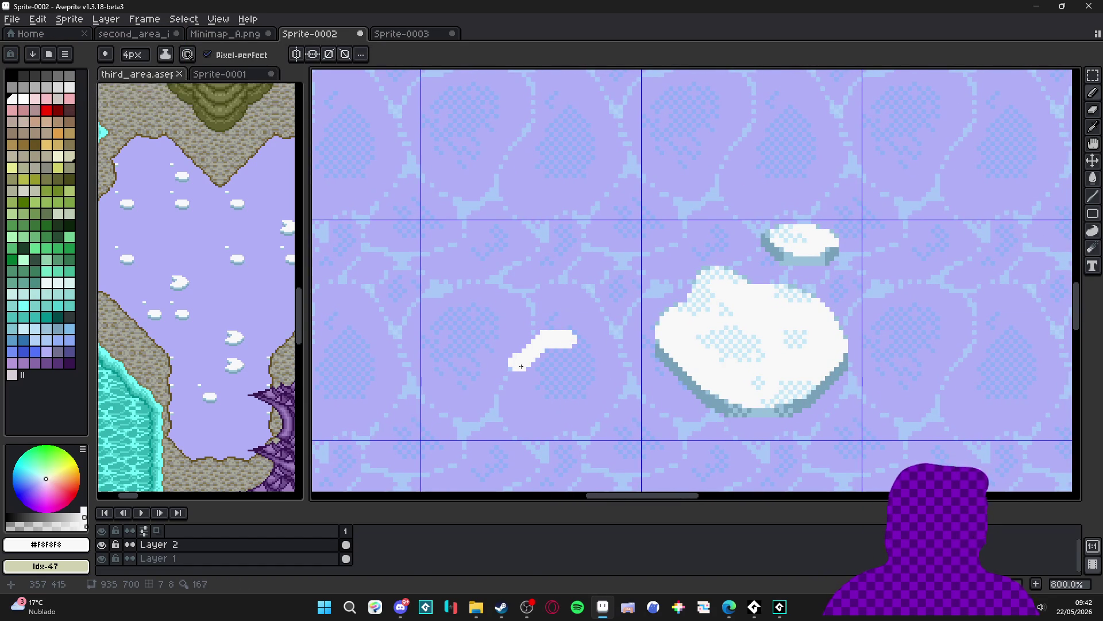
{"action": "mouse_move", "coordinate": [512, 368]}
{"action": "left_mouse_down"}
{"action": "mouse_move", "coordinate": [490, 375]}
{"action": "mouse_move", "coordinate": [493, 392]}
{"action": "mouse_move", "coordinate": [569, 397]}
{"action": "mouse_move", "coordinate": [604, 354]}
{"action": "mouse_move", "coordinate": [579, 339]}
{"action": "mouse_move", "coordinate": [600, 343]}
{"action": "left_mouse_up"}
{"action": "key", "text": "g"}
{"action": "left_click", "coordinate": [571, 363]}
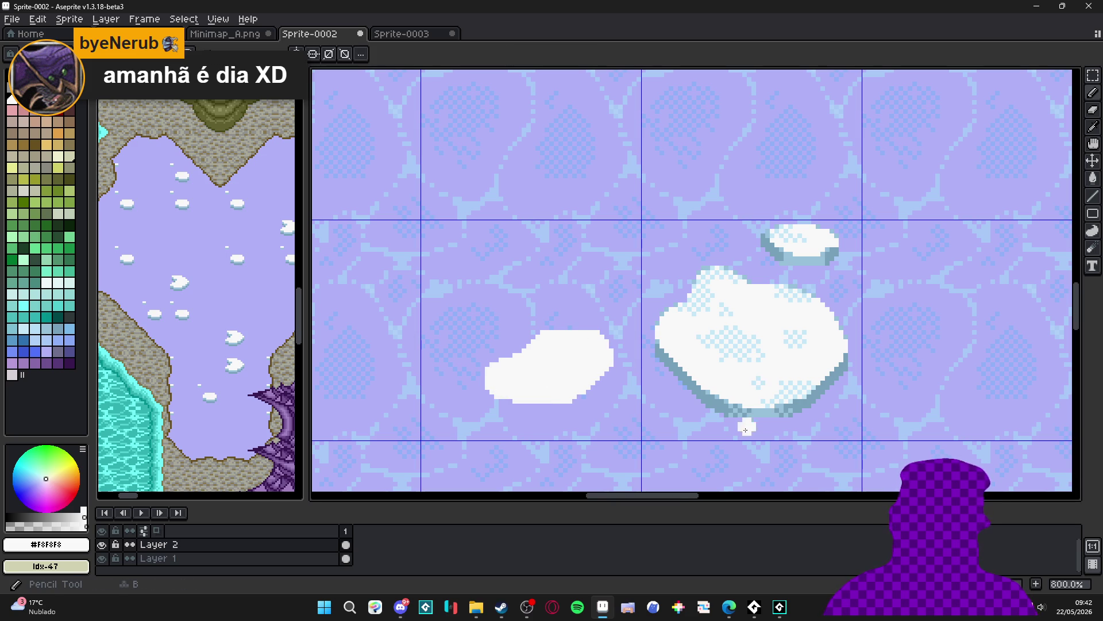
Draw a light-blue shadow along the small floe's lower edge
{"action": "left_click", "coordinate": [761, 409], "text": "alt"}
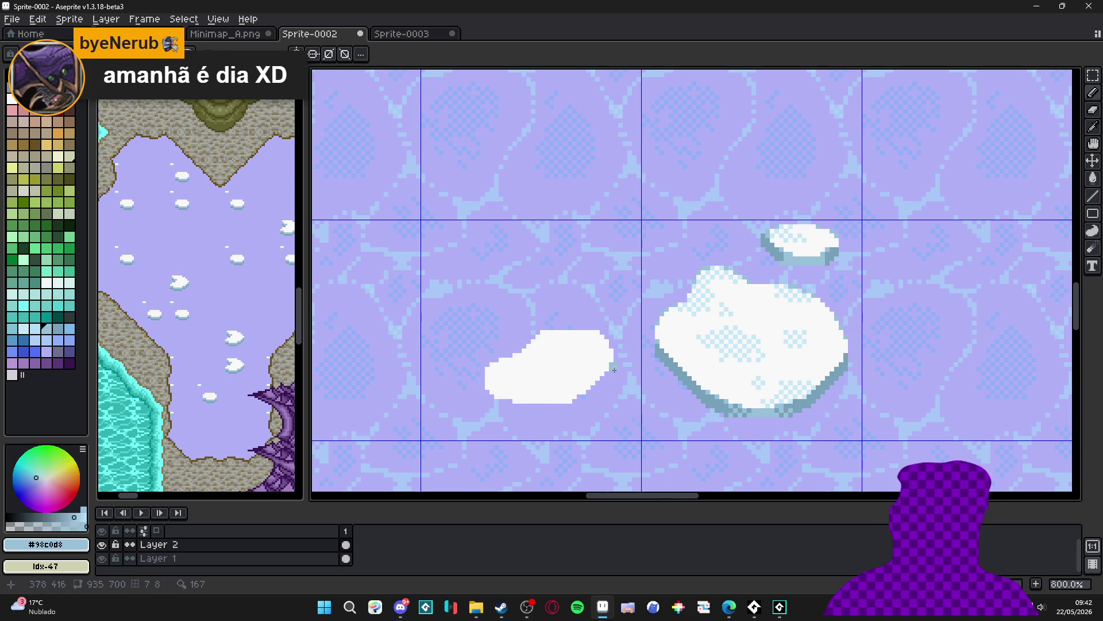
{"action": "mouse_move", "coordinate": [614, 370]}
{"action": "left_mouse_down"}
{"action": "mouse_move", "coordinate": [561, 409]}
{"action": "mouse_move", "coordinate": [491, 397]}
{"action": "left_mouse_up"}
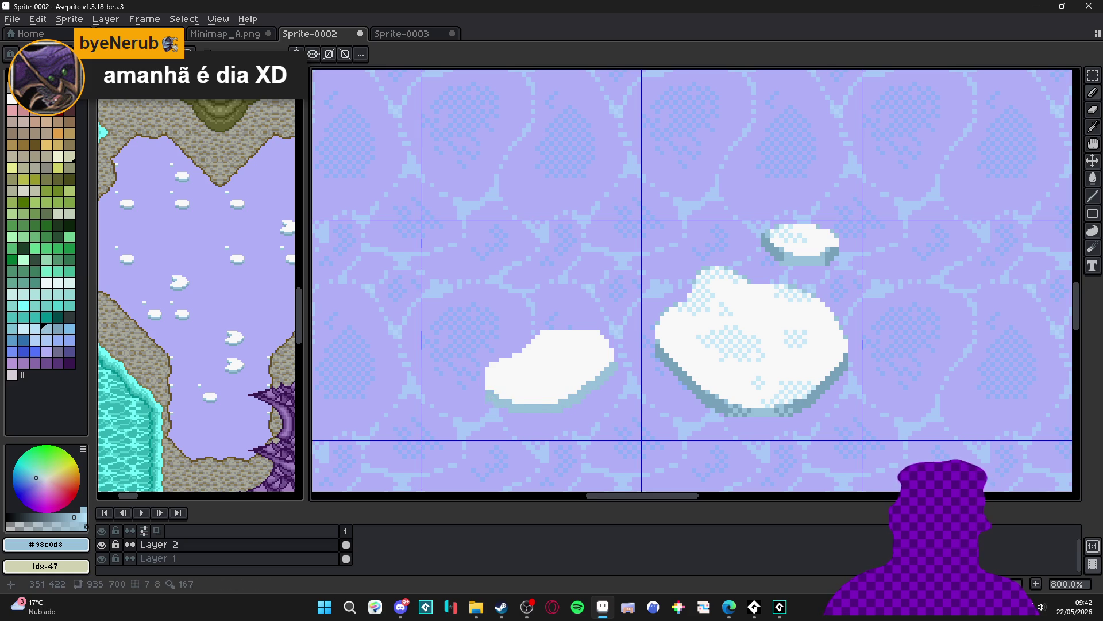
{"action": "scroll", "coordinate": [499, 391], "scroll_direction": "up", "scroll_amount": 1}
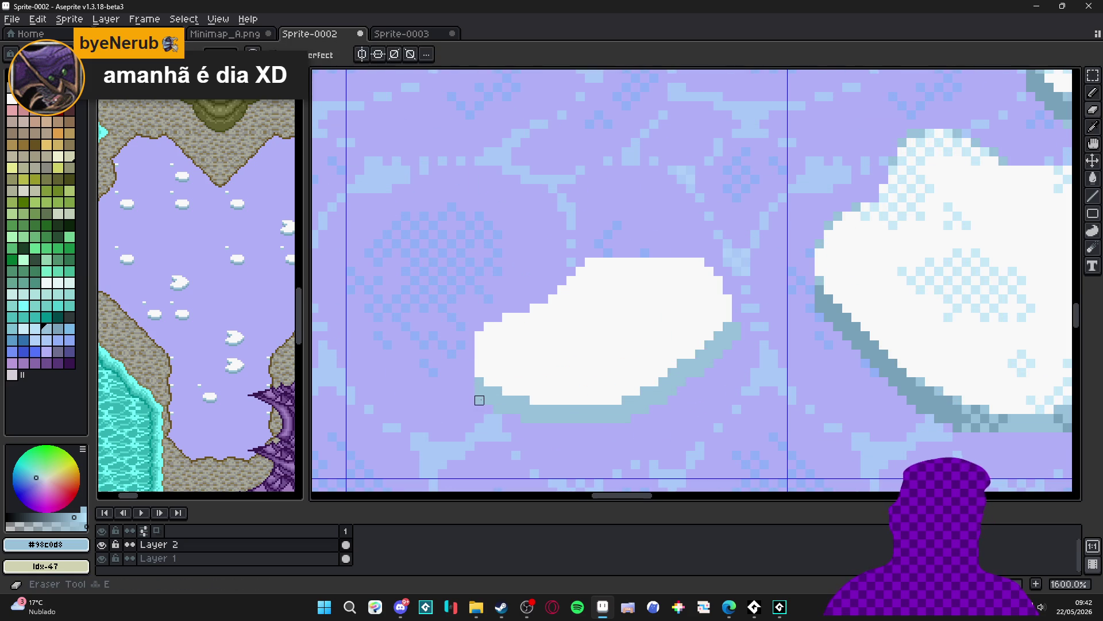
{"action": "scroll", "coordinate": [478, 396], "scroll_direction": "down", "scroll_amount": 5}
{"action": "scroll", "coordinate": [597, 406], "scroll_direction": "down", "scroll_amount": 1}
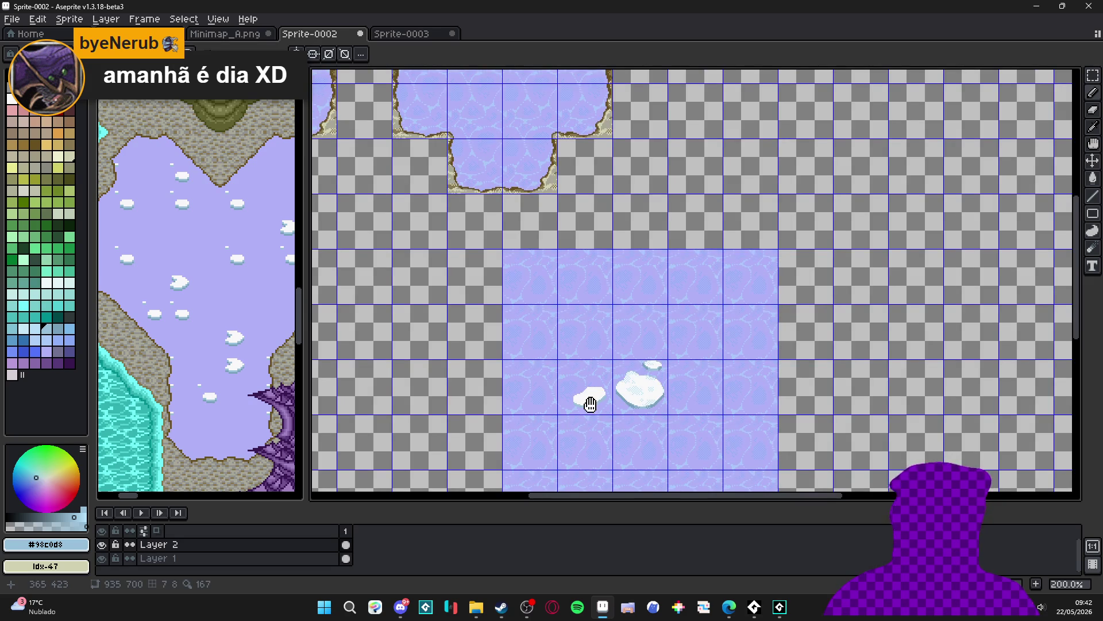
{"action": "scroll", "coordinate": [502, 386], "scroll_direction": "up", "scroll_amount": 6}
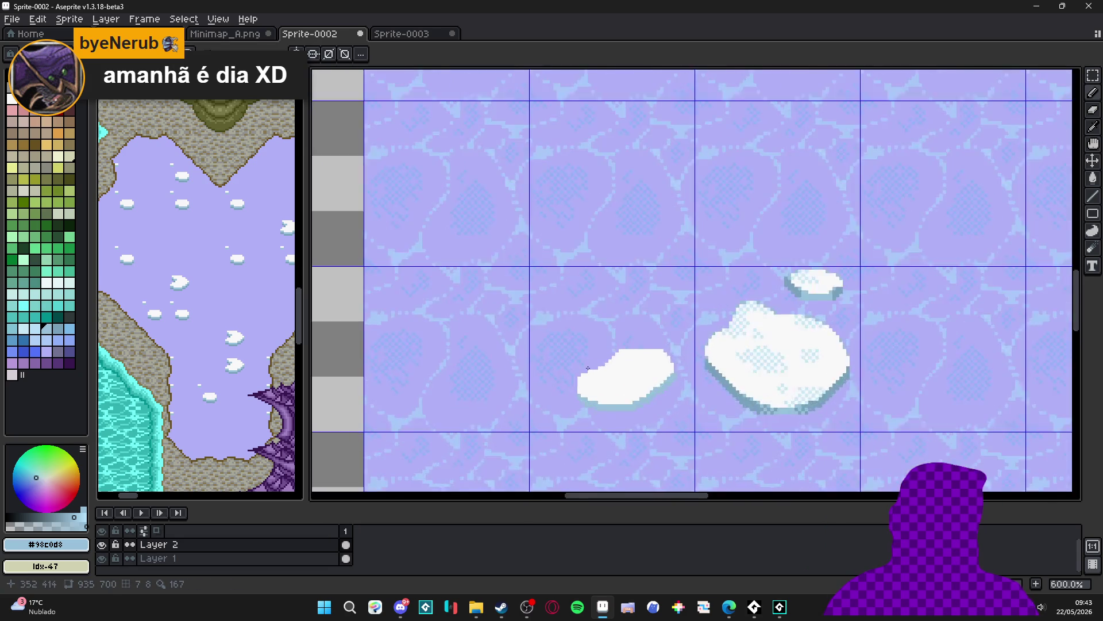
Paint a white strip along the small floe's top and erase the stray pixels
{"action": "left_click", "coordinate": [645, 359], "text": "alt"}
{"action": "scroll", "coordinate": [645, 359], "scroll_direction": "up", "scroll_amount": 1}
{"action": "left_click", "coordinate": [608, 347]}
{"action": "mouse_move", "coordinate": [608, 347]}
{"action": "left_mouse_down"}
{"action": "mouse_move", "coordinate": [564, 341]}
{"action": "mouse_move", "coordinate": [595, 354]}
{"action": "mouse_move", "coordinate": [548, 340]}
{"action": "mouse_move", "coordinate": [547, 354]}
{"action": "left_mouse_up"}
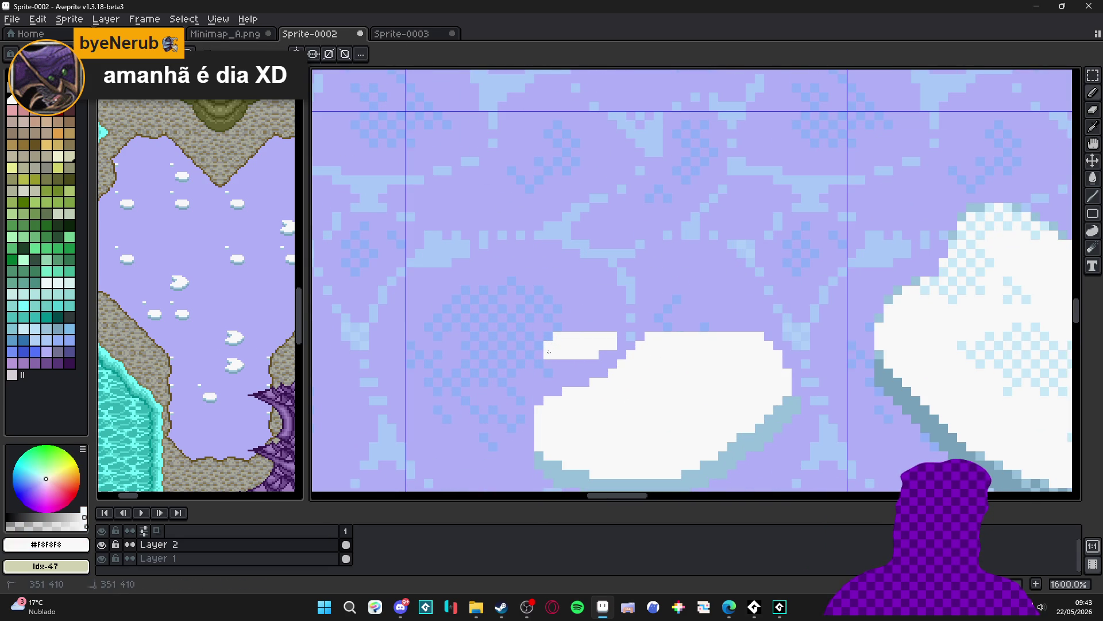
{"action": "key", "text": "e"}
{"action": "left_click", "coordinate": [612, 338]}
{"action": "left_click", "coordinate": [603, 345]}
Add a light-blue shadow strip and an edge pixel on the small floe
{"action": "key", "text": "b"}
{"action": "left_click", "coordinate": [546, 462], "text": "alt"}
{"action": "left_click_drag", "start_coordinate": [554, 370], "coordinate": [577, 370]}
{"action": "left_click", "coordinate": [593, 357]}
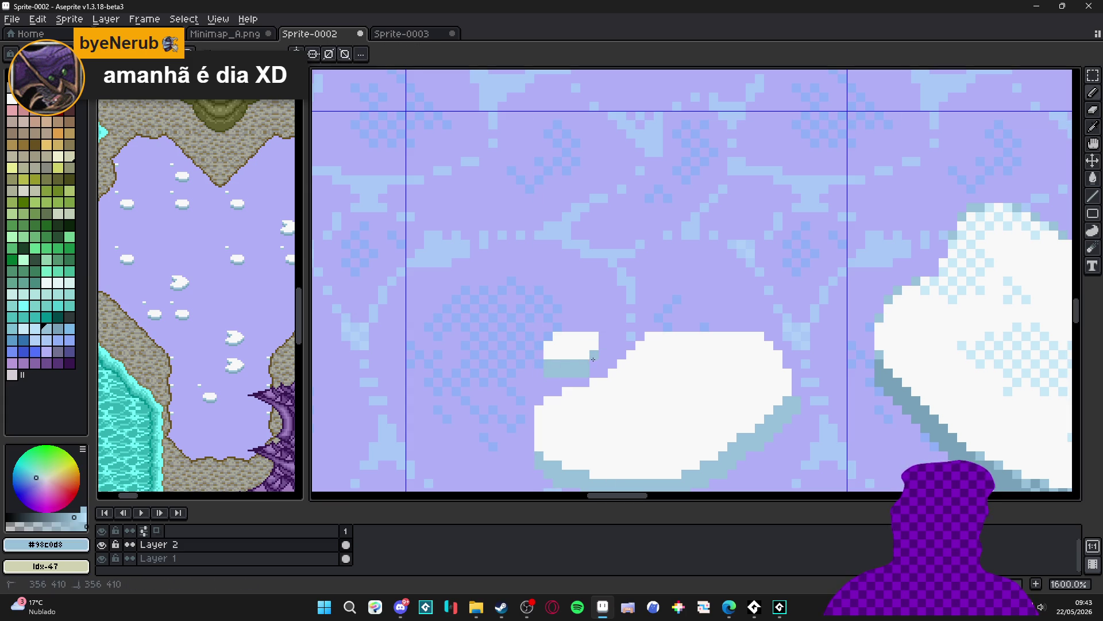
{"action": "scroll", "coordinate": [592, 362], "scroll_direction": "down", "scroll_amount": 3}
{"action": "scroll", "coordinate": [493, 391], "scroll_direction": "up", "scroll_amount": 3}
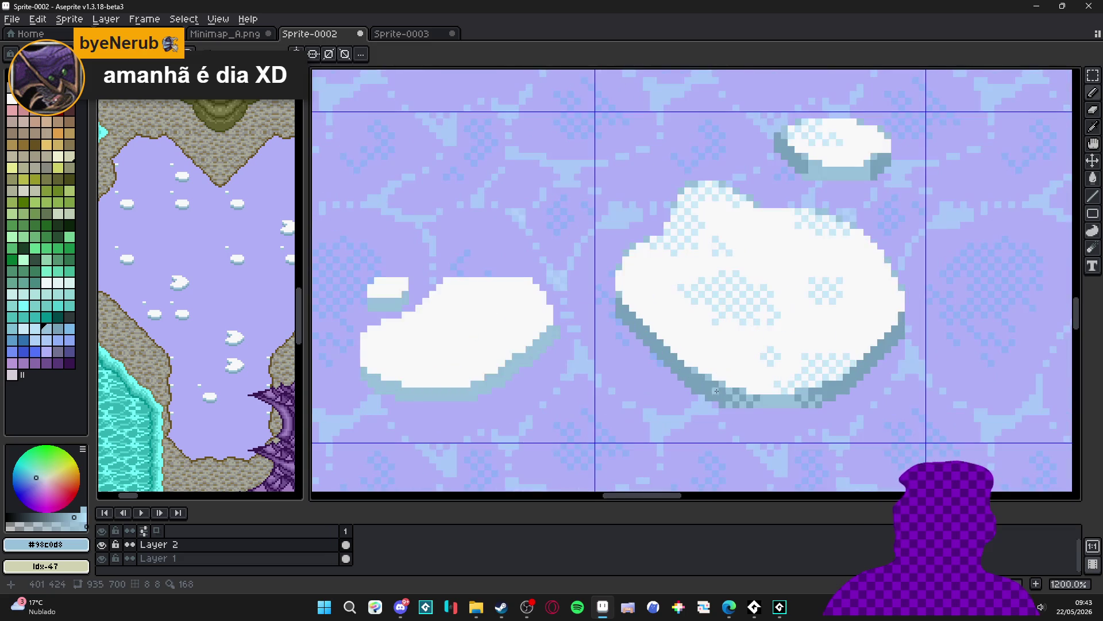
{"action": "scroll", "coordinate": [493, 391], "scroll_direction": "up", "scroll_amount": 1}
Shade the small floe's lower-right edge pixels dark blue
{"action": "left_click", "coordinate": [485, 392]}
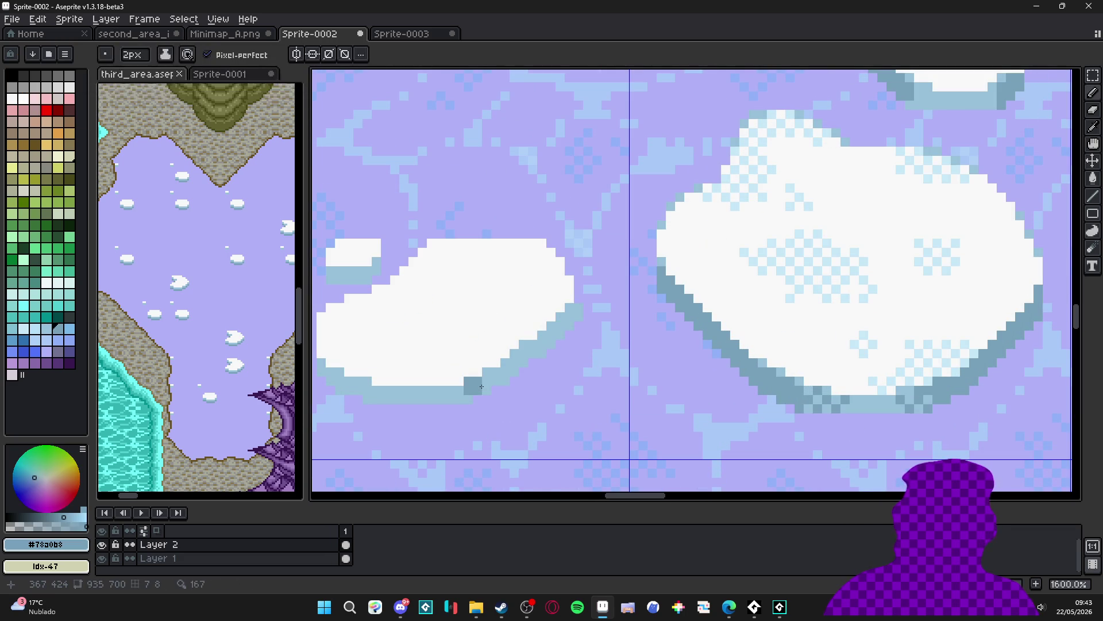
{"action": "left_click", "coordinate": [486, 385]}
{"action": "left_click", "coordinate": [496, 372]}
{"action": "key", "text": "g"}
{"action": "left_click", "coordinate": [516, 362]}
{"action": "scroll", "coordinate": [516, 363], "scroll_direction": "down", "scroll_amount": 3}
{"action": "scroll", "coordinate": [439, 365], "scroll_direction": "up", "scroll_amount": 4}
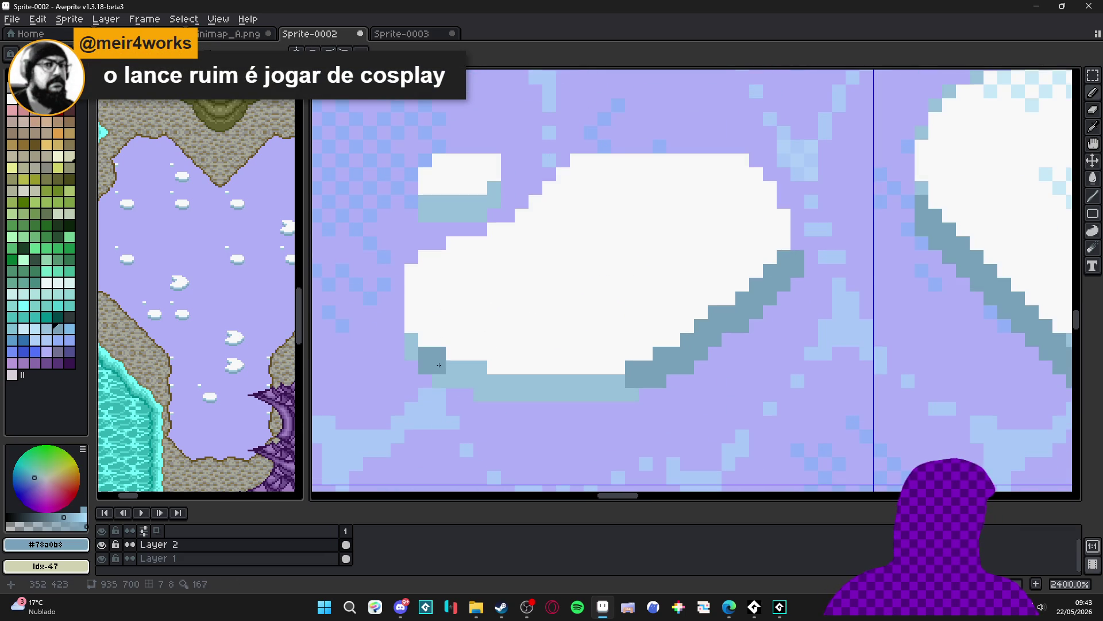
Shade the small floe's lower-left edge pixels dark blue
{"action": "left_click", "coordinate": [411, 353]}
{"action": "left_click", "coordinate": [412, 340]}
{"action": "left_click", "coordinate": [439, 380]}
{"action": "left_click", "coordinate": [452, 367]}
{"action": "scroll", "coordinate": [456, 372], "scroll_direction": "down", "scroll_amount": 3}
{"action": "scroll", "coordinate": [442, 355], "scroll_direction": "up", "scroll_amount": 3}
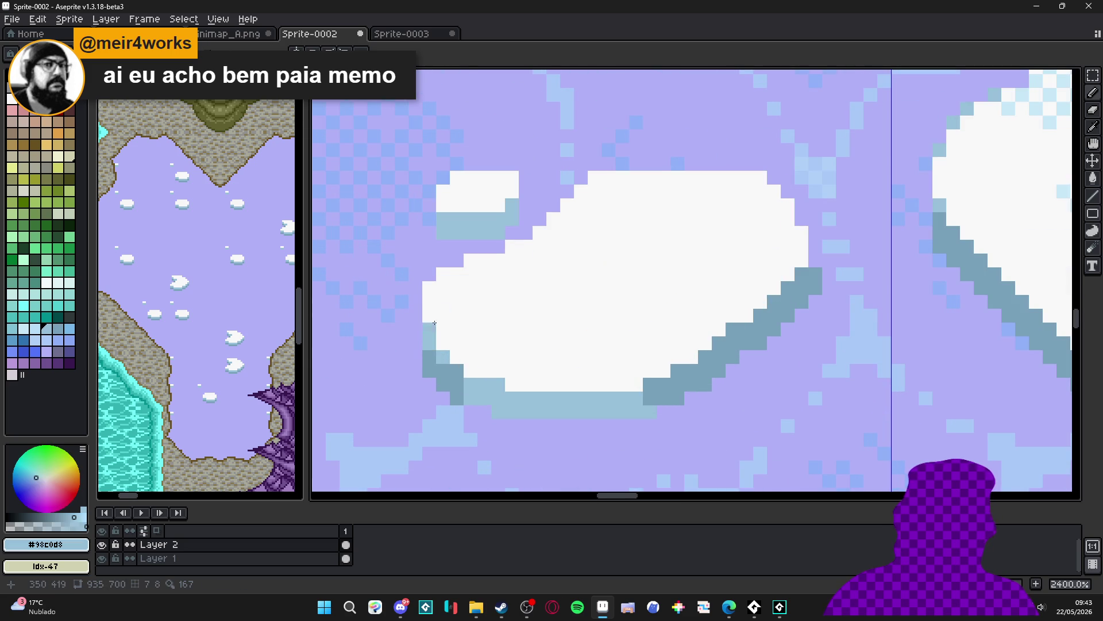
{"action": "scroll", "coordinate": [521, 287], "scroll_direction": "down", "scroll_amount": 3}
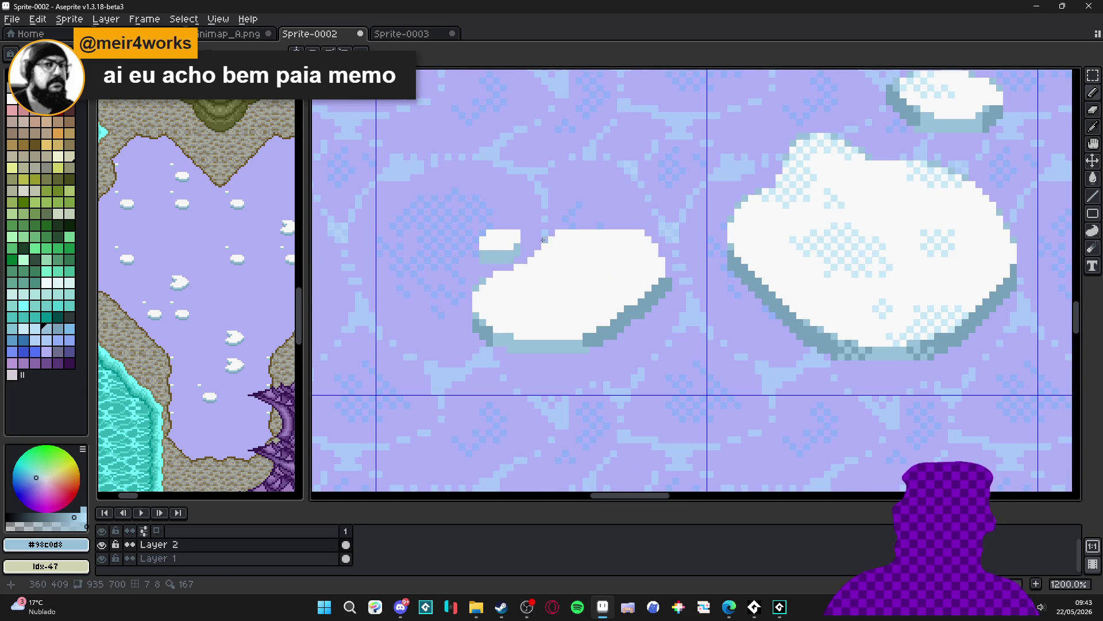
{"action": "scroll", "coordinate": [543, 240], "scroll_direction": "up", "scroll_amount": 3}
Shade the floe's top and right edges in blue-grey #98c0d8
{"action": "left_click_drag", "start_coordinate": [579, 214], "coordinate": [593, 214]}
{"action": "left_click_drag", "start_coordinate": [745, 214], "coordinate": [731, 214]}
{"action": "left_click", "coordinate": [772, 242]}
{"action": "left_click", "coordinate": [786, 269]}
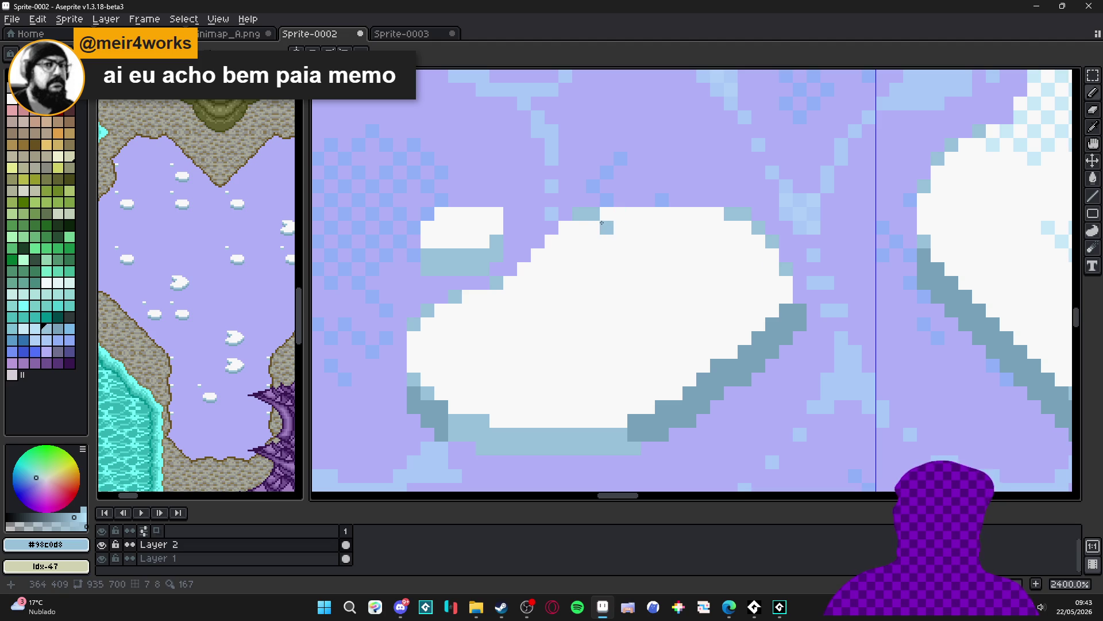
{"action": "scroll", "coordinate": [606, 249], "scroll_direction": "down", "scroll_amount": 4}
{"action": "scroll", "coordinate": [618, 244], "scroll_direction": "up", "scroll_amount": 4}
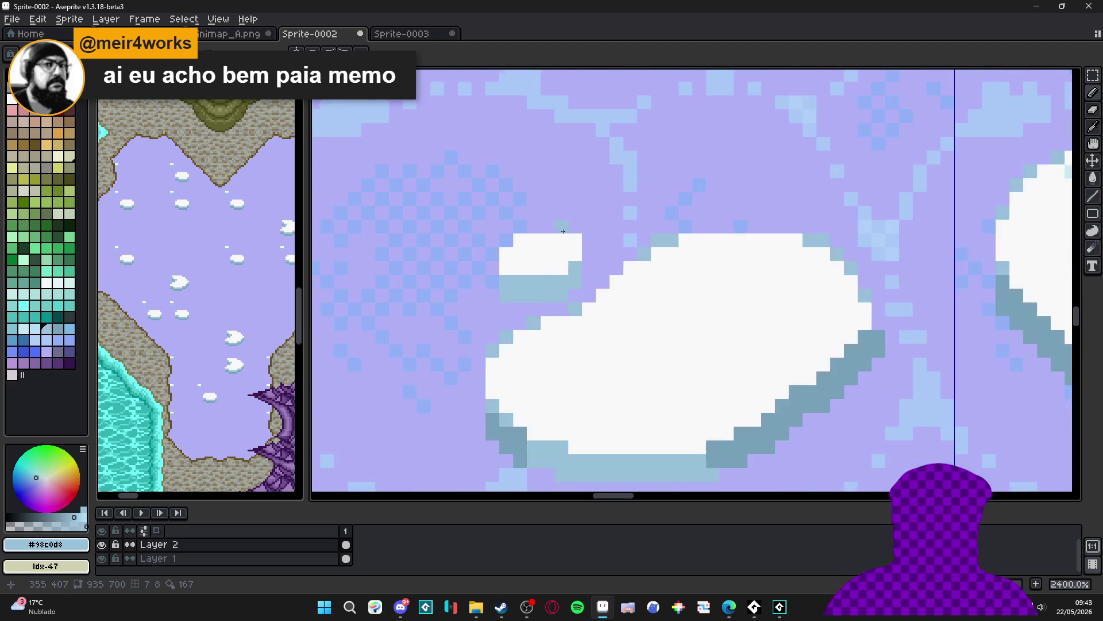
{"action": "scroll", "coordinate": [508, 253], "scroll_direction": "down", "scroll_amount": 4}
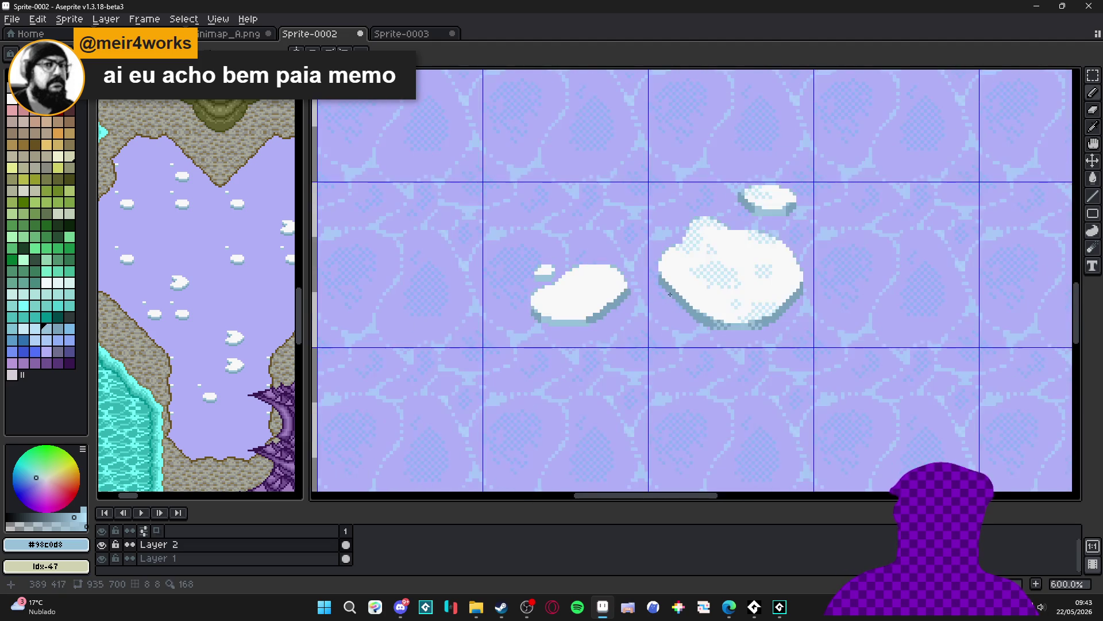
{"action": "scroll", "coordinate": [712, 283], "scroll_direction": "up", "scroll_amount": 4}
Make pale blue #c8e8f8 the drawing colour
{"action": "left_click", "coordinate": [712, 283], "text": "alt"}
{"action": "scroll", "coordinate": [422, 323], "scroll_direction": "down", "scroll_amount": 2}
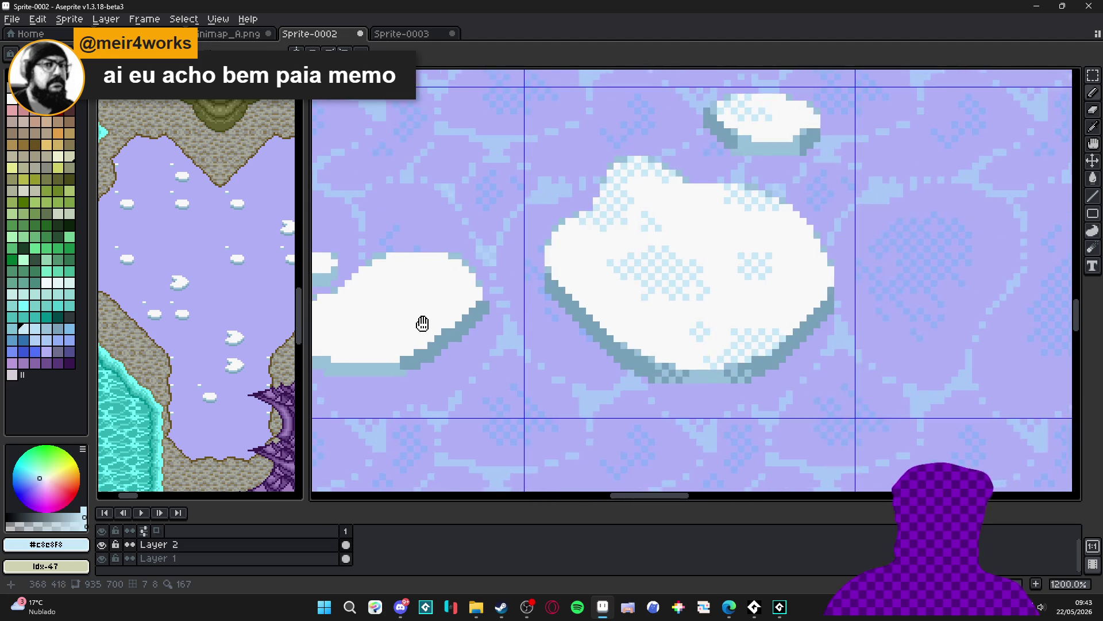
{"action": "scroll", "coordinate": [468, 358], "scroll_direction": "up", "scroll_amount": 3}
{"action": "scroll", "coordinate": [467, 358], "scroll_direction": "down", "scroll_amount": 5}
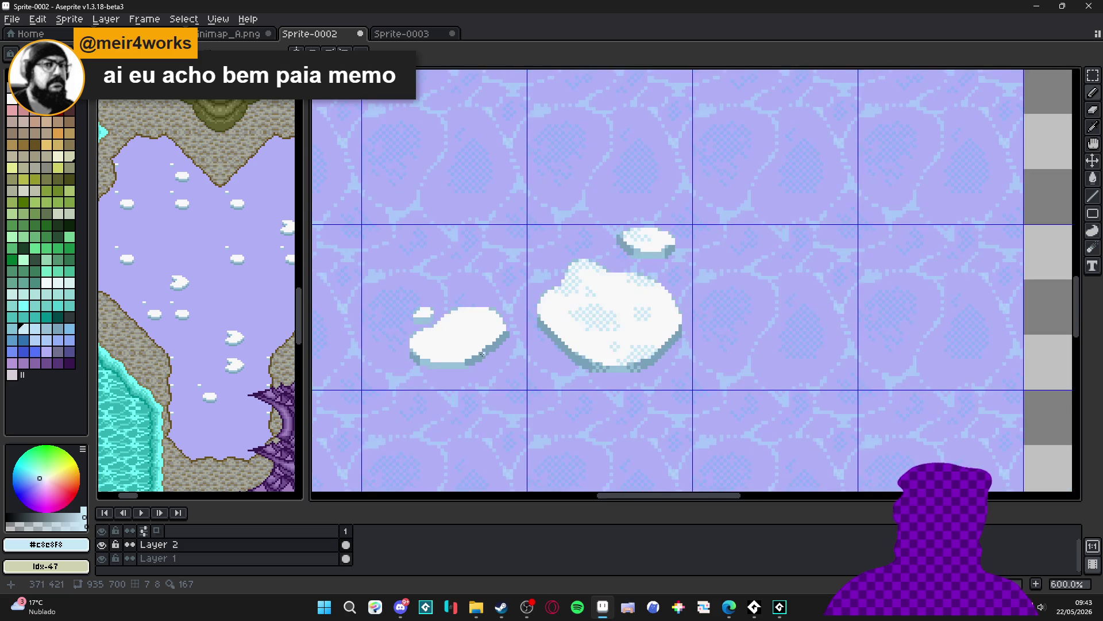
{"action": "scroll", "coordinate": [516, 332], "scroll_direction": "down", "scroll_amount": 3}
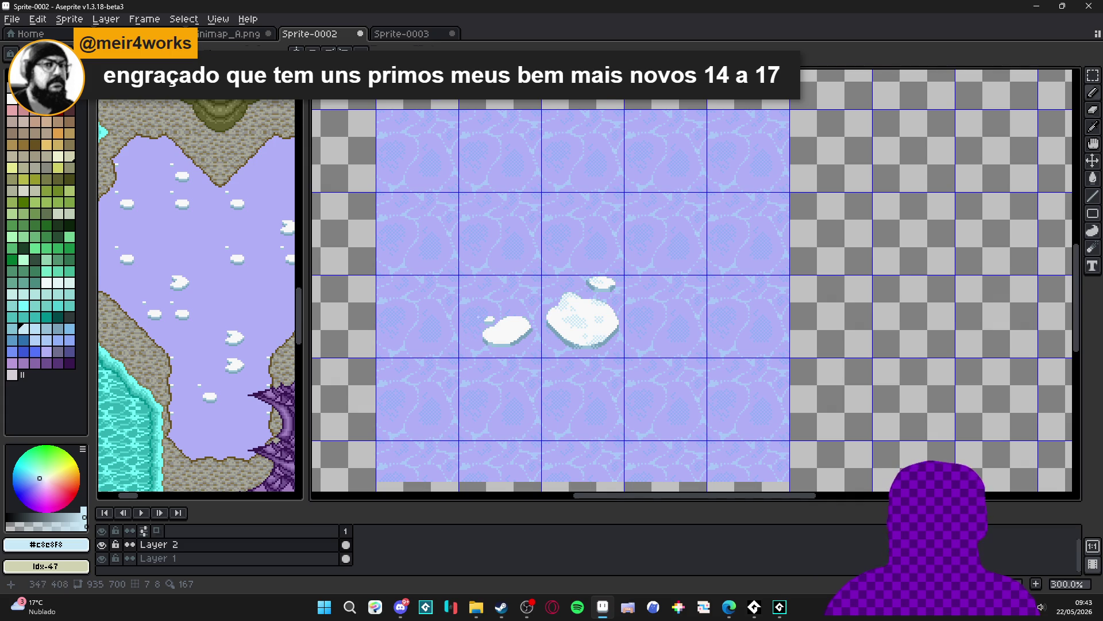
Place one pale blue #c8e8f8 pixel on the small floe's right edge
{"action": "scroll", "coordinate": [489, 318], "scroll_direction": "up", "scroll_amount": 7}
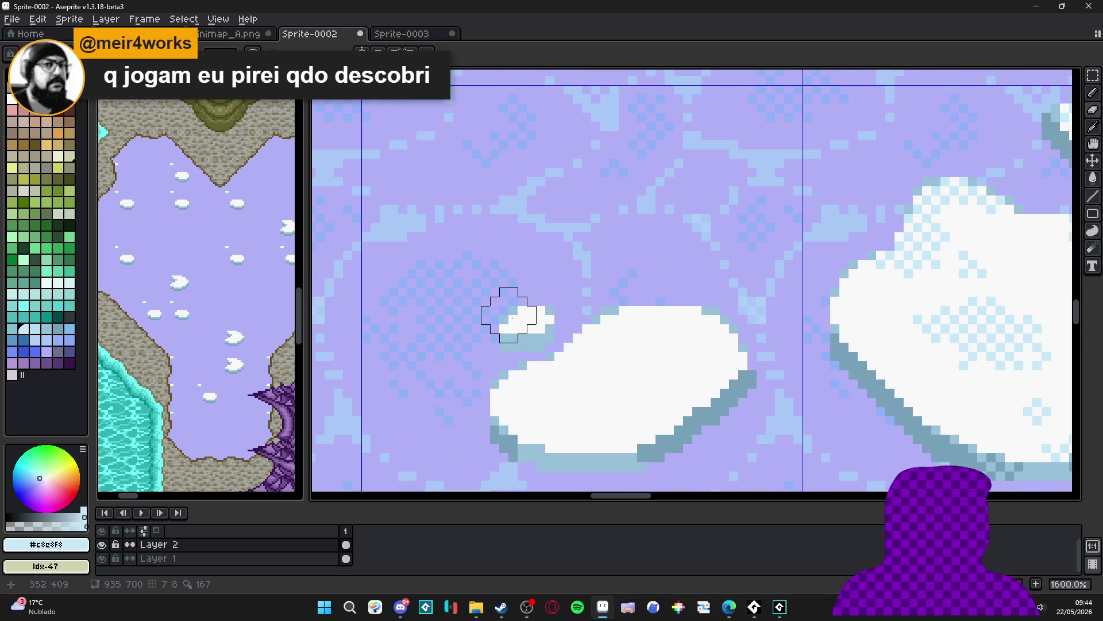
{"action": "scroll", "coordinate": [512, 319], "scroll_direction": "up", "scroll_amount": 3}
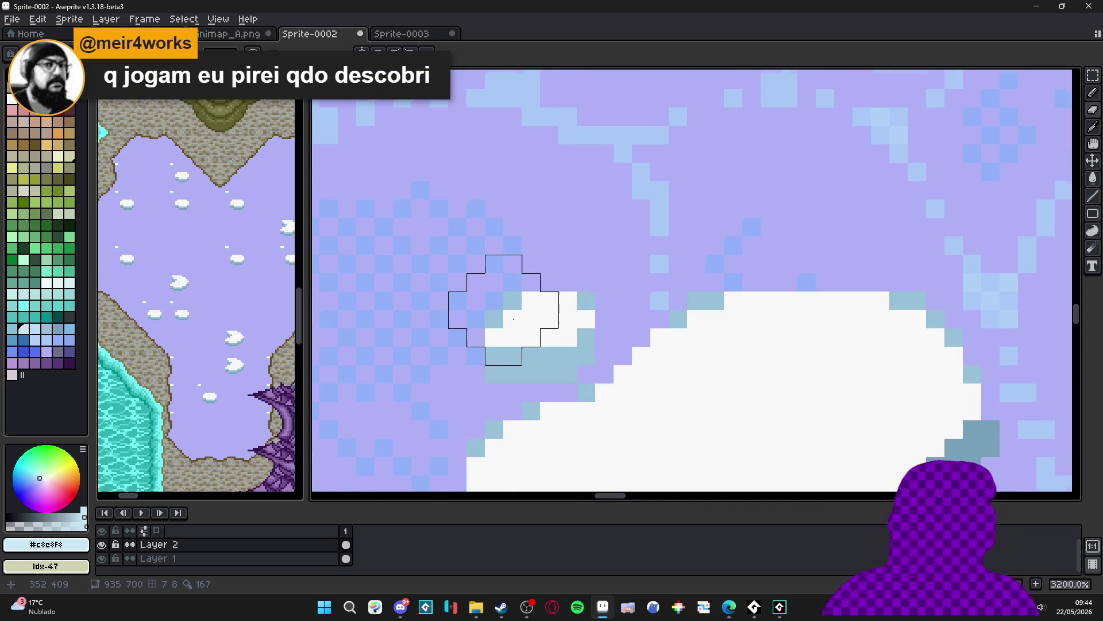
{"action": "scroll", "coordinate": [511, 340], "scroll_direction": "down", "scroll_amount": 4}
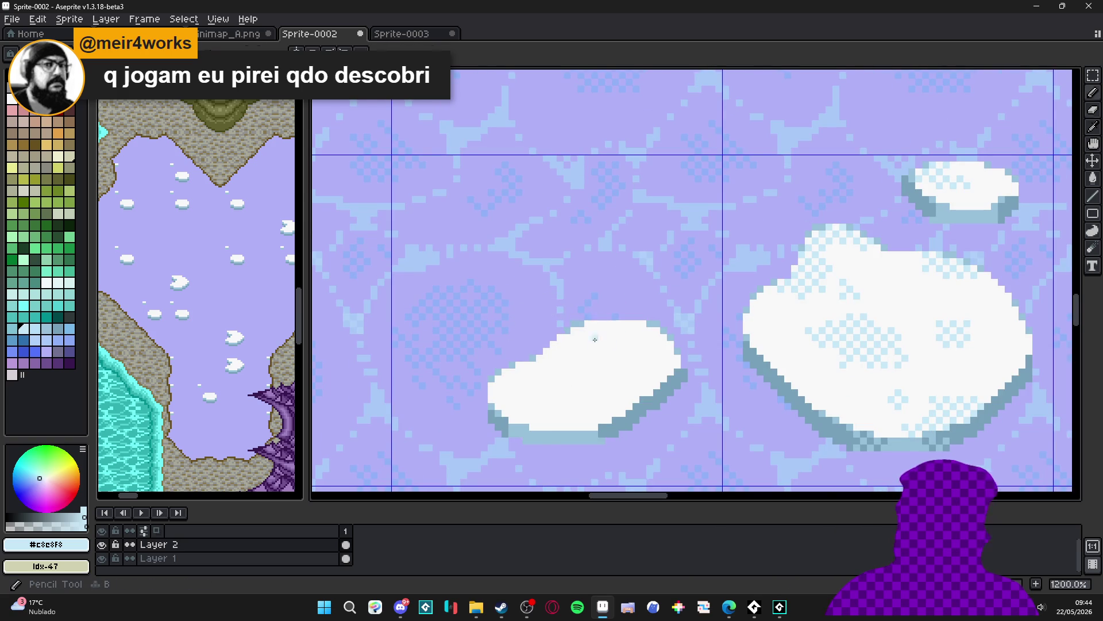
{"action": "scroll", "coordinate": [642, 338], "scroll_direction": "down", "scroll_amount": 1}
{"action": "scroll", "coordinate": [638, 363], "scroll_direction": "up", "scroll_amount": 2}
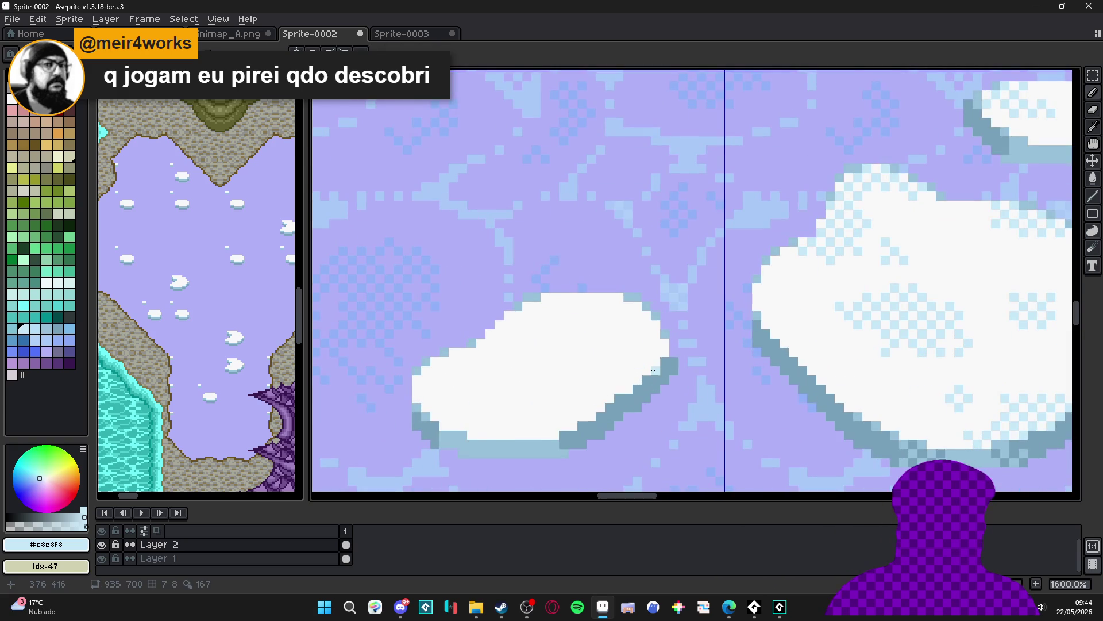
{"action": "left_click", "coordinate": [664, 343]}
{"action": "scroll", "coordinate": [627, 386], "scroll_direction": "down", "scroll_amount": 2}
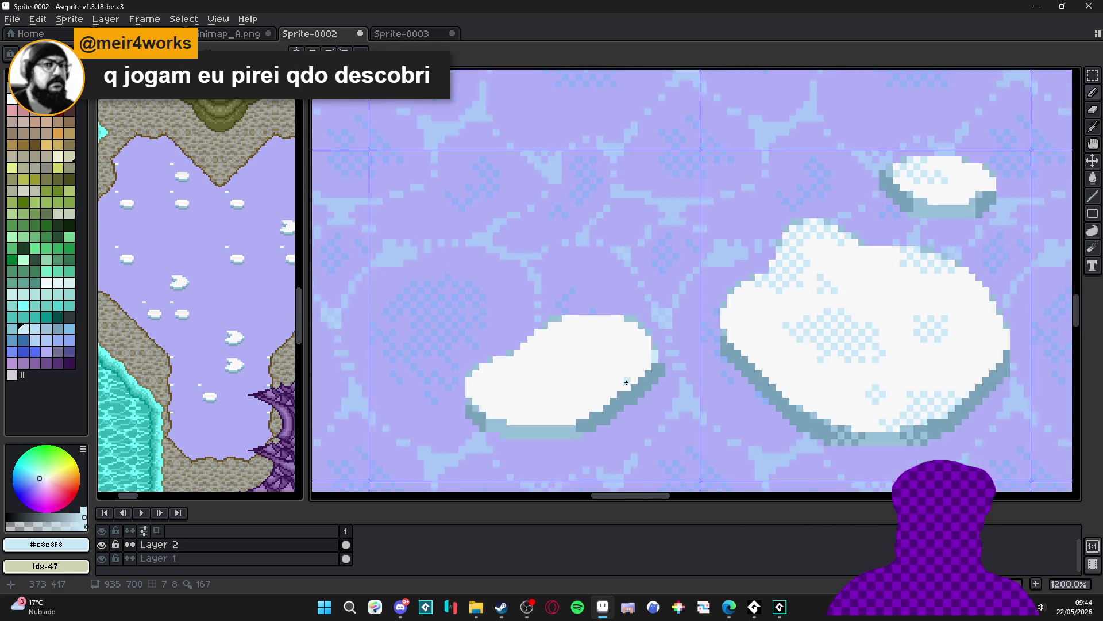
{"action": "scroll", "coordinate": [604, 376], "scroll_direction": "down", "scroll_amount": 1}
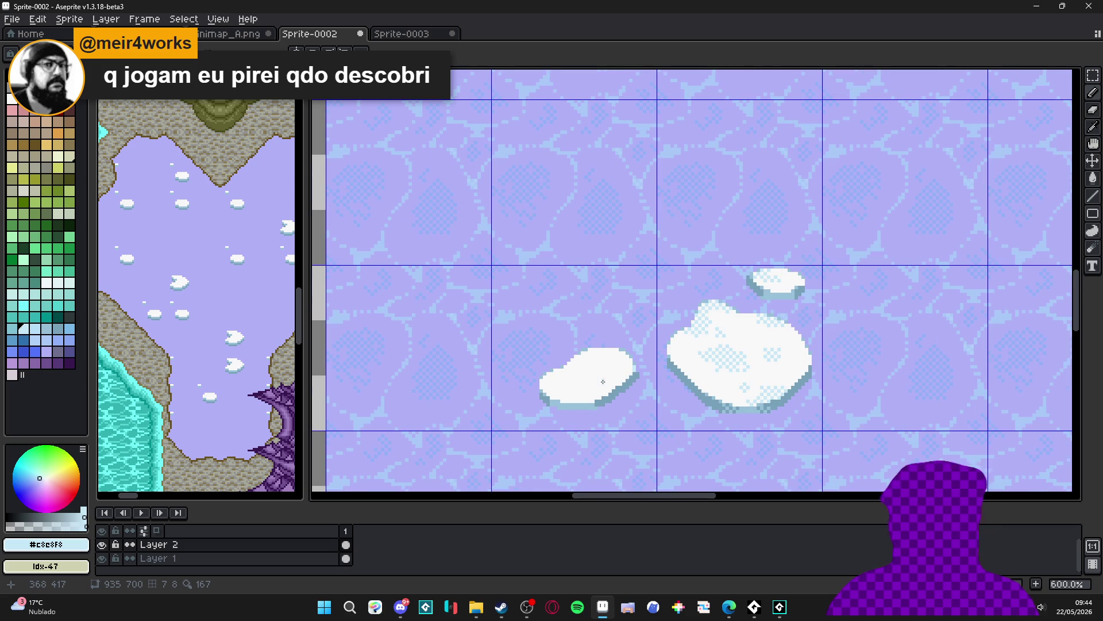
{"action": "scroll", "coordinate": [603, 382], "scroll_direction": "up", "scroll_amount": 2}
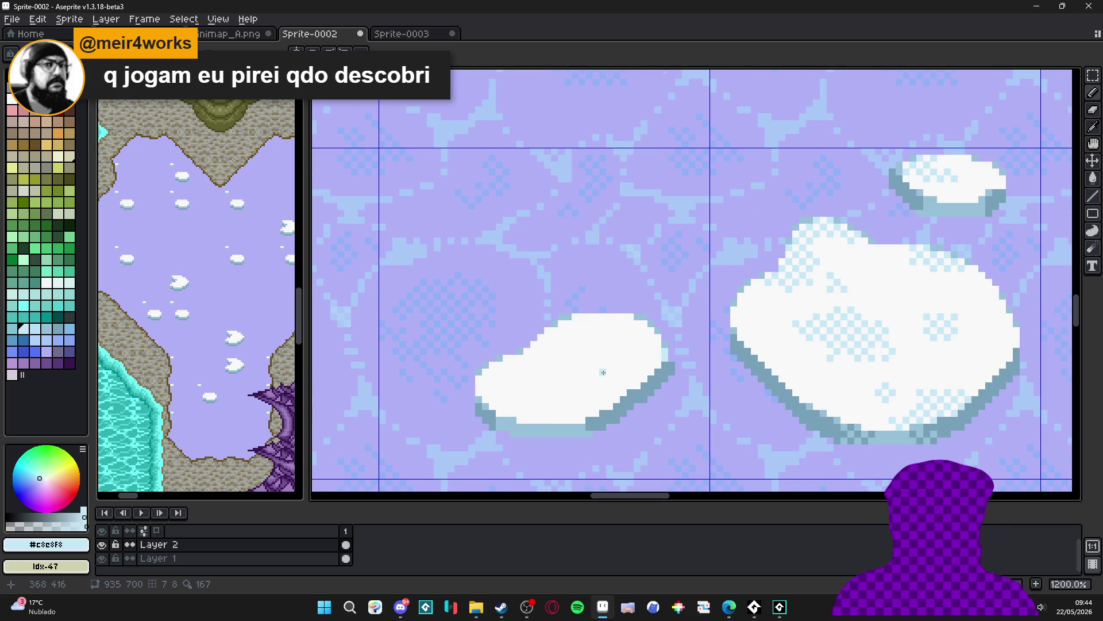
{"action": "scroll", "coordinate": [616, 378], "scroll_direction": "up", "scroll_amount": 2}
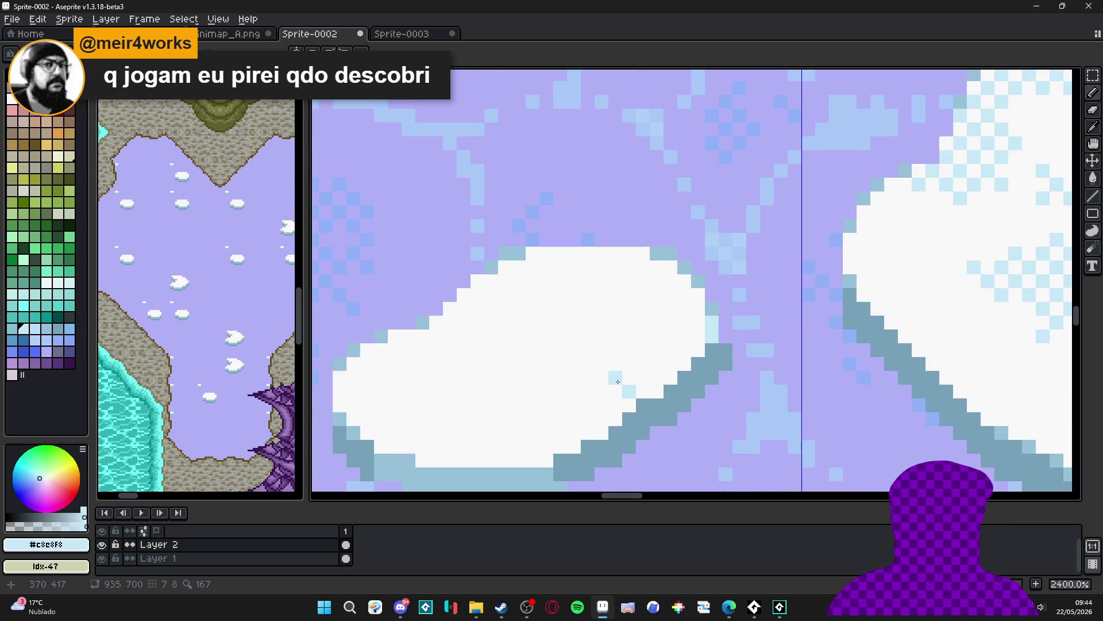
Dither pale blue checker pixels across the small floe's lower-right area
{"action": "key", "text": "m"}
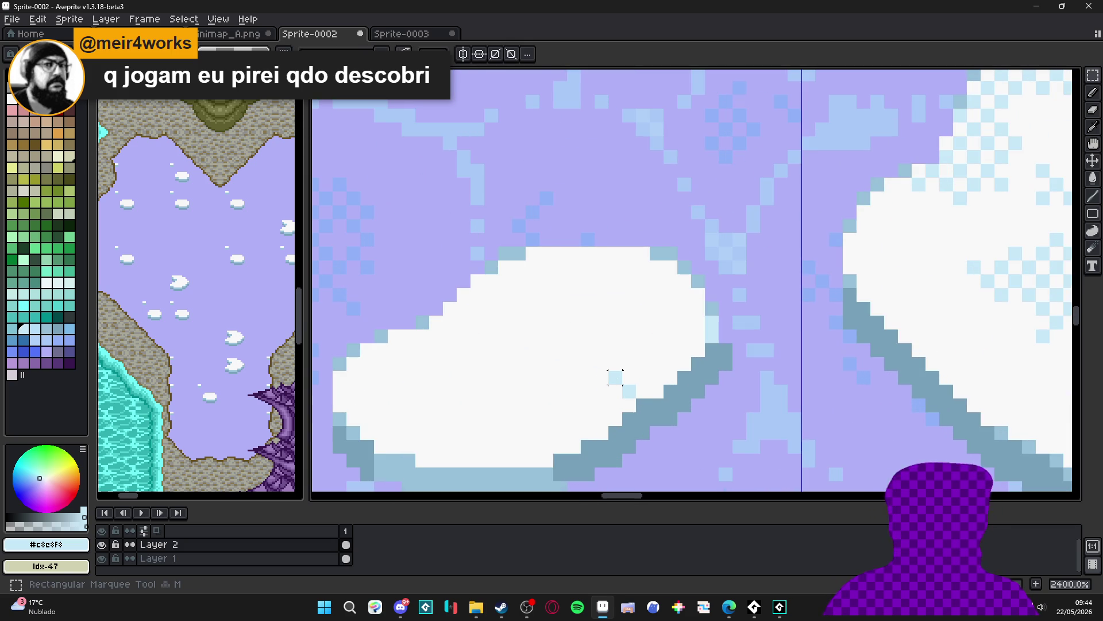
{"action": "key", "text": "b"}
{"action": "left_click", "coordinate": [657, 390]}
{"action": "left_click", "coordinate": [630, 363]}
{"action": "left_click", "coordinate": [643, 350]}
{"action": "left_click", "coordinate": [656, 363]}
{"action": "left_click", "coordinate": [670, 377]}
{"action": "left_click", "coordinate": [588, 405]}
{"action": "left_click", "coordinate": [602, 419]}
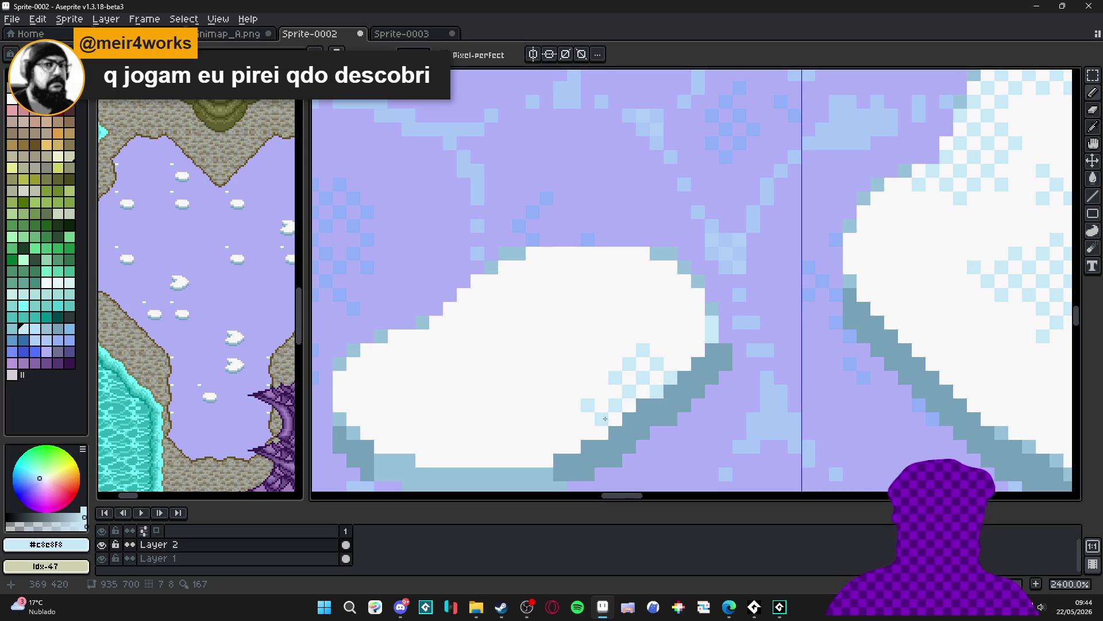
Extend the checker dither along the floe's bottom, reverting misplaced pixels to white
{"action": "left_click", "coordinate": [546, 446]}
{"action": "left_click", "coordinate": [533, 460]}
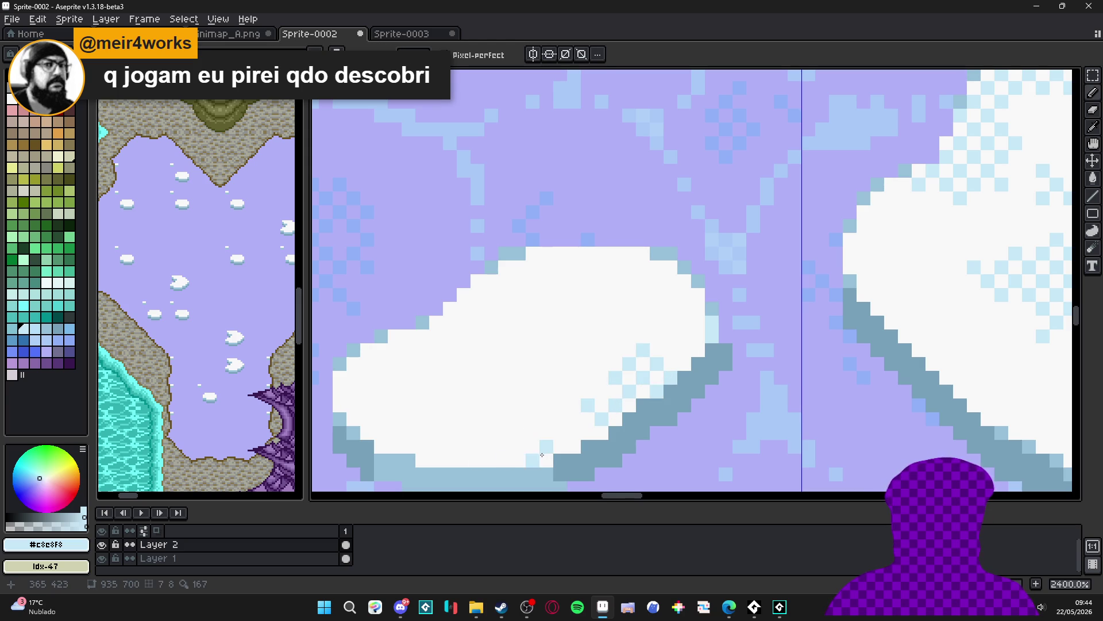
{"action": "left_click", "coordinate": [519, 447]}
{"action": "left_click", "coordinate": [560, 433]}
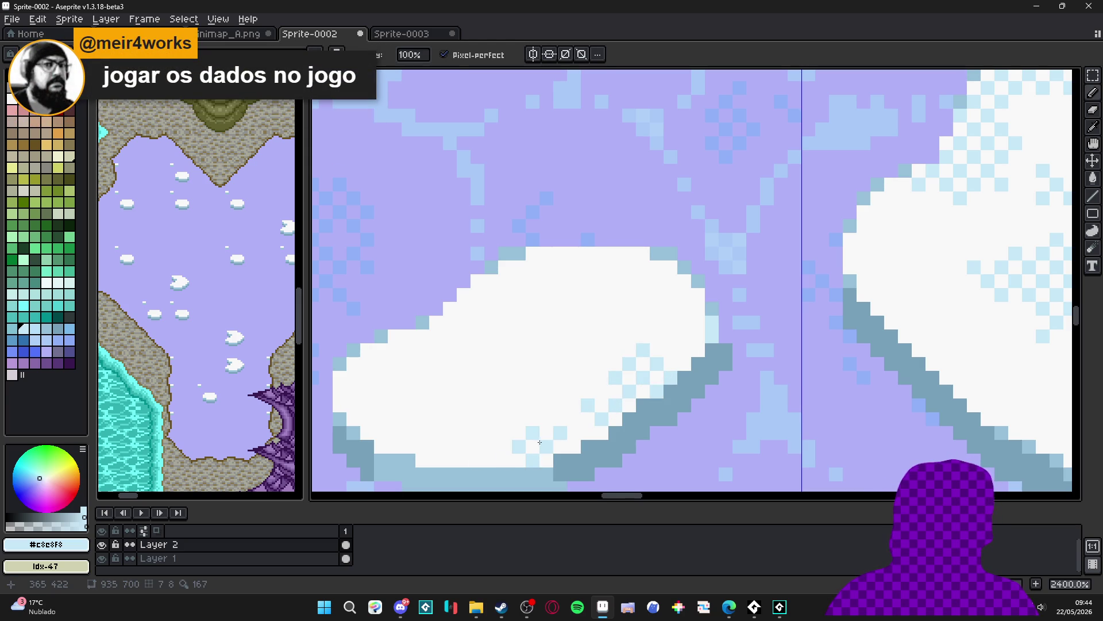
{"action": "right_click", "coordinate": [532, 432]}
{"action": "left_click", "coordinate": [519, 419]}
{"action": "left_click", "coordinate": [505, 432]}
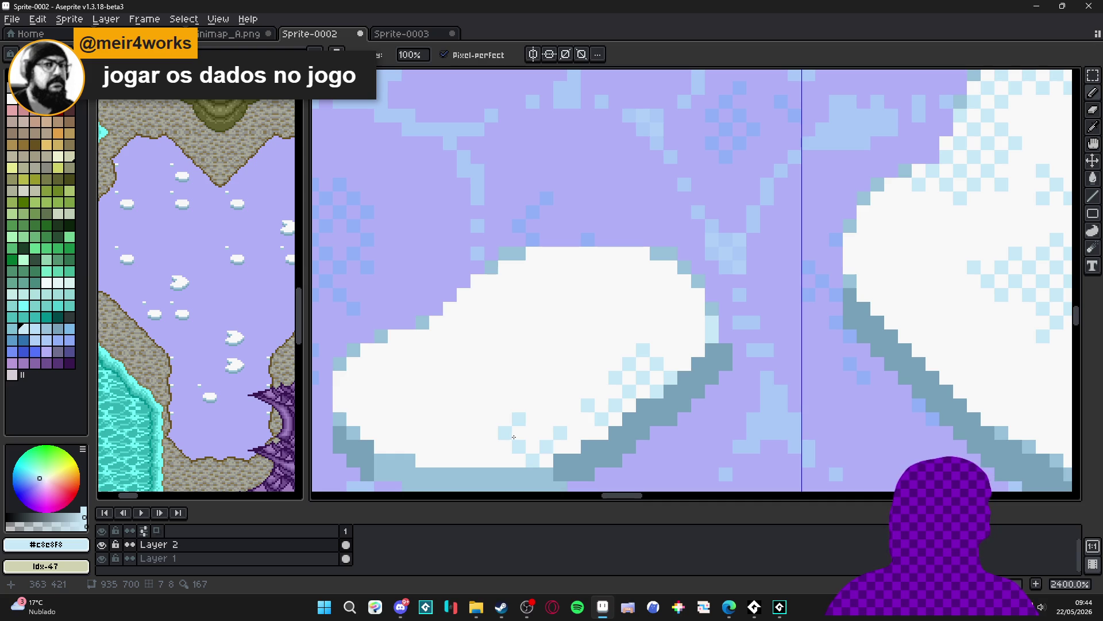
{"action": "right_click", "coordinate": [518, 419]}
{"action": "left_click", "coordinate": [491, 446]}
{"action": "right_click", "coordinate": [505, 433]}
{"action": "left_click", "coordinate": [505, 460]}
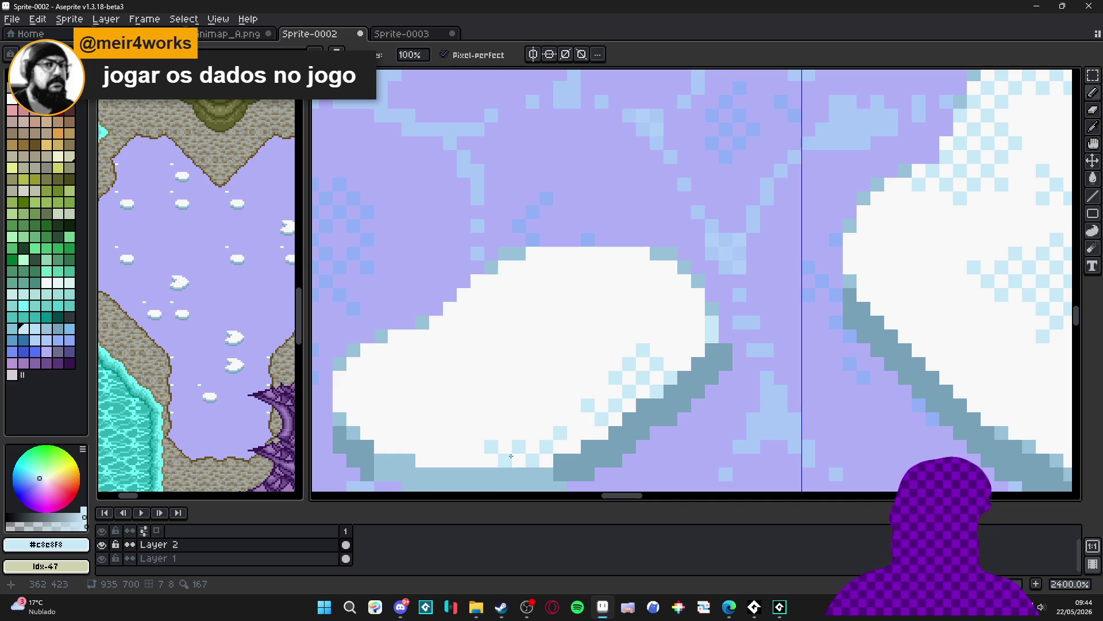
{"action": "left_click", "coordinate": [477, 460]}
Add a pale blue checkerboard along the small floe's upper-left edge
{"action": "left_click", "coordinate": [395, 336]}
{"action": "left_click", "coordinate": [409, 336]}
{"action": "left_click", "coordinate": [395, 349]}
{"action": "left_click", "coordinate": [422, 350]}
{"action": "left_click", "coordinate": [436, 336]}
{"action": "left_click", "coordinate": [450, 323]}
{"action": "left_click", "coordinate": [436, 323]}
{"action": "left_click", "coordinate": [450, 350]}
{"action": "left_click", "coordinate": [436, 364]}
{"action": "left_click", "coordinate": [463, 336]}
{"action": "left_click", "coordinate": [463, 309]}
{"action": "left_click", "coordinate": [478, 350]}
{"action": "left_click", "coordinate": [491, 364]}
{"action": "scroll", "coordinate": [489, 362], "scroll_direction": "down", "scroll_amount": 6}
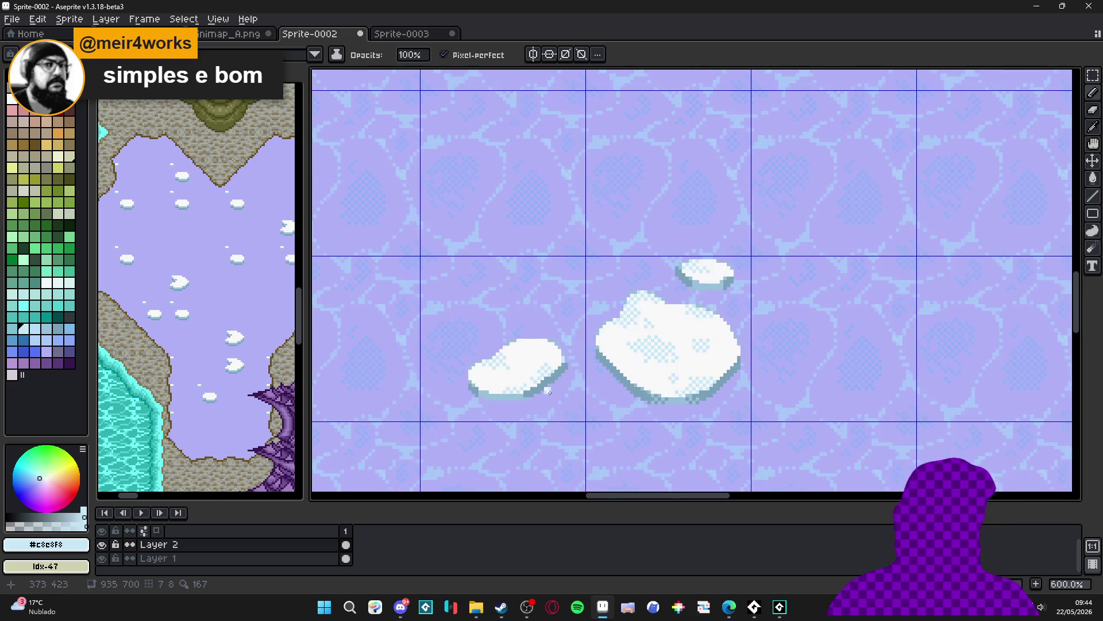
{"action": "scroll", "coordinate": [642, 375], "scroll_direction": "down", "scroll_amount": 2}
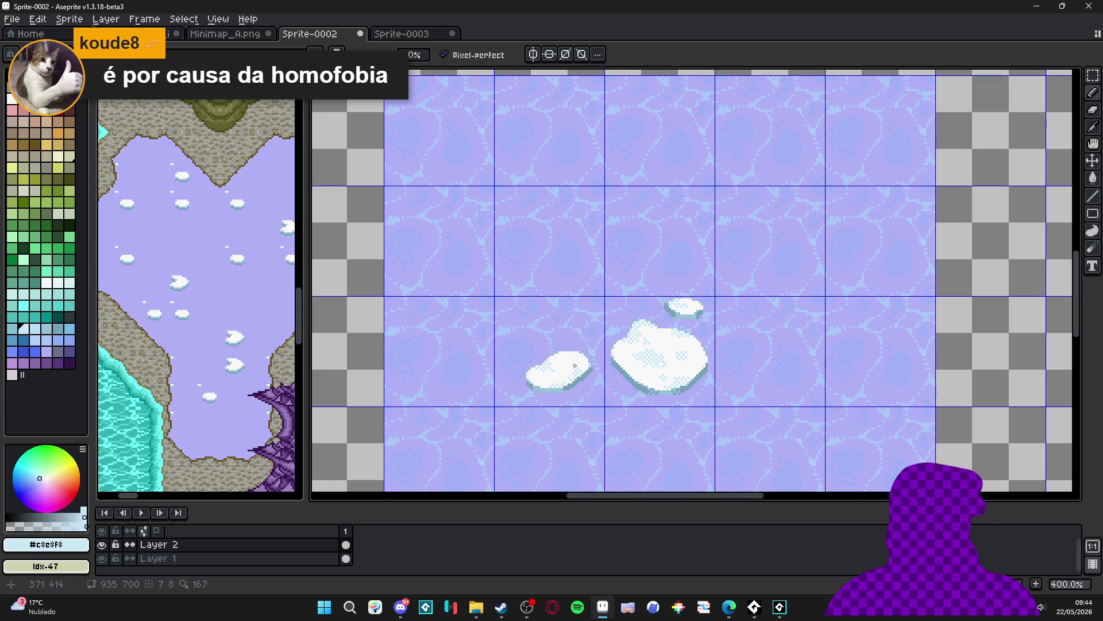
Fill the notch at the small floe's top-left with white
{"action": "scroll", "coordinate": [585, 363], "scroll_direction": "up", "scroll_amount": 6}
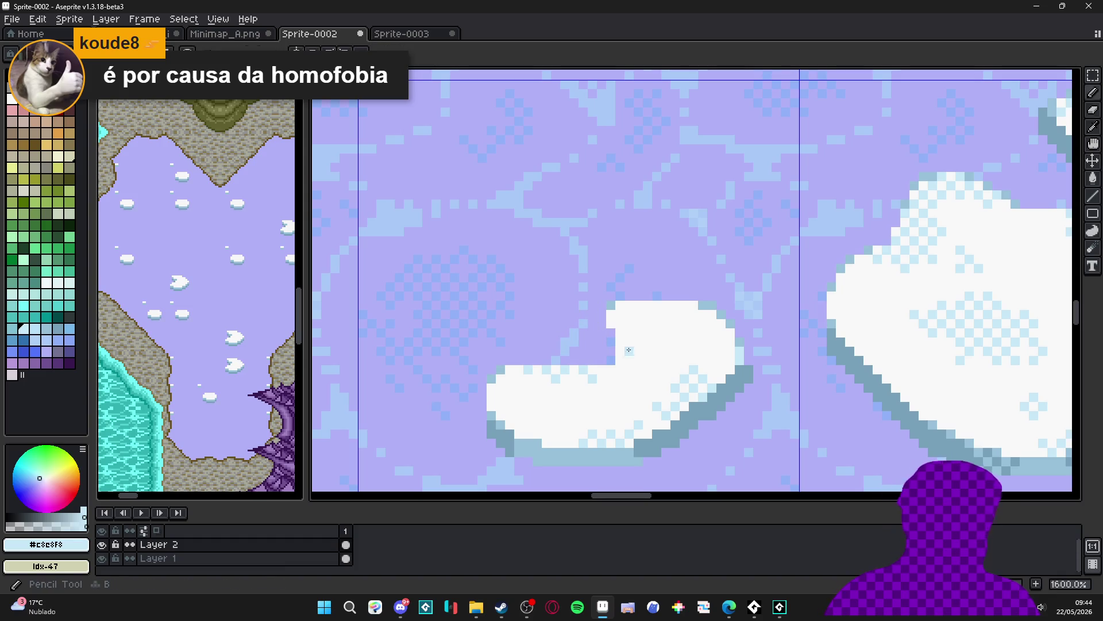
{"action": "left_click", "coordinate": [611, 357], "text": "alt"}
{"action": "mouse_move", "coordinate": [600, 313]}
{"action": "left_mouse_down"}
{"action": "mouse_move", "coordinate": [610, 352]}
{"action": "mouse_move", "coordinate": [610, 333]}
{"action": "left_mouse_up"}
{"action": "left_click", "coordinate": [611, 305]}
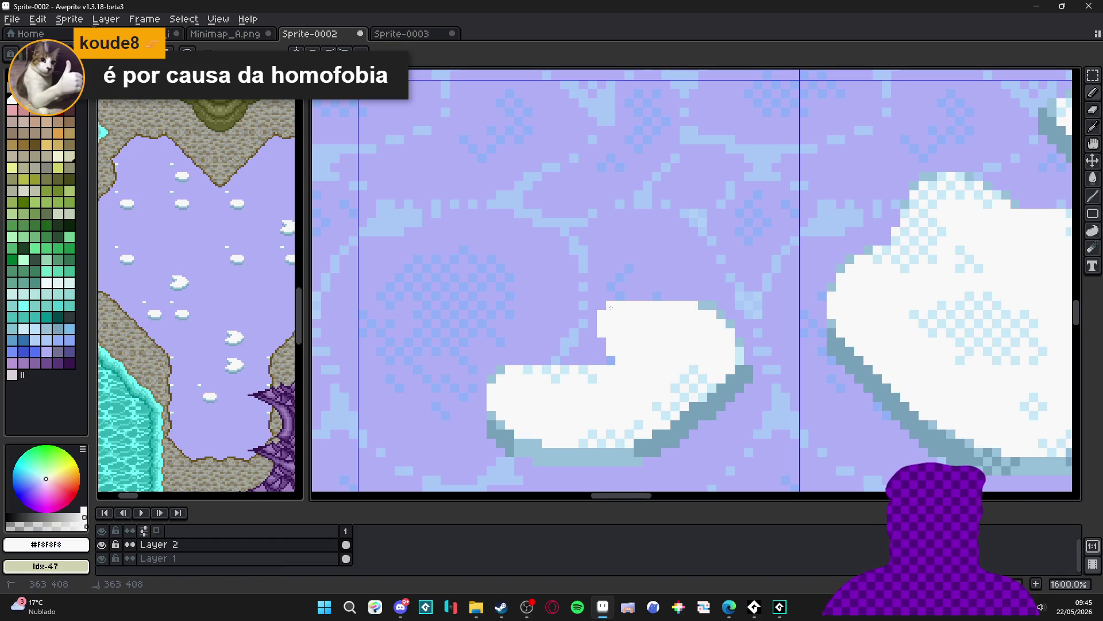
{"action": "scroll", "coordinate": [609, 345], "scroll_direction": "down", "scroll_amount": 5}
{"action": "scroll", "coordinate": [607, 380], "scroll_direction": "up", "scroll_amount": 4}
Paint a dark blue-grey #78a0b8 edge along the notch
{"action": "left_click", "coordinate": [607, 382], "text": "alt"}
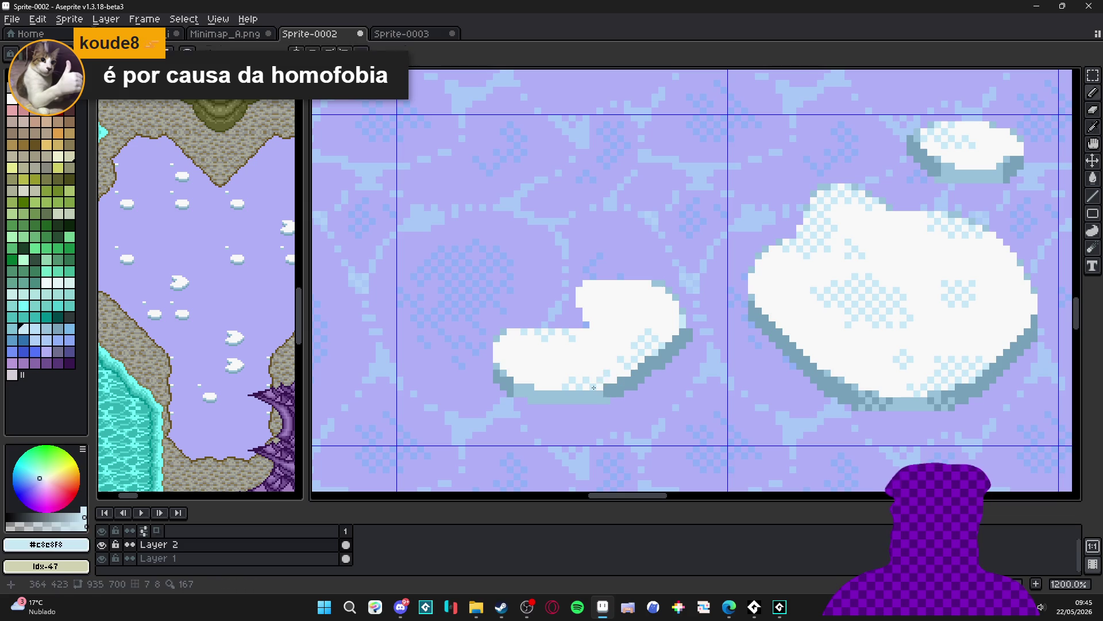
{"action": "scroll", "coordinate": [574, 322], "scroll_direction": "up", "scroll_amount": 3}
{"action": "mouse_move", "coordinate": [585, 308]}
{"action": "left_mouse_down"}
{"action": "mouse_move", "coordinate": [598, 327]}
{"action": "mouse_move", "coordinate": [586, 329]}
{"action": "left_mouse_up"}
{"action": "scroll", "coordinate": [579, 299], "scroll_direction": "down", "scroll_amount": 5}
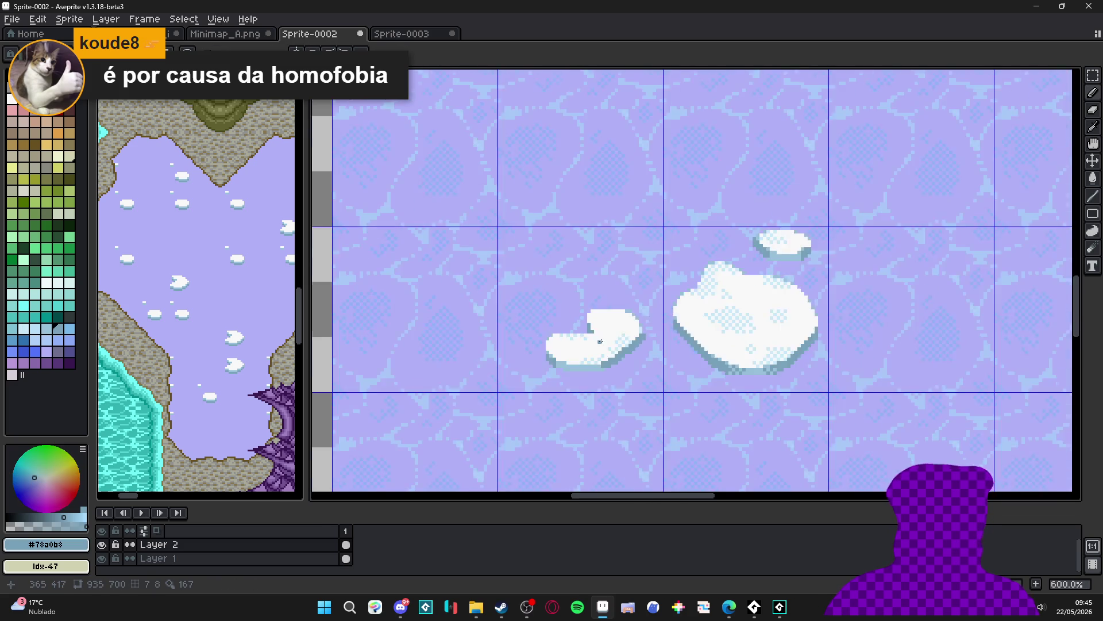
{"action": "scroll", "coordinate": [615, 357], "scroll_direction": "up", "scroll_amount": 3}
{"action": "left_click", "coordinate": [616, 360], "text": "alt"}
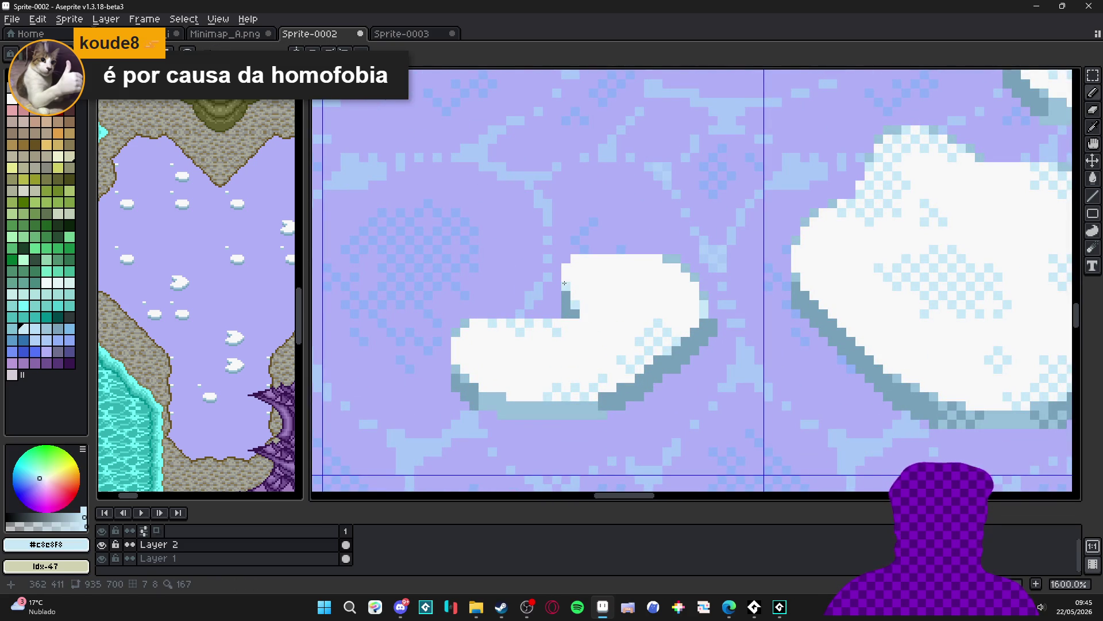
{"action": "scroll", "coordinate": [607, 353], "scroll_direction": "down", "scroll_amount": 6}
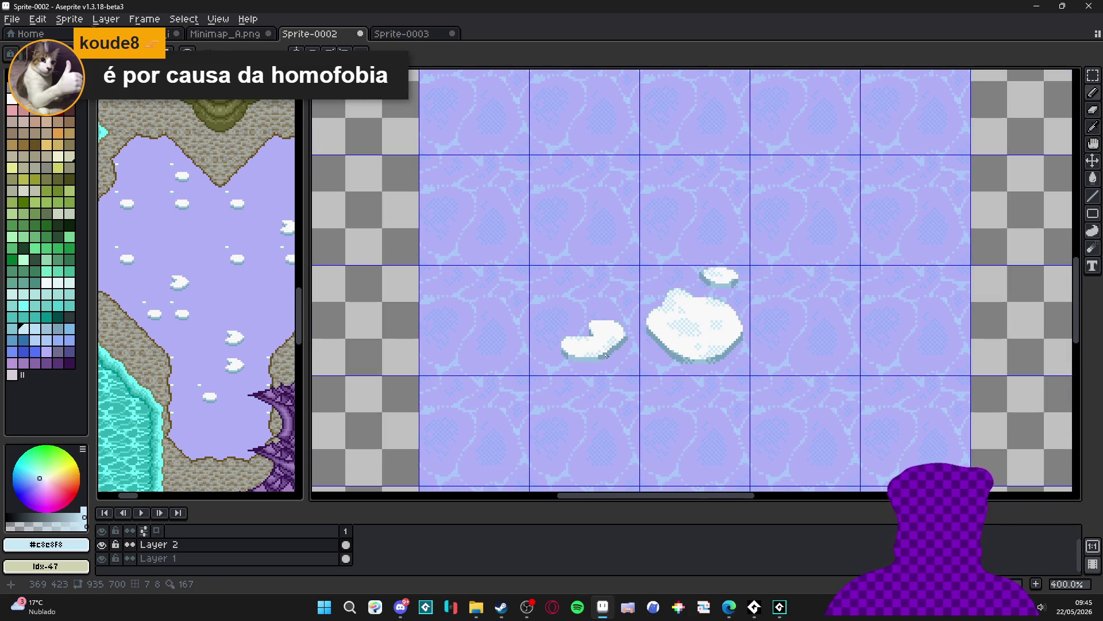
{"action": "scroll", "coordinate": [573, 332], "scroll_direction": "up", "scroll_amount": 6}
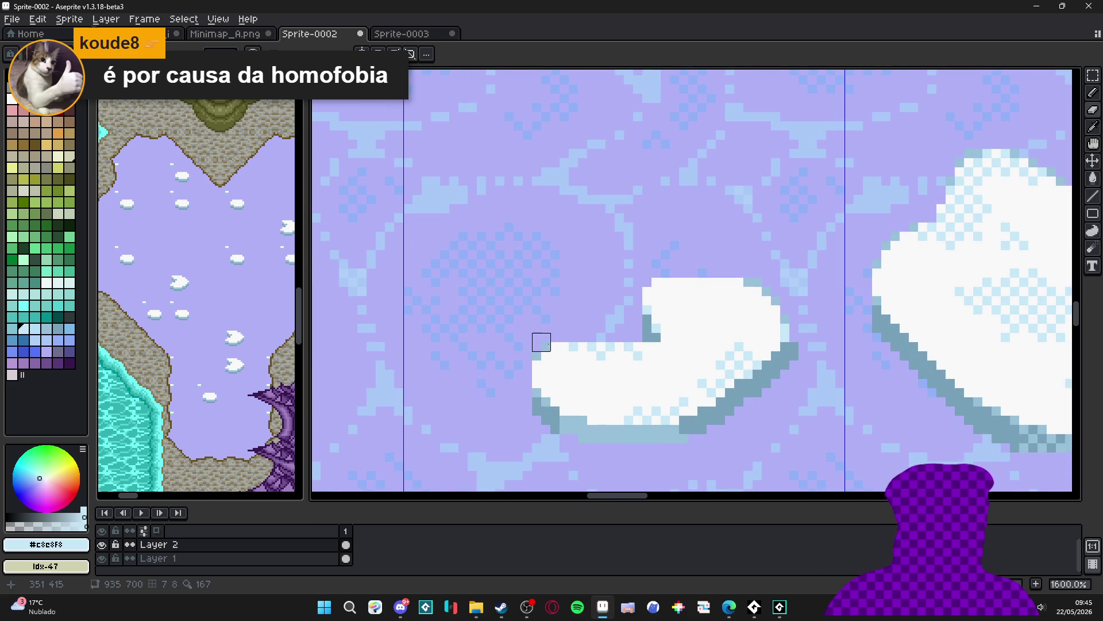
{"action": "scroll", "coordinate": [587, 350], "scroll_direction": "down", "scroll_amount": 6}
{"action": "scroll", "coordinate": [586, 350], "scroll_direction": "up", "scroll_amount": 6}
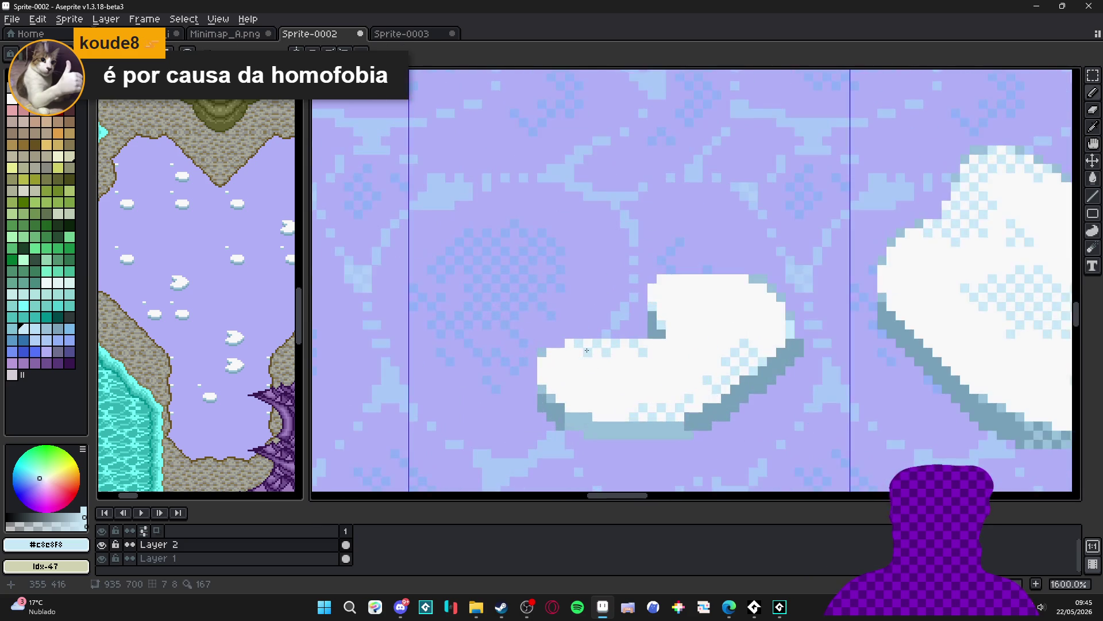
{"action": "scroll", "coordinate": [586, 350], "scroll_direction": "down", "scroll_amount": 7}
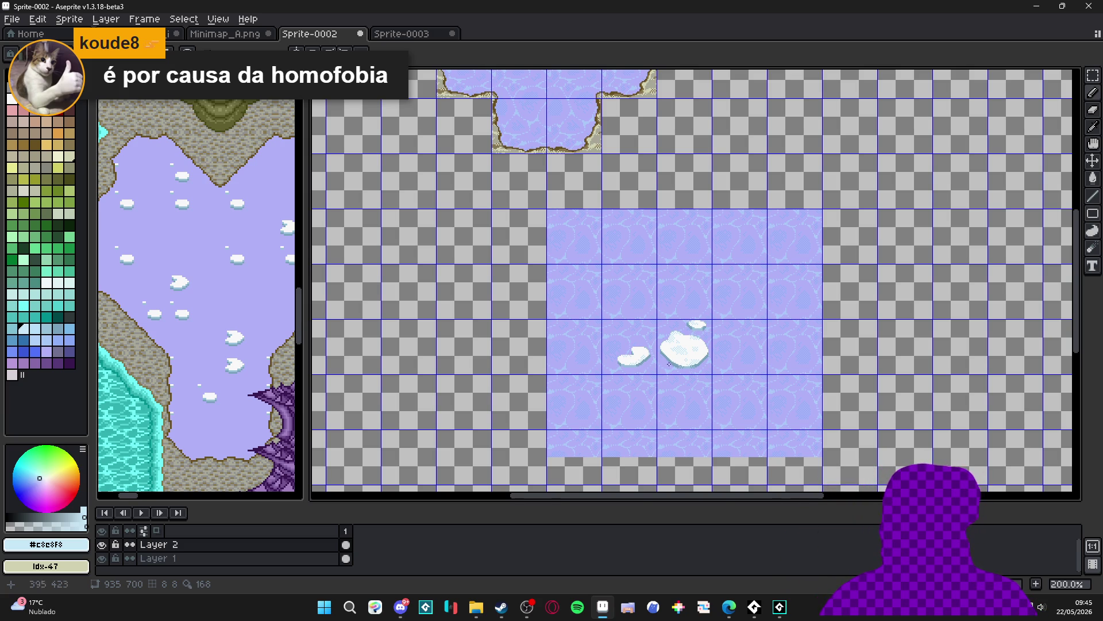
Scroll to the floes, start saving the sprite, then cancel the Save dialog
{"action": "scroll", "coordinate": [675, 371], "scroll_direction": "up", "scroll_amount": 1}
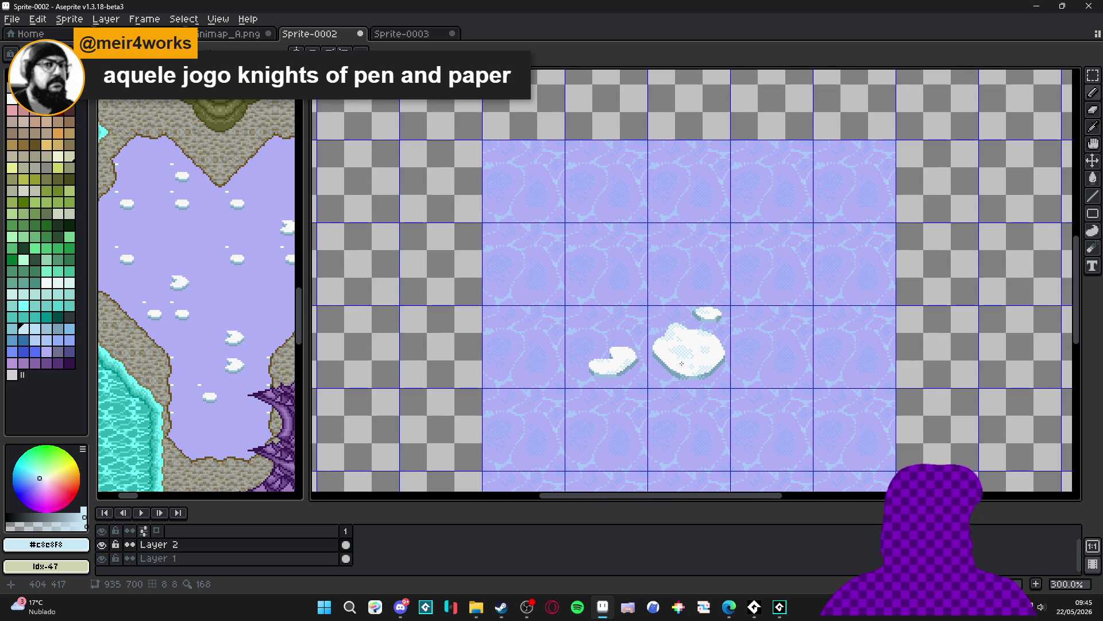
{"action": "scroll", "coordinate": [660, 364], "scroll_direction": "right", "scroll_amount": 1}
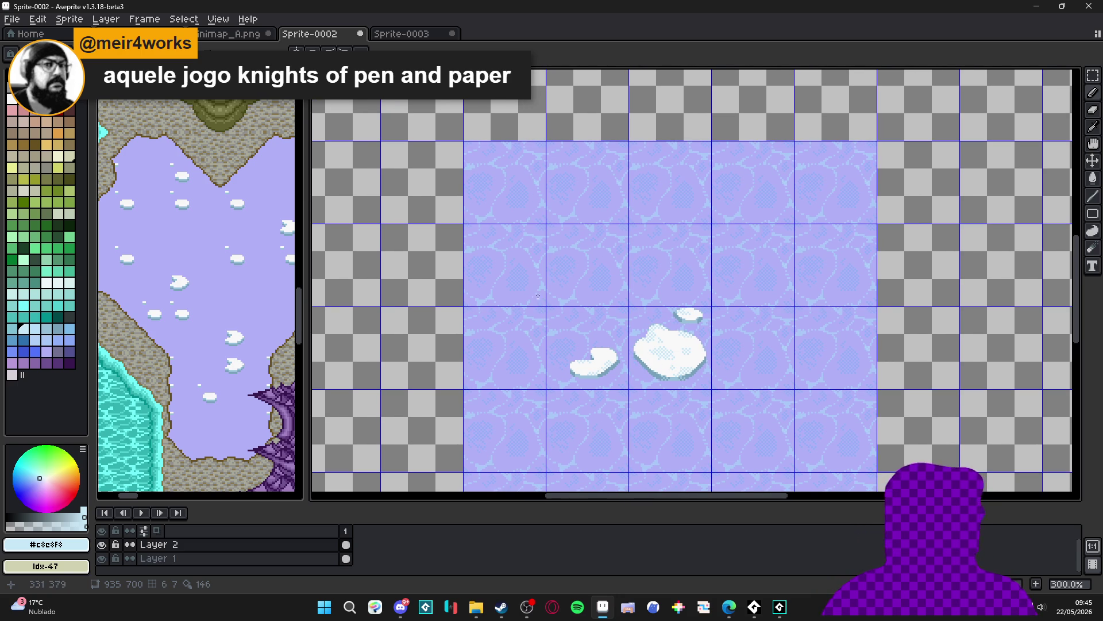
{"action": "scroll", "coordinate": [567, 418], "scroll_direction": "right", "scroll_amount": 1}
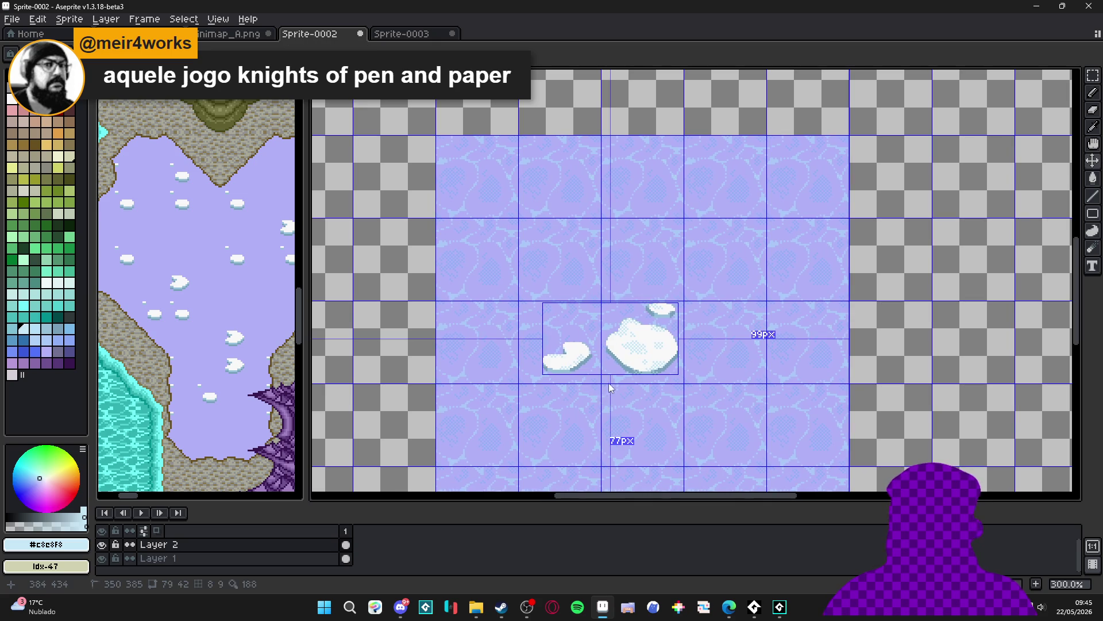
{"action": "key", "text": "ctrl+s"}
{"action": "left_click", "coordinate": [1060, 571]}
Clear the old selection and marquee-select the two tiles holding the ice floes
{"action": "scroll", "coordinate": [646, 347], "scroll_direction": "down", "scroll_amount": 2}
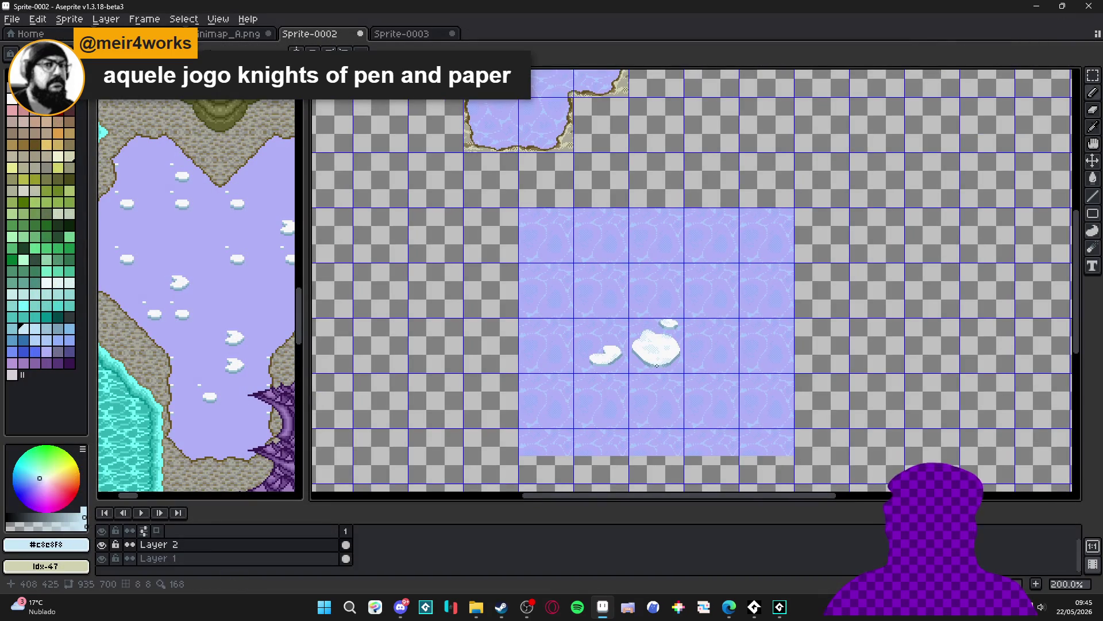
{"action": "key", "text": "ctrl+d"}
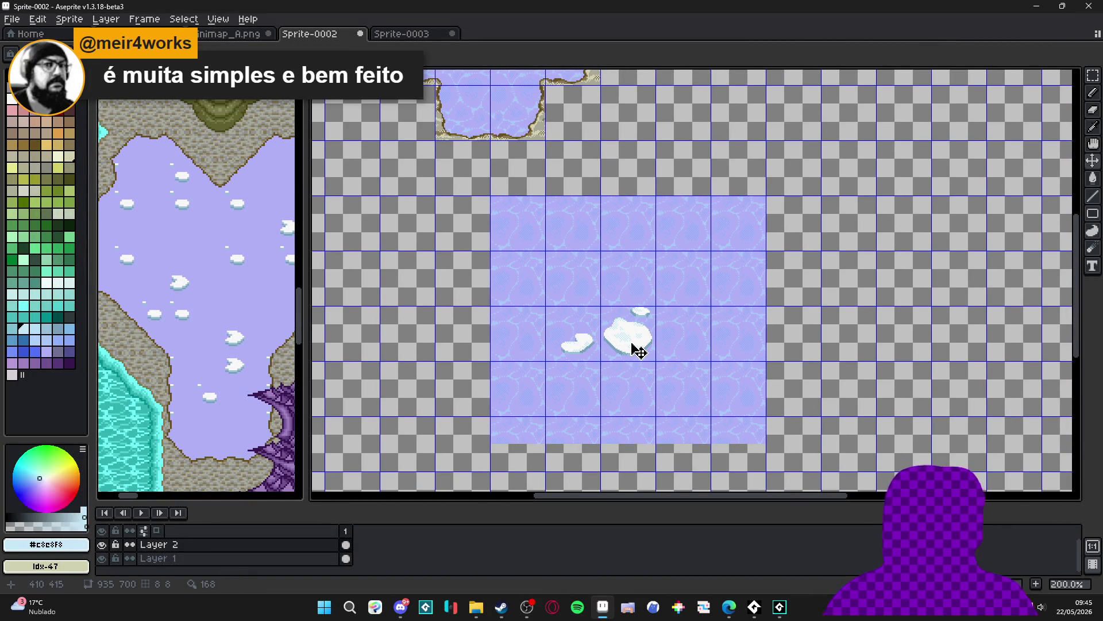
{"action": "key", "text": "m"}
{"action": "mouse_move", "coordinate": [637, 349]}
{"action": "left_mouse_down"}
{"action": "mouse_move", "coordinate": [631, 337]}
{"action": "mouse_move", "coordinate": [575, 342]}
{"action": "left_mouse_up"}
{"action": "left_click", "coordinate": [408, 35]}
Paste the copied ice floes into the Minimap_A.png tileset sheet
{"action": "left_click", "coordinate": [343, 35]}
{"action": "left_click", "coordinate": [241, 35]}
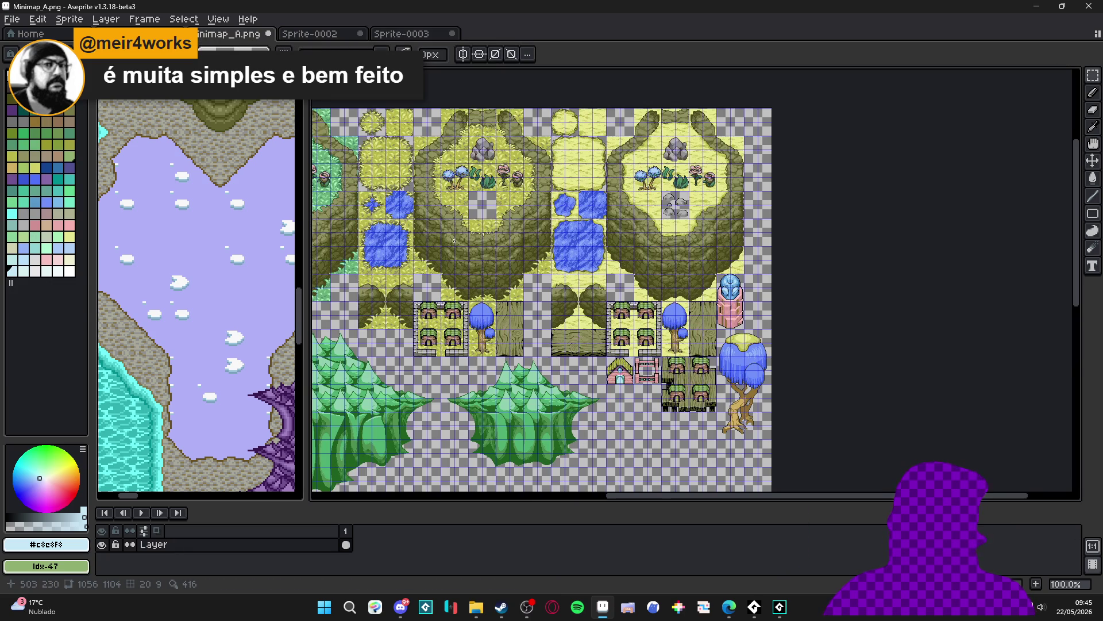
{"action": "scroll", "coordinate": [489, 285], "scroll_direction": "down", "scroll_amount": 2}
{"action": "scroll", "coordinate": [489, 285], "scroll_direction": "up", "scroll_amount": 2}
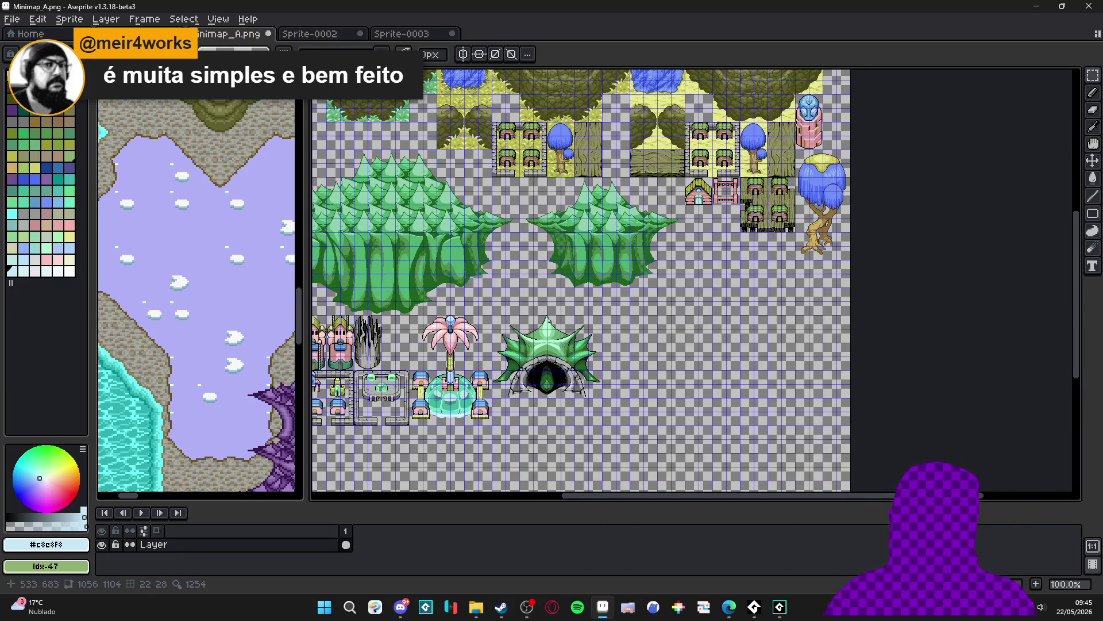
{"action": "left_click_drag", "start_coordinate": [485, 362], "coordinate": [569, 297]}
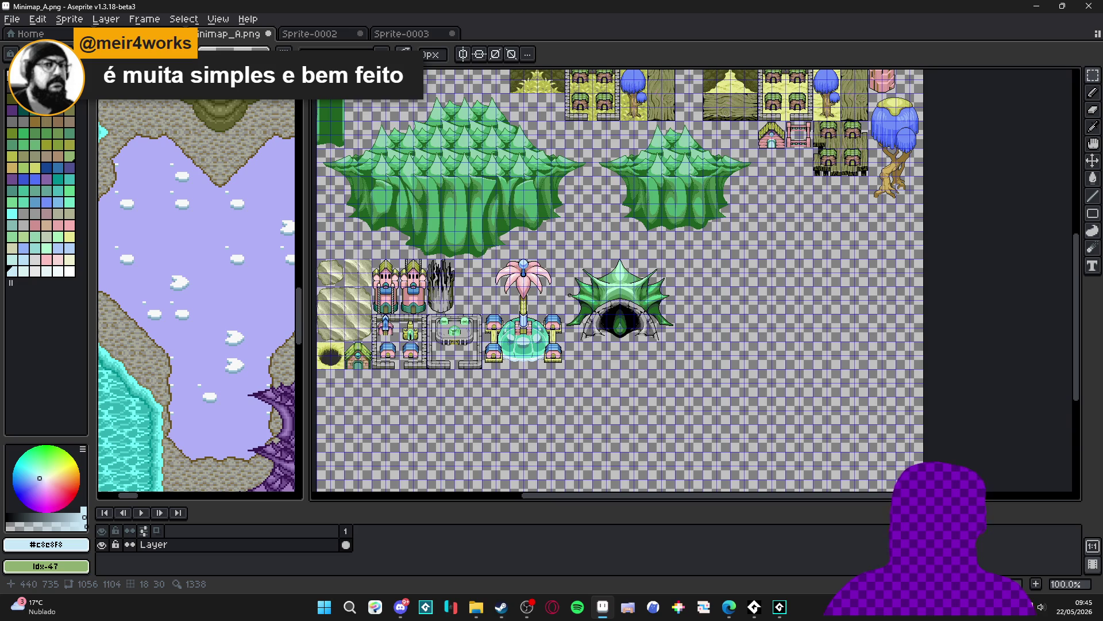
{"action": "scroll", "coordinate": [568, 296], "scroll_direction": "up", "scroll_amount": 2}
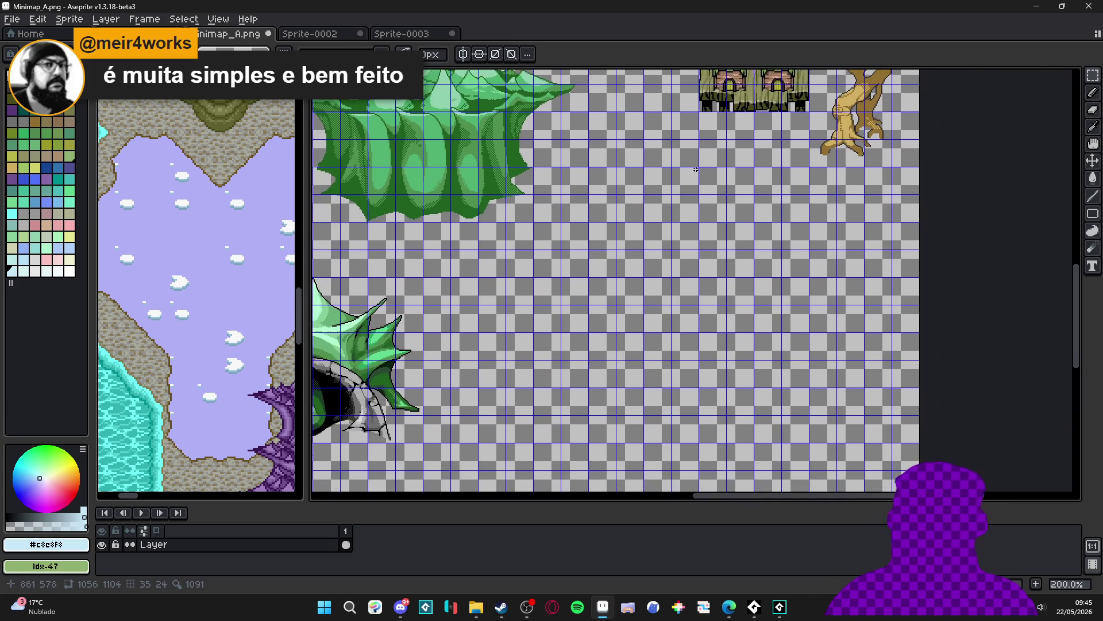
{"action": "key", "text": "ctrl+v"}
{"action": "scroll", "coordinate": [716, 256], "scroll_direction": "up", "scroll_amount": 3}
{"action": "scroll", "coordinate": [720, 325], "scroll_direction": "down", "scroll_amount": 4}
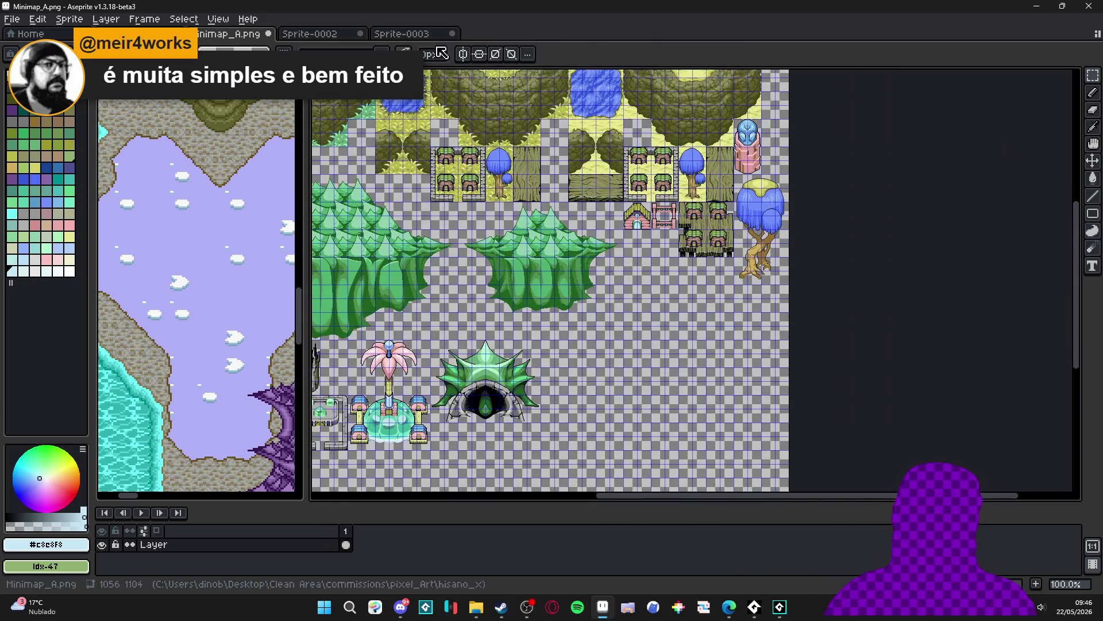
Look through Sprite-0002, Sprite-0003 and second_area_items, then return to Minimap_A.png
{"action": "left_click", "coordinate": [316, 36]}
{"action": "left_click", "coordinate": [402, 34]}
{"action": "left_click", "coordinate": [313, 34]}
{"action": "left_click", "coordinate": [135, 33]}
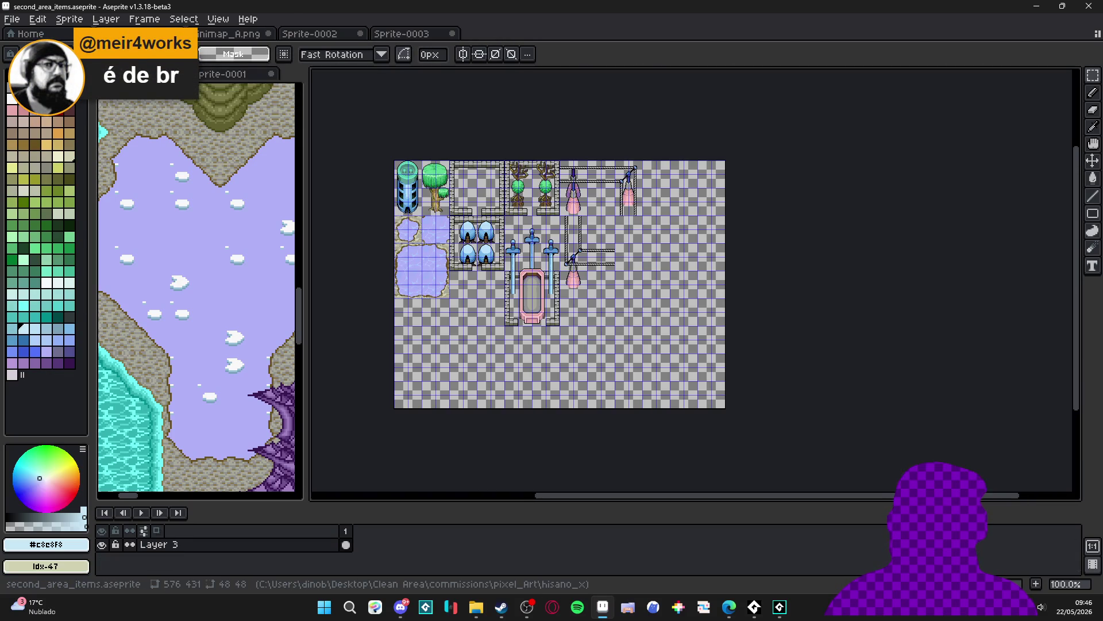
{"action": "left_click", "coordinate": [238, 35]}
{"action": "scroll", "coordinate": [492, 293], "scroll_direction": "up", "scroll_amount": 1}
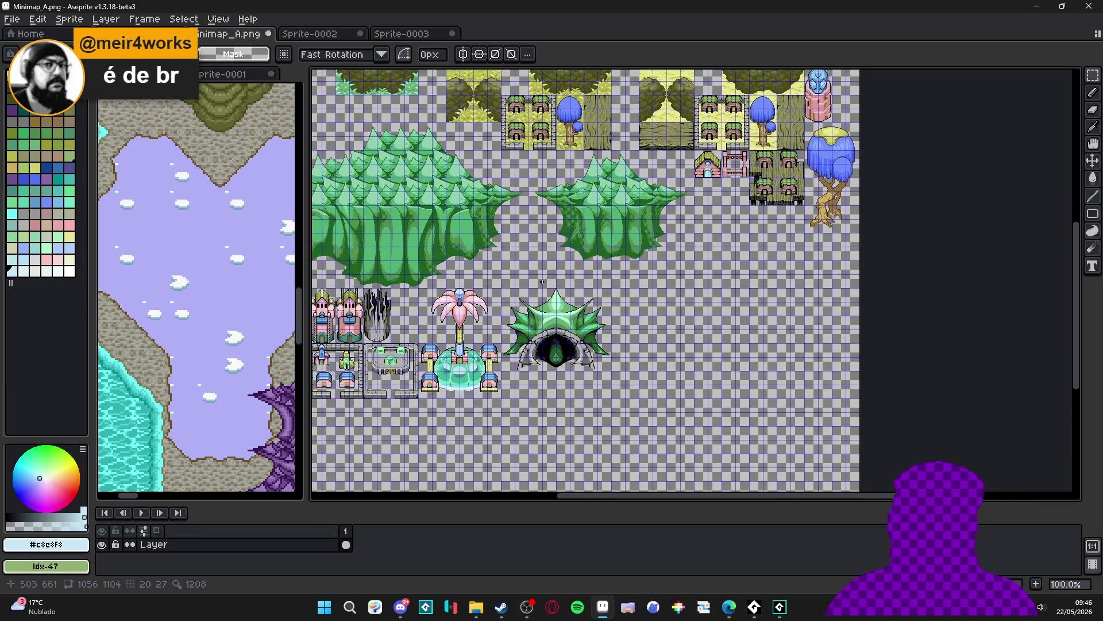
Zoom in on the Minimap_A.png canvas and end the floating ice-floe paste's transform
{"action": "scroll", "coordinate": [492, 294], "scroll_direction": "up", "scroll_amount": 1}
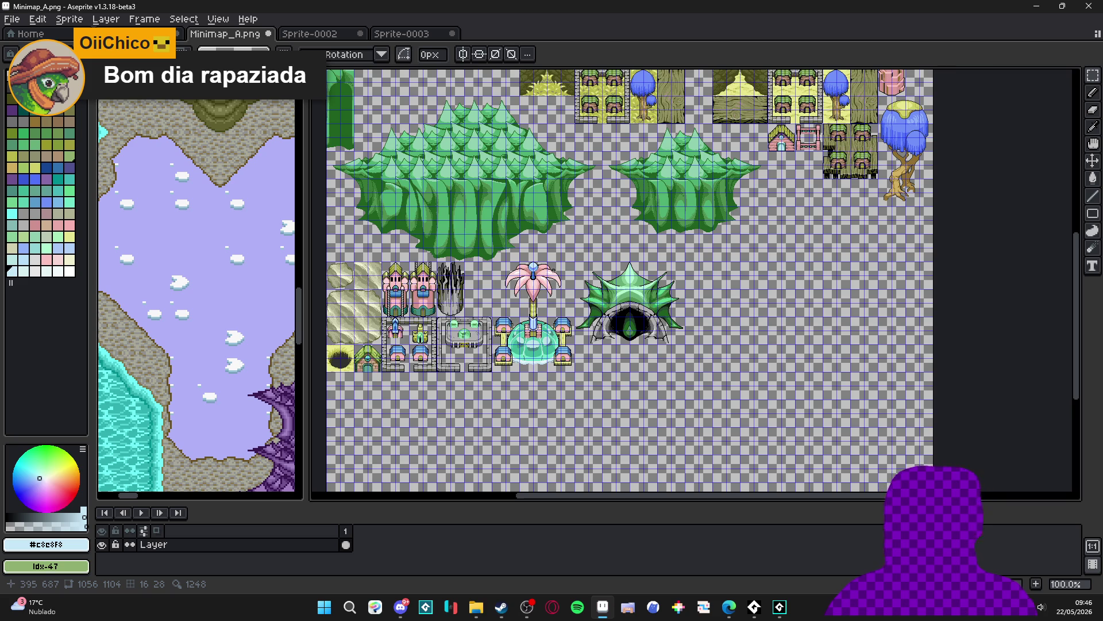
{"action": "scroll", "coordinate": [561, 283], "scroll_direction": "up", "scroll_amount": 1}
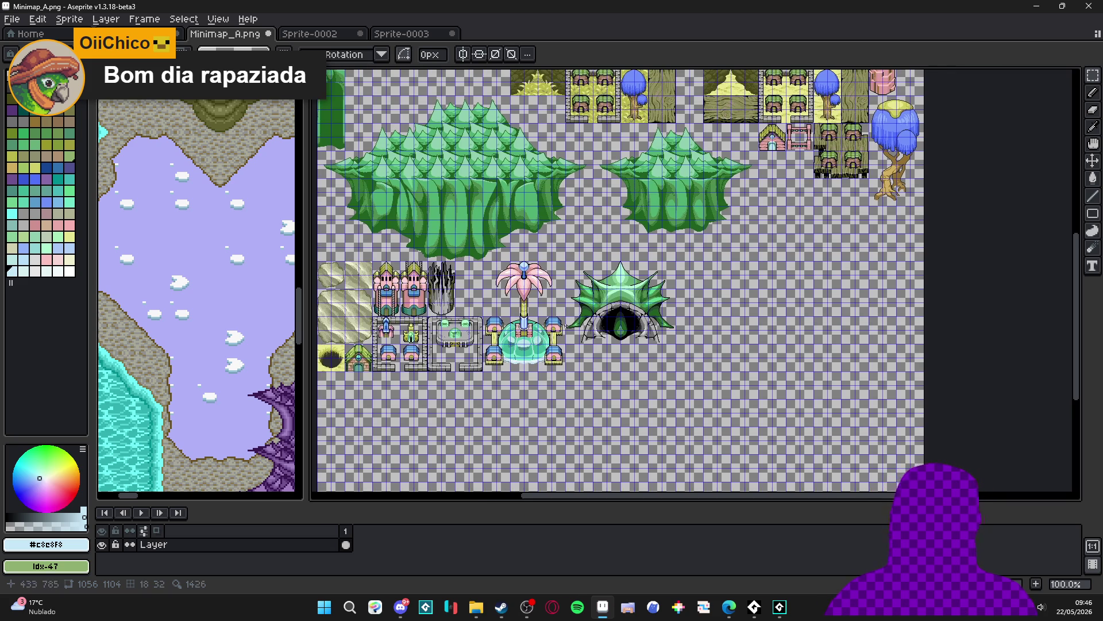
{"action": "scroll", "coordinate": [617, 283], "scroll_direction": "up", "scroll_amount": 1}
{"action": "key", "text": "v"}
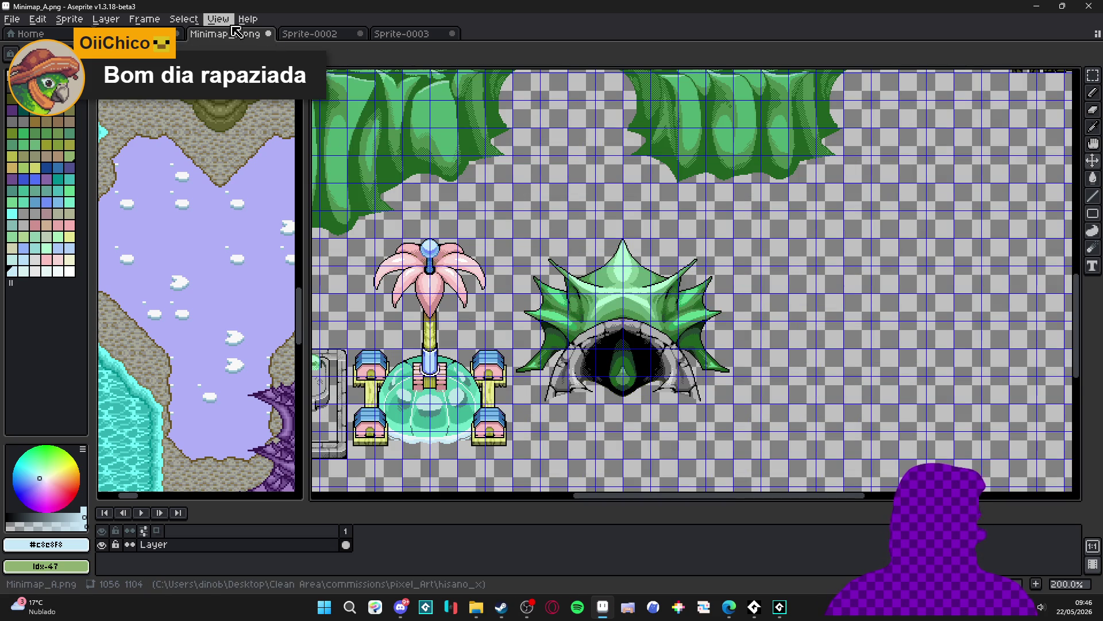
{"action": "scroll", "coordinate": [659, 296], "scroll_direction": "down", "scroll_amount": 2}
{"action": "scroll", "coordinate": [659, 225], "scroll_direction": "up", "scroll_amount": 1}
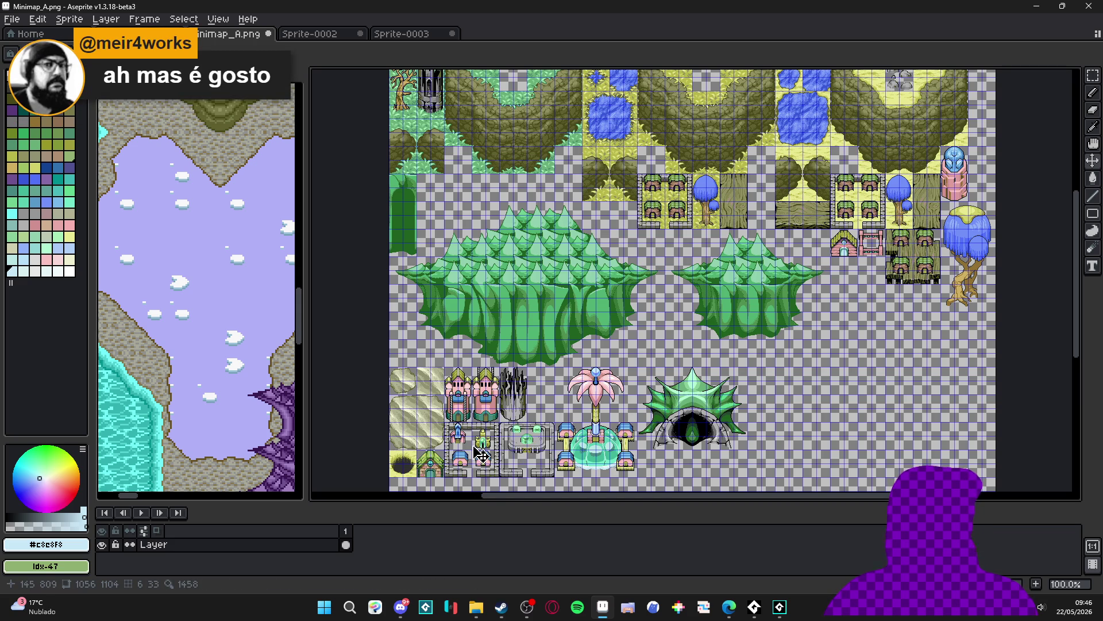
Search the Steam store for 'knights of pen' to find Knights of Pen and Paper 2
{"action": "left_click", "coordinate": [498, 612]}
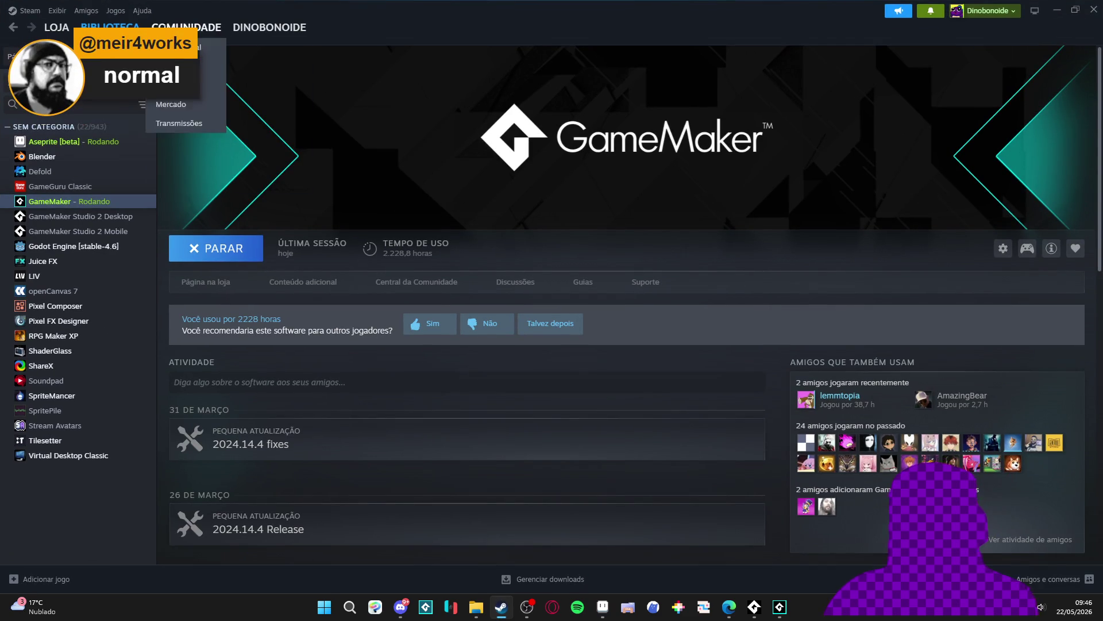
{"action": "left_click", "coordinate": [56, 31]}
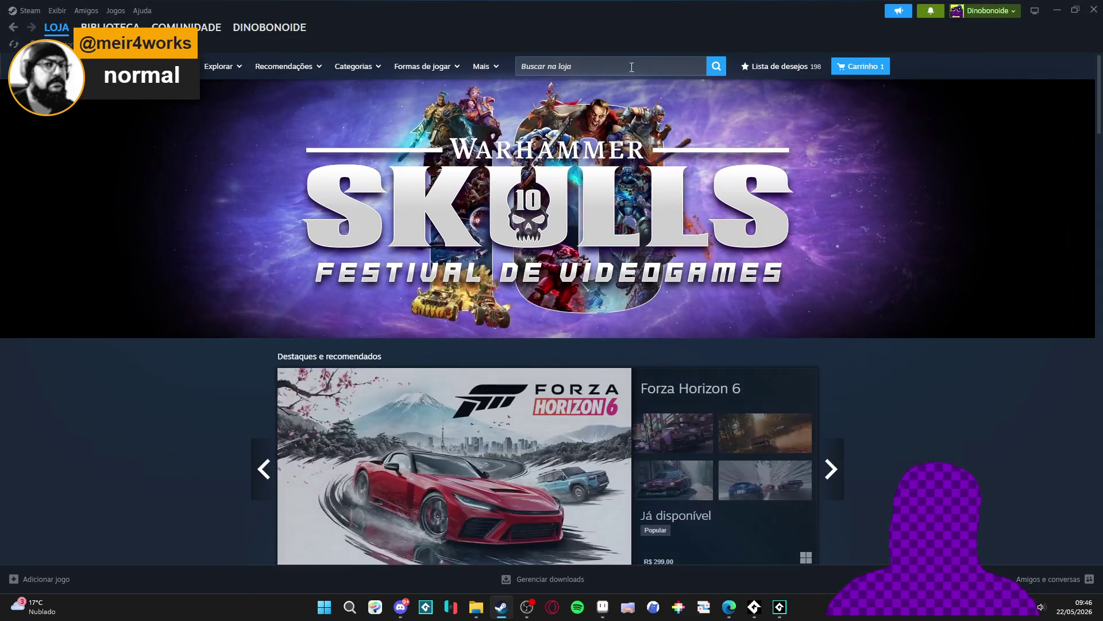
{"action": "left_click", "coordinate": [631, 67]}
{"action": "type", "text": "knight"}
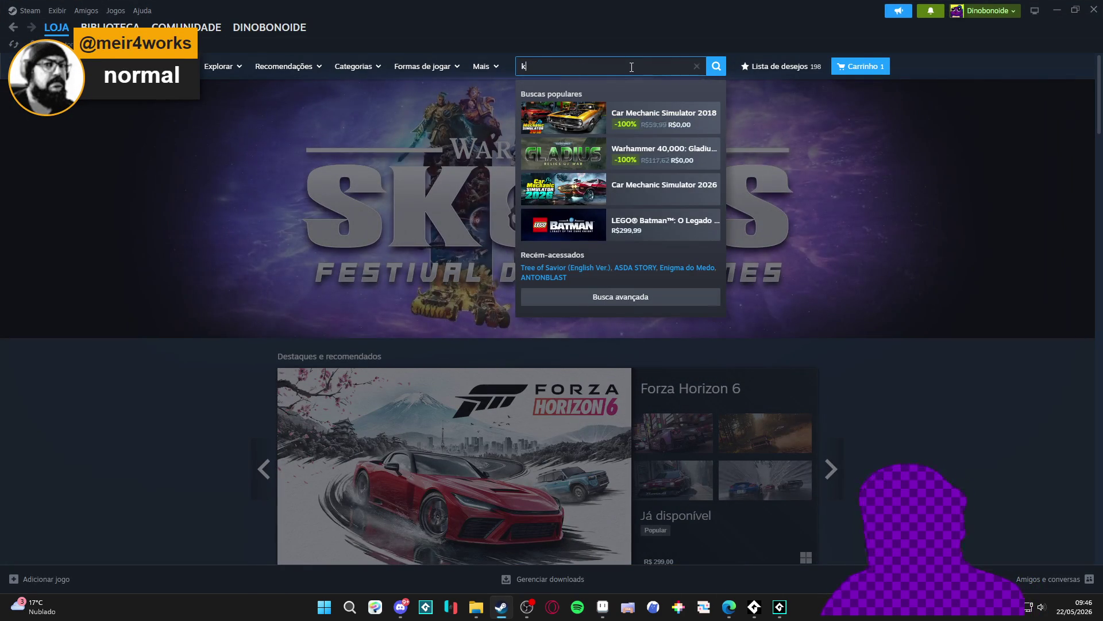
{"action": "type", "text": "s of pen"}
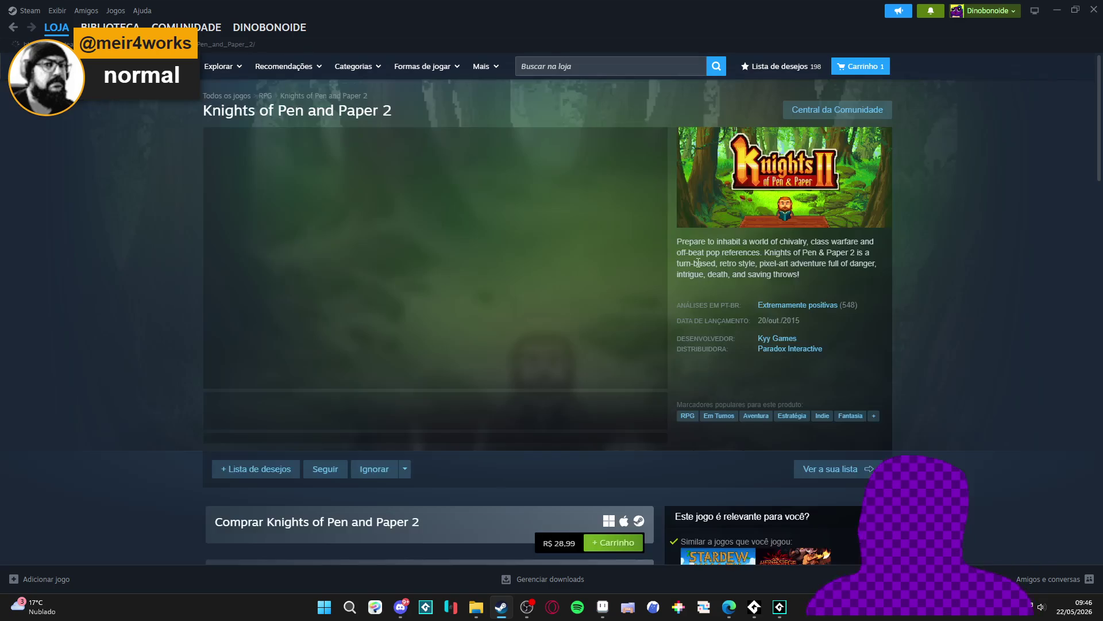
View the Knights of Pen and Paper 2 screenshots, including the cave, desert and bamboo forest
{"action": "left_click", "coordinate": [417, 414]}
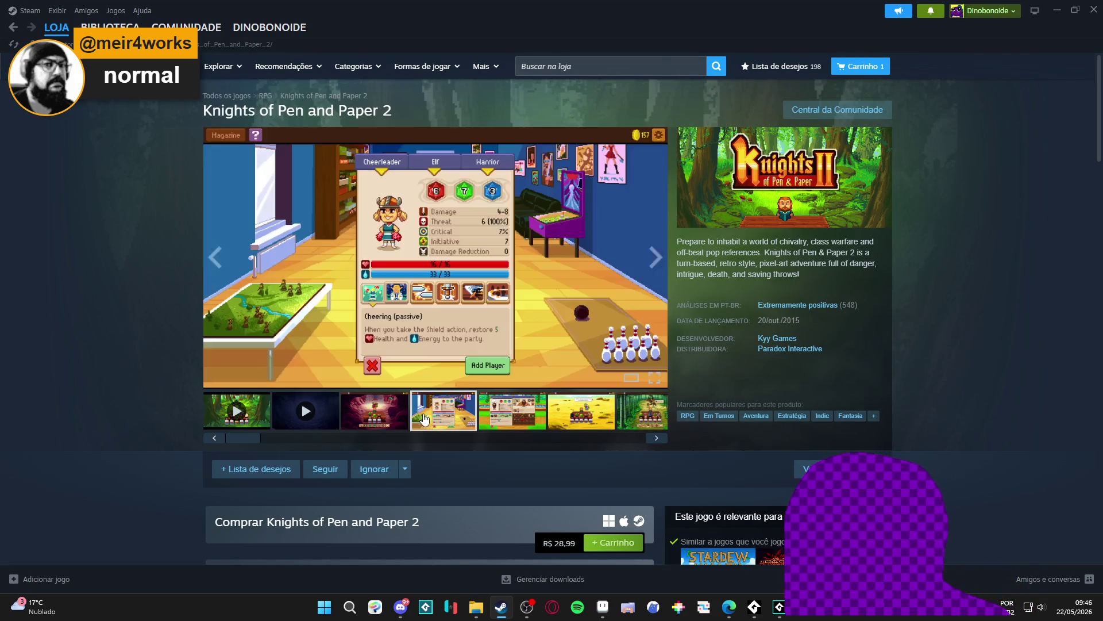
{"action": "left_click", "coordinate": [515, 425]}
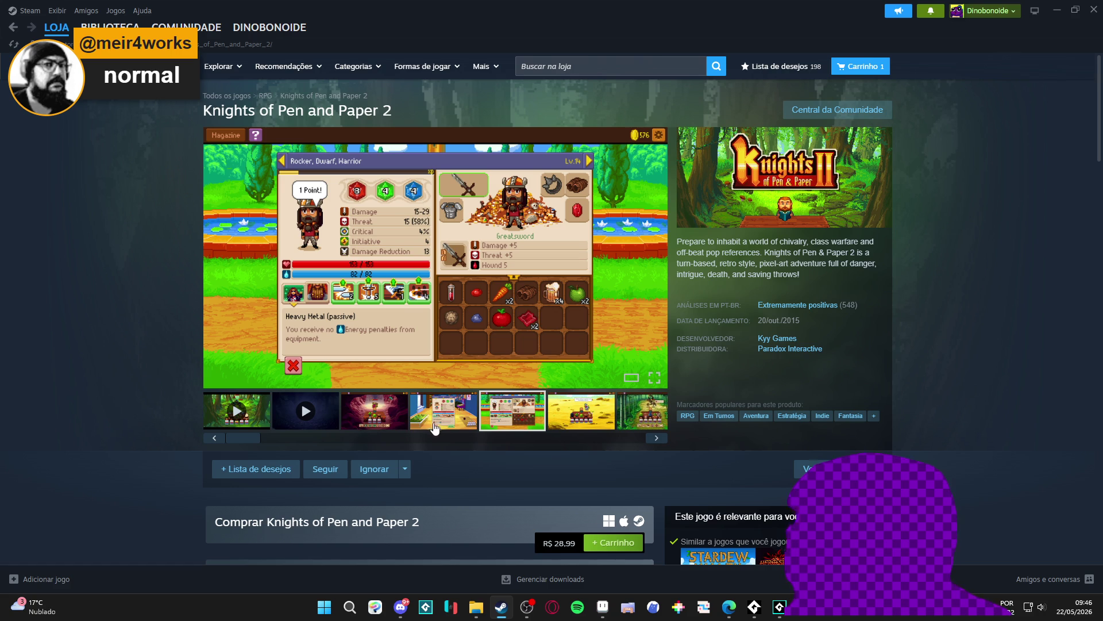
{"action": "left_click", "coordinate": [383, 421]}
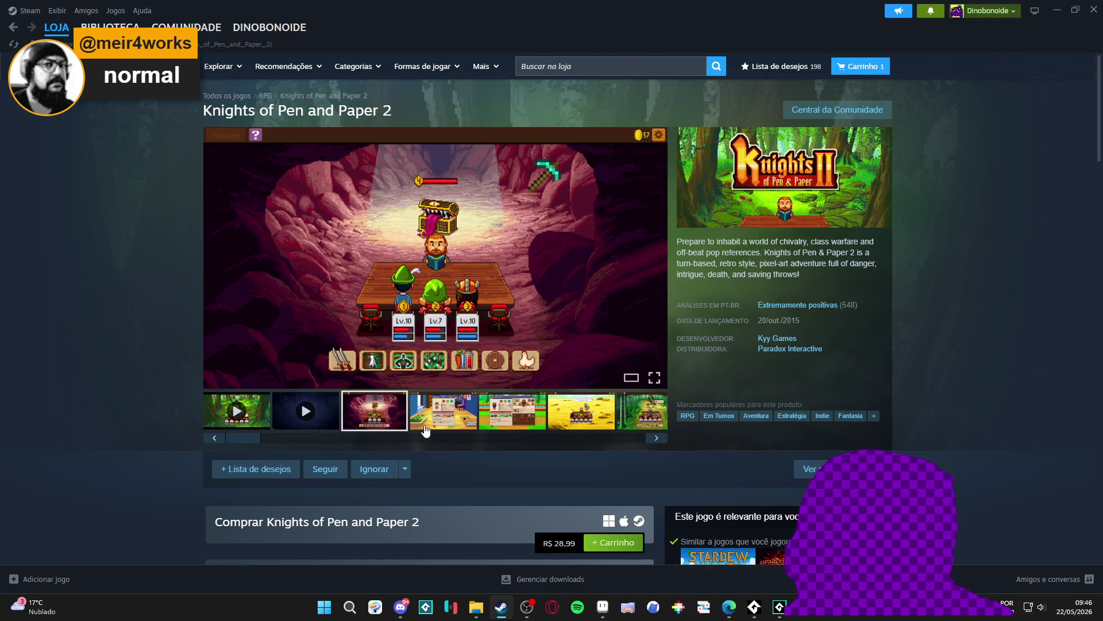
{"action": "left_click", "coordinate": [453, 426]}
{"action": "left_click", "coordinate": [512, 417]}
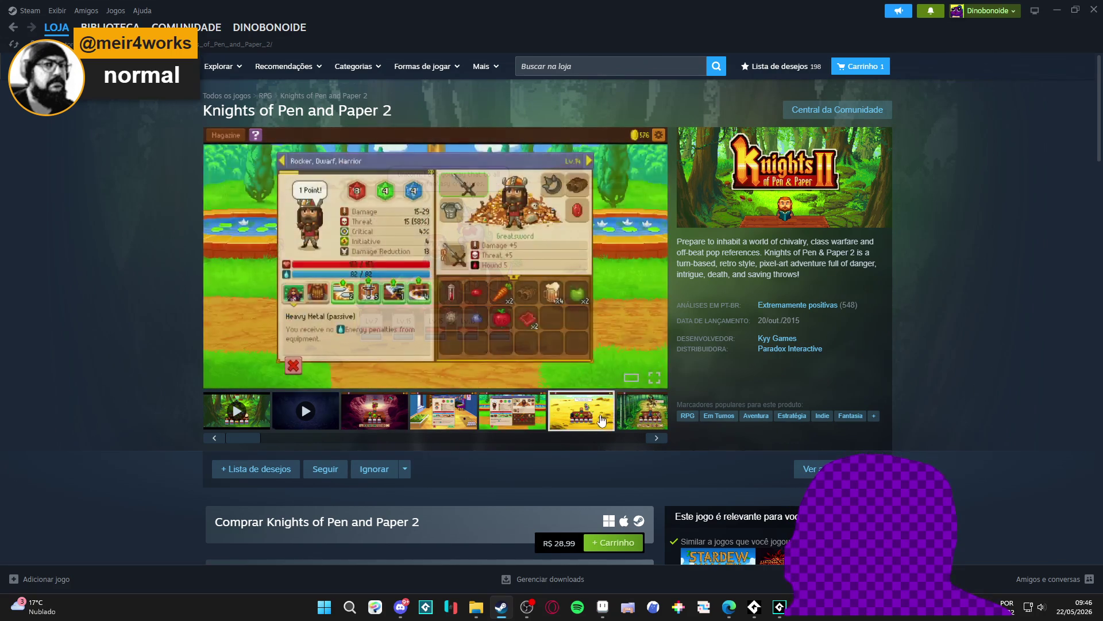
{"action": "left_click", "coordinate": [582, 416]}
{"action": "left_click", "coordinate": [644, 418]}
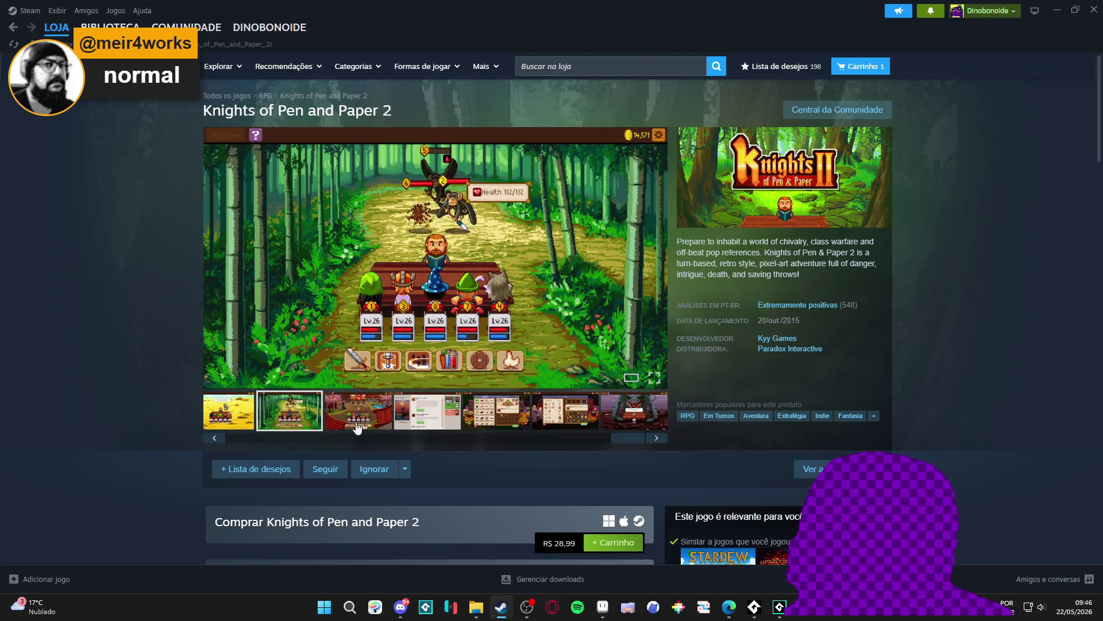
Continue through the cherry-blossom, crafting, trinkets shop and dragon screenshots
{"action": "left_click", "coordinate": [373, 425]}
{"action": "left_click", "coordinate": [410, 427]}
{"action": "left_click", "coordinate": [493, 428]}
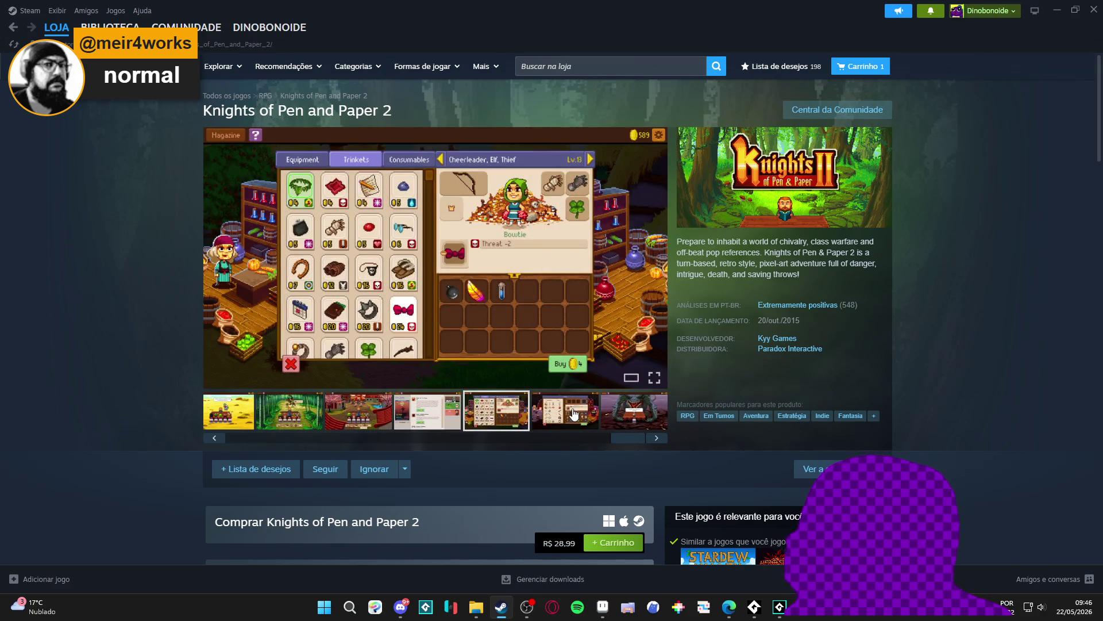
{"action": "left_click", "coordinate": [569, 412]}
{"action": "left_click", "coordinate": [486, 418]}
{"action": "left_click", "coordinate": [545, 424]}
{"action": "left_click", "coordinate": [626, 421]}
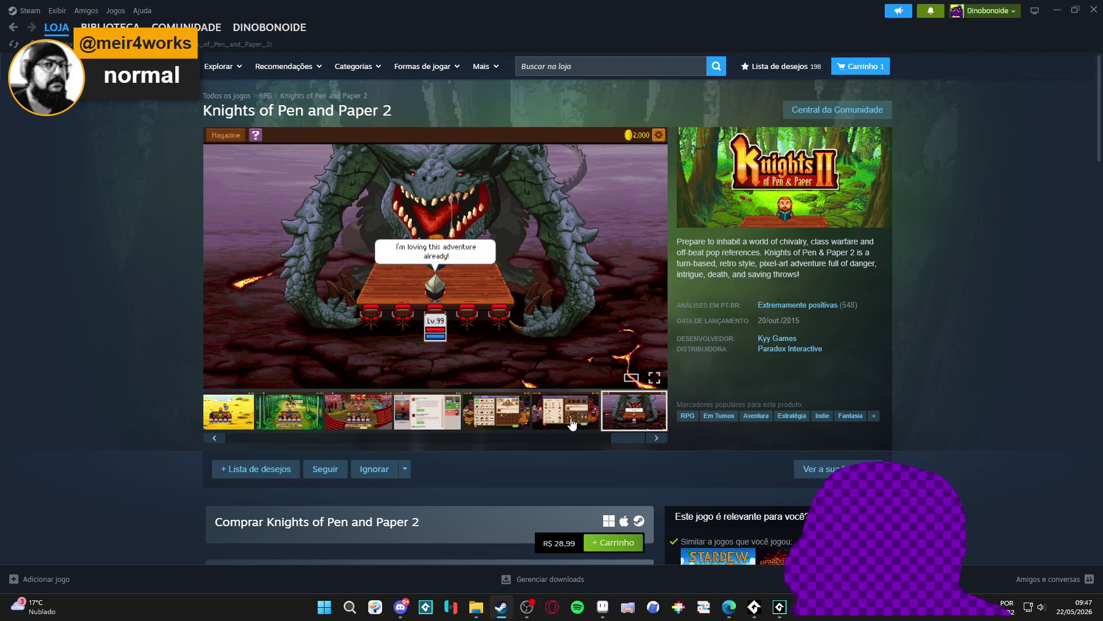
{"action": "scroll", "coordinate": [571, 424], "scroll_direction": "down", "scroll_amount": 5}
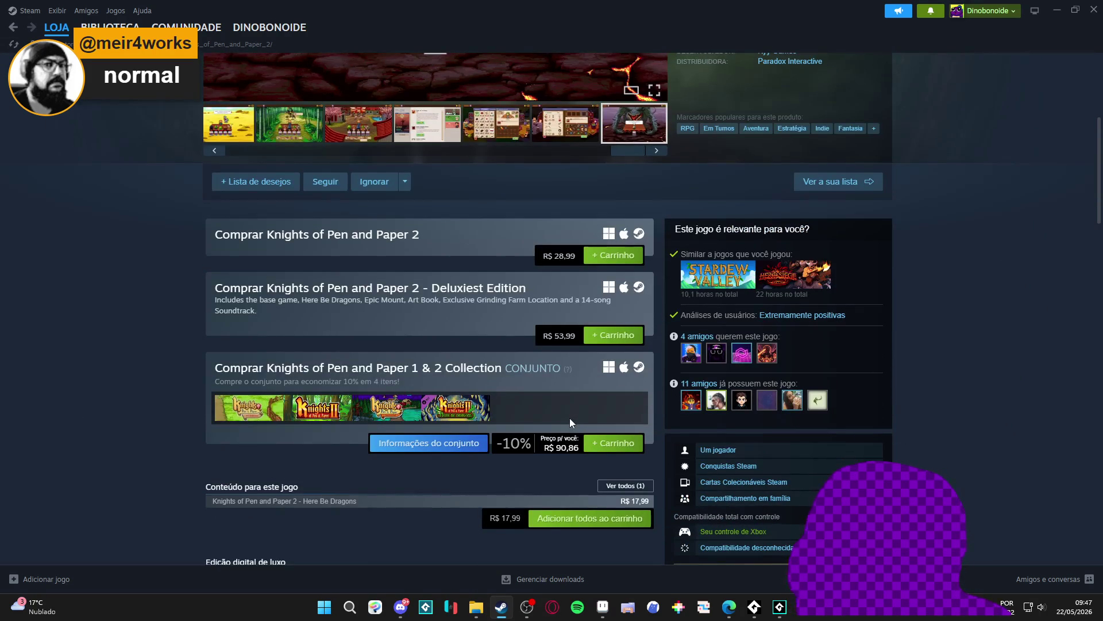
{"action": "scroll", "coordinate": [570, 418], "scroll_direction": "up", "scroll_amount": 5}
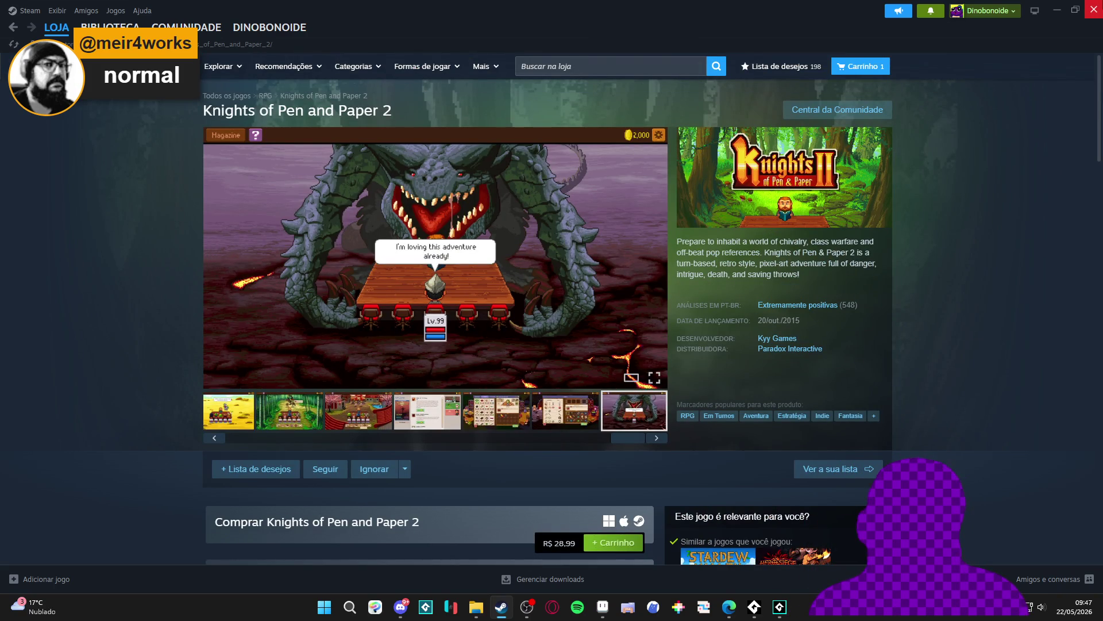
{"action": "mouse_move", "coordinate": [839, 306]}
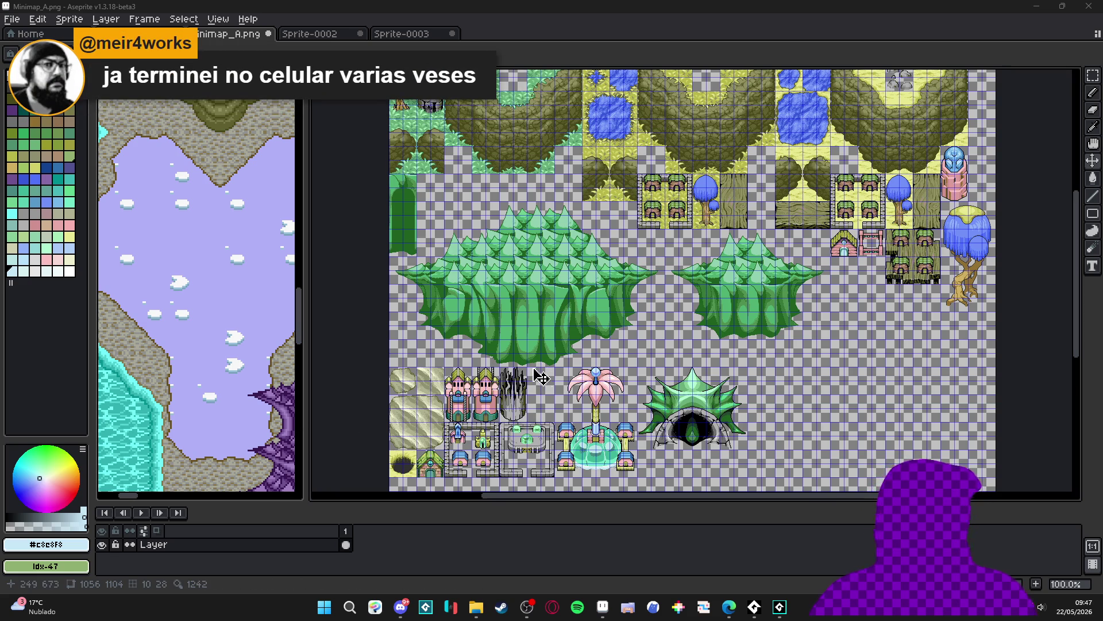
{"action": "left_click_drag", "start_coordinate": [534, 376], "coordinate": [488, 306]}
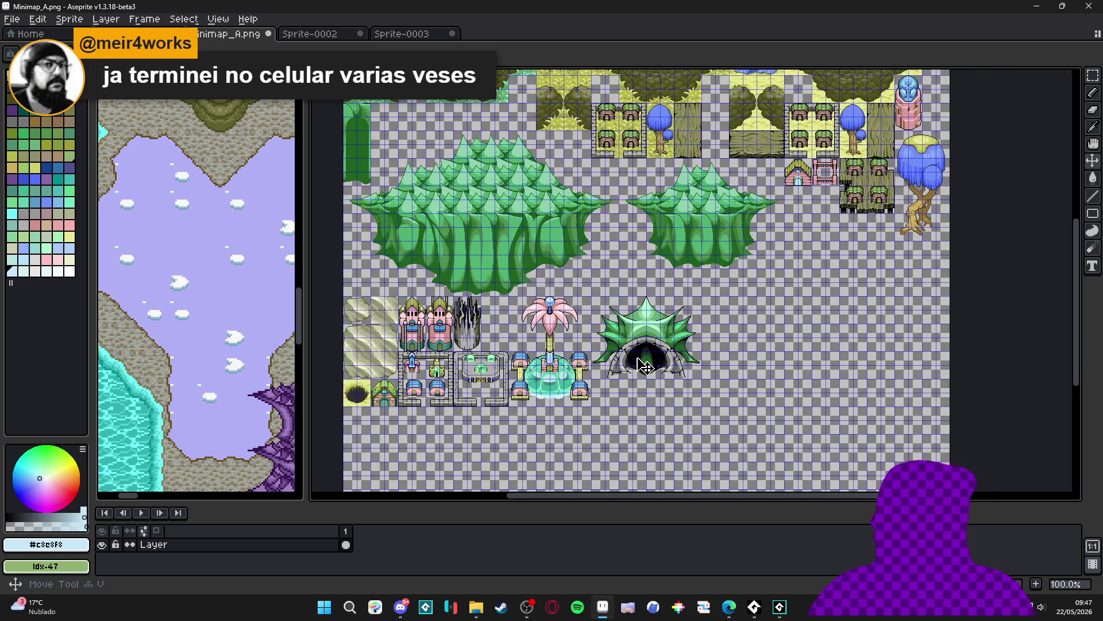
{"action": "key", "text": "ctrl+apostrophe"}
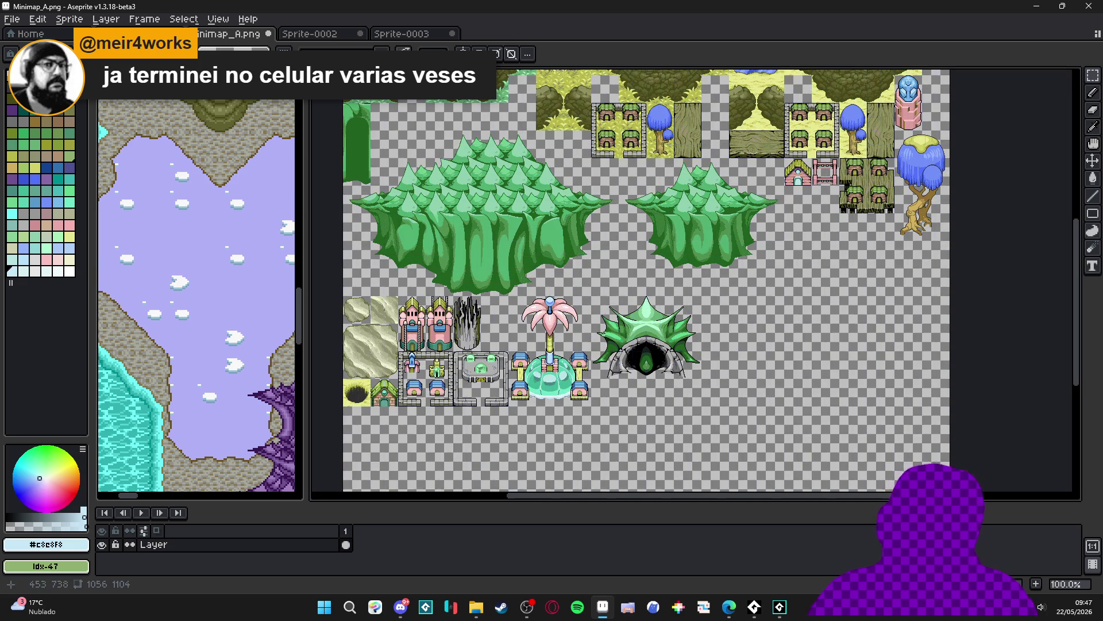
{"action": "key", "text": "ctrl+apostrophe"}
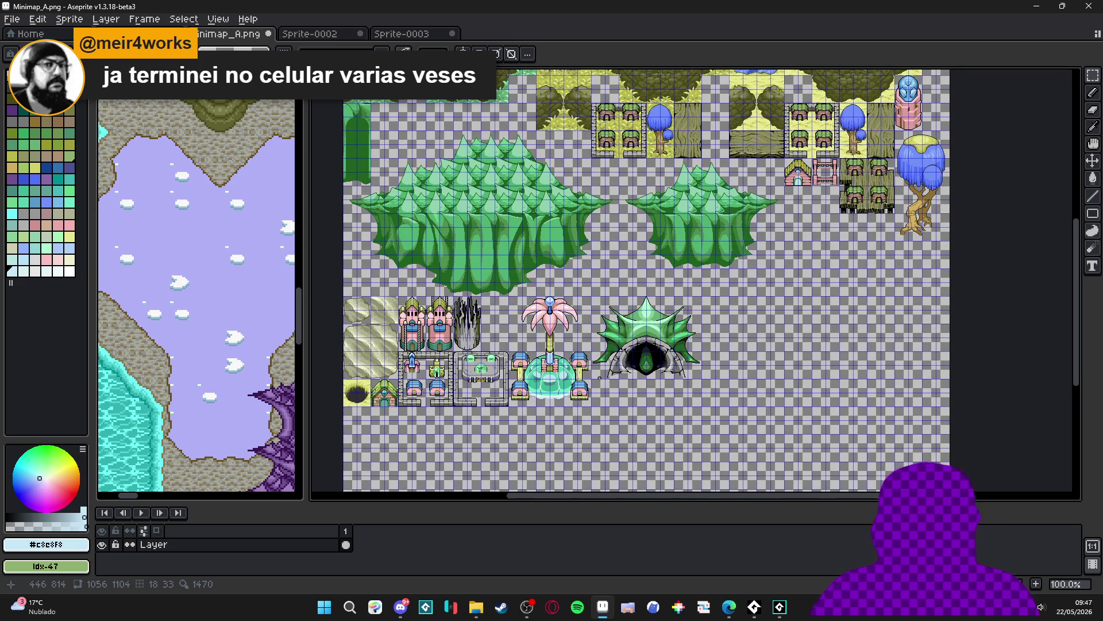
{"action": "scroll", "coordinate": [600, 378], "scroll_direction": "down", "scroll_amount": 1}
{"action": "scroll", "coordinate": [639, 282], "scroll_direction": "up", "scroll_amount": 1}
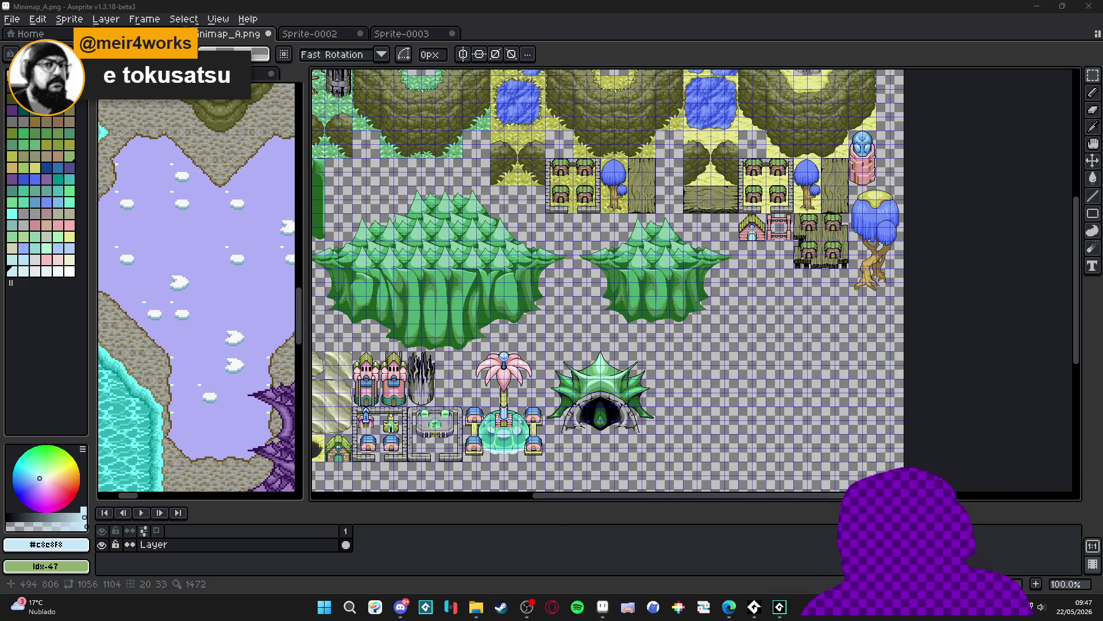
Search the Steam store for 'behold' and open the Behold Studios developer page
{"action": "left_click", "coordinate": [502, 608]}
{"action": "left_click", "coordinate": [589, 66]}
{"action": "type", "text": "behold"}
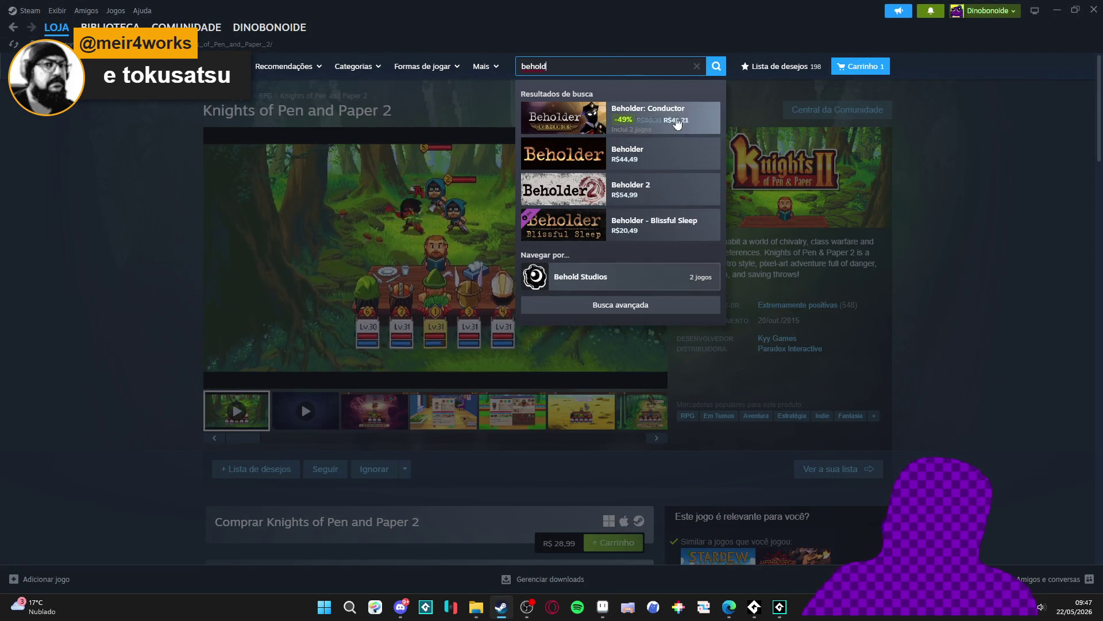
{"action": "left_click", "coordinate": [591, 277]}
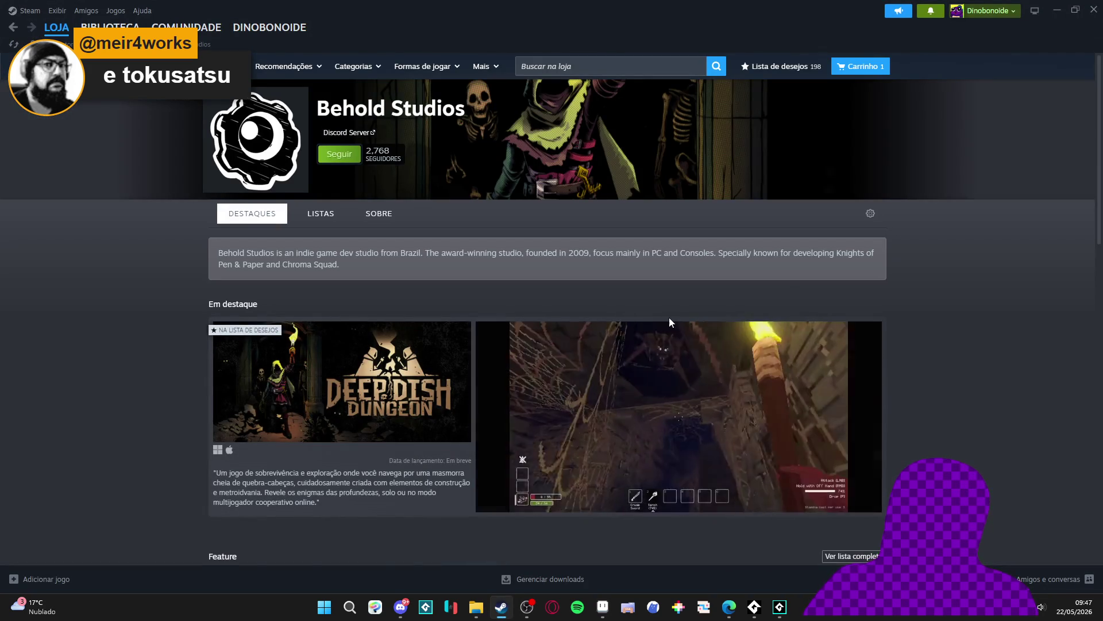
Open Deep Dish Dungeon's store page, pause its trailer, and view several screenshots
{"action": "scroll", "coordinate": [795, 291], "scroll_direction": "down", "scroll_amount": 2}
{"action": "left_click", "coordinate": [399, 318]}
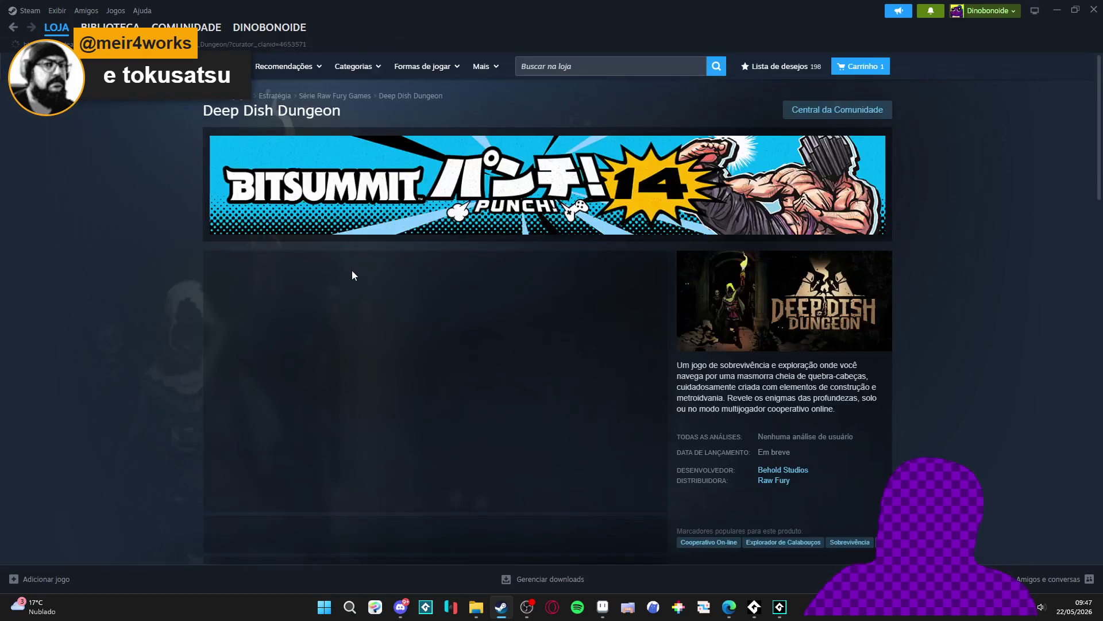
{"action": "left_click", "coordinate": [220, 502]}
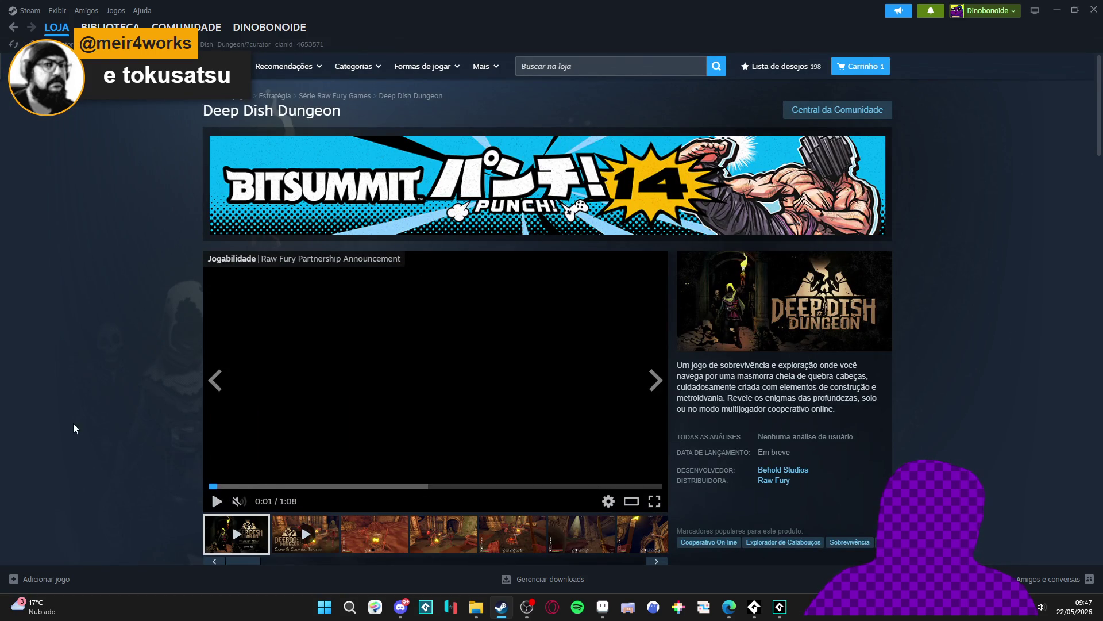
{"action": "scroll", "coordinate": [87, 401], "scroll_direction": "down", "scroll_amount": 2}
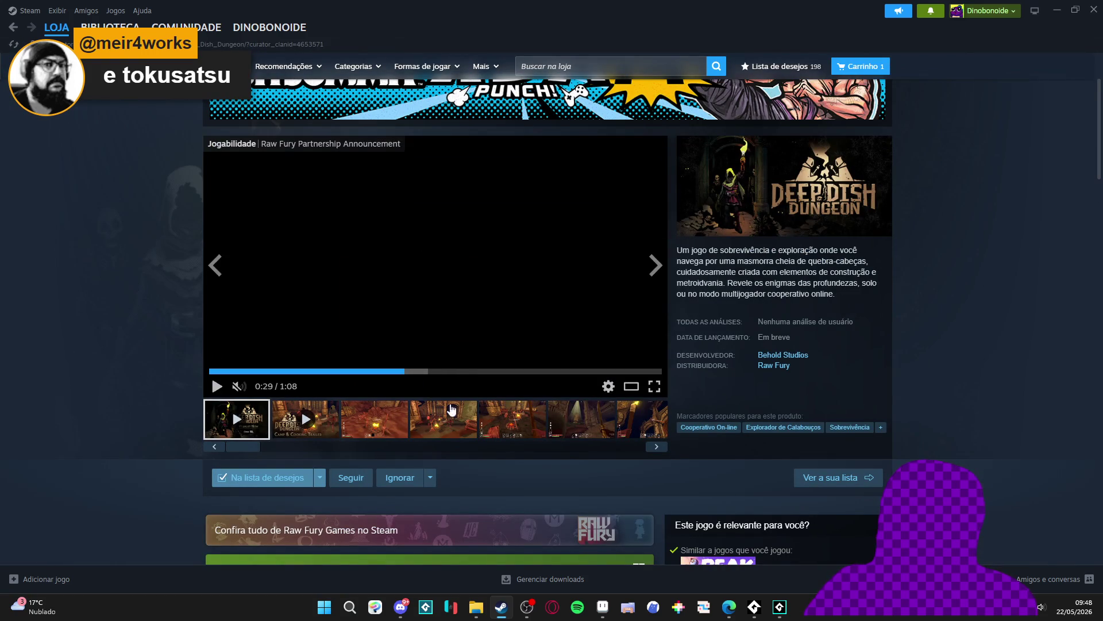
{"action": "left_click", "coordinate": [391, 428]}
{"action": "left_click", "coordinate": [454, 425]}
{"action": "left_click", "coordinate": [517, 425]}
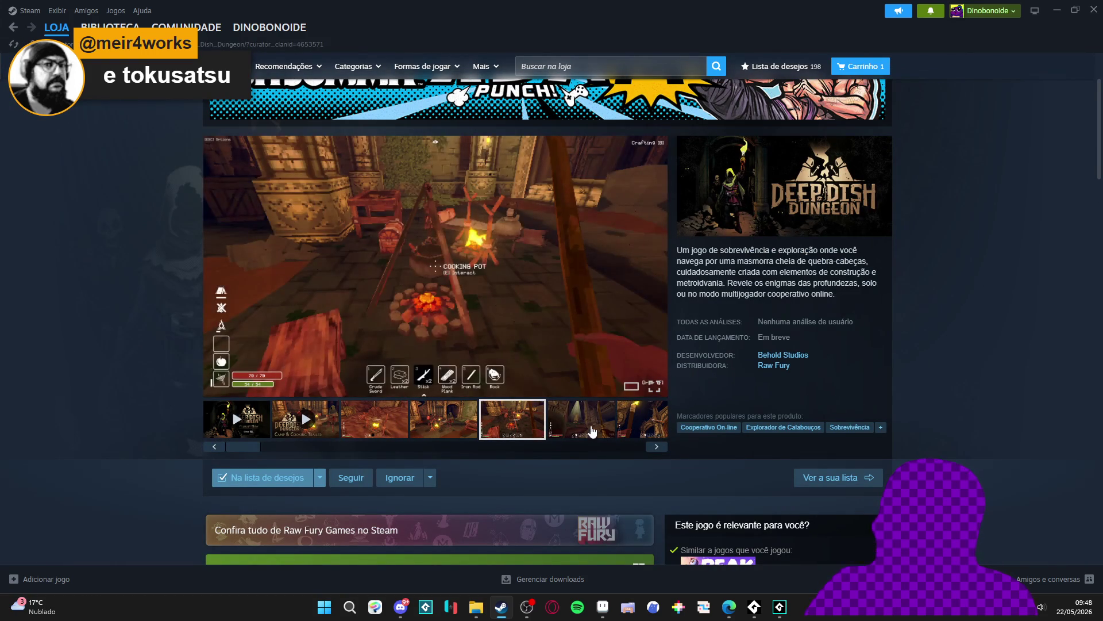
Scroll the Deep Dish Dungeon page and display its third screenshot
{"action": "scroll", "coordinate": [91, 301], "scroll_direction": "down", "scroll_amount": 1}
{"action": "scroll", "coordinate": [91, 301], "scroll_direction": "up", "scroll_amount": 3}
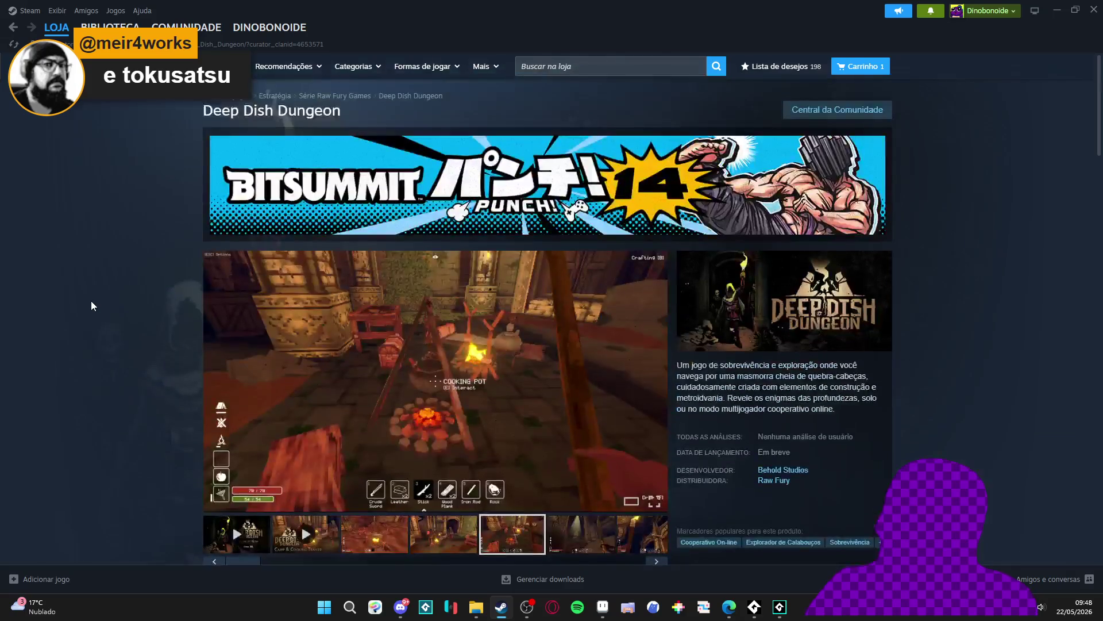
{"action": "scroll", "coordinate": [109, 285], "scroll_direction": "down", "scroll_amount": 3}
{"action": "scroll", "coordinate": [197, 276], "scroll_direction": "up", "scroll_amount": 2}
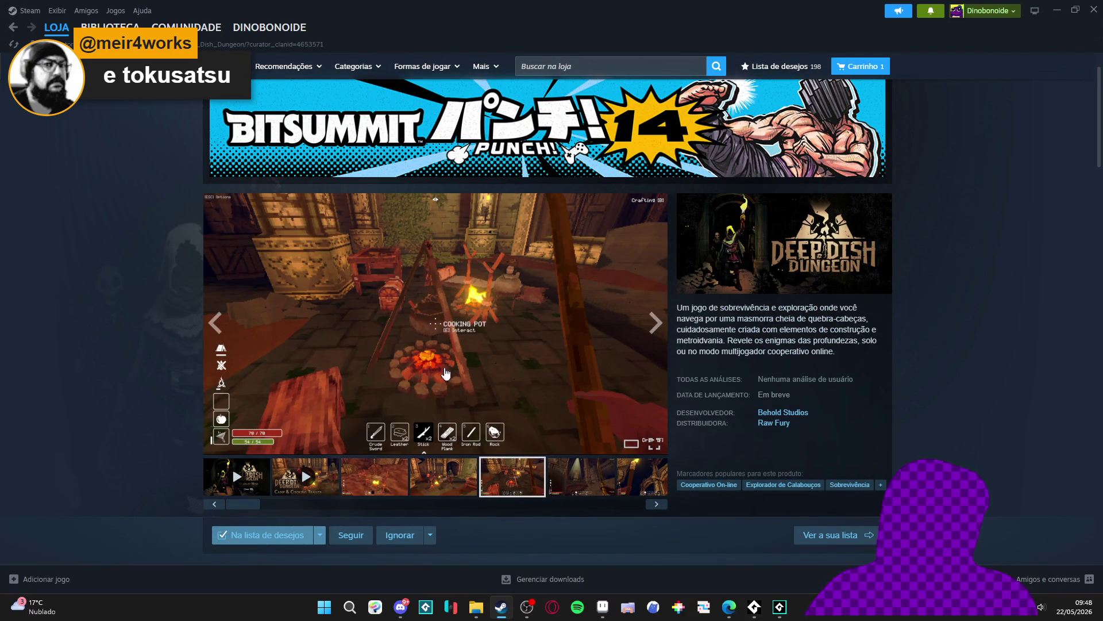
{"action": "scroll", "coordinate": [275, 420], "scroll_direction": "down", "scroll_amount": 9}
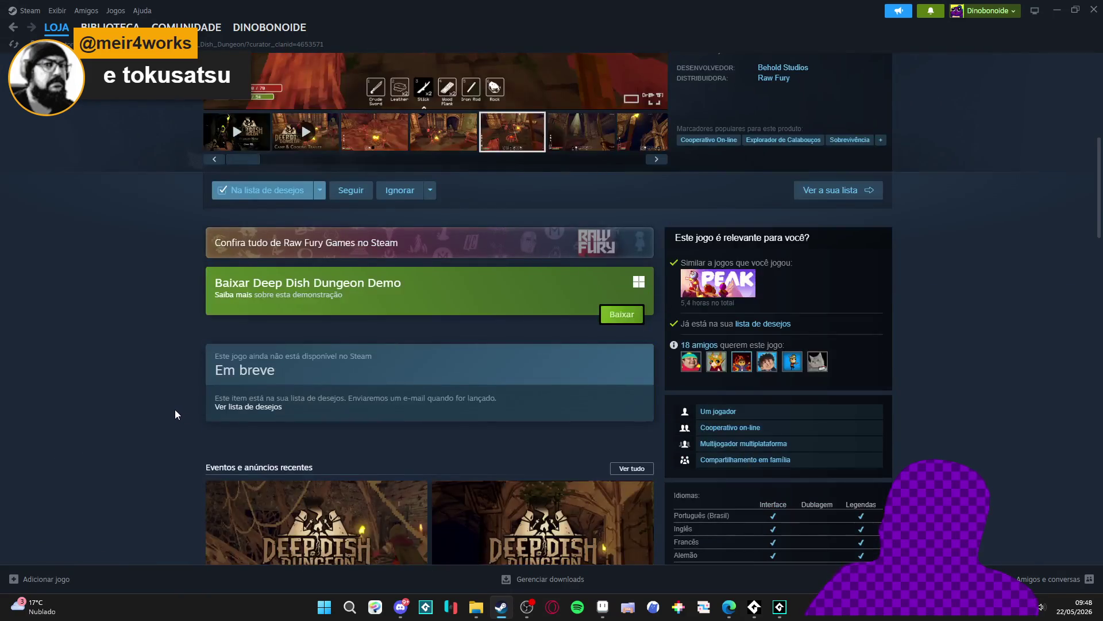
{"action": "scroll", "coordinate": [175, 409], "scroll_direction": "up", "scroll_amount": 4}
{"action": "scroll", "coordinate": [175, 408], "scroll_direction": "up", "scroll_amount": 3}
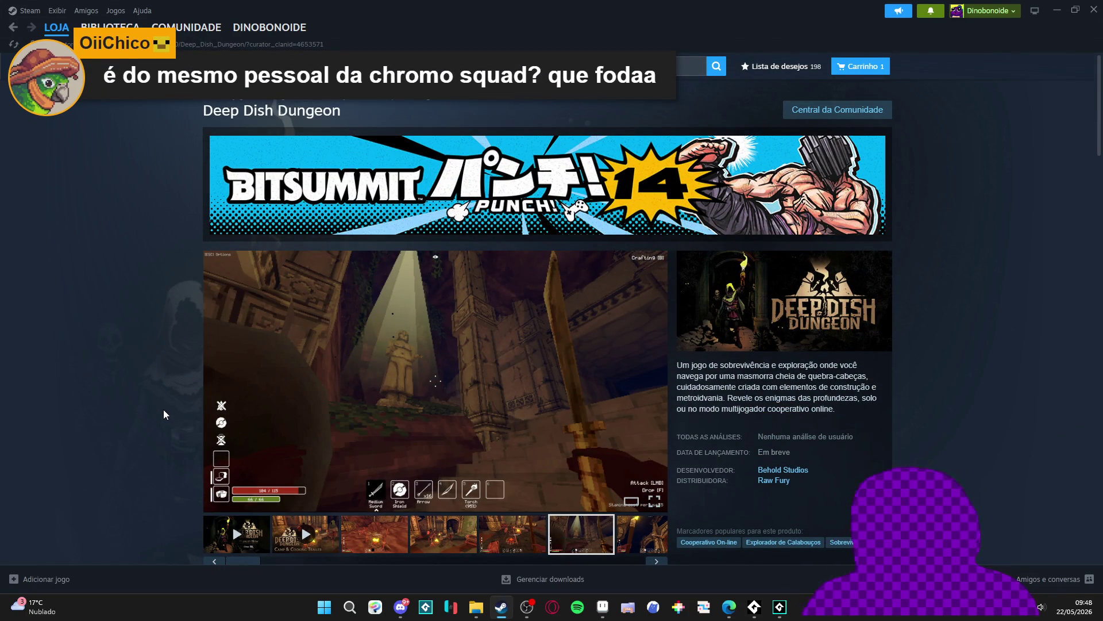
{"action": "scroll", "coordinate": [169, 407], "scroll_direction": "down", "scroll_amount": 2}
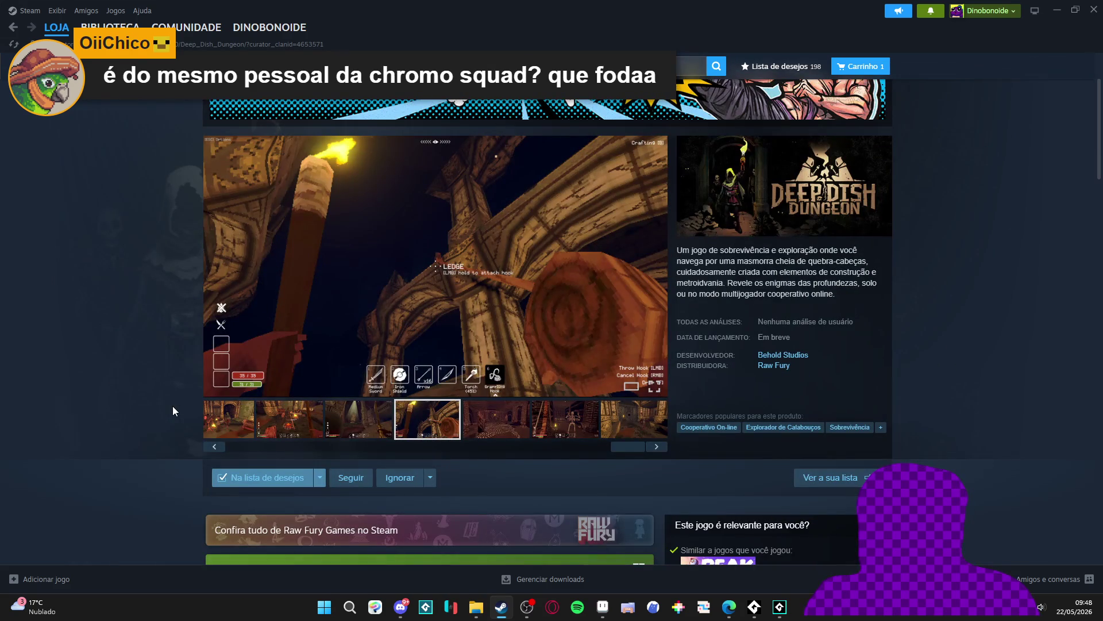
{"action": "scroll", "coordinate": [173, 407], "scroll_direction": "up", "scroll_amount": 1}
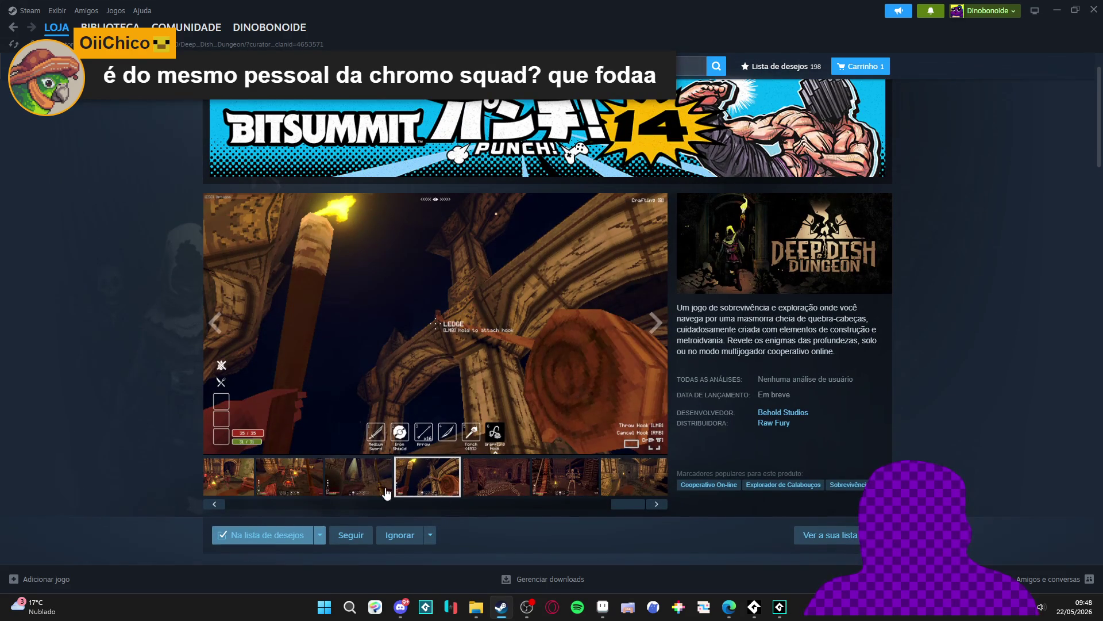
{"action": "left_click", "coordinate": [372, 483]}
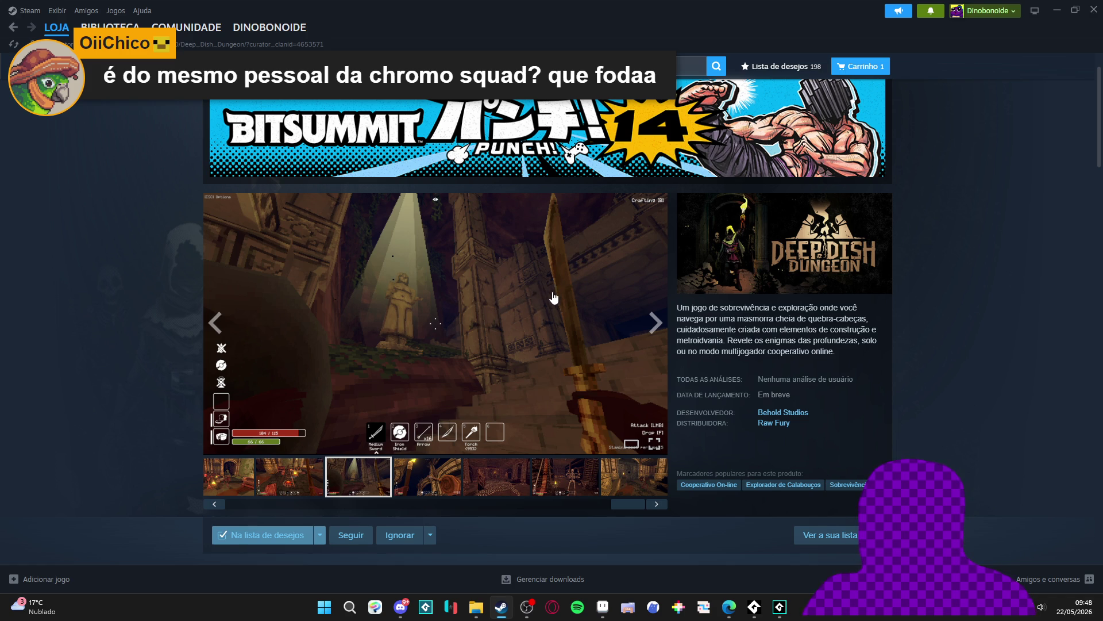
Enlarge the screenshot to full size, page forward twice, then close the viewer
{"action": "scroll", "coordinate": [475, 345], "scroll_direction": "down", "scroll_amount": 1}
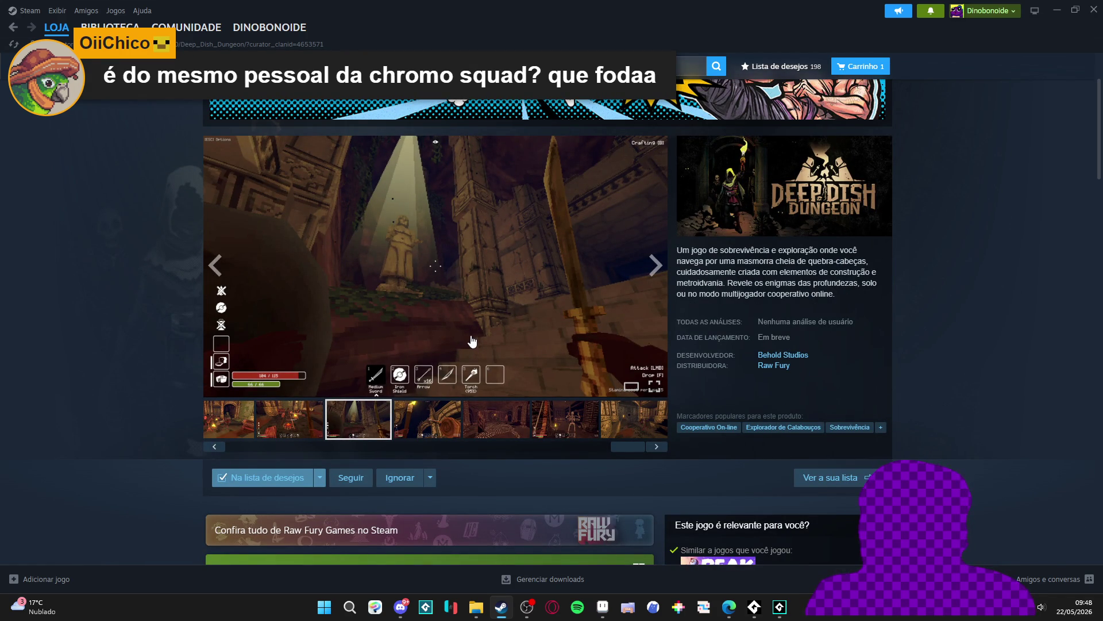
{"action": "scroll", "coordinate": [284, 311], "scroll_direction": "down", "scroll_amount": 3}
{"action": "scroll", "coordinate": [338, 305], "scroll_direction": "up", "scroll_amount": 4}
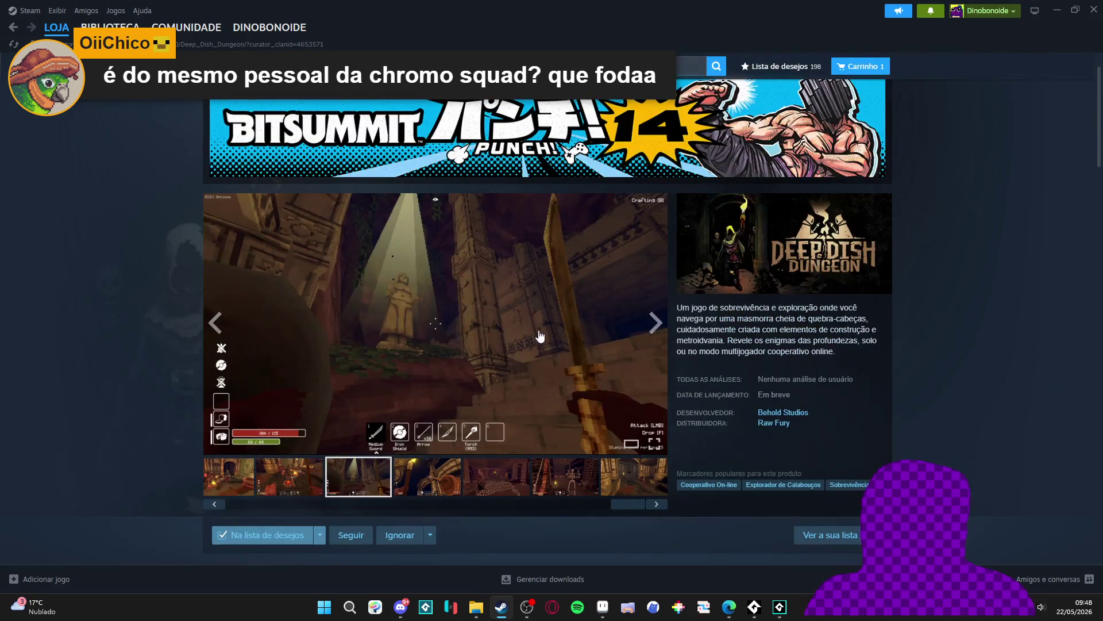
{"action": "left_click", "coordinate": [540, 336]}
{"action": "left_click", "coordinate": [931, 308]}
{"action": "left_click", "coordinate": [931, 308]}
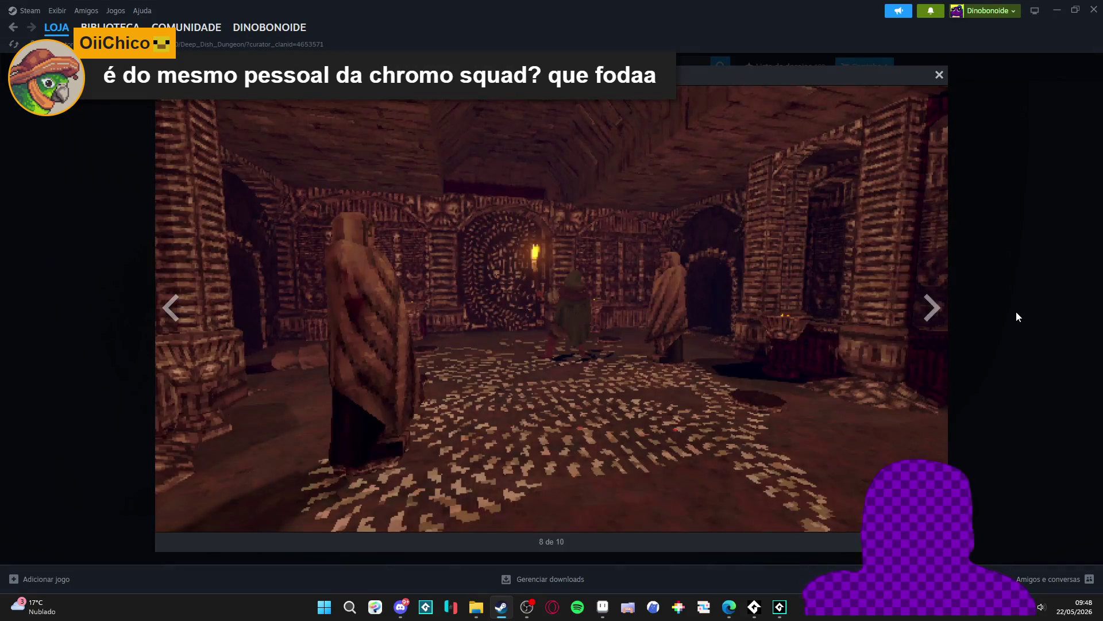
{"action": "left_click", "coordinate": [1016, 312]}
Scroll the store page, then minimize Steam to return to Aseprite
{"action": "scroll", "coordinate": [424, 358], "scroll_direction": "down", "scroll_amount": 2}
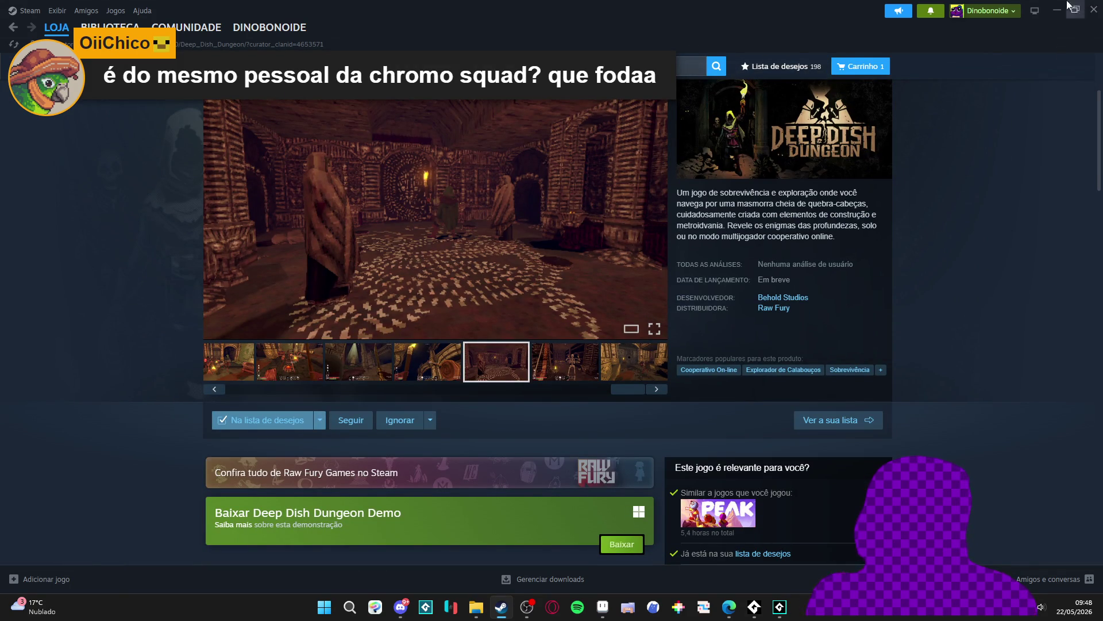
{"action": "scroll", "coordinate": [476, 424], "scroll_direction": "down", "scroll_amount": 1}
{"action": "scroll", "coordinate": [476, 424], "scroll_direction": "down", "scroll_amount": 3}
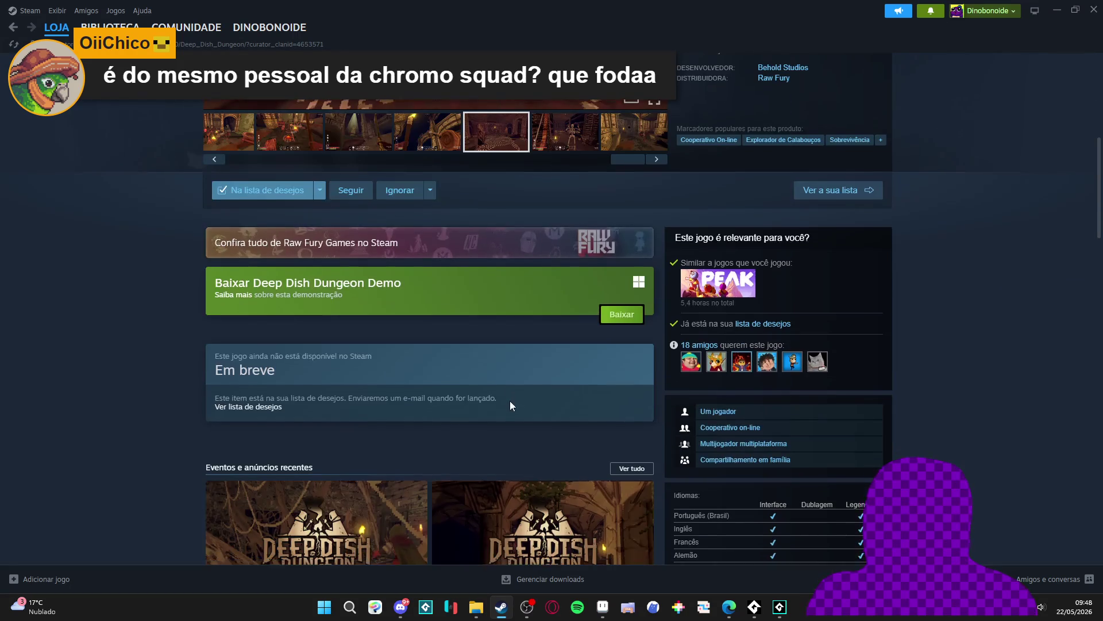
{"action": "scroll", "coordinate": [509, 401], "scroll_direction": "up", "scroll_amount": 3}
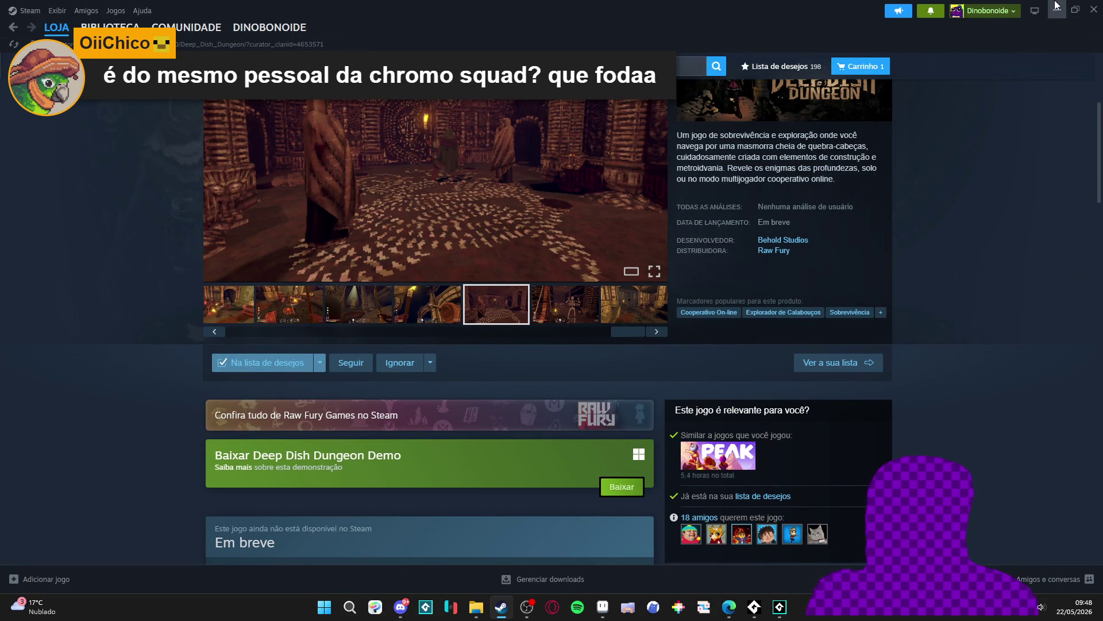
{"action": "left_click", "coordinate": [1057, 8]}
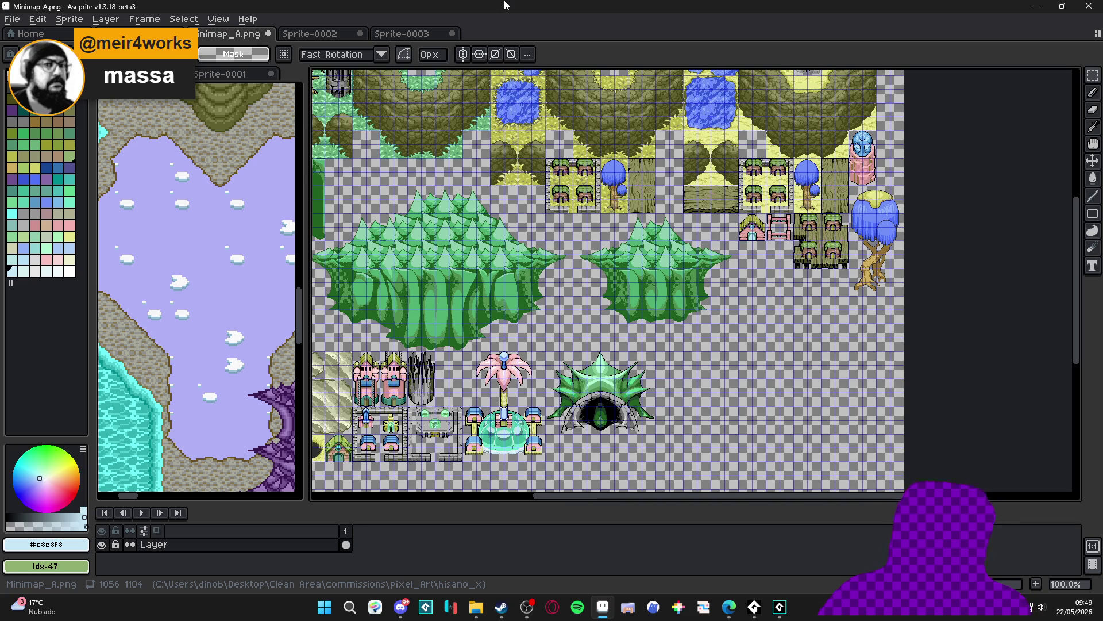
Select the two ice-floe tiles in Sprite-0002 with the rectangular marquee
{"action": "left_click", "coordinate": [418, 33]}
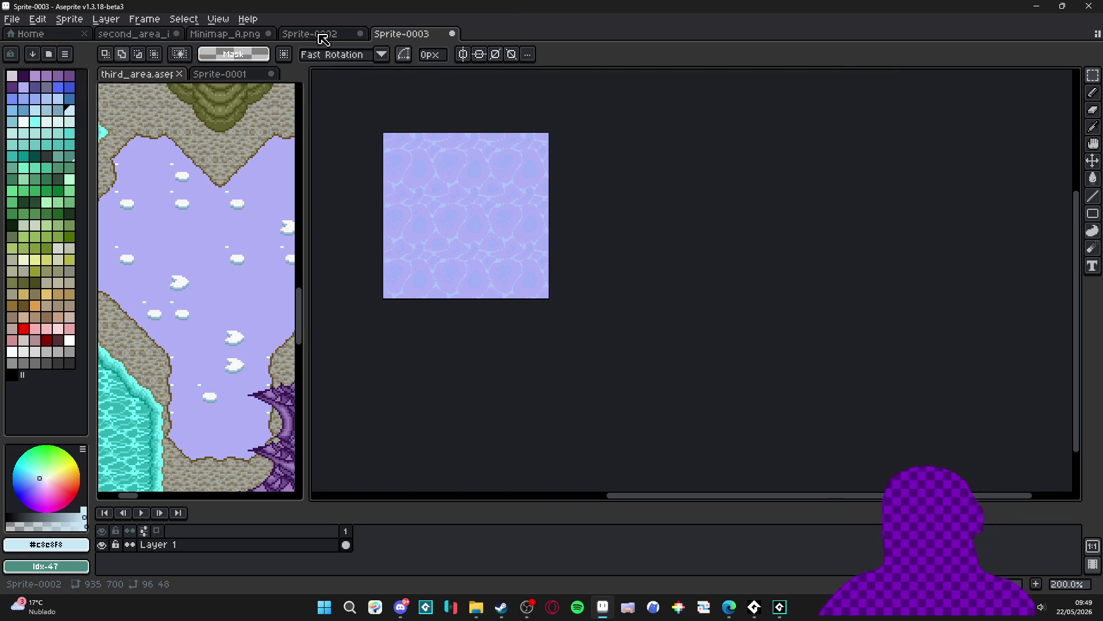
{"action": "left_click", "coordinate": [319, 33]}
{"action": "scroll", "coordinate": [622, 343], "scroll_direction": "down", "scroll_amount": 2}
{"action": "scroll", "coordinate": [618, 346], "scroll_direction": "up", "scroll_amount": 2}
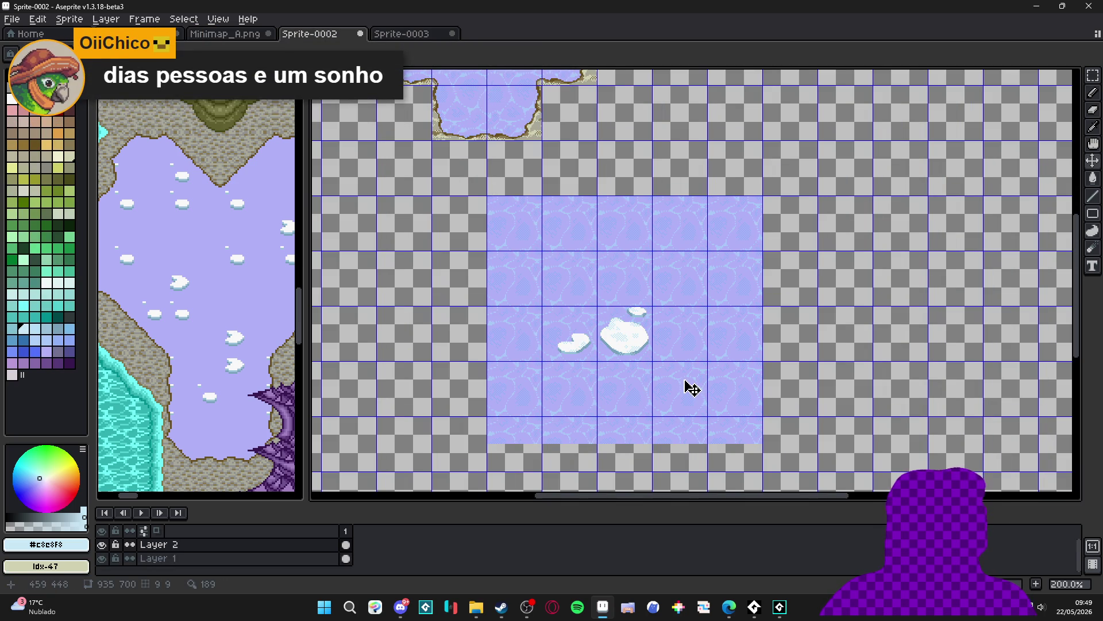
{"action": "key", "text": "m"}
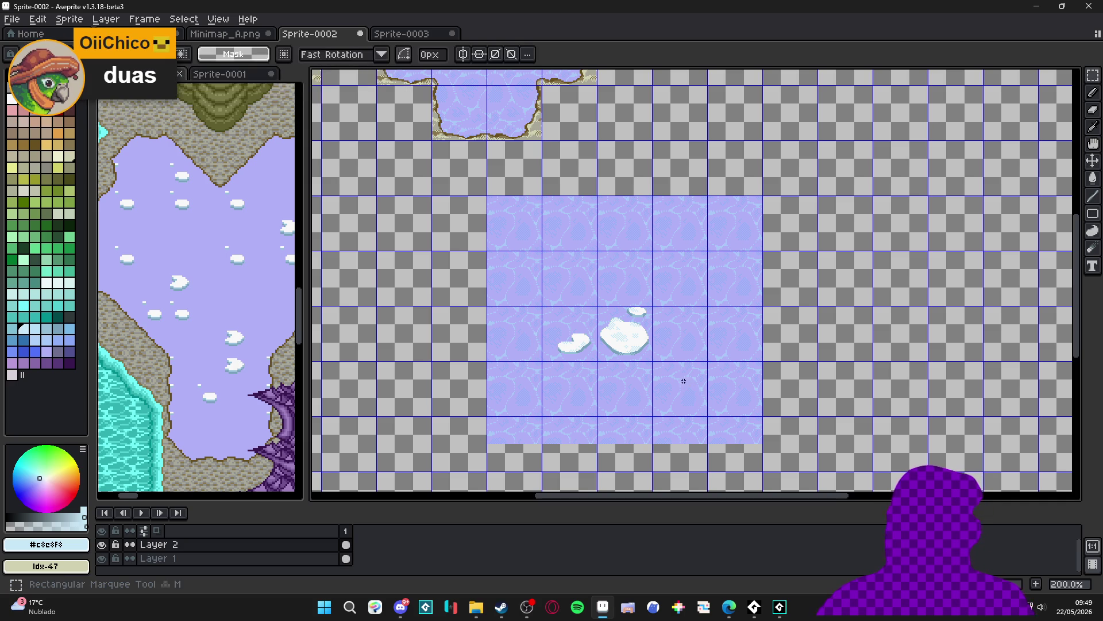
{"action": "left_click_drag", "start_coordinate": [634, 334], "coordinate": [543, 308]}
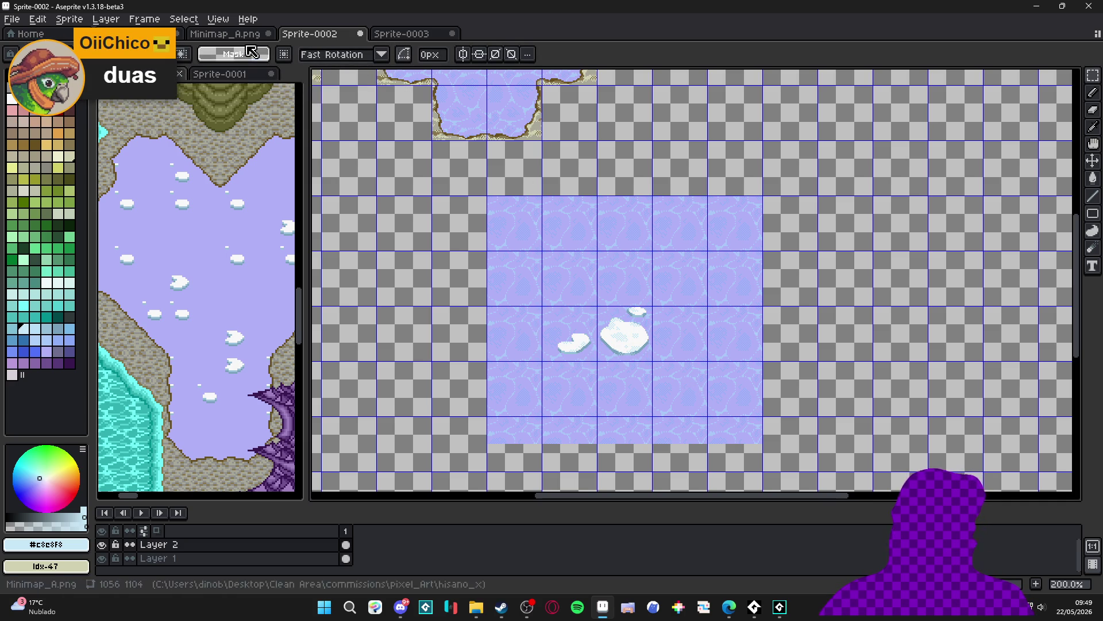
Paste the ice floes into Minimap_A.png, then discard the paste
{"action": "left_click", "coordinate": [231, 35]}
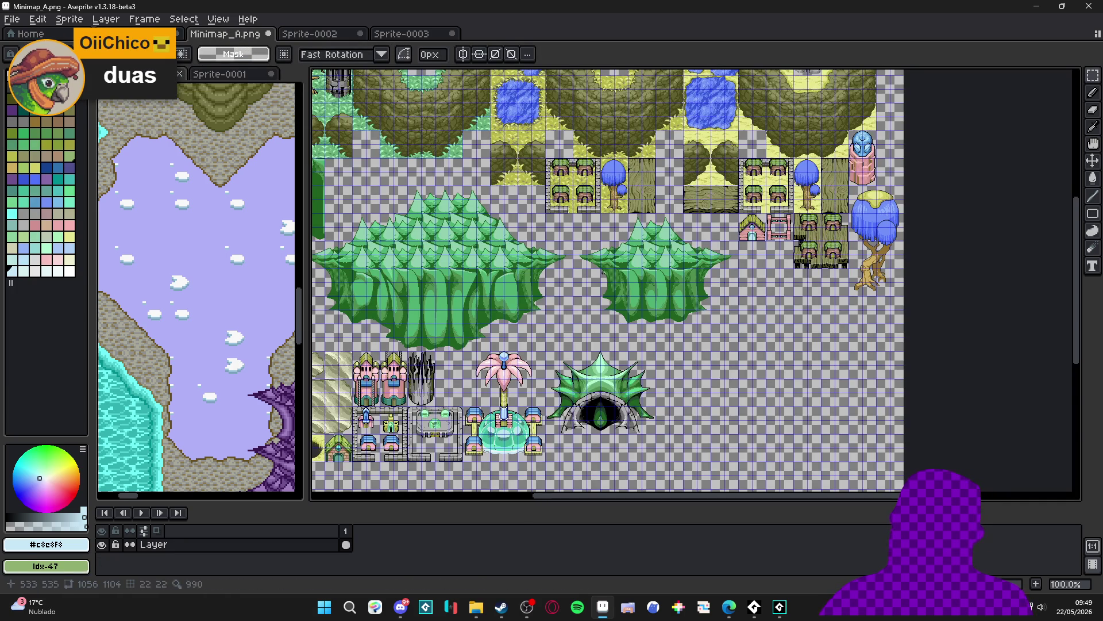
{"action": "scroll", "coordinate": [608, 283], "scroll_direction": "down", "scroll_amount": 3}
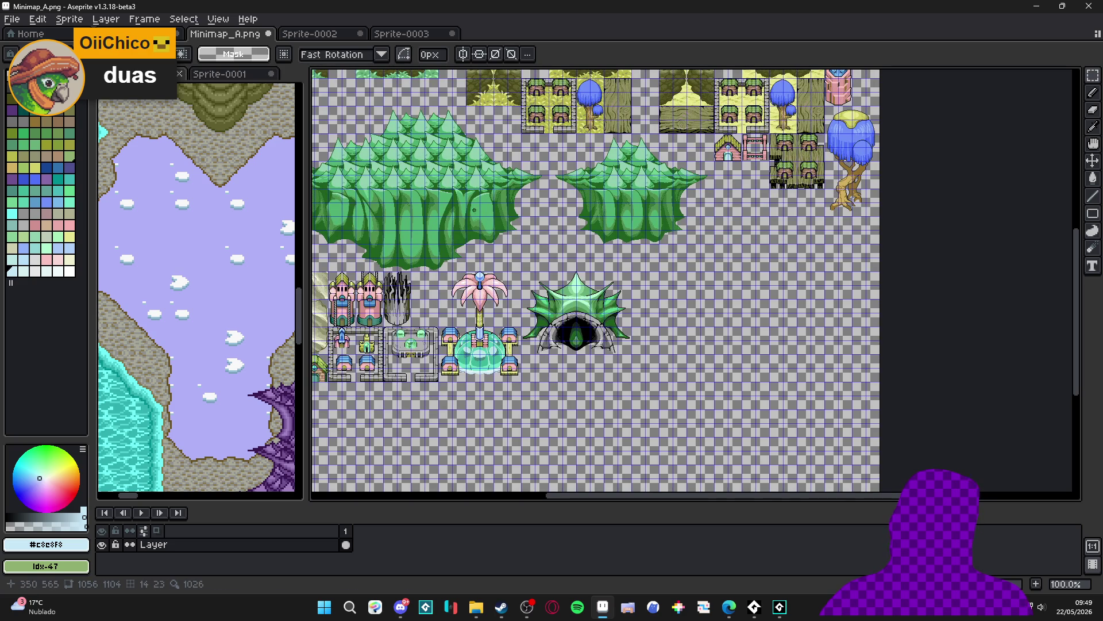
{"action": "scroll", "coordinate": [451, 294], "scroll_direction": "right", "scroll_amount": 3}
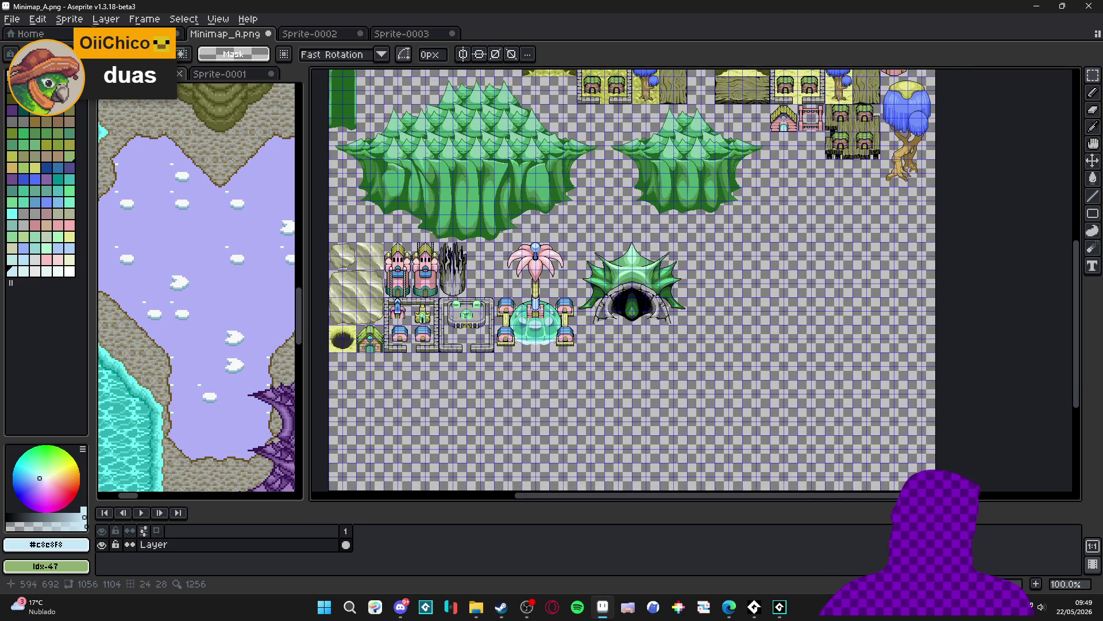
{"action": "scroll", "coordinate": [656, 204], "scroll_direction": "up", "scroll_amount": 1}
{"action": "key", "text": "ctrl+v"}
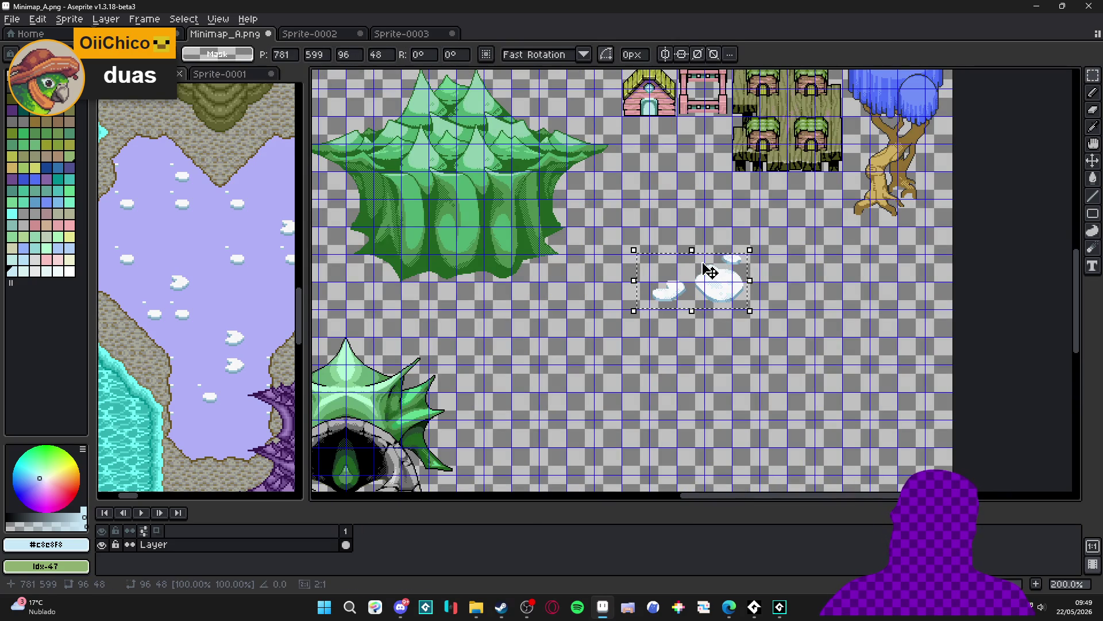
{"action": "scroll", "coordinate": [719, 282], "scroll_direction": "up", "scroll_amount": 3}
{"action": "scroll", "coordinate": [756, 297], "scroll_direction": "down", "scroll_amount": 3}
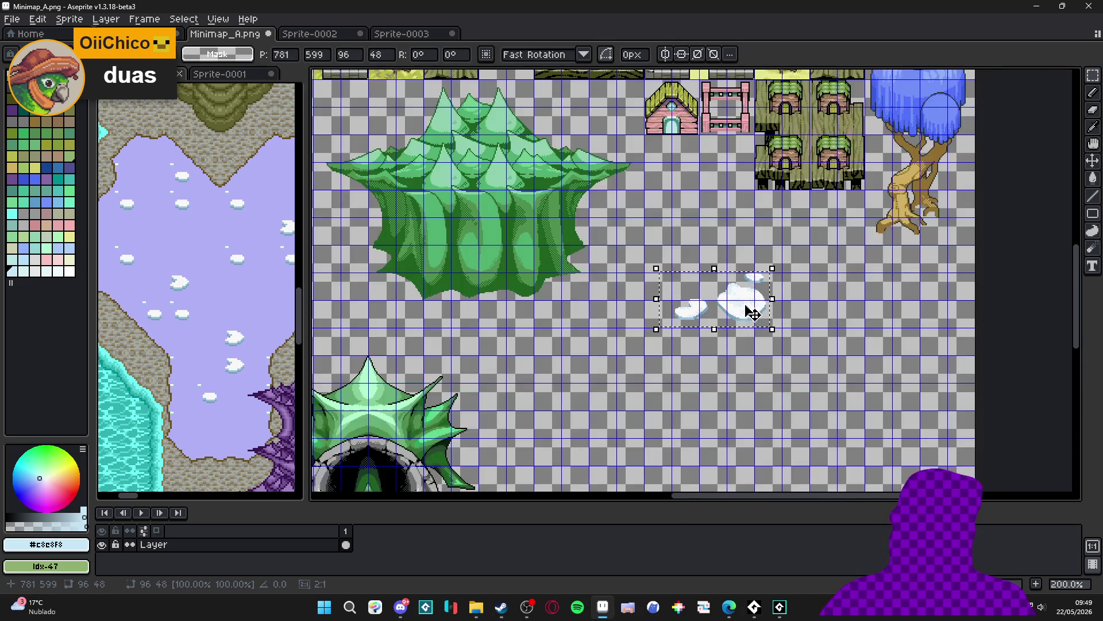
{"action": "key", "text": "Escape"}
Paste the ice floes into second_area_items beside the lavender water tiles, nudged one pixel up and left
{"action": "left_click", "coordinate": [126, 33]}
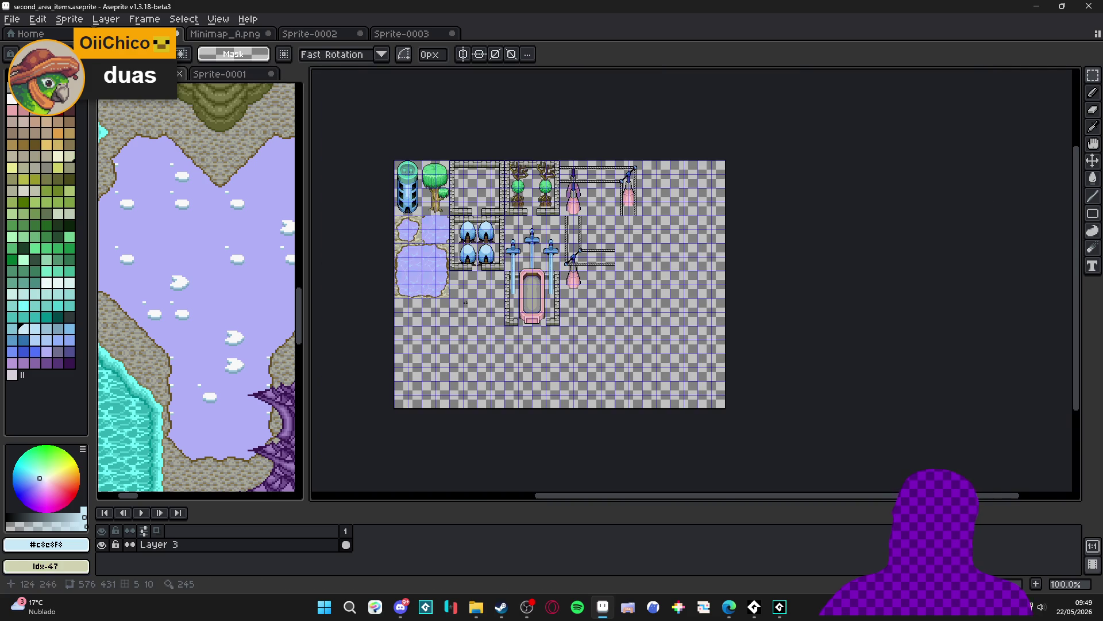
{"action": "scroll", "coordinate": [503, 289], "scroll_direction": "up", "scroll_amount": 3}
{"action": "key", "text": "ctrl+v"}
{"action": "mouse_move", "coordinate": [1005, 300]}
{"action": "left_mouse_down"}
{"action": "mouse_move", "coordinate": [423, 261]}
{"action": "mouse_move", "coordinate": [459, 261]}
{"action": "left_mouse_up"}
{"action": "key", "text": "Up"}
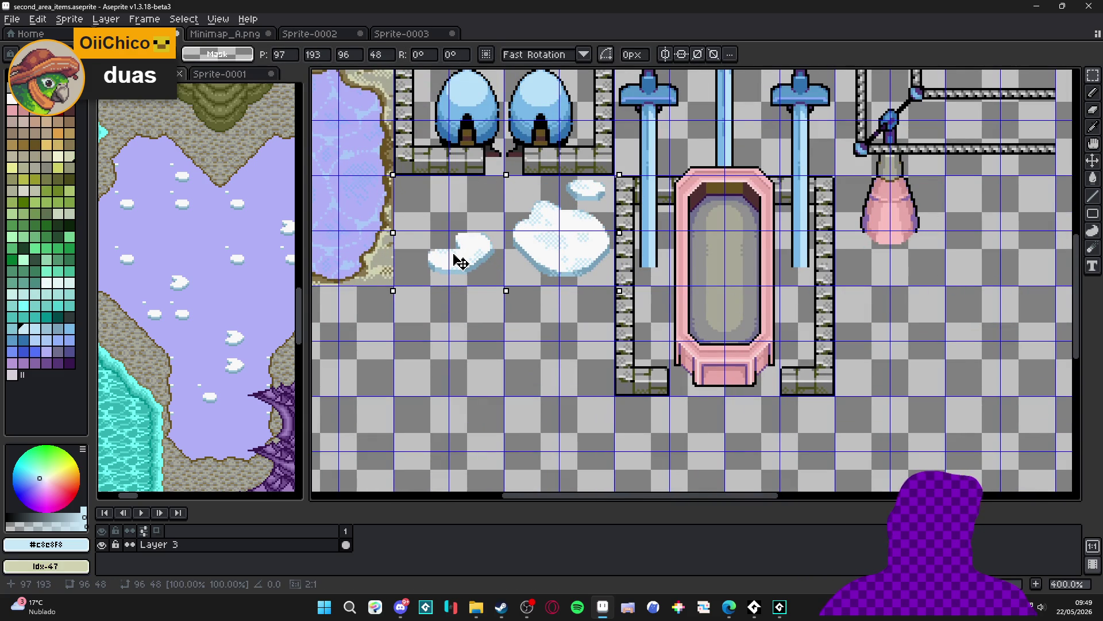
{"action": "key", "text": "Left"}
{"action": "scroll", "coordinate": [459, 255], "scroll_direction": "up", "scroll_amount": 2}
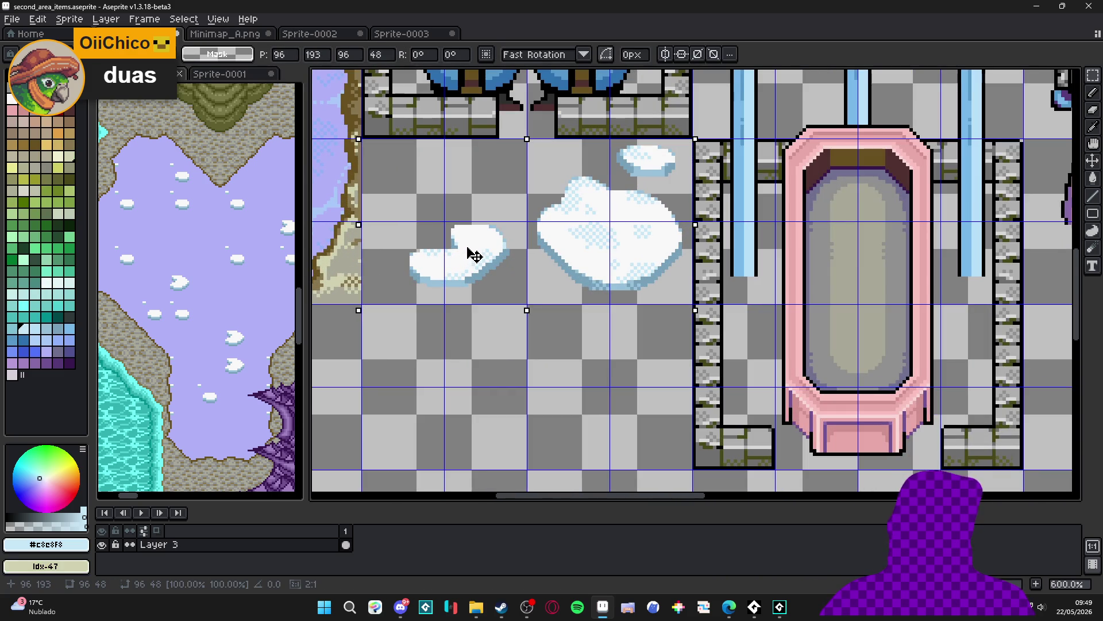
{"action": "scroll", "coordinate": [468, 247], "scroll_direction": "down", "scroll_amount": 4}
{"action": "key", "text": "Return"}
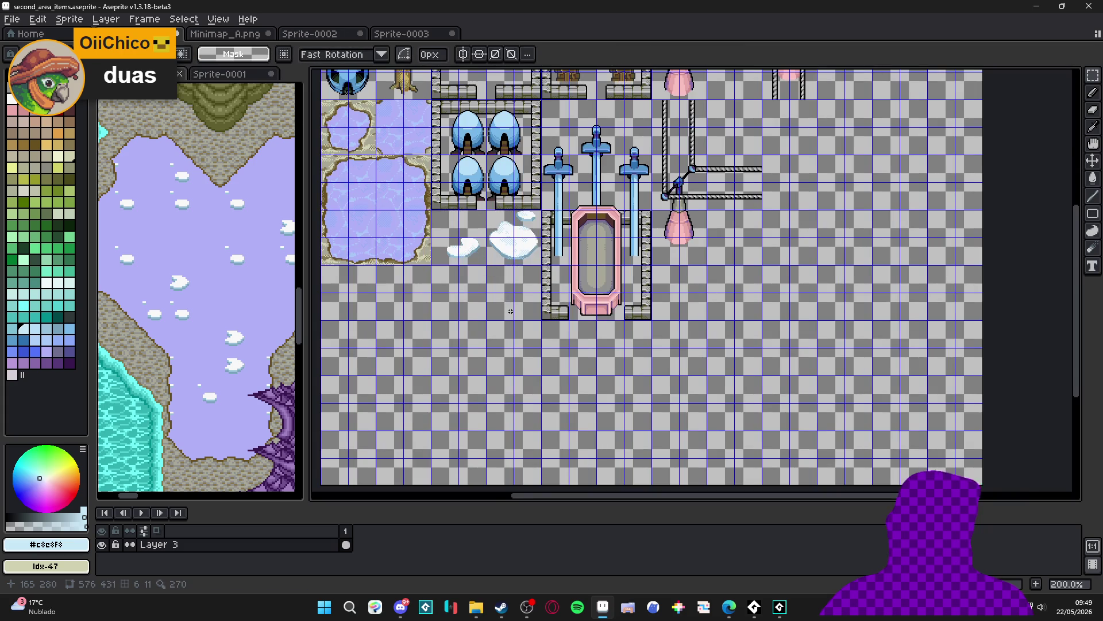
Hide the grid overlay and bring up the Sprite-0003 water tile
{"action": "left_click_drag", "start_coordinate": [468, 246], "coordinate": [517, 353]}
{"action": "key", "text": "ctrl+apostrophe"}
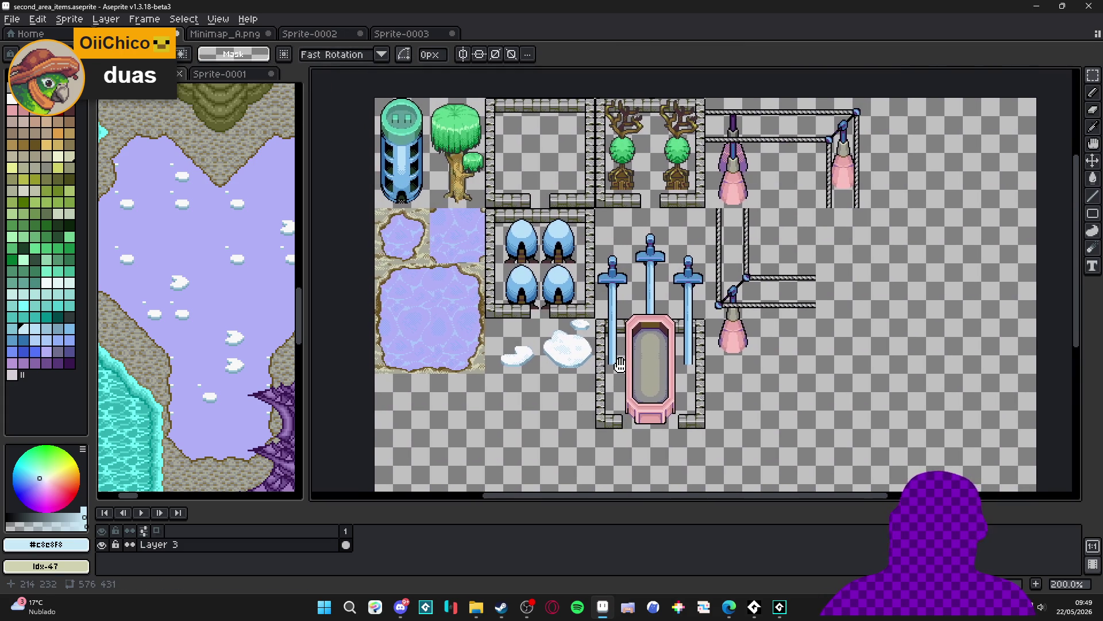
{"action": "scroll", "coordinate": [661, 371], "scroll_direction": "down", "scroll_amount": 1}
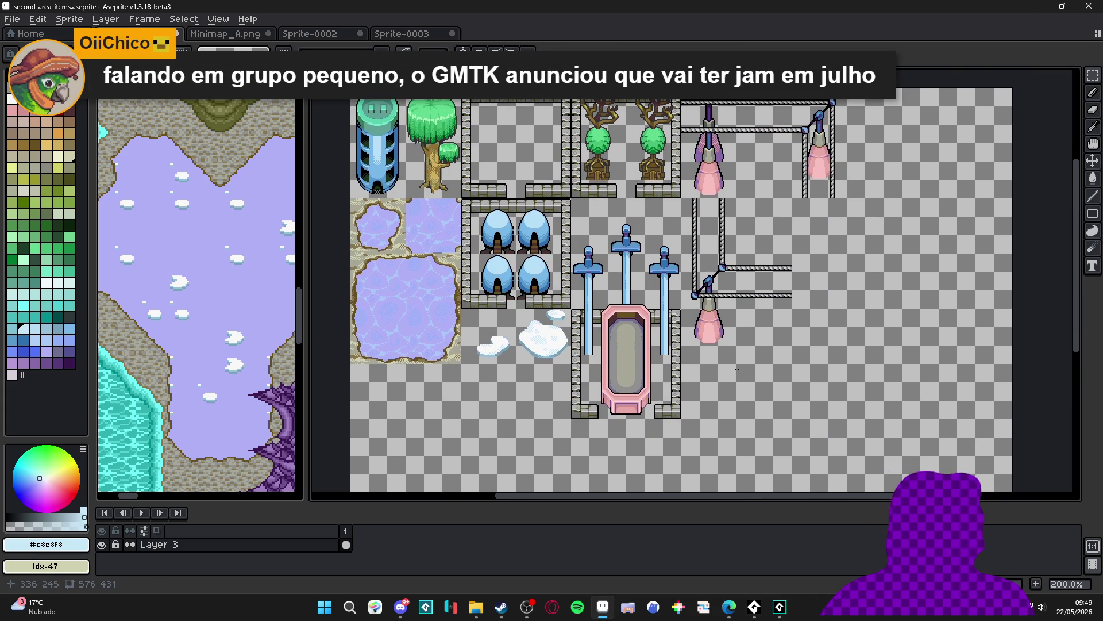
{"action": "scroll", "coordinate": [714, 325], "scroll_direction": "down", "scroll_amount": 1}
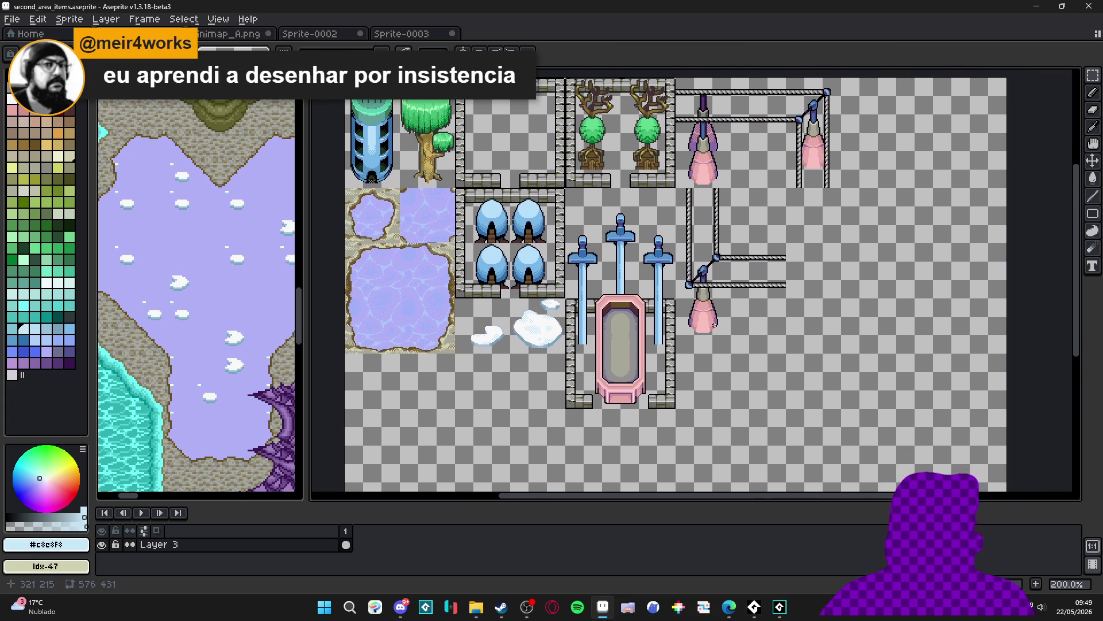
{"action": "left_click", "coordinate": [413, 32]}
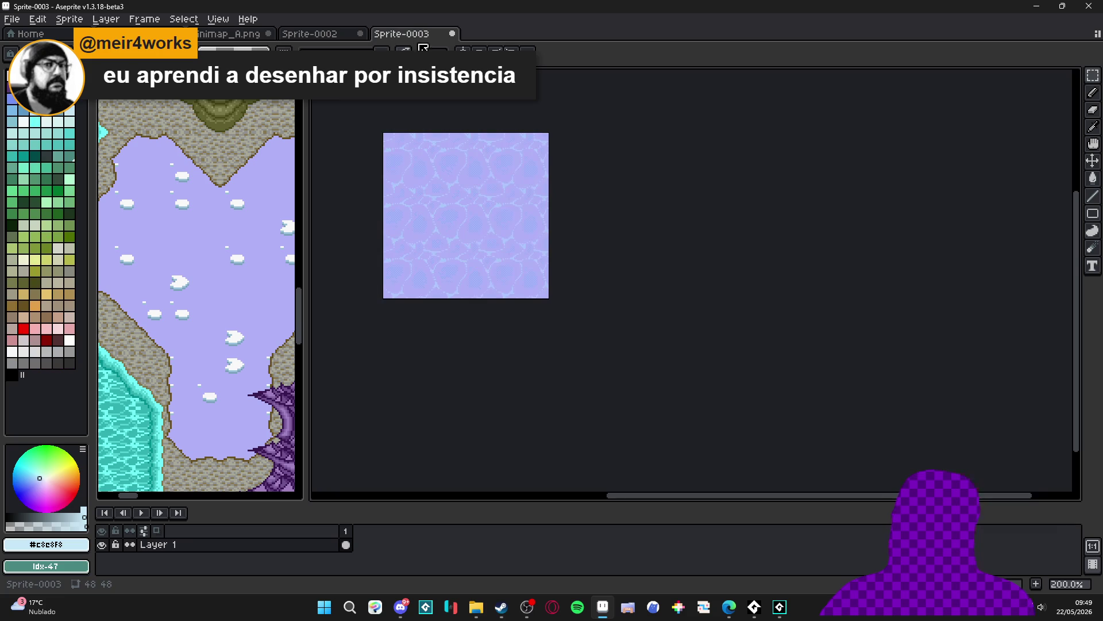
Set Tiled Mode to None, leaving the grid settings unchanged
{"action": "scroll", "coordinate": [471, 226], "scroll_direction": "up", "scroll_amount": 2}
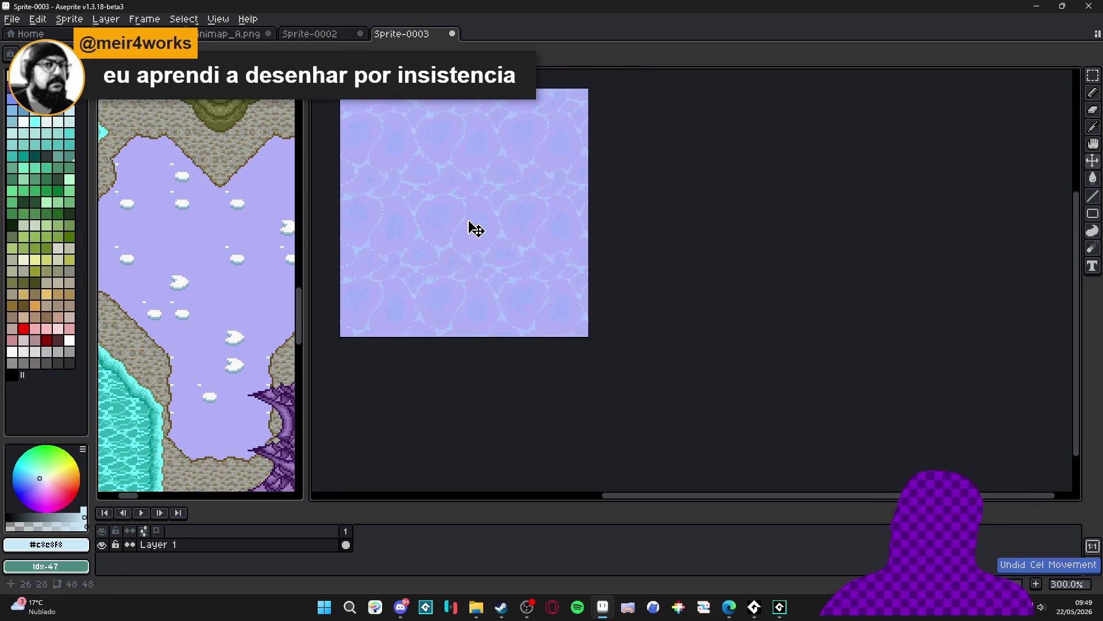
{"action": "left_click", "coordinate": [218, 19]}
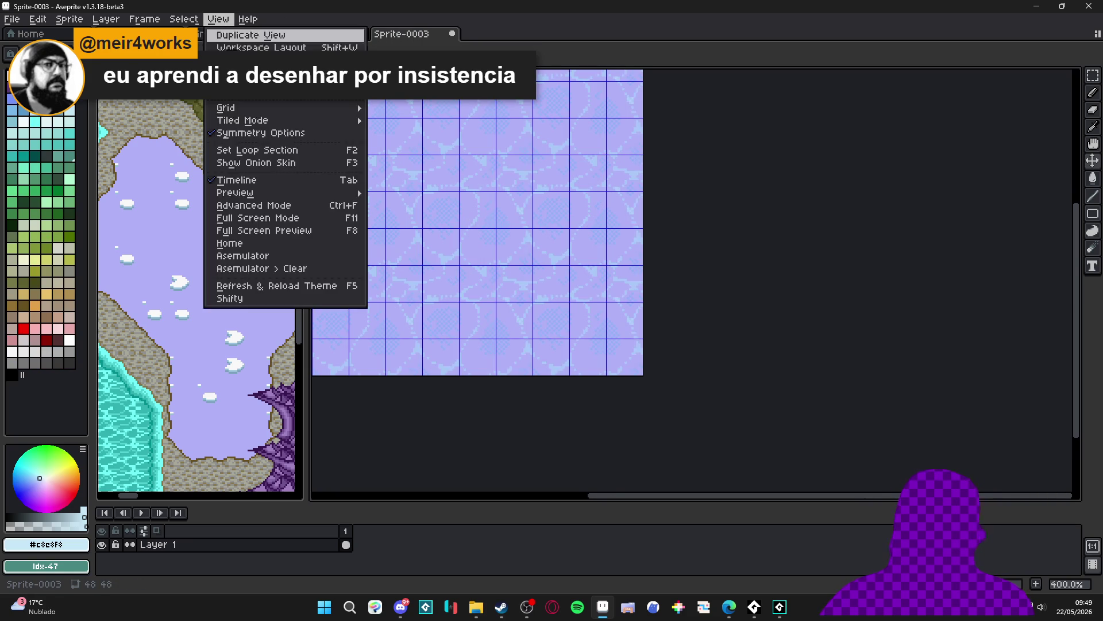
{"action": "mouse_move", "coordinate": [333, 108]}
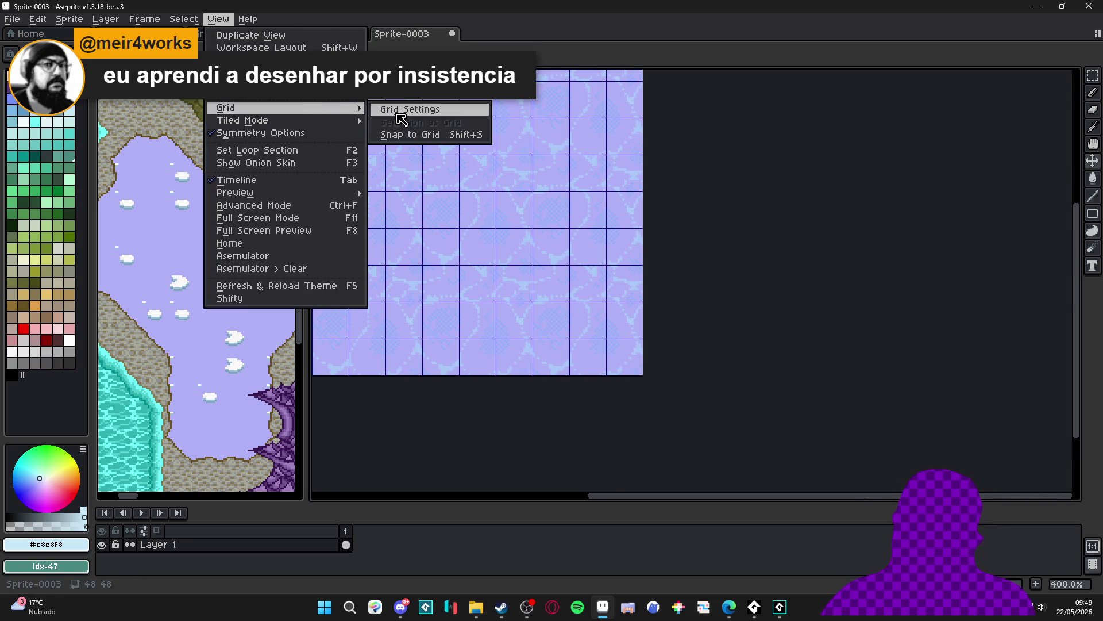
{"action": "left_click", "coordinate": [425, 107]}
{"action": "left_click", "coordinate": [611, 333]}
{"action": "left_click", "coordinate": [225, 23]}
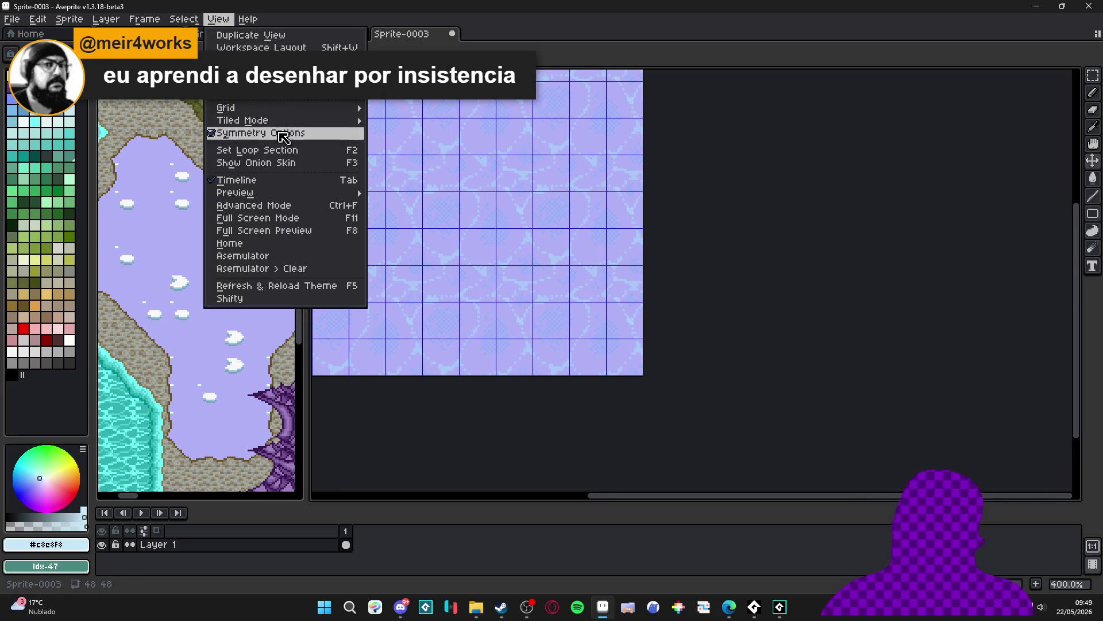
{"action": "mouse_move", "coordinate": [304, 122]}
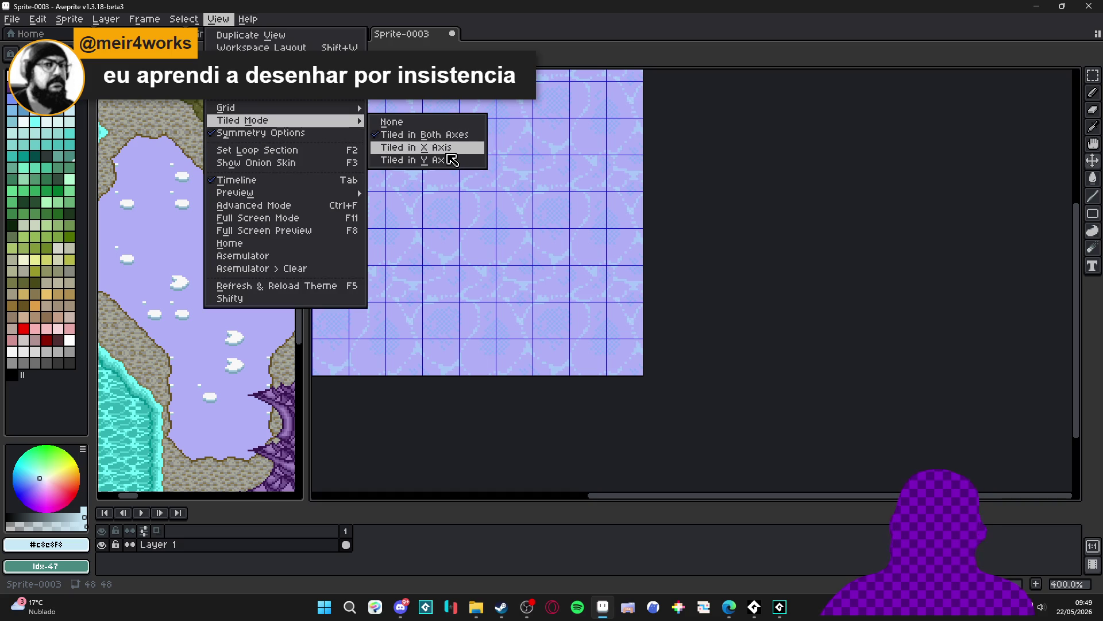
{"action": "left_click", "coordinate": [456, 122]}
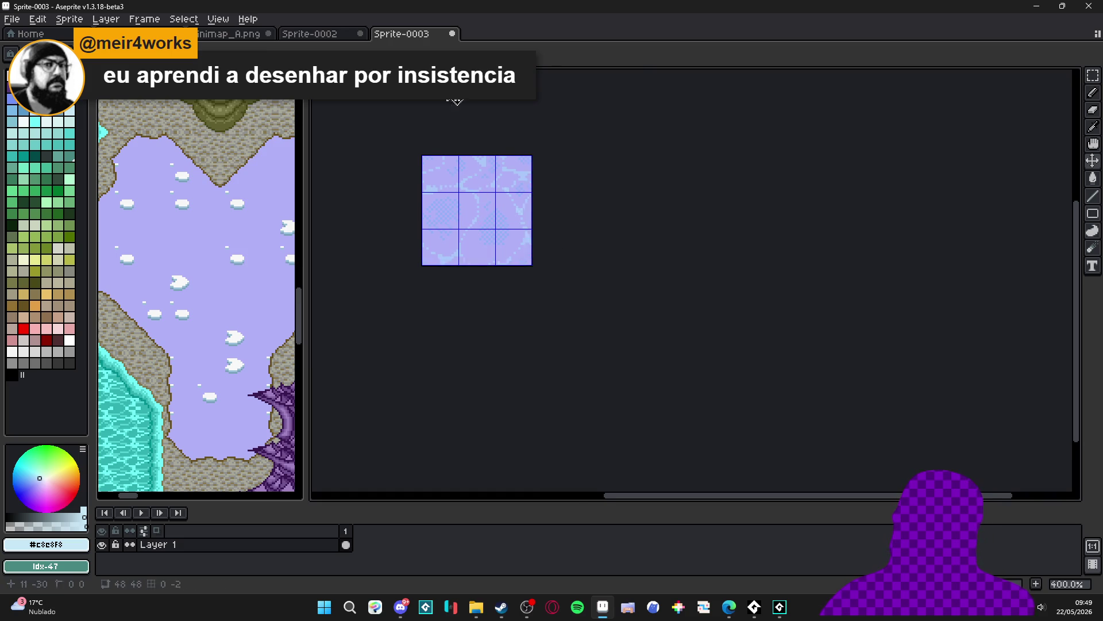
Look over Sprite-0002 and zoomed-out Minimap_A.png, then return to second_area_items
{"action": "left_click", "coordinate": [325, 35]}
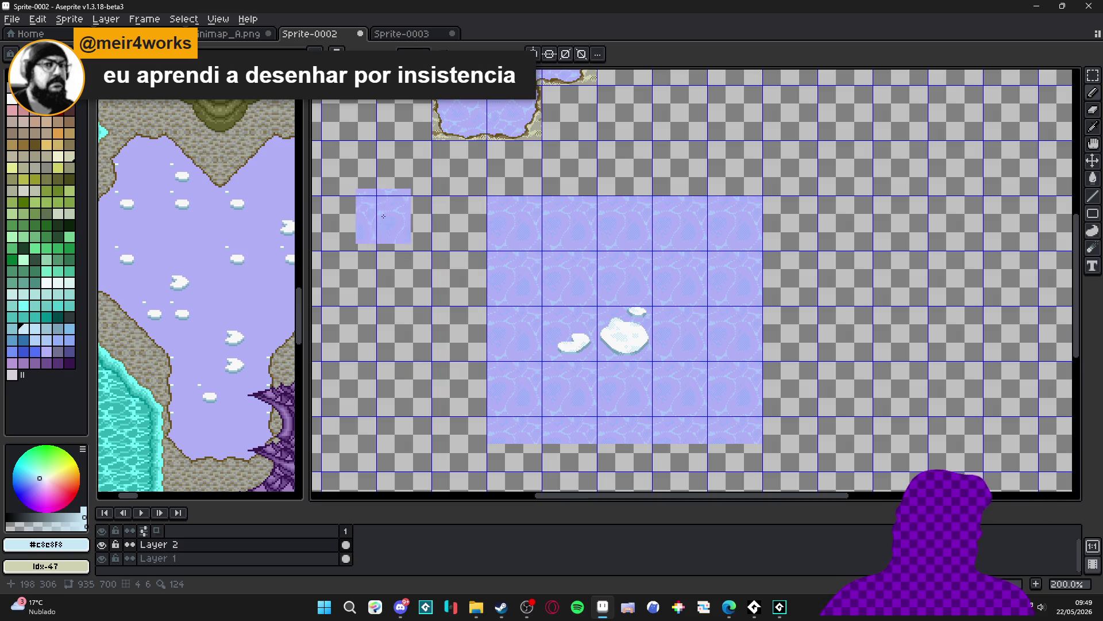
{"action": "left_click", "coordinate": [231, 36]}
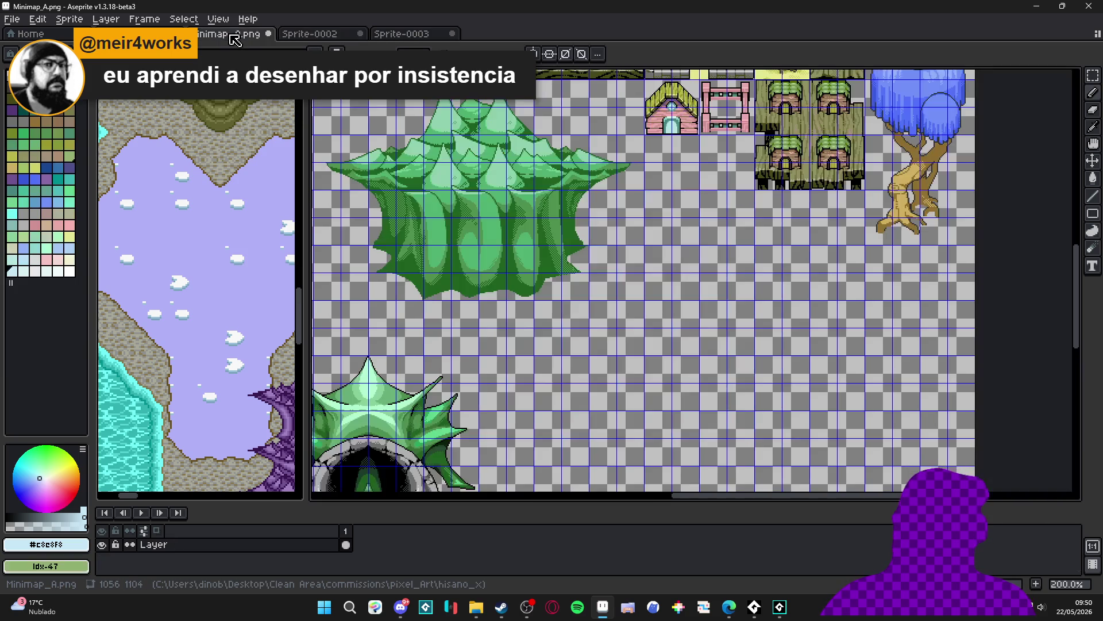
{"action": "key", "text": "minus"}
{"action": "key", "text": "minus"}
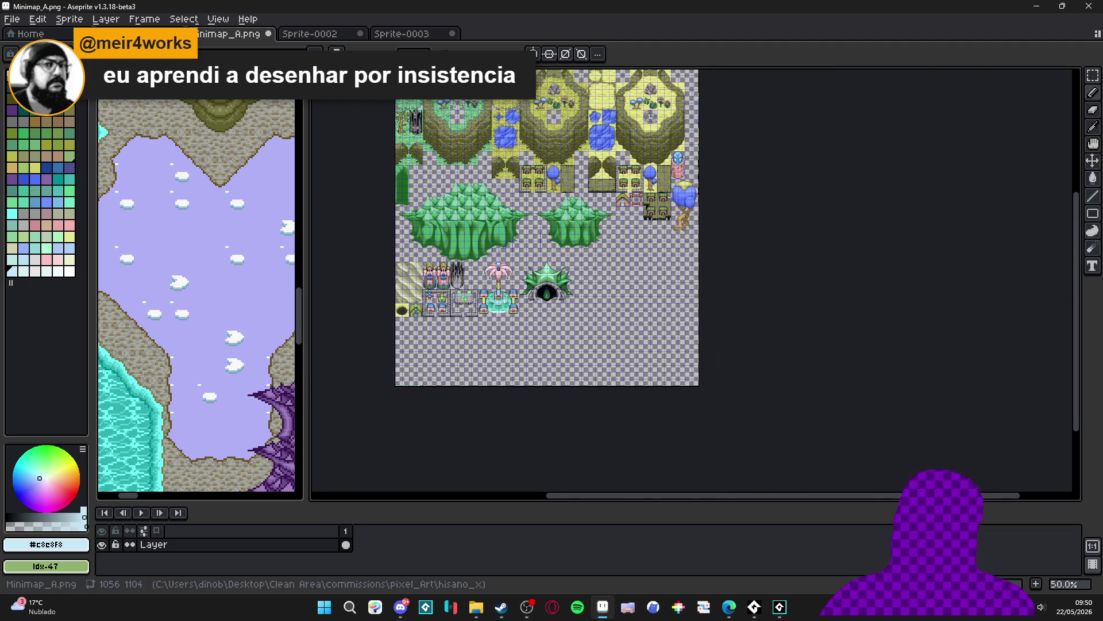
{"action": "key", "text": "ctrl+shift+Tab"}
{"action": "scroll", "coordinate": [413, 384], "scroll_direction": "up", "scroll_amount": 1}
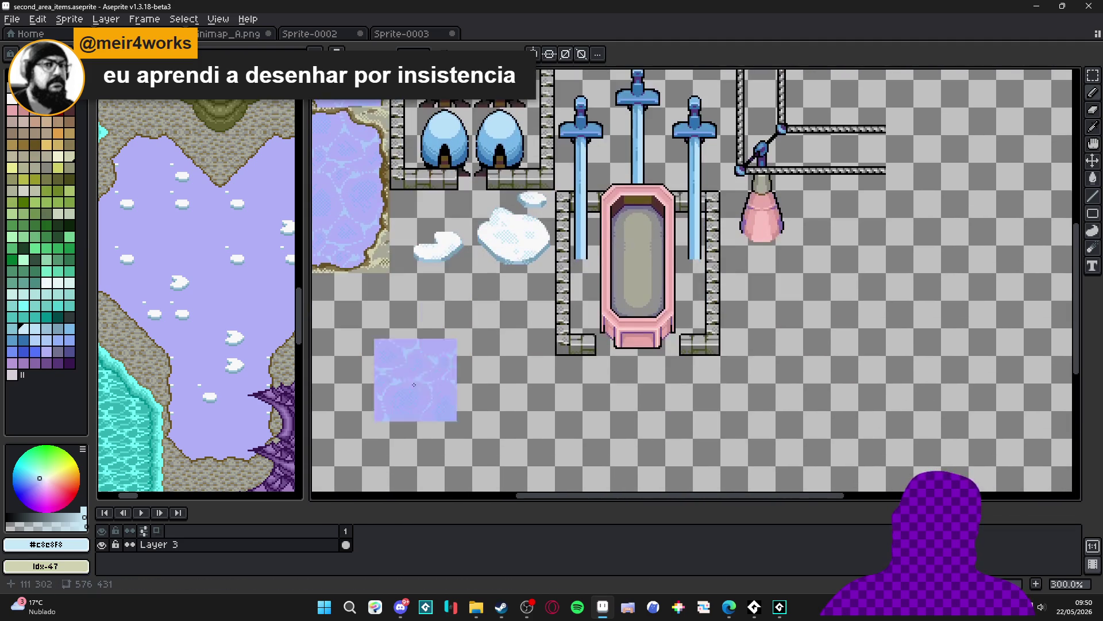
Add Layer 4 below Layer 3 and fill the area behind the ice floes with water texture
{"action": "key", "text": "shift+n"}
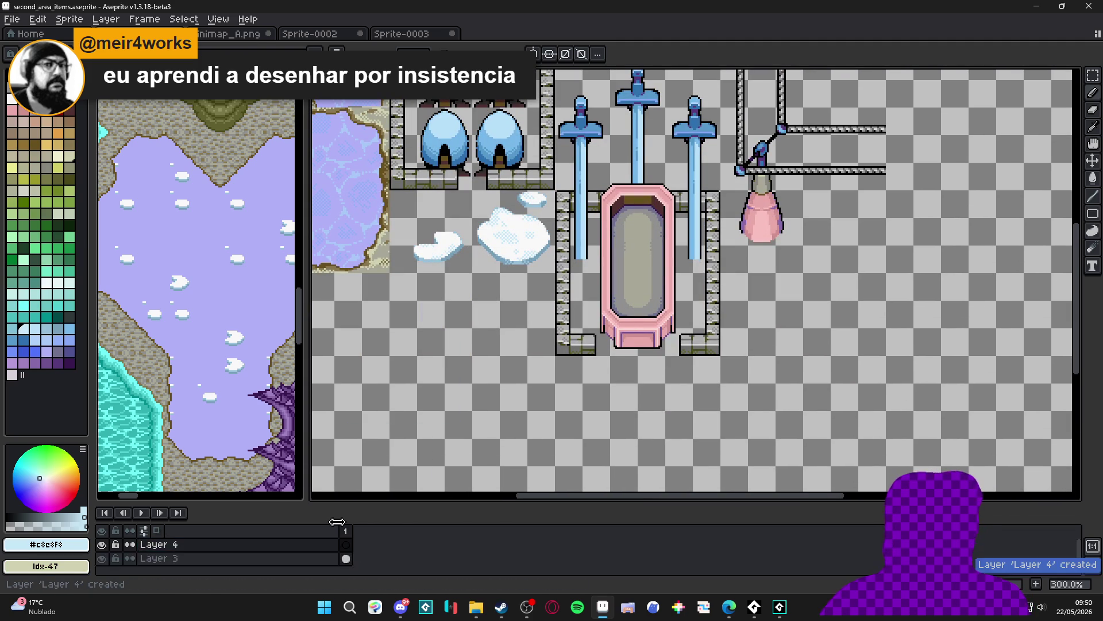
{"action": "left_click_drag", "start_coordinate": [310, 544], "coordinate": [316, 572]}
{"action": "key", "text": "ctrl+v"}
{"action": "mouse_move", "coordinate": [470, 178]}
{"action": "left_mouse_down"}
{"action": "mouse_move", "coordinate": [432, 237]}
{"action": "mouse_move", "coordinate": [443, 242]}
{"action": "mouse_move", "coordinate": [415, 213]}
{"action": "mouse_move", "coordinate": [490, 353]}
{"action": "left_mouse_up"}
{"action": "key", "text": "ctrl+'"}
{"action": "key", "text": "Escape"}
{"action": "scroll", "coordinate": [420, 208], "scroll_direction": "down", "scroll_amount": 1}
{"action": "key", "text": "ctrl+v"}
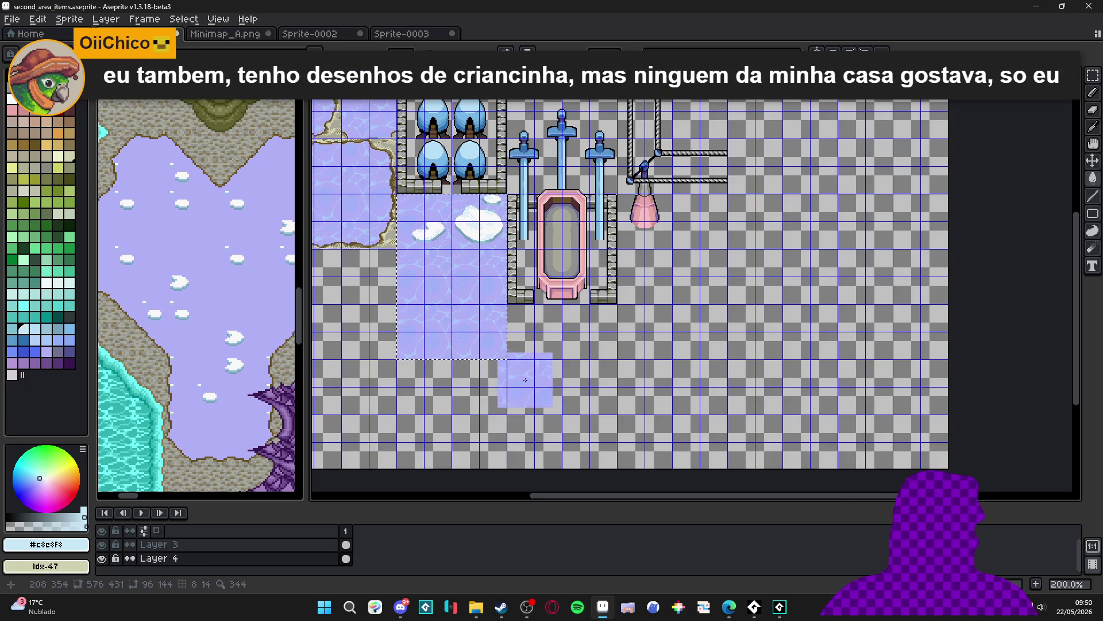
{"action": "key", "text": "Return"}
Undo stray water patches by the bathtub and snow, then screen-capture the items sheet
{"action": "mouse_move", "coordinate": [505, 376]}
{"action": "left_mouse_down"}
{"action": "mouse_move", "coordinate": [548, 379]}
{"action": "mouse_move", "coordinate": [567, 334]}
{"action": "left_mouse_up"}
{"action": "key", "text": "ctrl+v"}
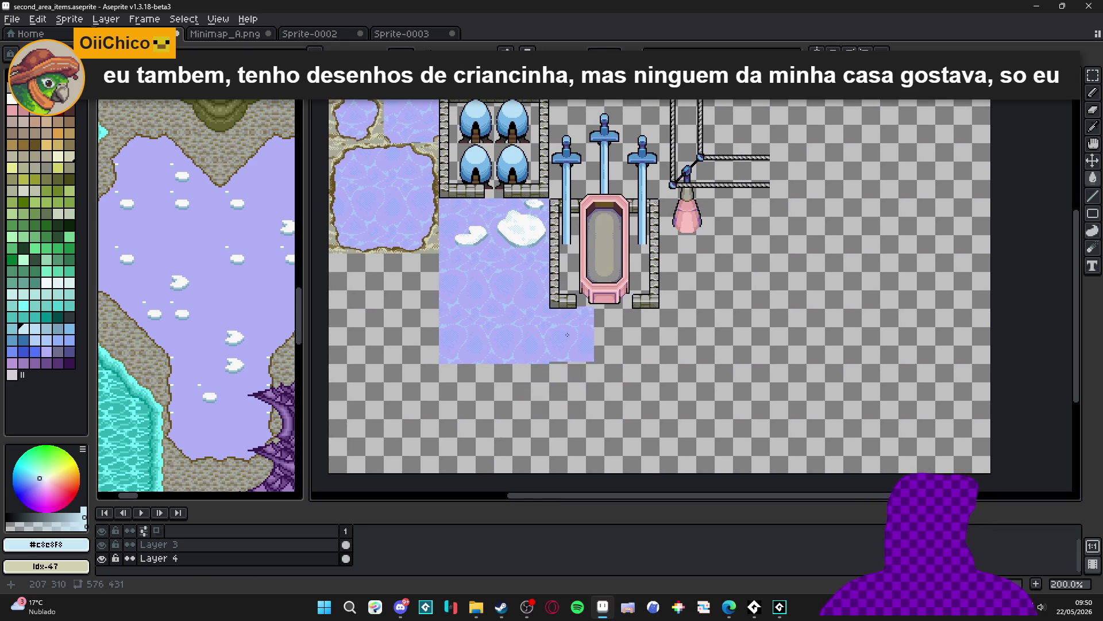
{"action": "key", "text": "ctrl+z"}
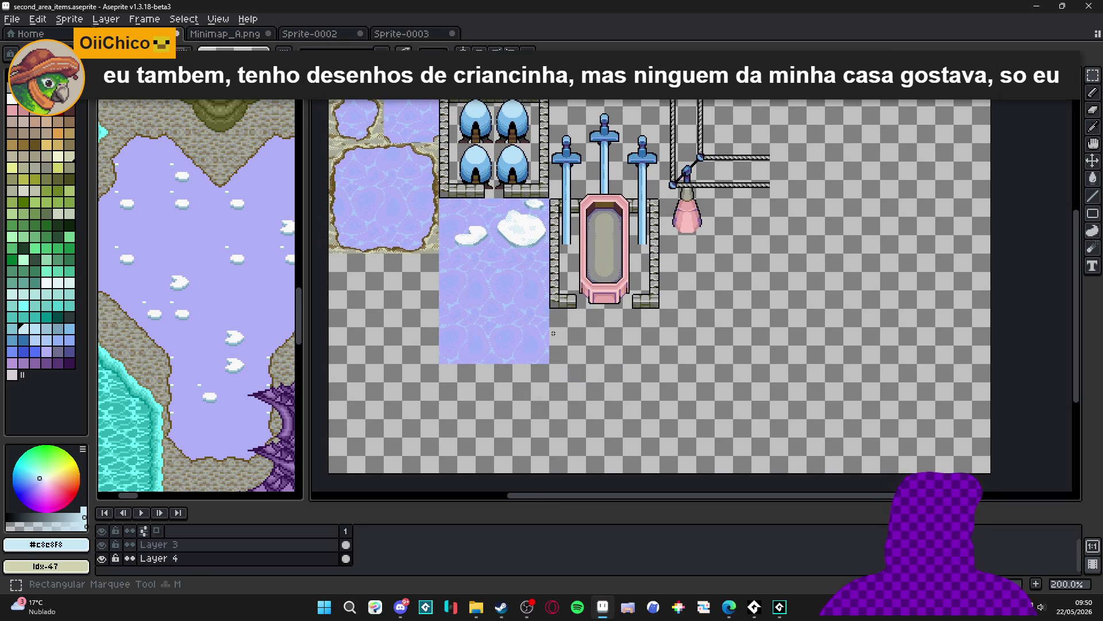
{"action": "key", "text": "ctrl+apostrophe"}
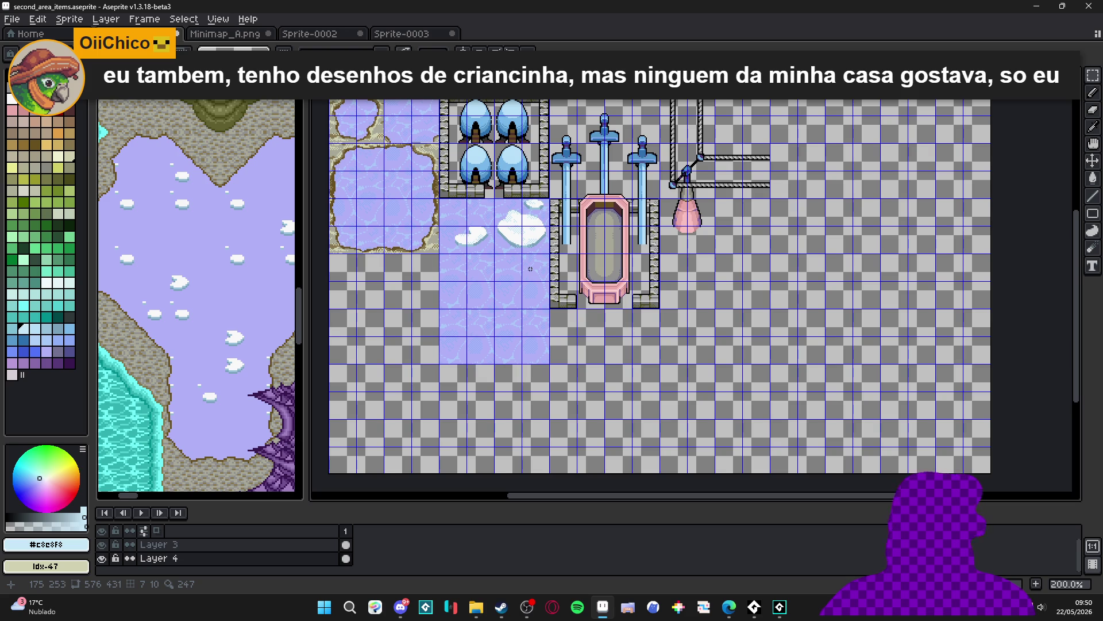
{"action": "key", "text": "ctrl+z"}
{"action": "left_click_drag", "start_coordinate": [526, 266], "coordinate": [542, 310]}
{"action": "key", "text": "ctrl+apostrophe"}
{"action": "left_click_drag", "start_coordinate": [559, 368], "coordinate": [584, 398]}
{"action": "scroll", "coordinate": [785, 281], "scroll_direction": "up", "scroll_amount": 2}
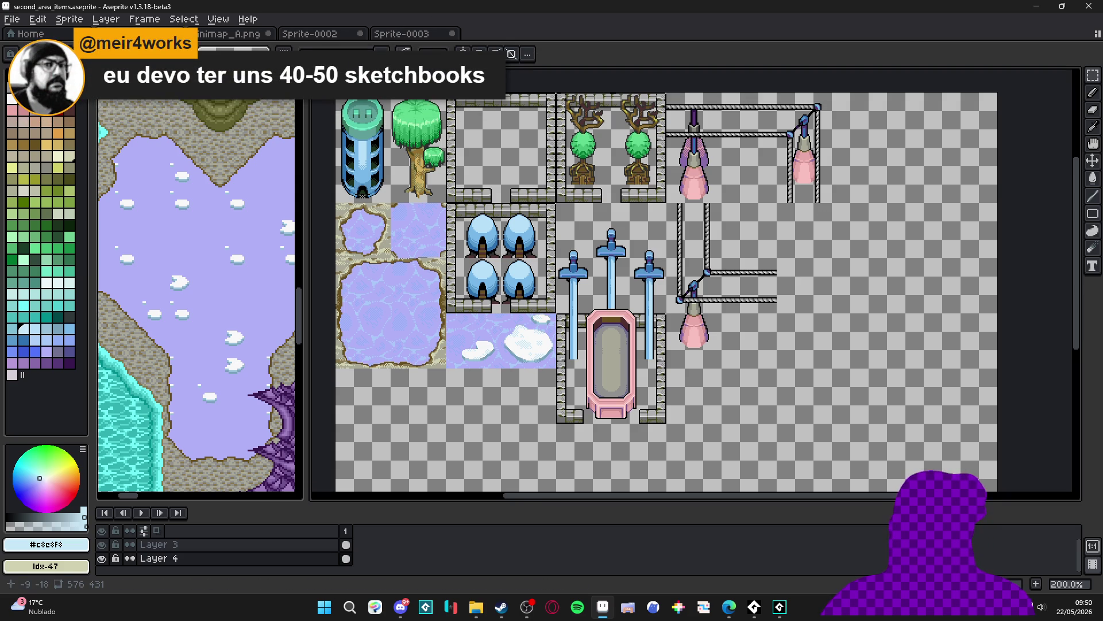
{"action": "key", "text": "super+shift+s"}
{"action": "left_click_drag", "start_coordinate": [323, 81], "coordinate": [877, 457]}
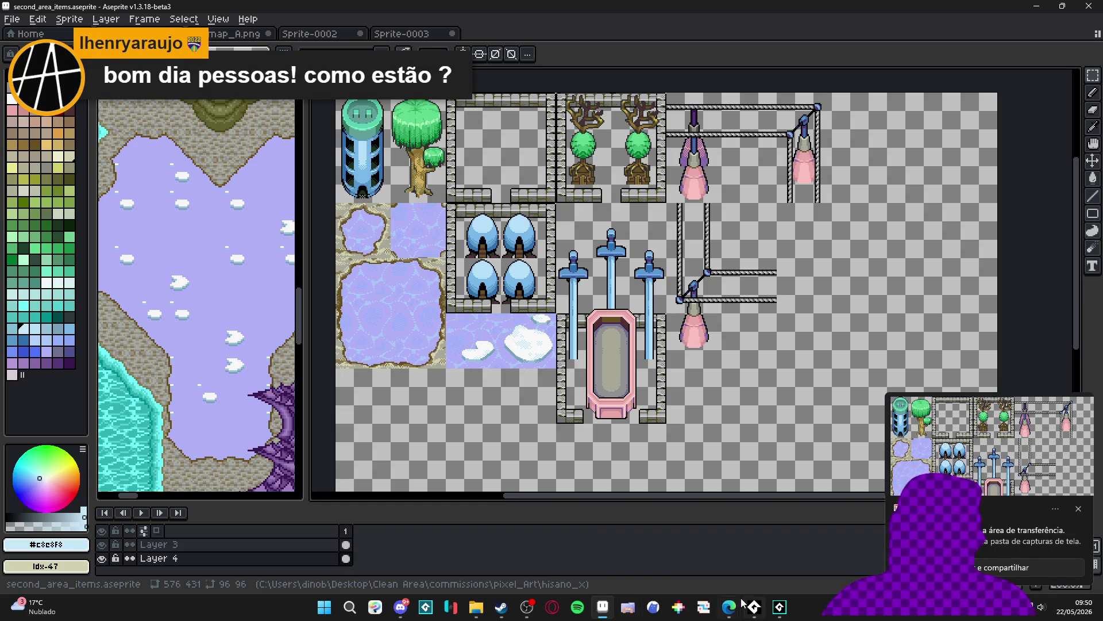
Bring the Instagram browser window up over Aseprite and maximize it
{"action": "mouse_move", "coordinate": [730, 607]}
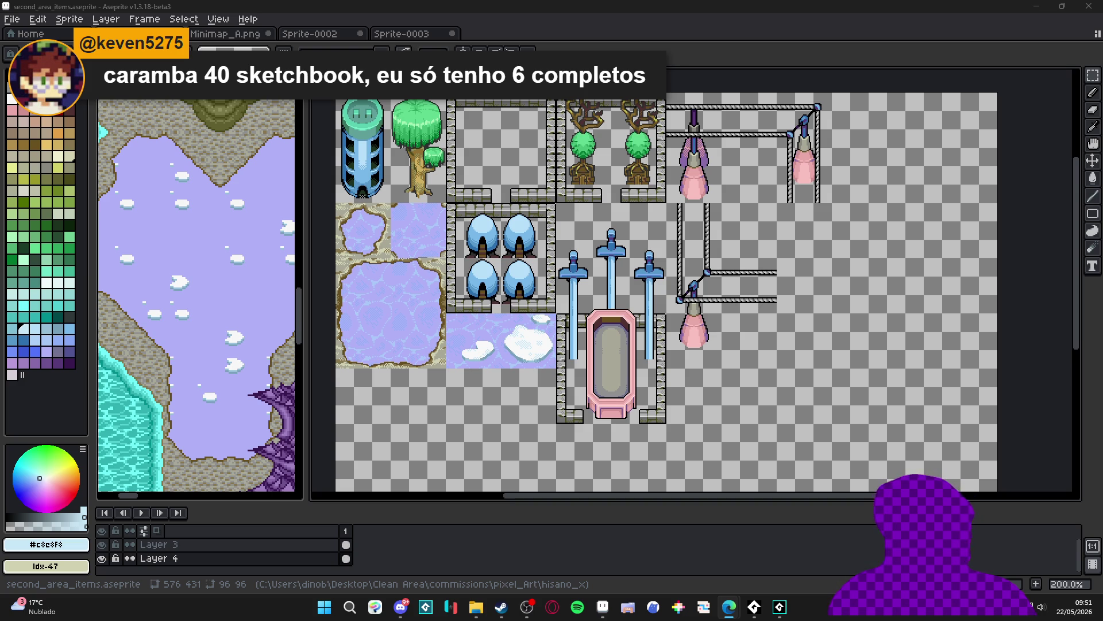
{"action": "left_click_drag", "start_coordinate": [143, 328], "coordinate": [306, 20]}
Open the first post on the artist's profile and page through the following posts
{"action": "scroll", "coordinate": [402, 345], "scroll_direction": "down", "scroll_amount": 3}
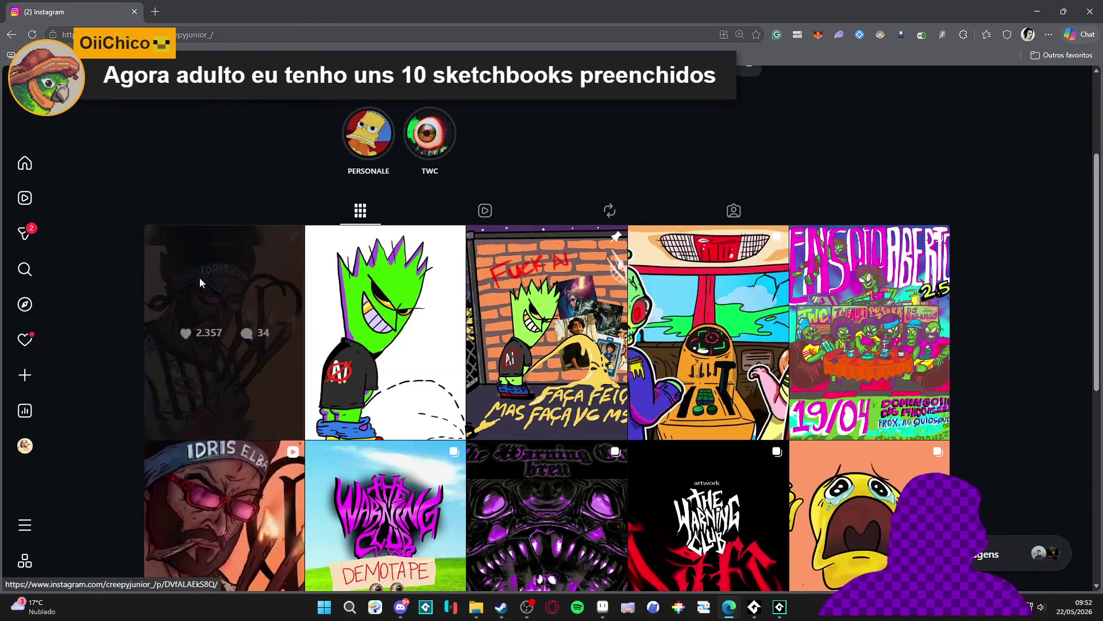
{"action": "left_click", "coordinate": [224, 328]}
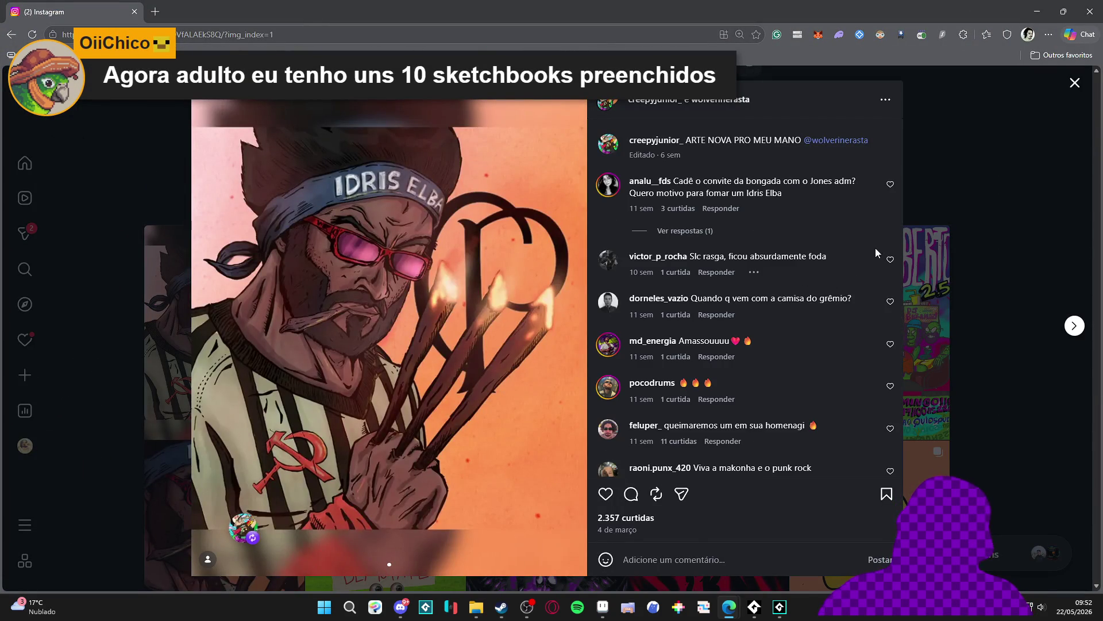
{"action": "left_click", "coordinate": [1074, 325]}
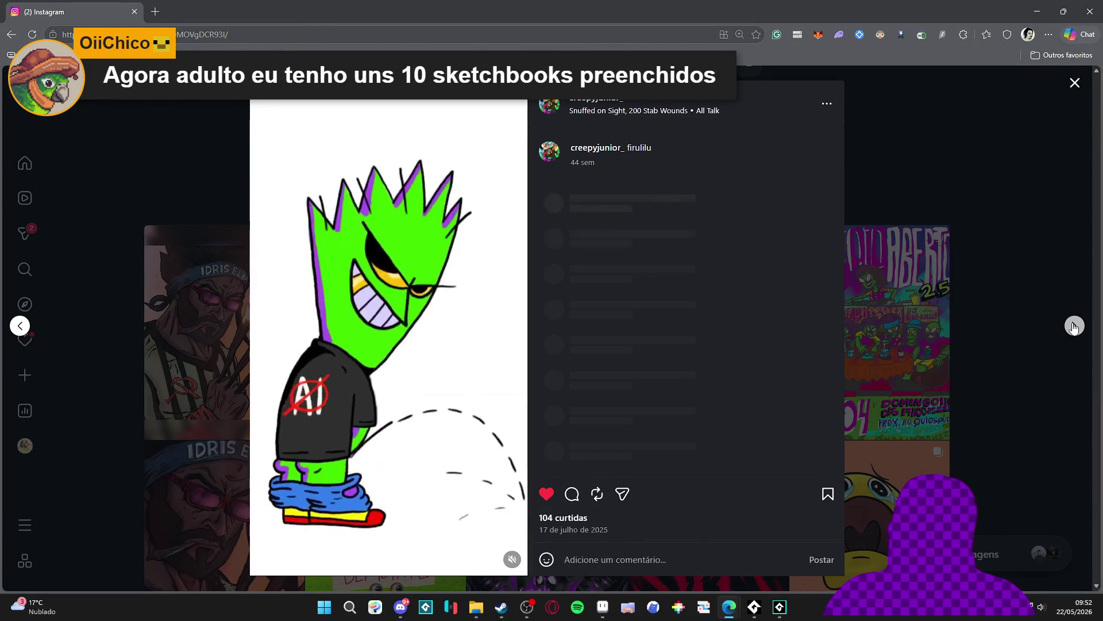
{"action": "left_click", "coordinate": [1074, 325]}
{"action": "left_click", "coordinate": [1074, 325]}
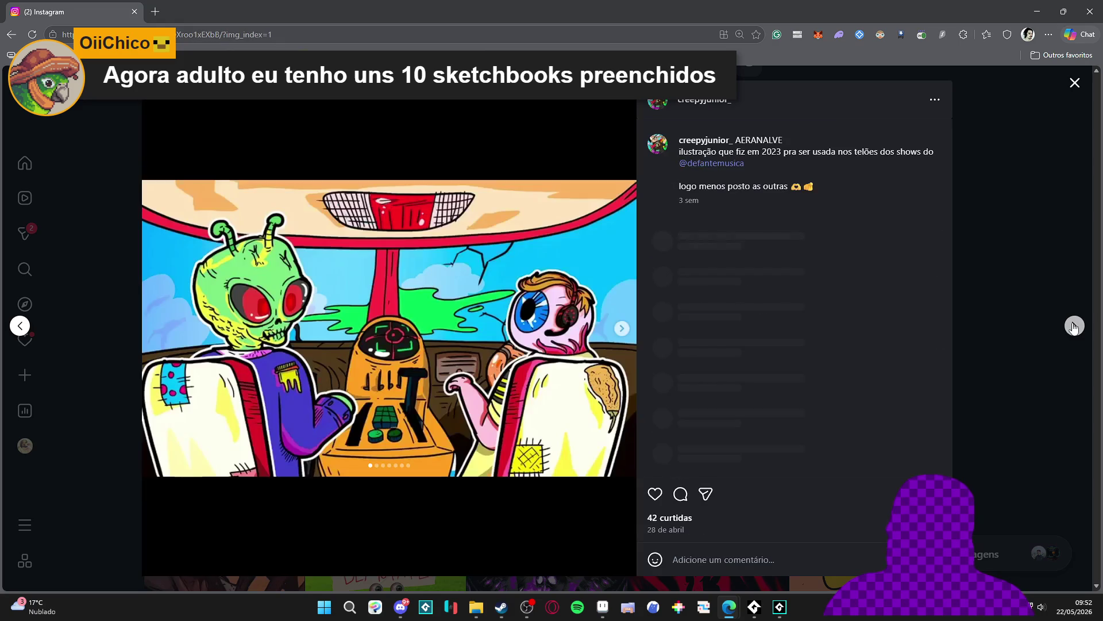
{"action": "left_click", "coordinate": [1074, 325]}
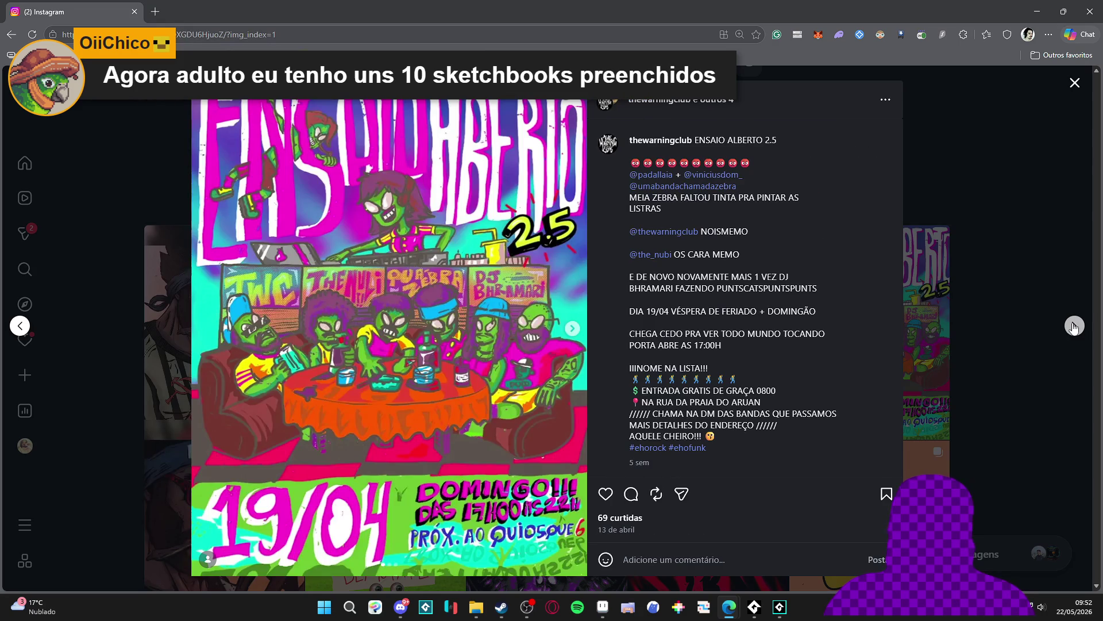
{"action": "left_click", "coordinate": [1074, 325]}
{"action": "left_click", "coordinate": [1074, 325]}
{"action": "left_click", "coordinate": [1074, 325]}
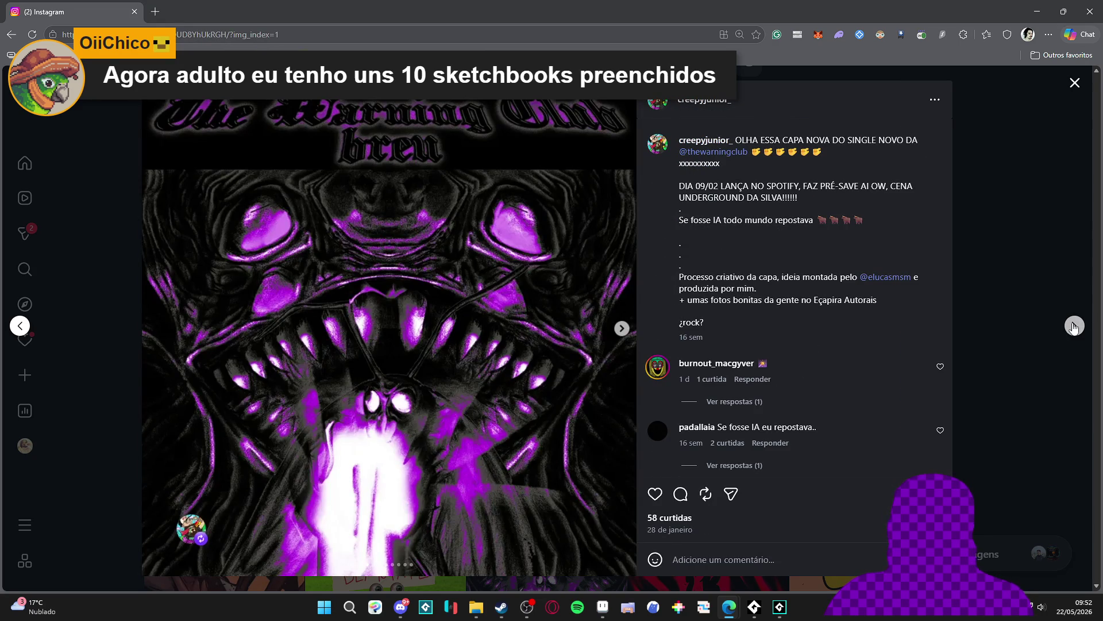
{"action": "left_click", "coordinate": [1074, 325]}
{"action": "left_click", "coordinate": [1074, 325]}
{"action": "left_click", "coordinate": [1074, 325]}
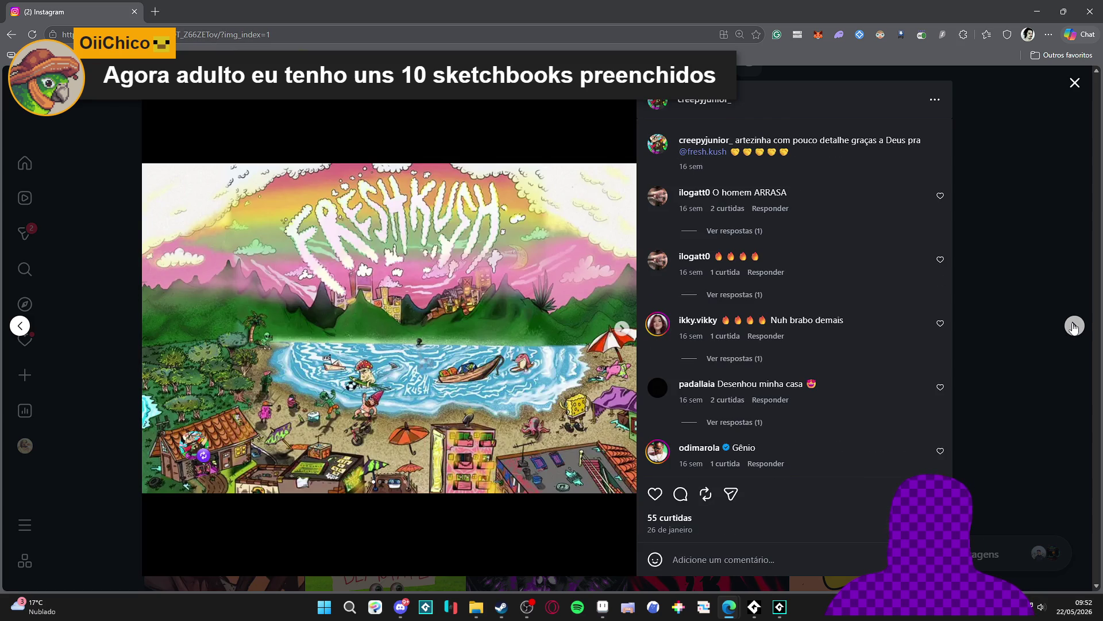
{"action": "left_click", "coordinate": [1074, 326]}
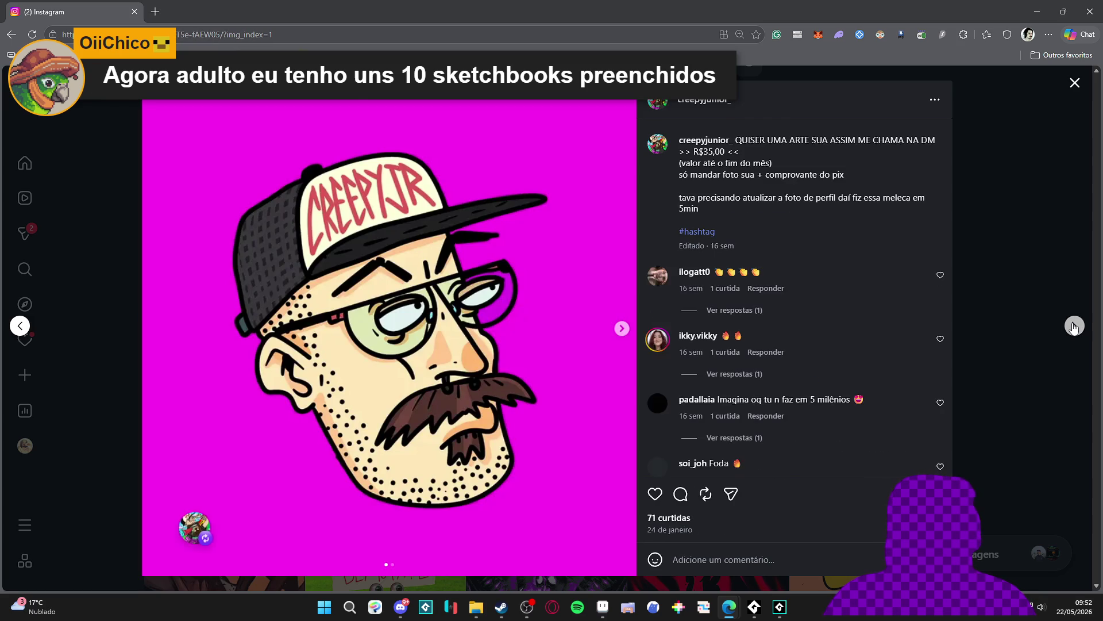
{"action": "left_click", "coordinate": [1074, 325]}
{"action": "left_click", "coordinate": [1074, 326]}
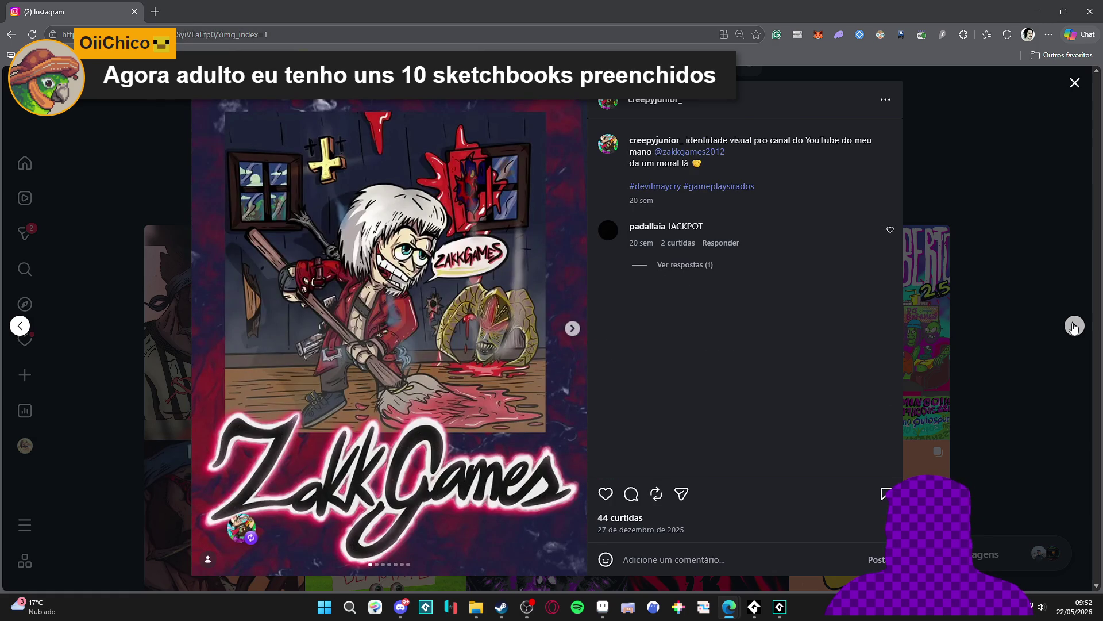
Page on through the sketch, Patrick, SpongeBob, zebra and Quando o Gordinho posts, then close the viewer
{"action": "left_click", "coordinate": [1074, 326]}
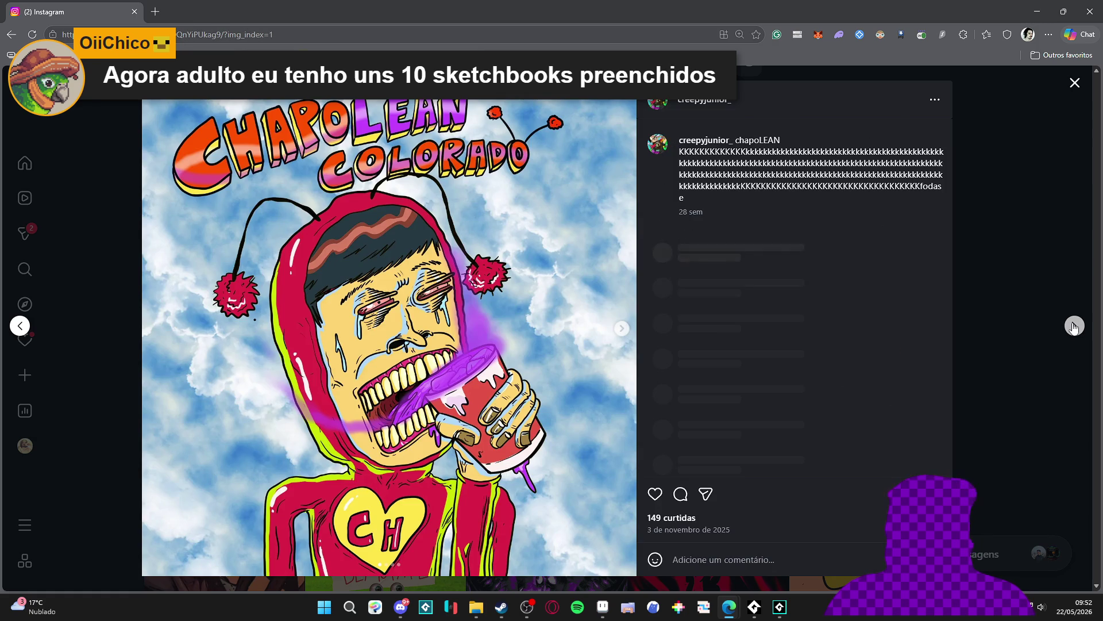
{"action": "left_click", "coordinate": [1074, 326]}
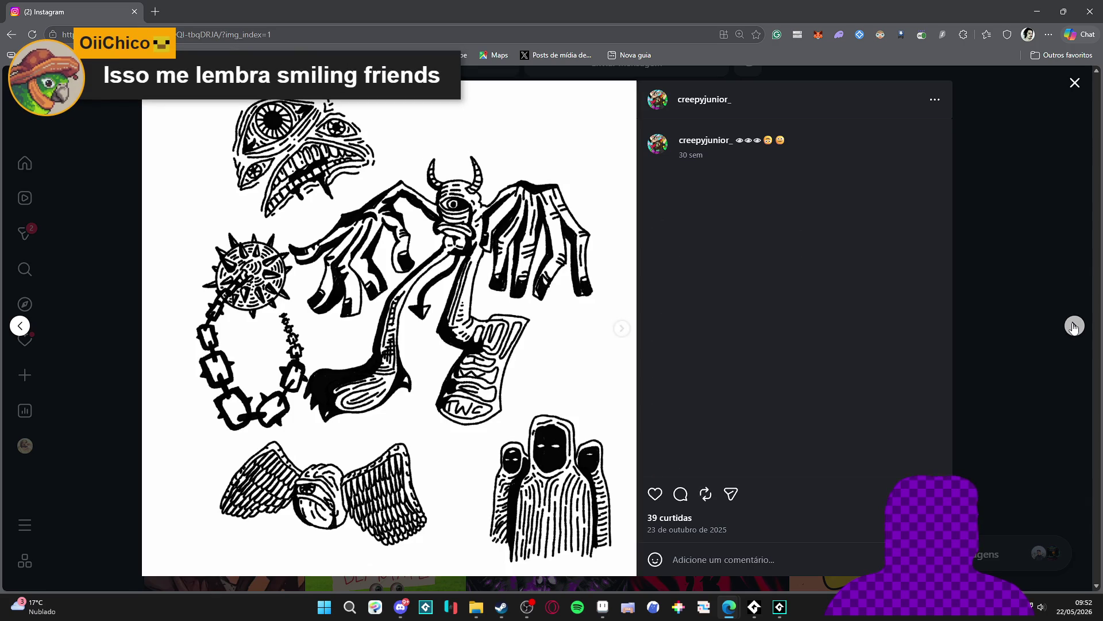
{"action": "left_click", "coordinate": [1074, 326]}
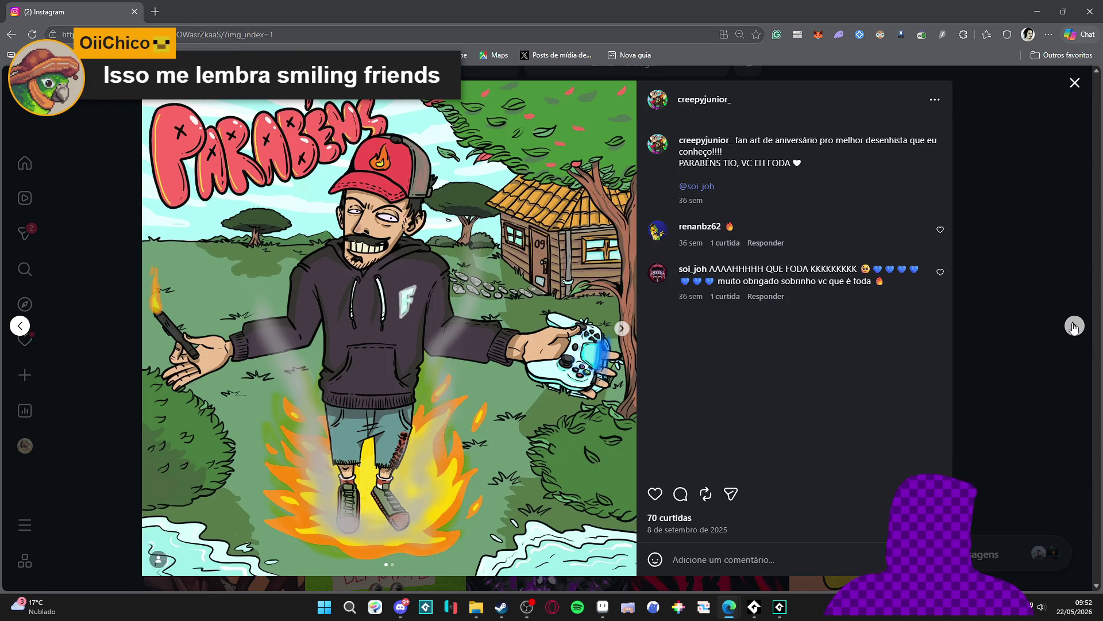
{"action": "left_click", "coordinate": [1074, 325]}
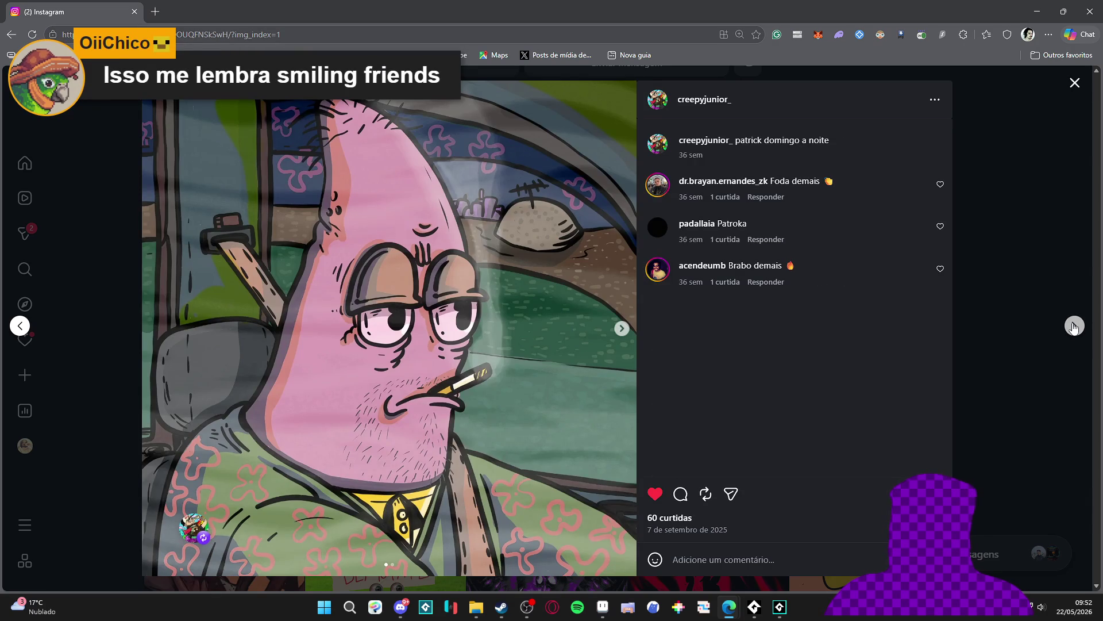
{"action": "left_click", "coordinate": [1074, 325]}
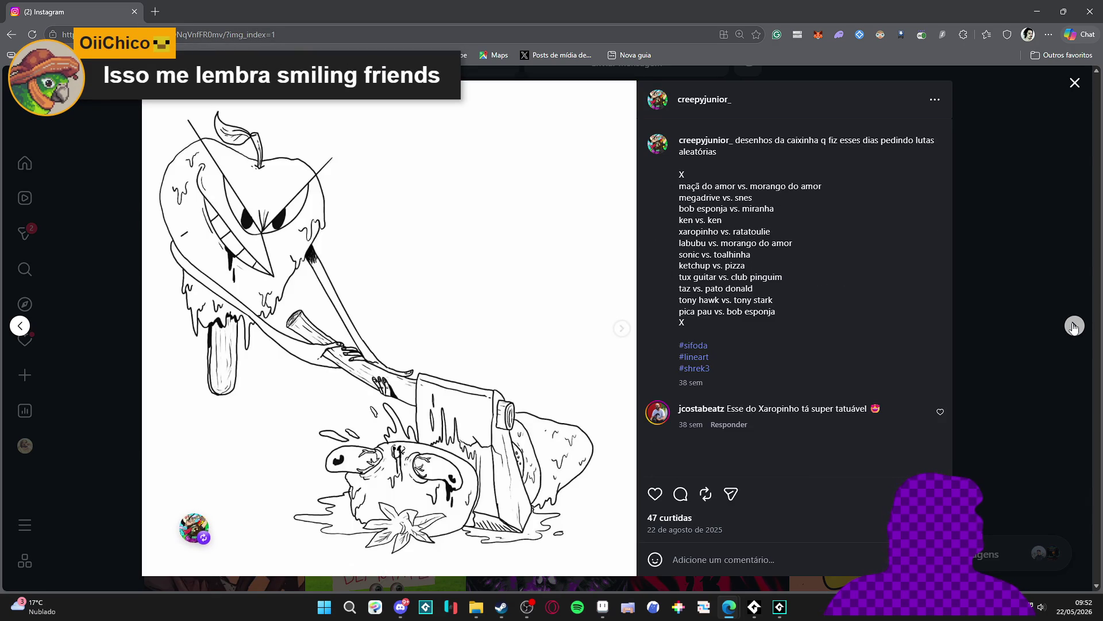
{"action": "left_click", "coordinate": [1074, 325]}
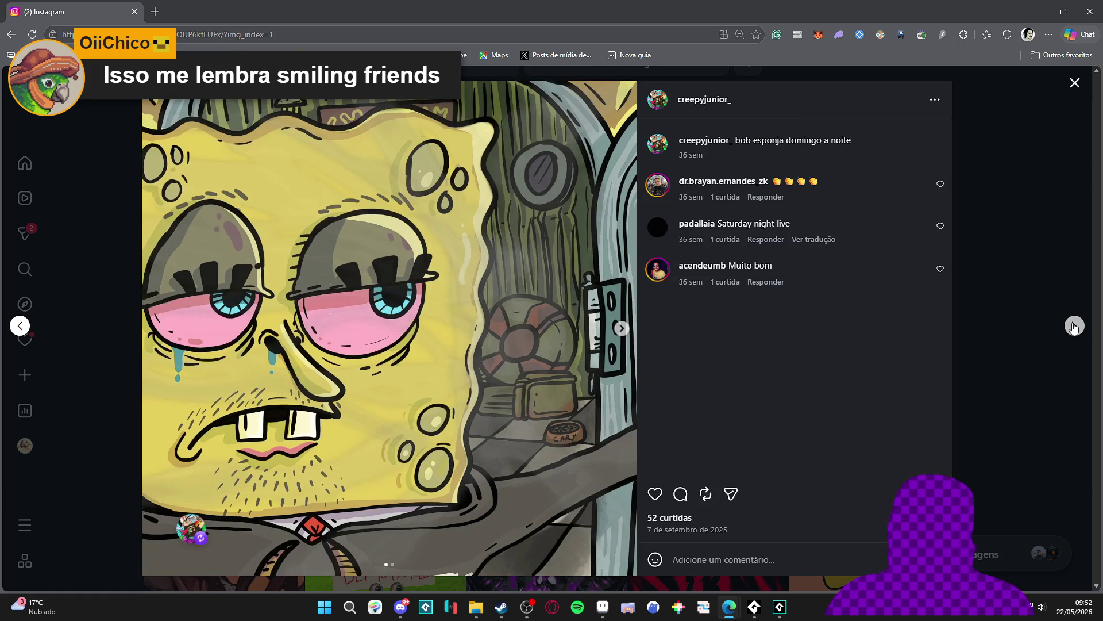
{"action": "left_click", "coordinate": [1074, 325]}
{"action": "left_click", "coordinate": [1073, 325]}
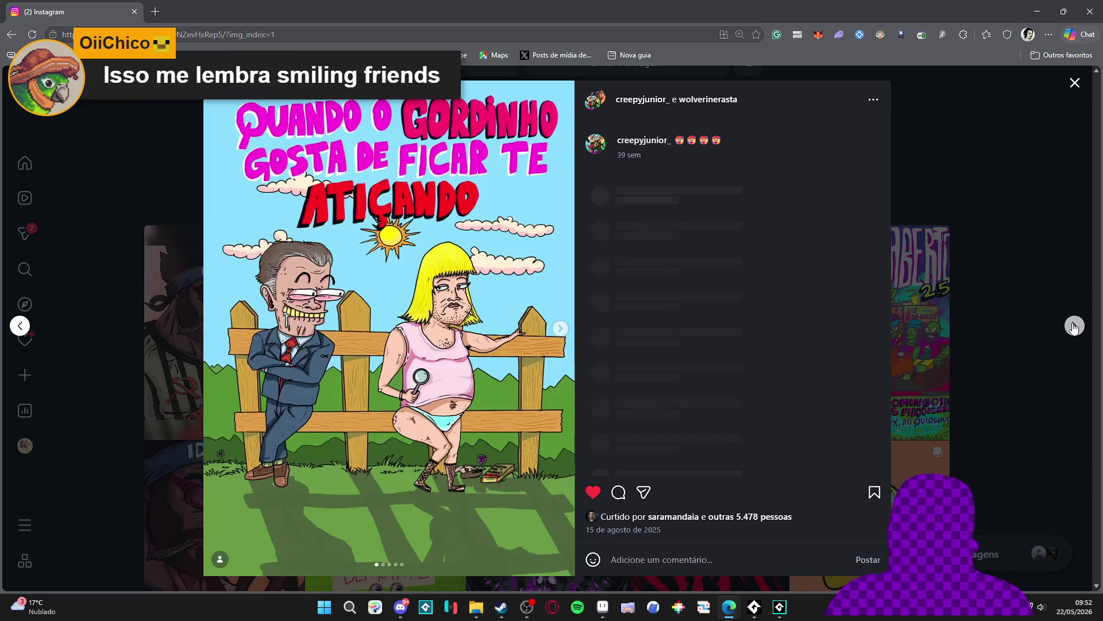
{"action": "left_click", "coordinate": [154, 142]}
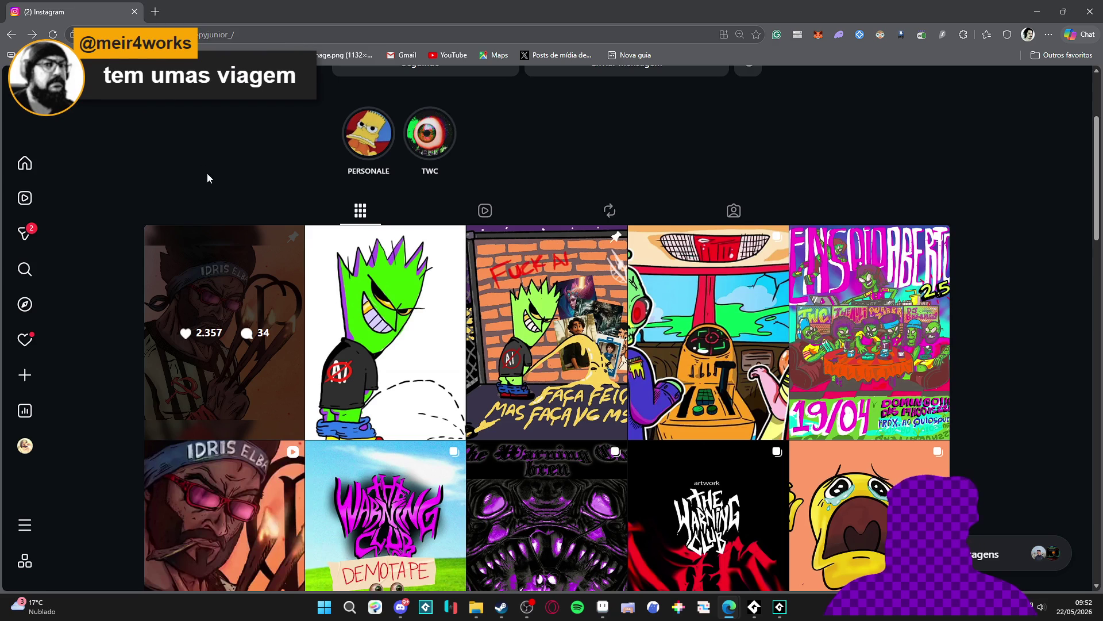
Scroll the profile grid and view two dark charcoal drawing posts, then return to the grid
{"action": "scroll", "coordinate": [207, 174], "scroll_direction": "down", "scroll_amount": 8}
{"action": "scroll", "coordinate": [208, 177], "scroll_direction": "down", "scroll_amount": 10}
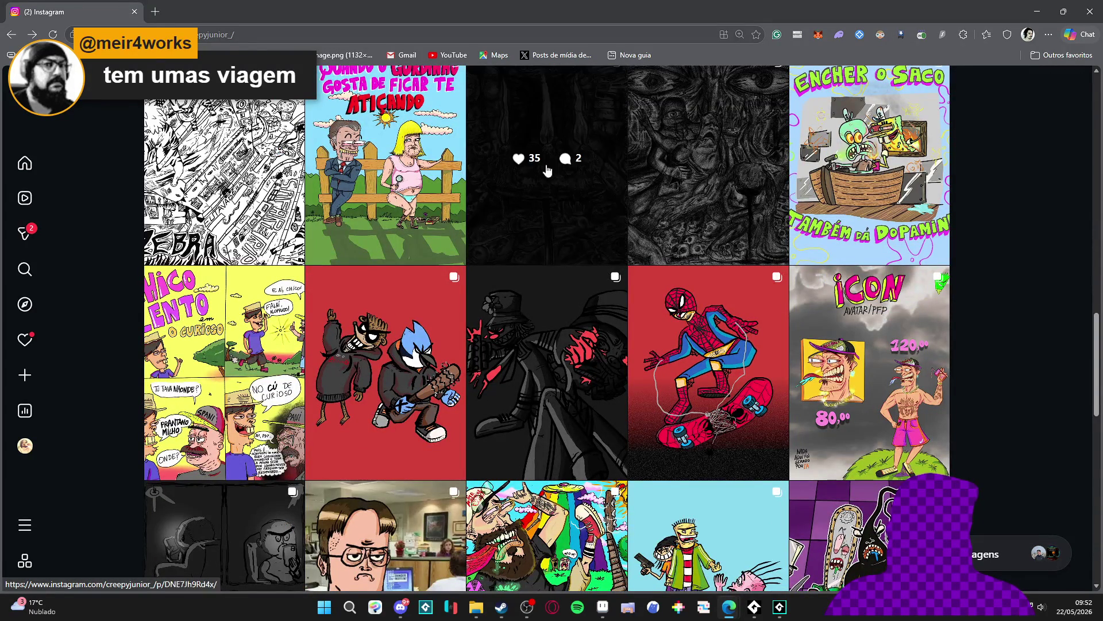
{"action": "left_click", "coordinate": [597, 190]}
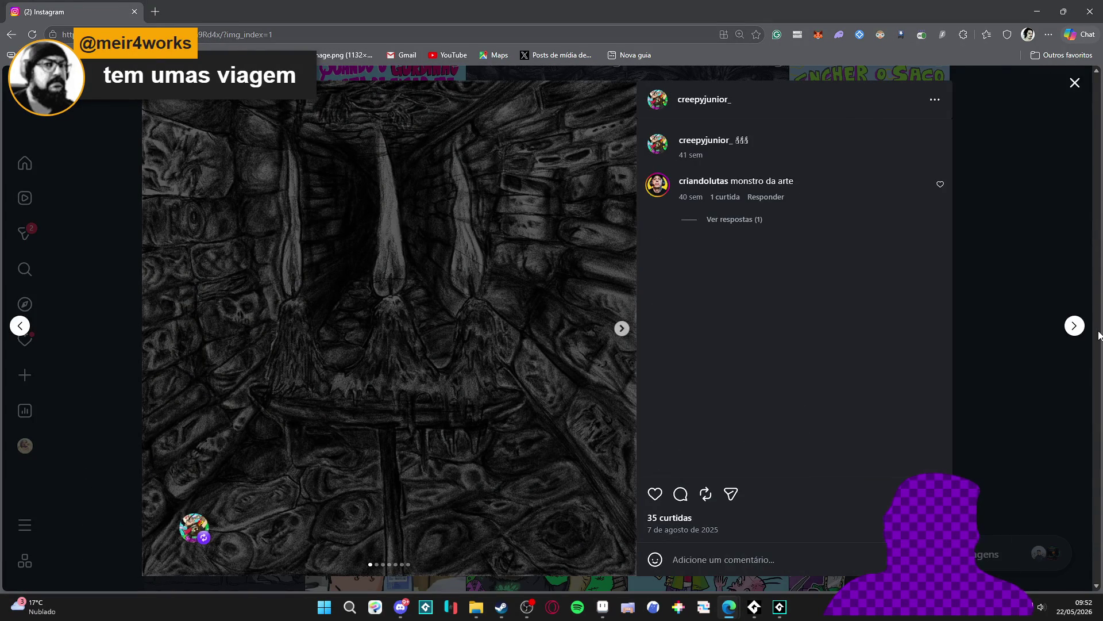
{"action": "left_click", "coordinate": [1076, 326]}
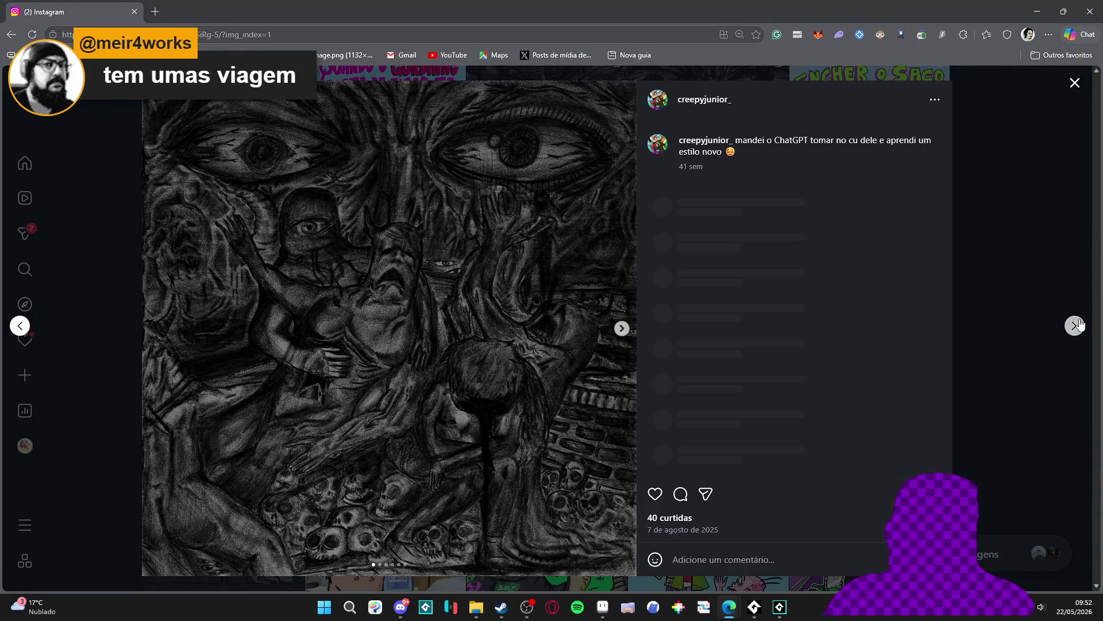
{"action": "left_click", "coordinate": [1012, 266]}
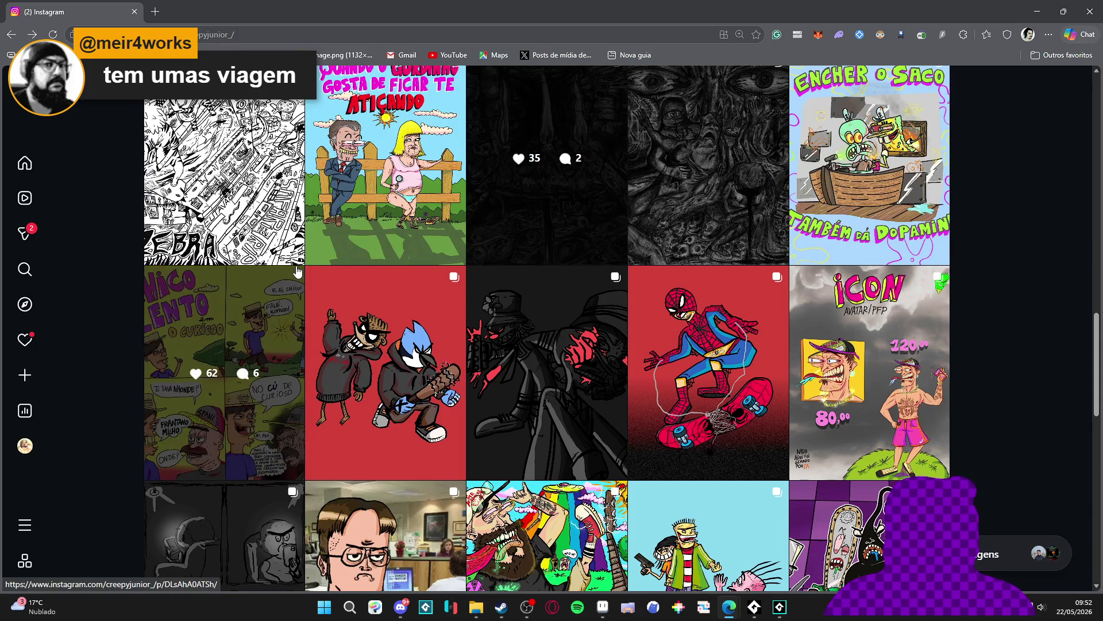
Scroll further to view the Diogo Defante poster post, then close the browser
{"action": "scroll", "coordinate": [303, 269], "scroll_direction": "down", "scroll_amount": 2}
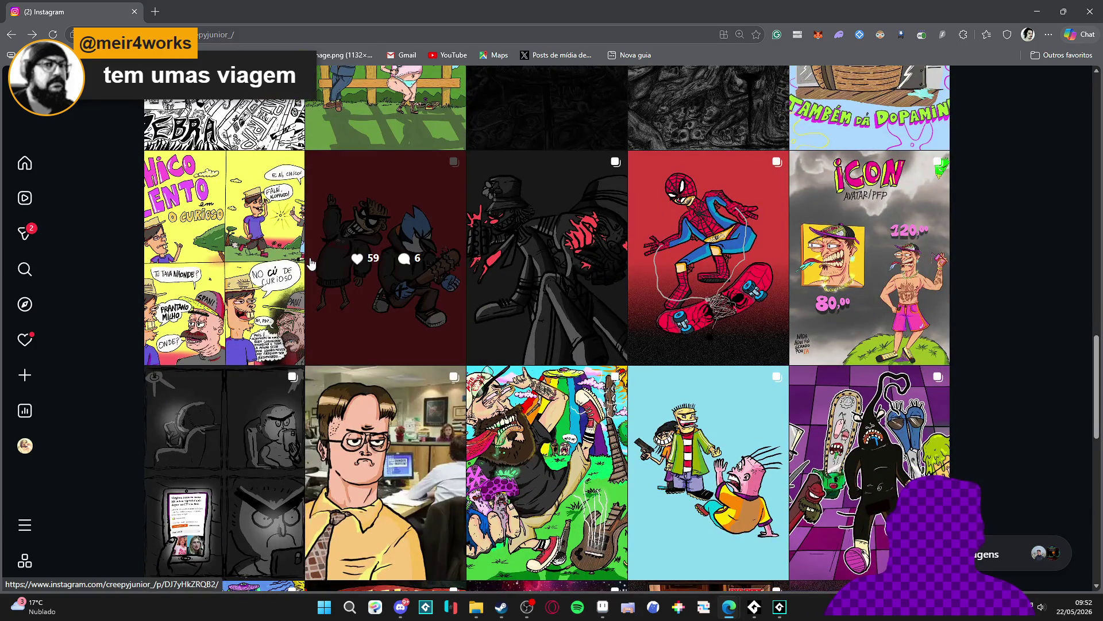
{"action": "scroll", "coordinate": [310, 263], "scroll_direction": "down", "scroll_amount": 2}
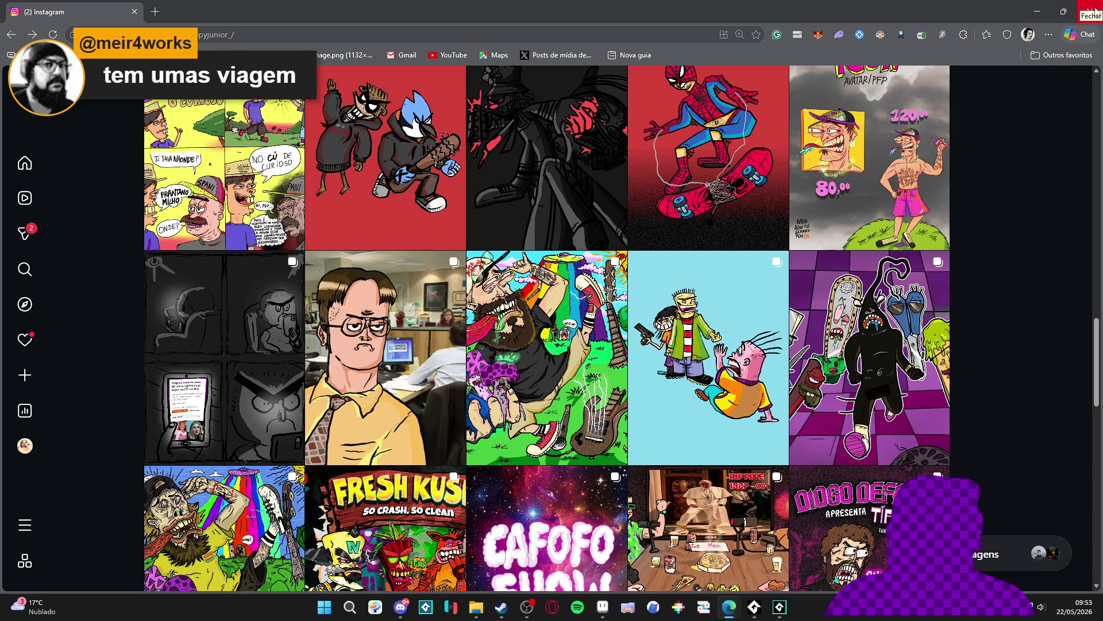
{"action": "scroll", "coordinate": [894, 245], "scroll_direction": "down", "scroll_amount": 2}
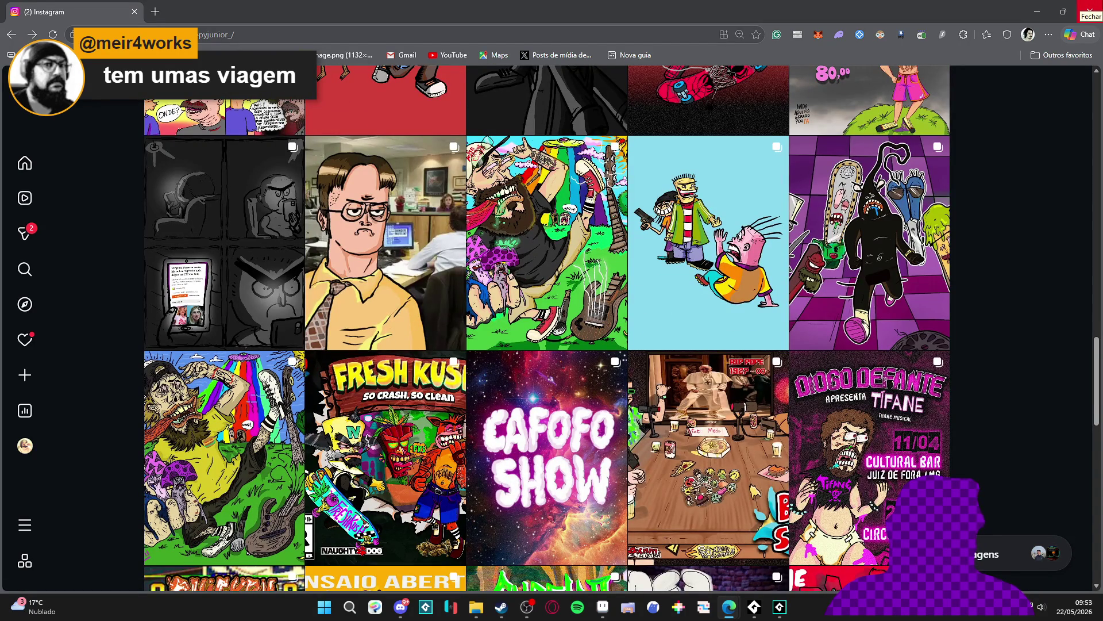
{"action": "left_click", "coordinate": [816, 402]}
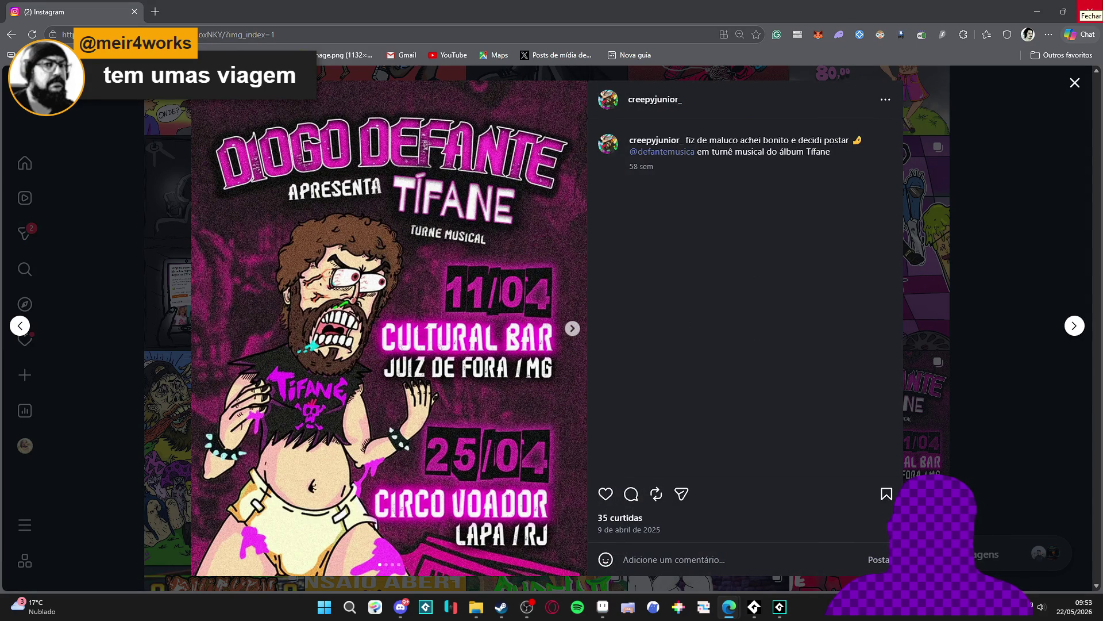
{"action": "left_click", "coordinate": [1090, 11]}
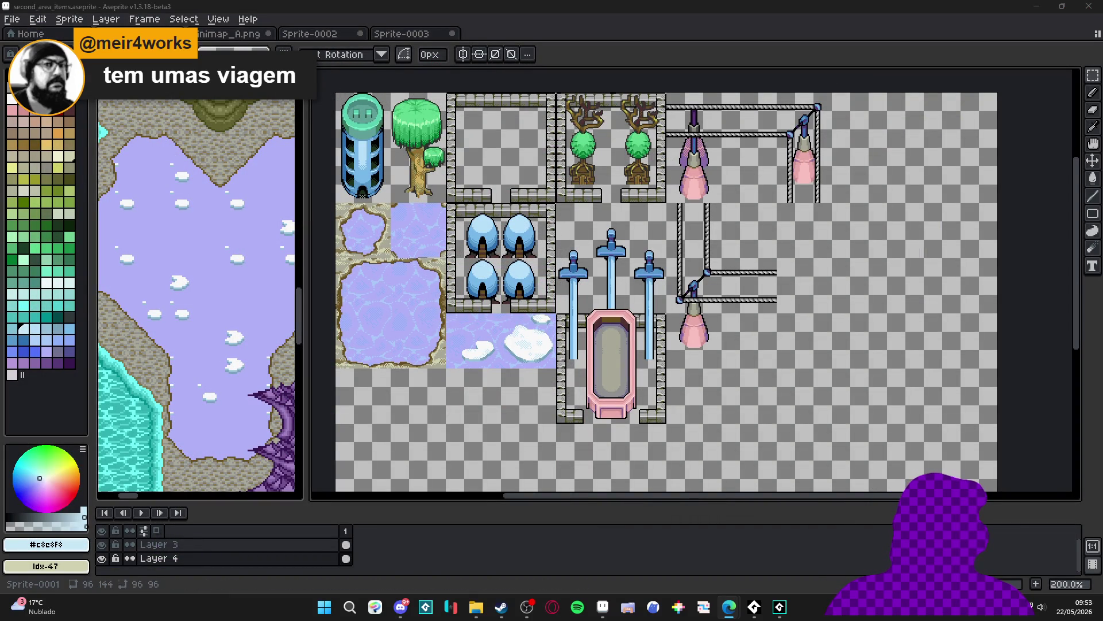
Switch to third_area.aseprite, zoom out to 50% and pan to the lavender ice-floe lake and trees
{"action": "key", "text": "ctrl+Tab"}
{"action": "key", "text": "ctrl+Tab"}
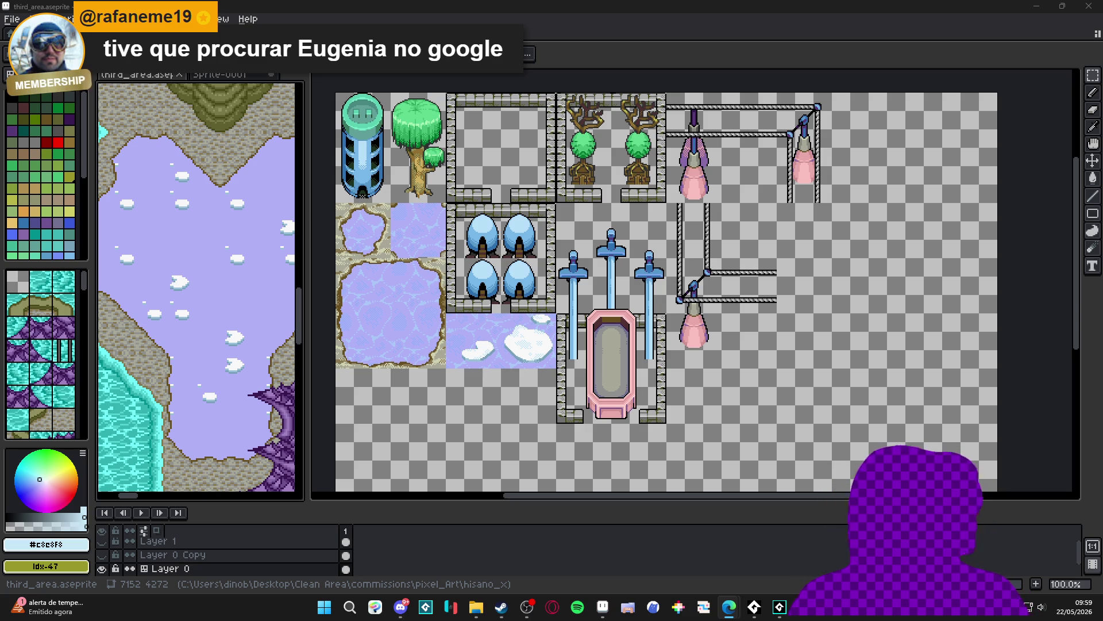
{"action": "scroll", "coordinate": [195, 288], "scroll_direction": "down", "scroll_amount": 1}
{"action": "mouse_move", "coordinate": [218, 276]}
{"action": "left_mouse_down"}
{"action": "mouse_move", "coordinate": [173, 314]}
{"action": "mouse_move", "coordinate": [198, 294]}
{"action": "mouse_move", "coordinate": [220, 323]}
{"action": "left_mouse_up"}
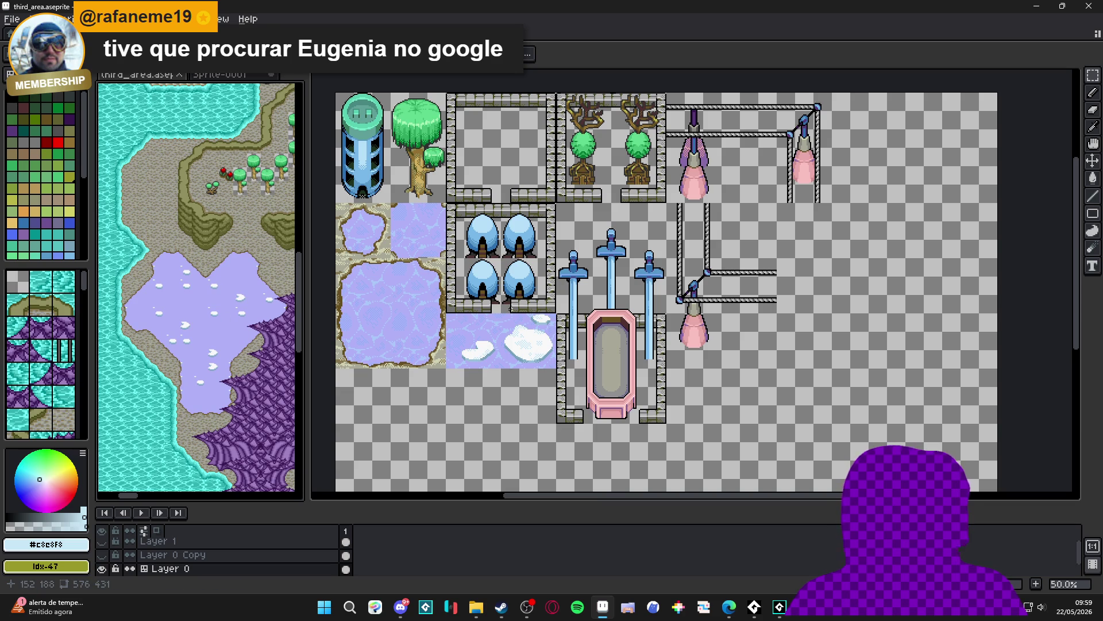